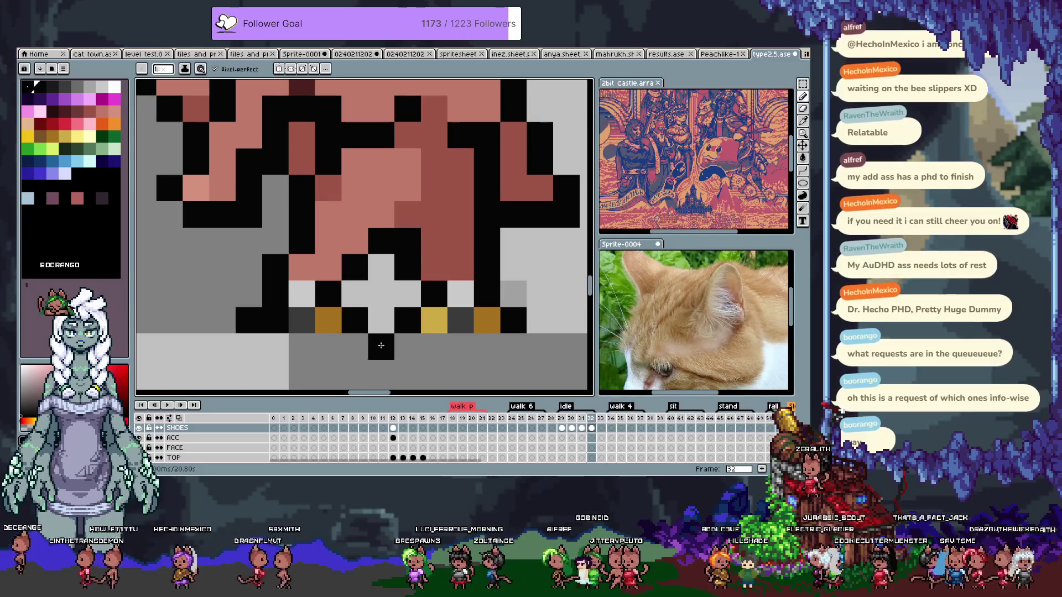
On frame 29, shift the left shoe one pixel right and recolour a shoe pixel light gray
scroll(379, 349, "up", 1)
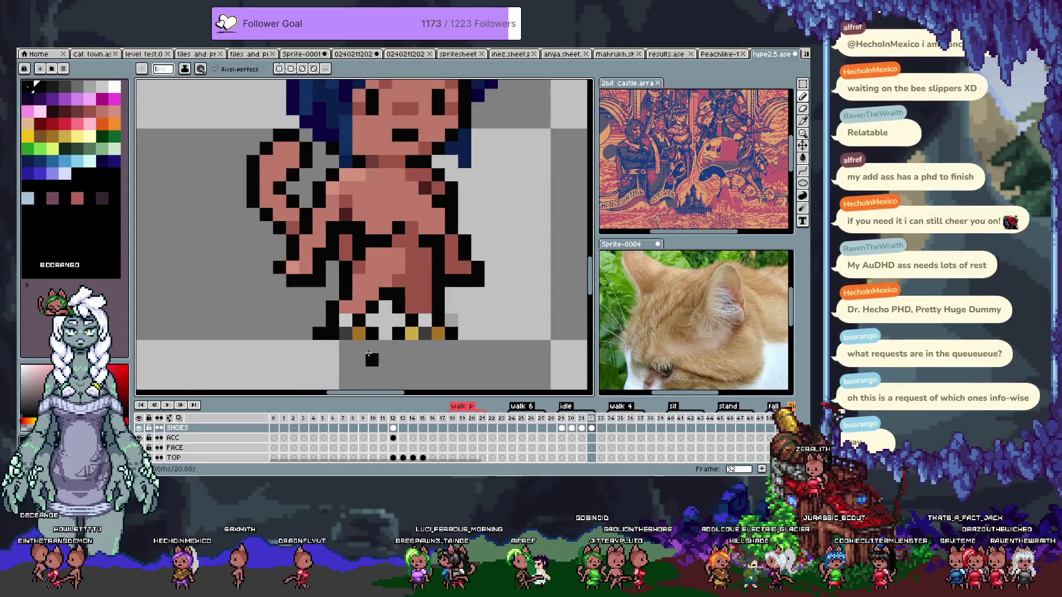
key("Left")
key("Left")
key("Left")
key("Right")
key("Right")
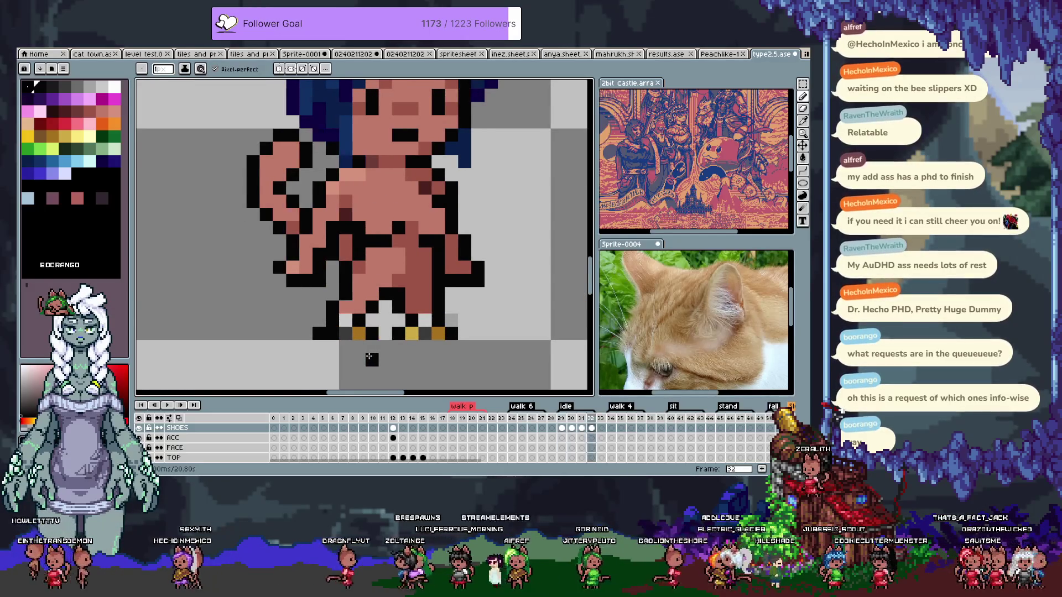
key("Left")
key("Left")
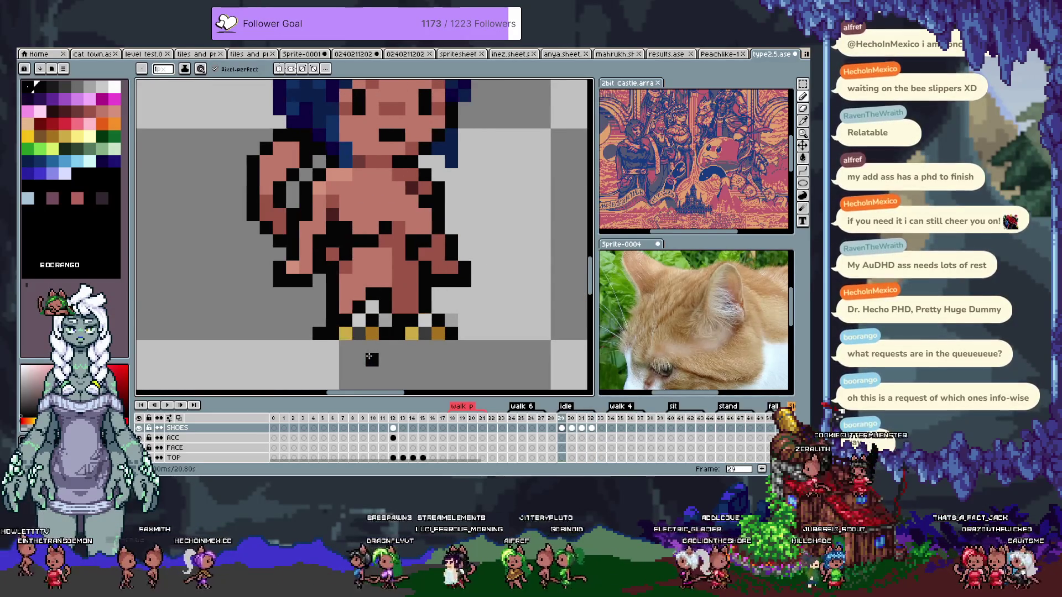
key("m")
left_click_drag(372, 332, 398, 331)
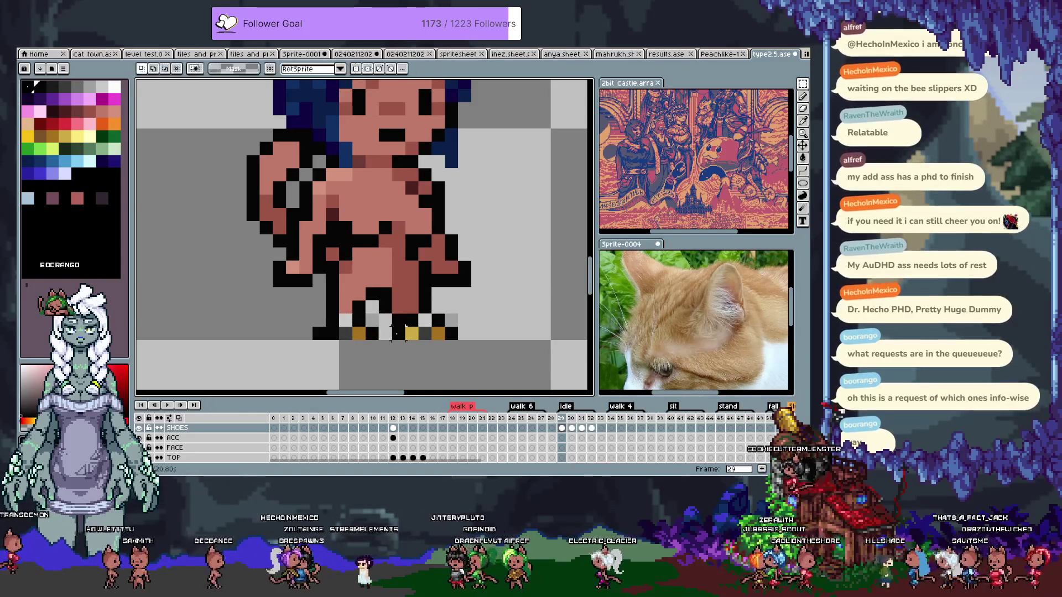
key("b")
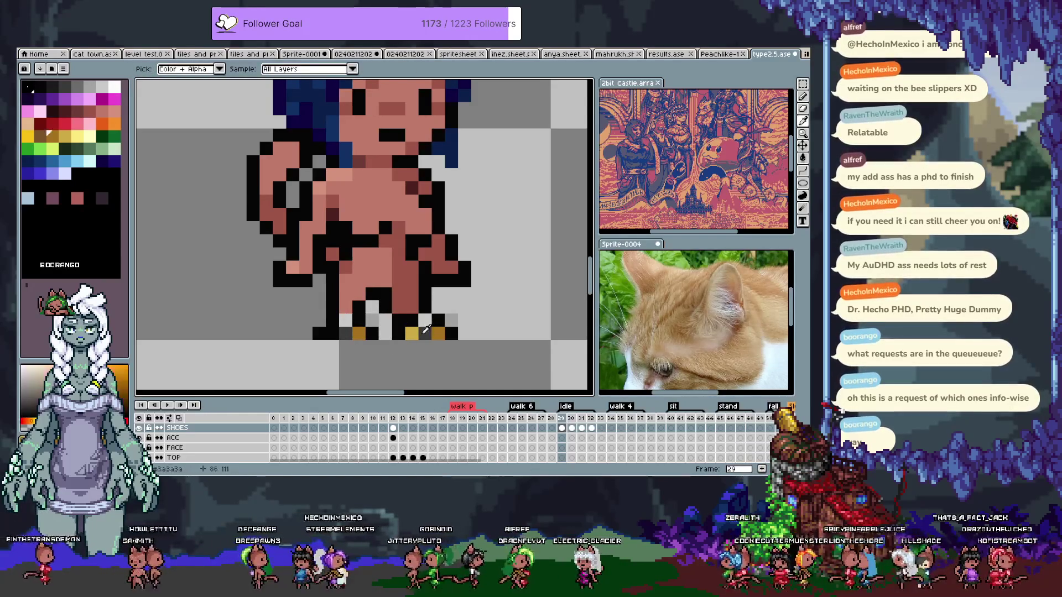
left_click(387, 333)
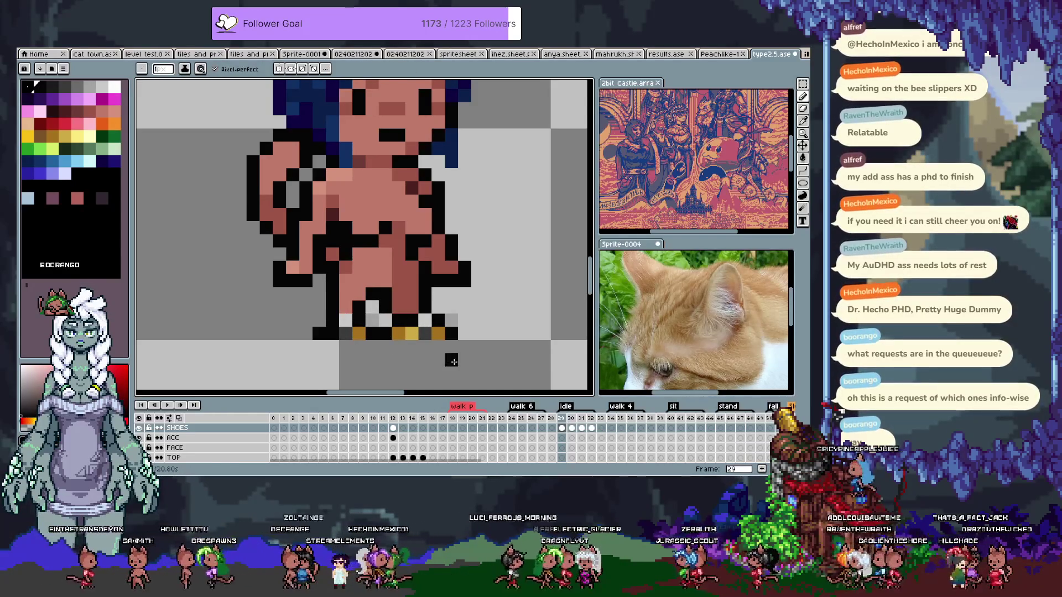
Paint two shoe pixels gold on frame 30, then compare frames 31 and 32
key("Right")
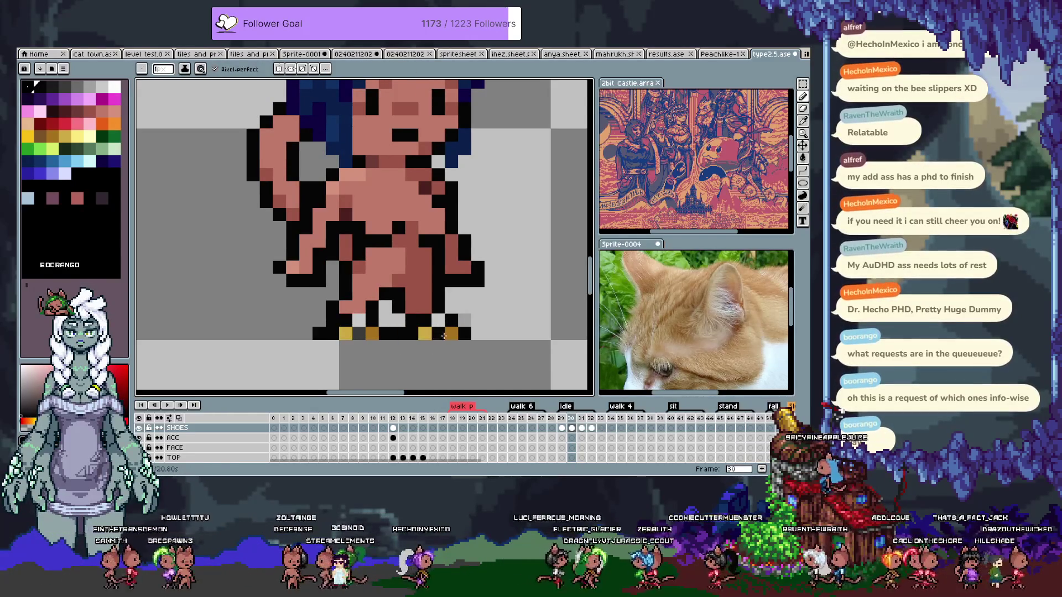
left_click(426, 333, "alt")
left_click(409, 331)
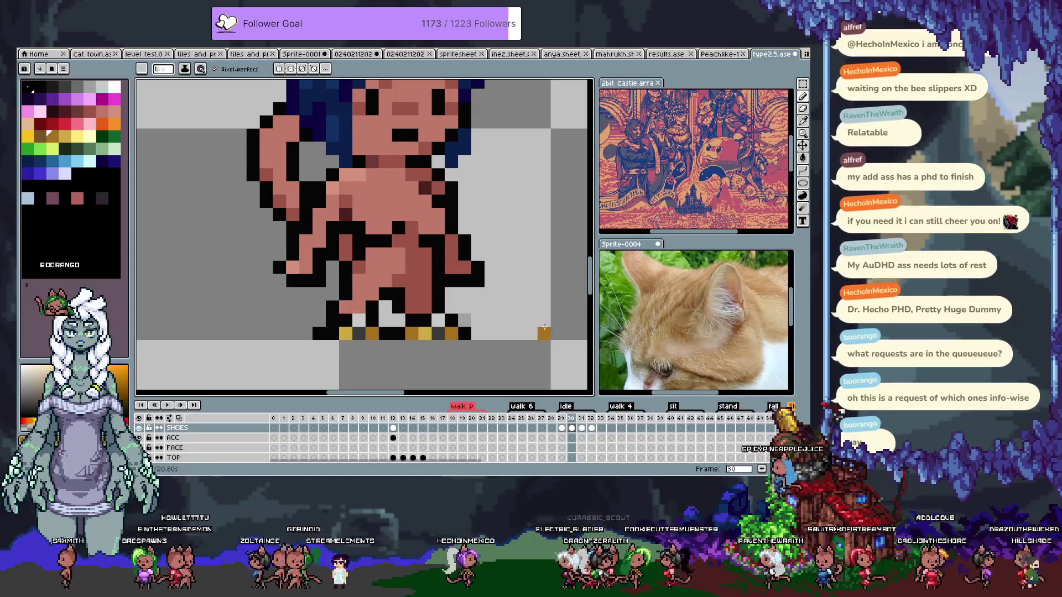
key("Right")
key("Right")
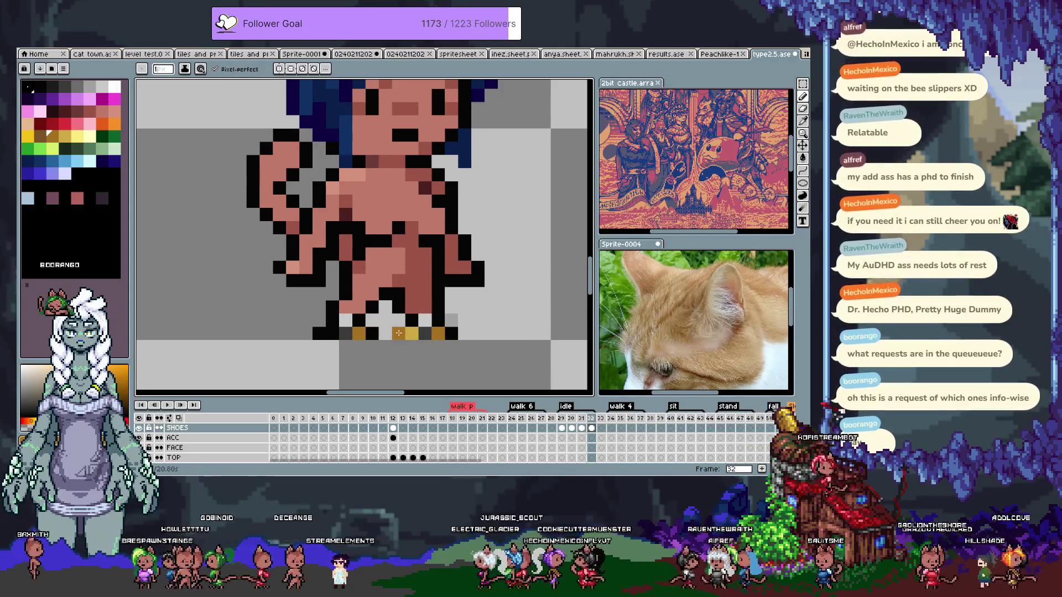
key("Left")
key("Left")
key("Right")
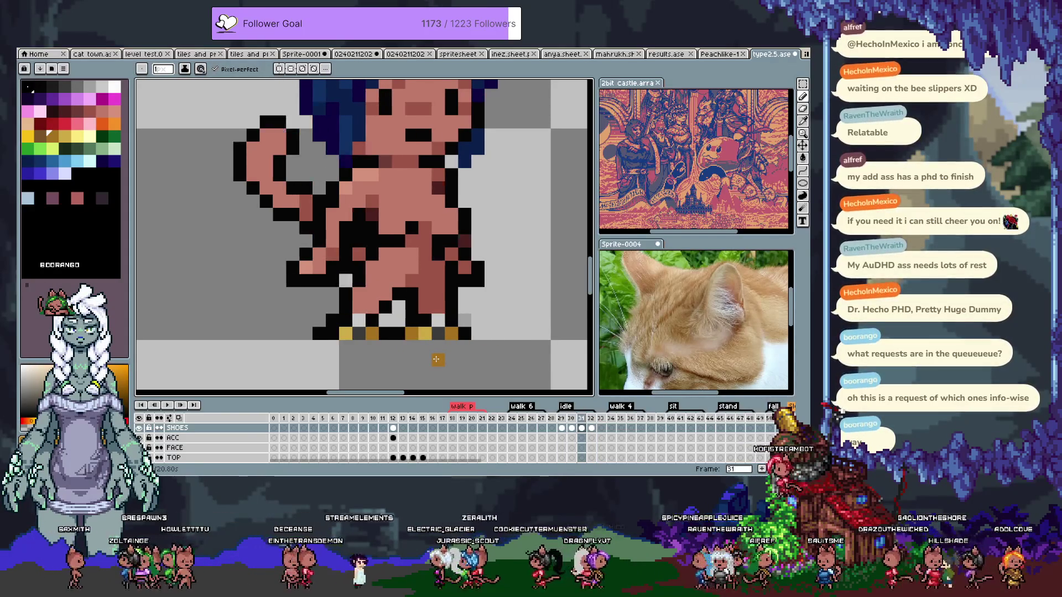
scroll(436, 359, "down", 3)
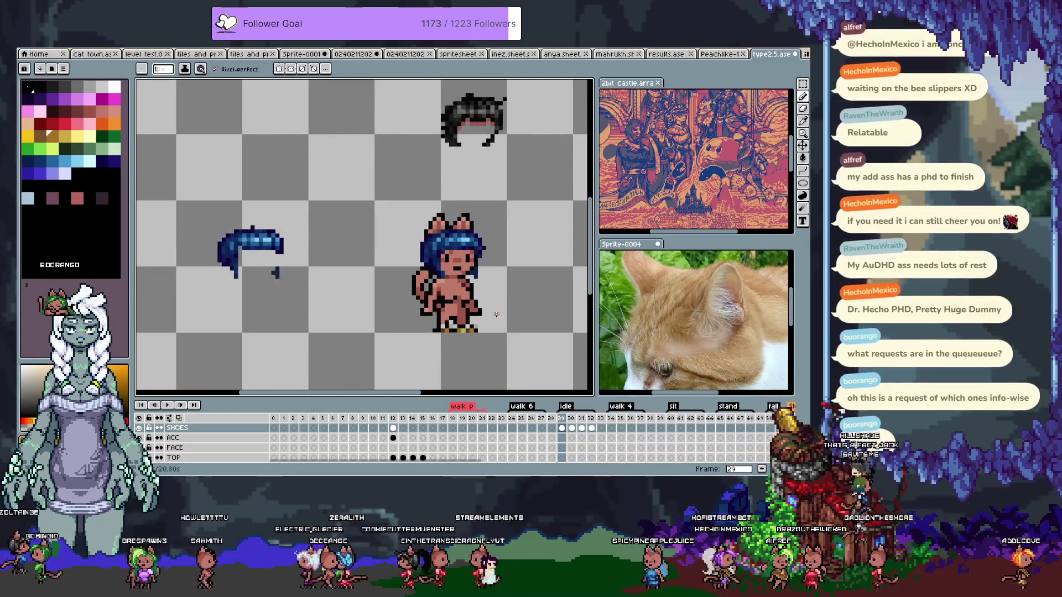
Draw two black pixels under the cat's left foot
scroll(457, 332, "up", 5)
key("i")
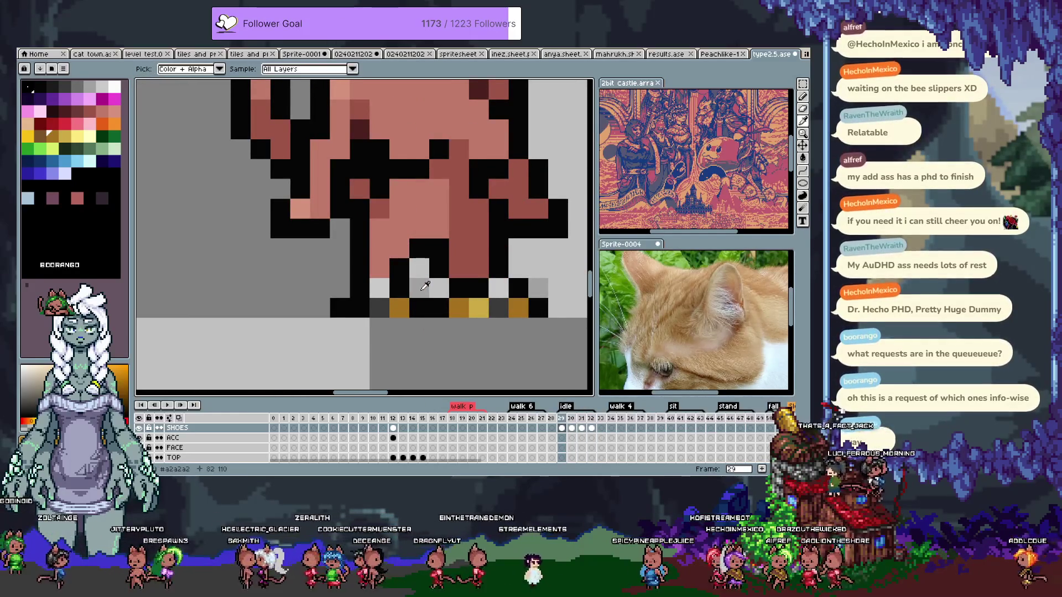
key("b")
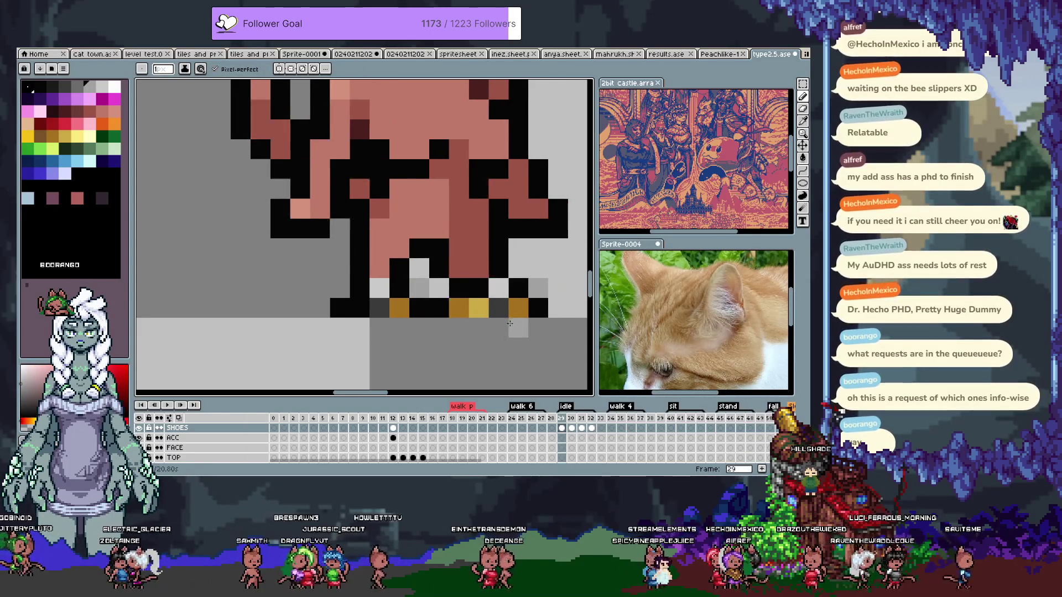
scroll(552, 331, "down", 3)
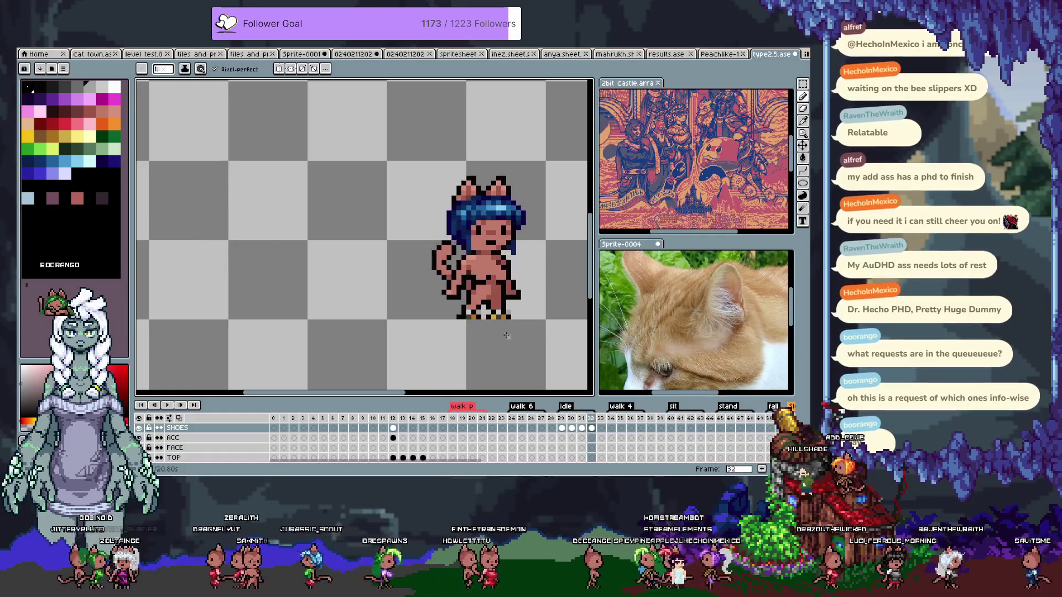
scroll(446, 313, "up", 2)
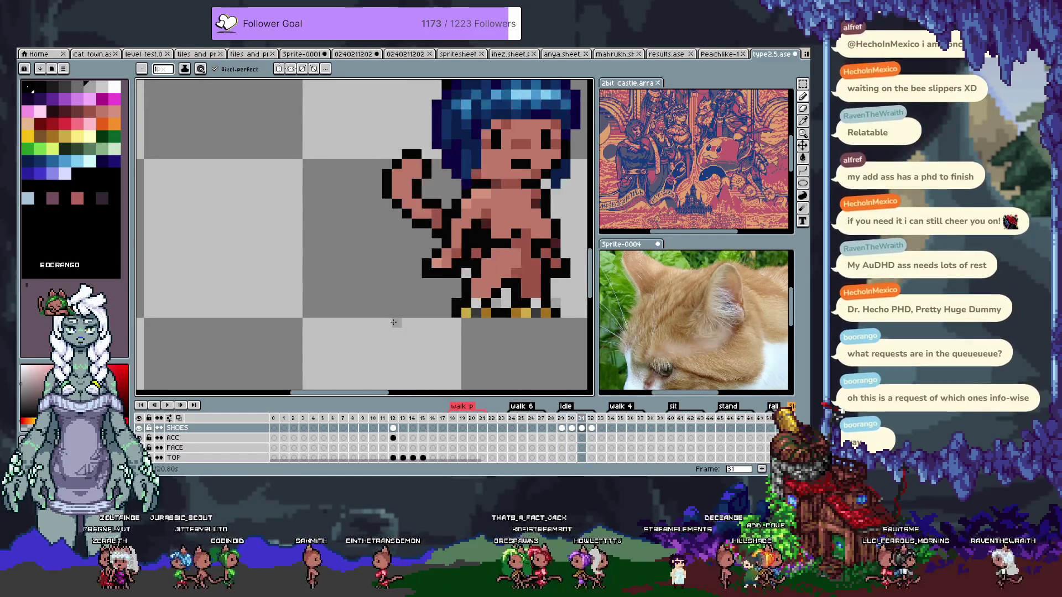
scroll(397, 322, "down", 3)
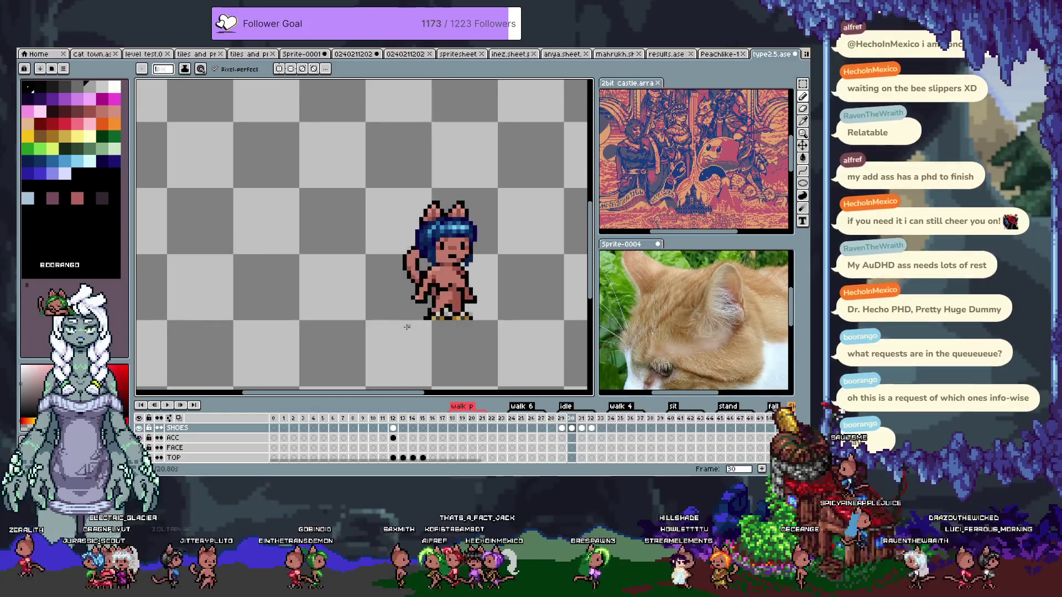
scroll(431, 323, "up", 3)
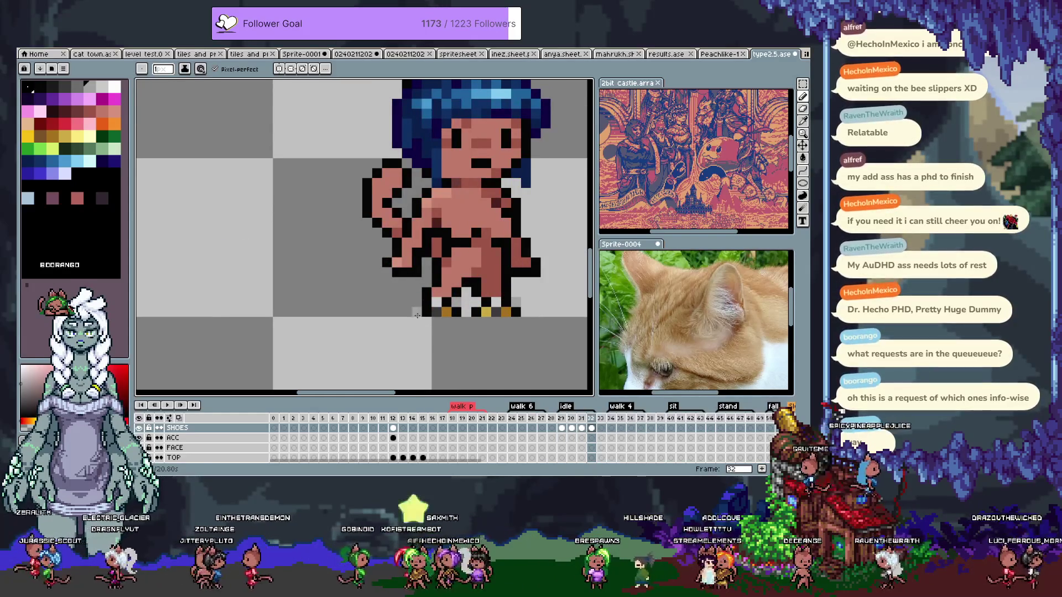
left_click_drag(422, 313, 414, 313)
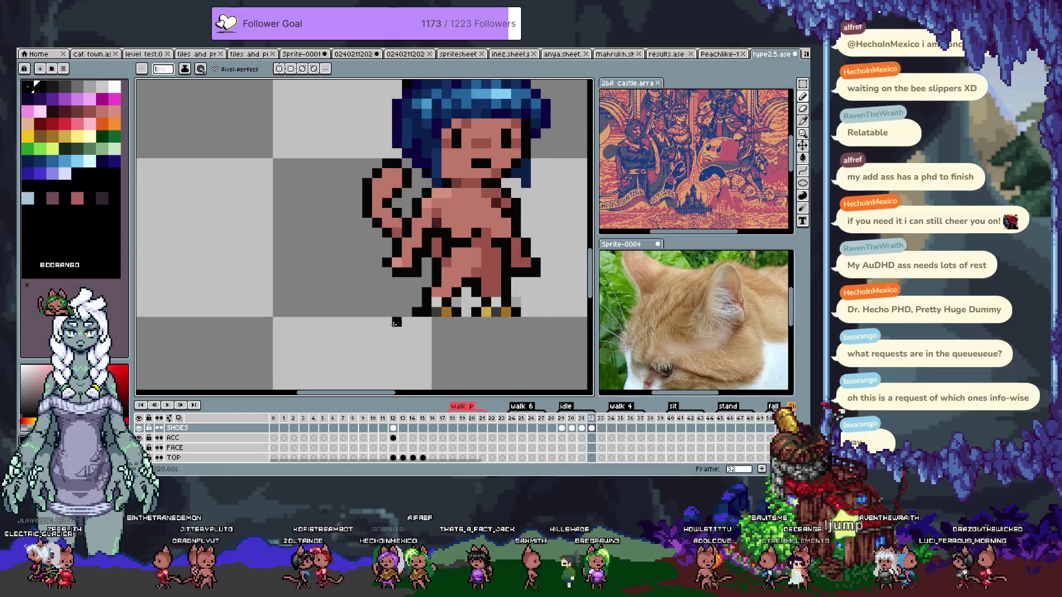
Check the feet at close and full zoom, then undo the stray black pixel beside the foot
scroll(393, 324, "down", 3)
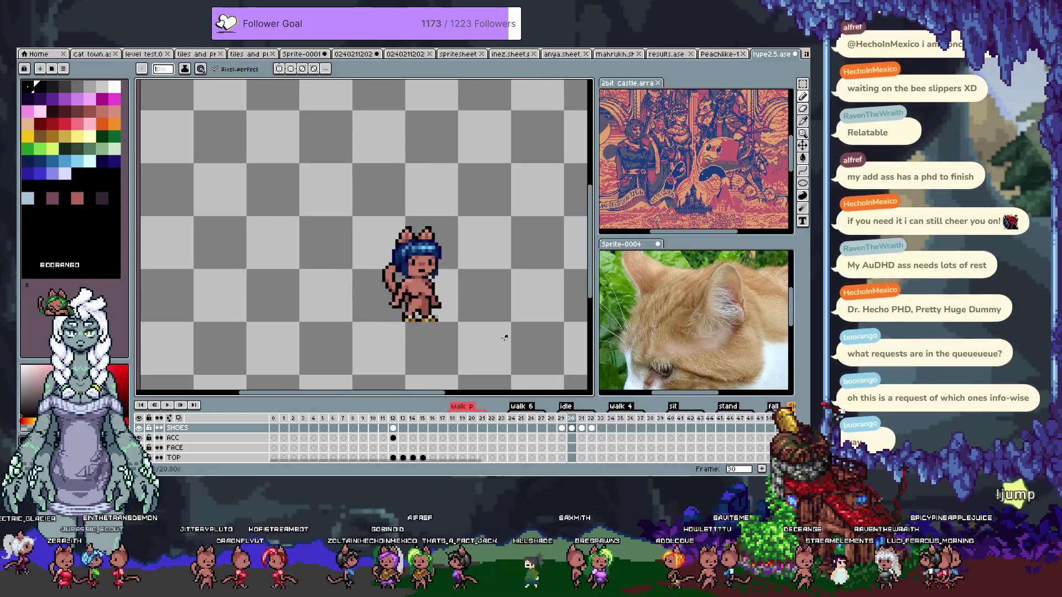
scroll(412, 327, "up", 3)
scroll(412, 327, "up", 1)
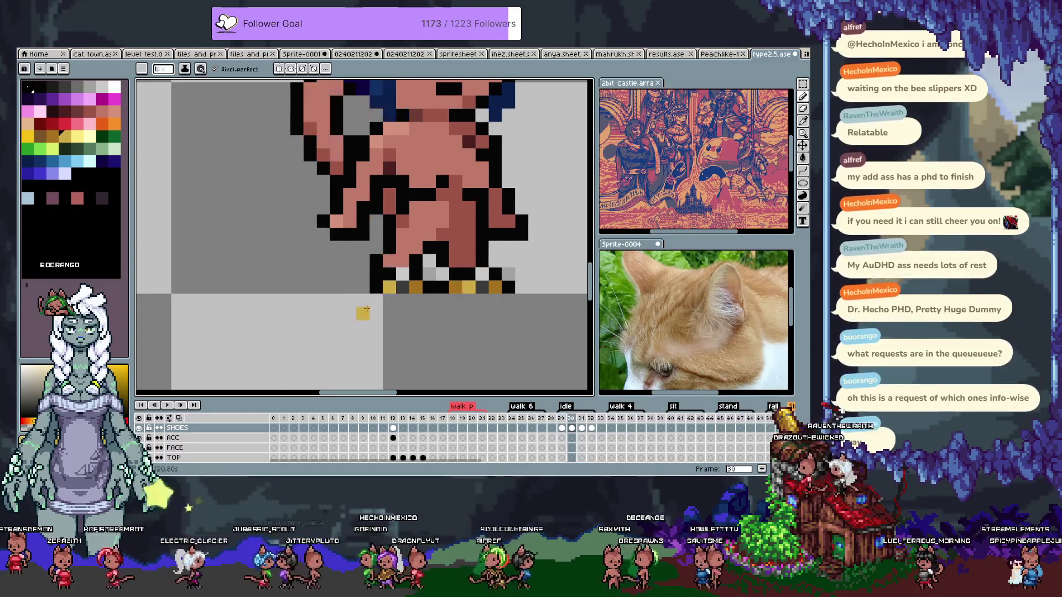
scroll(349, 308, "down", 3)
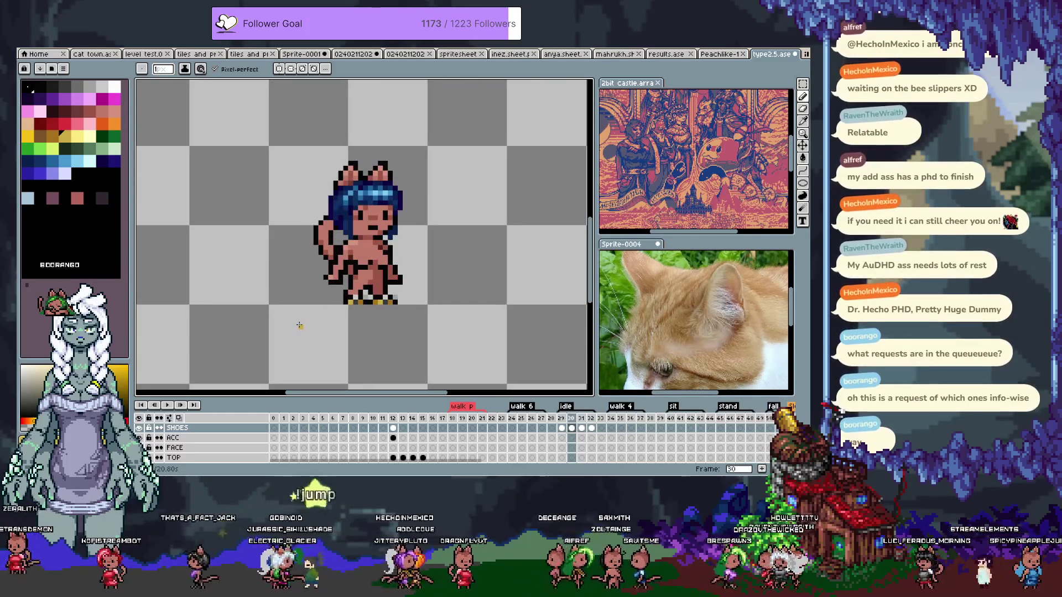
scroll(299, 325, "up", 3)
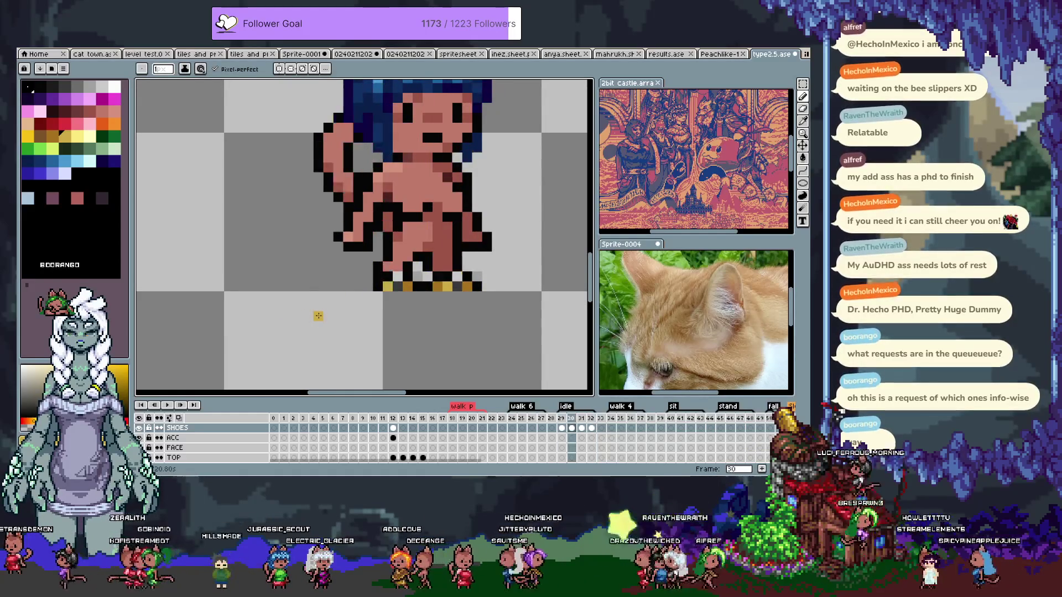
scroll(312, 318, "down", 3)
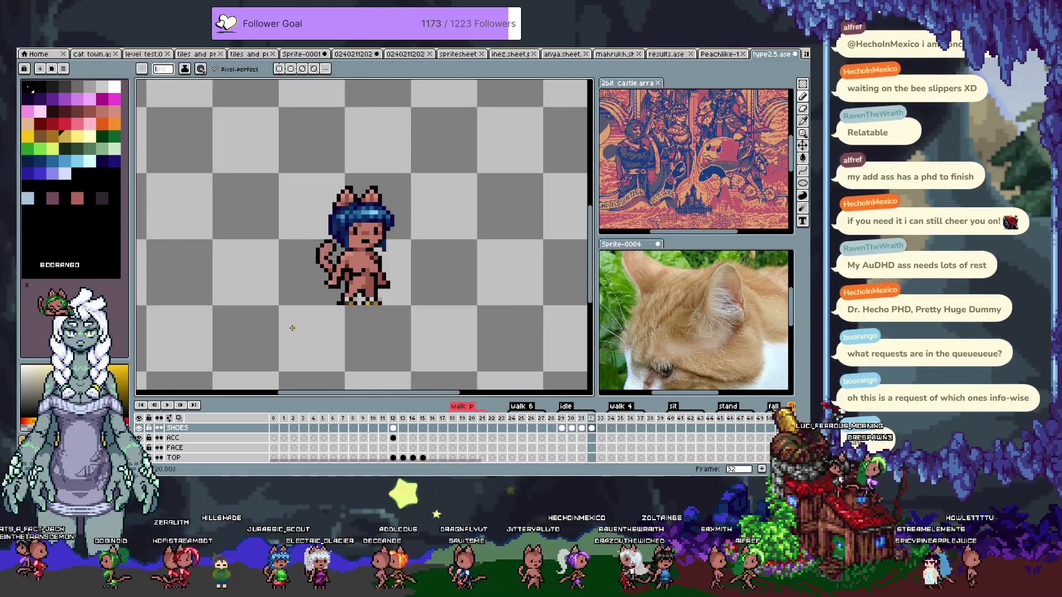
scroll(328, 301, "up", 3)
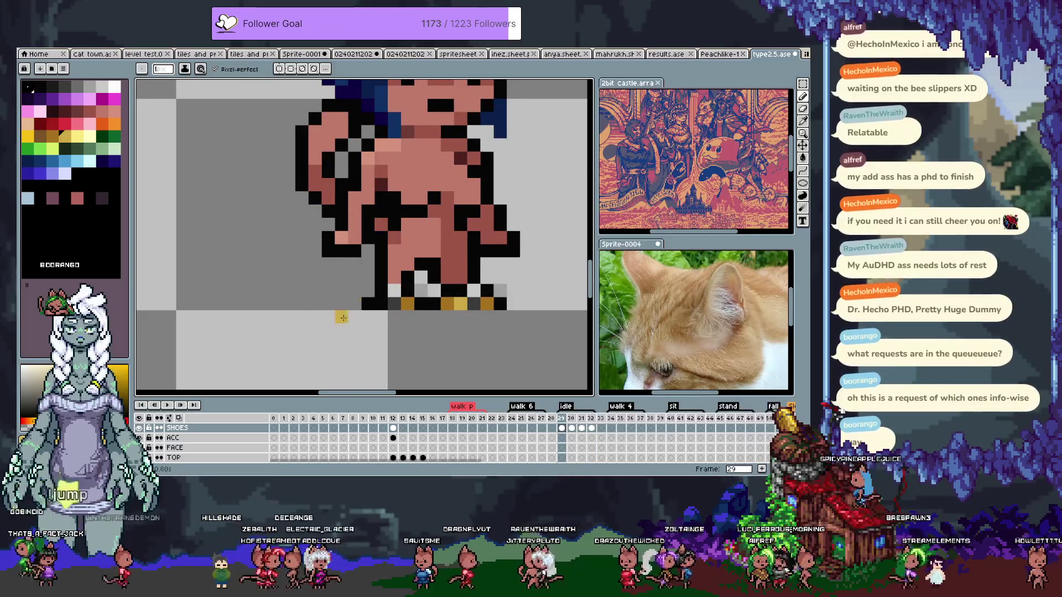
key("ctrl+z")
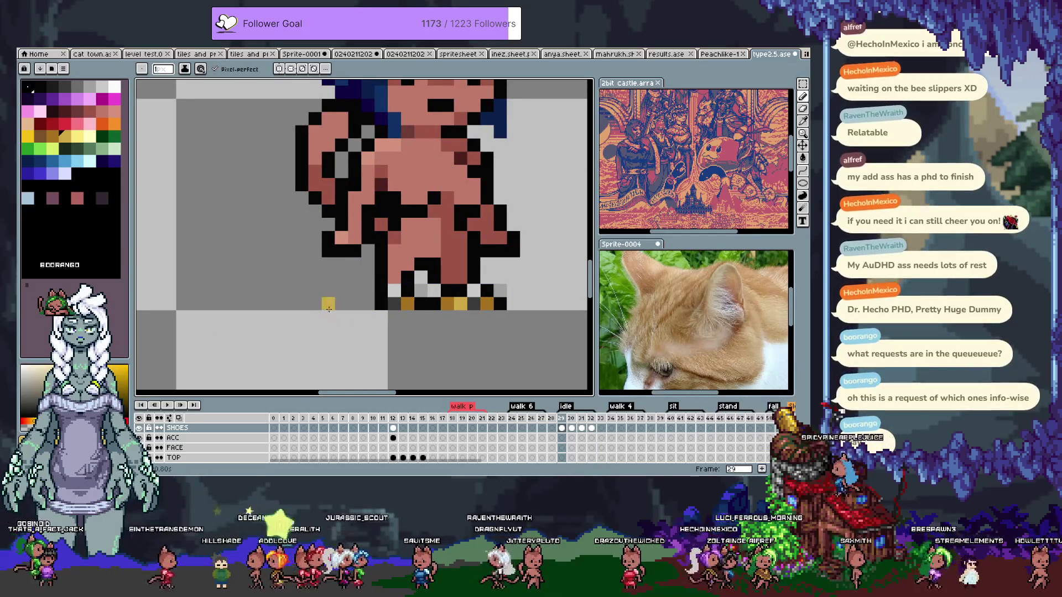
scroll(310, 307, "down", 3)
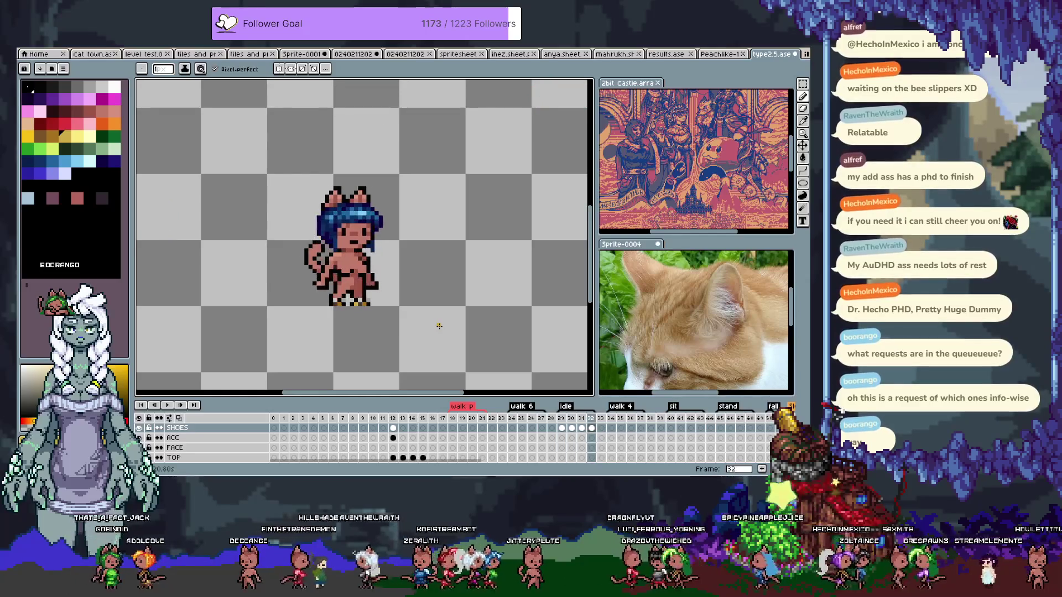
Inspect the cat's feet up close, zoom back out, and undo the last foot edit
scroll(356, 311, "up", 2)
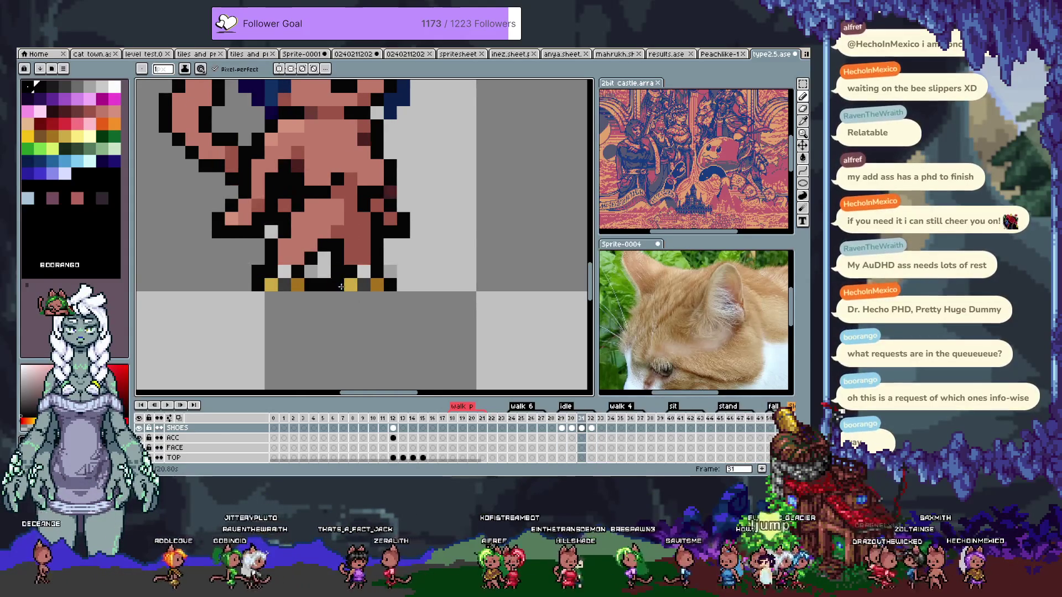
scroll(434, 280, "down", 2)
key("ctrl+z")
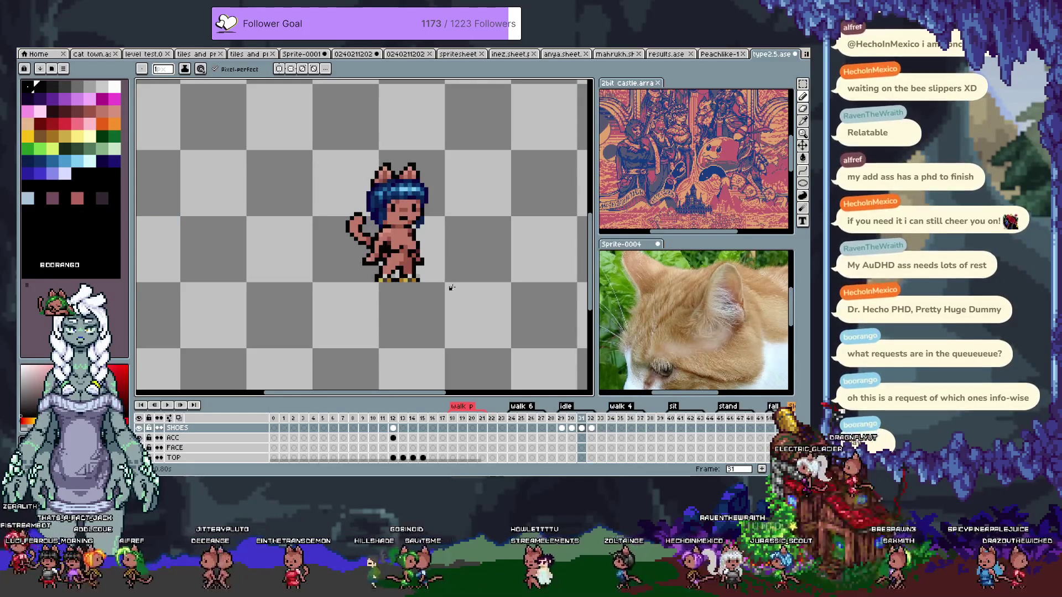
On frame 29, select the cat's shoes and move them left under its feet
key("m")
mouse_move(443, 297)
left_mouse_down()
mouse_move(344, 272)
mouse_move(343, 260)
mouse_move(251, 266)
left_mouse_up()
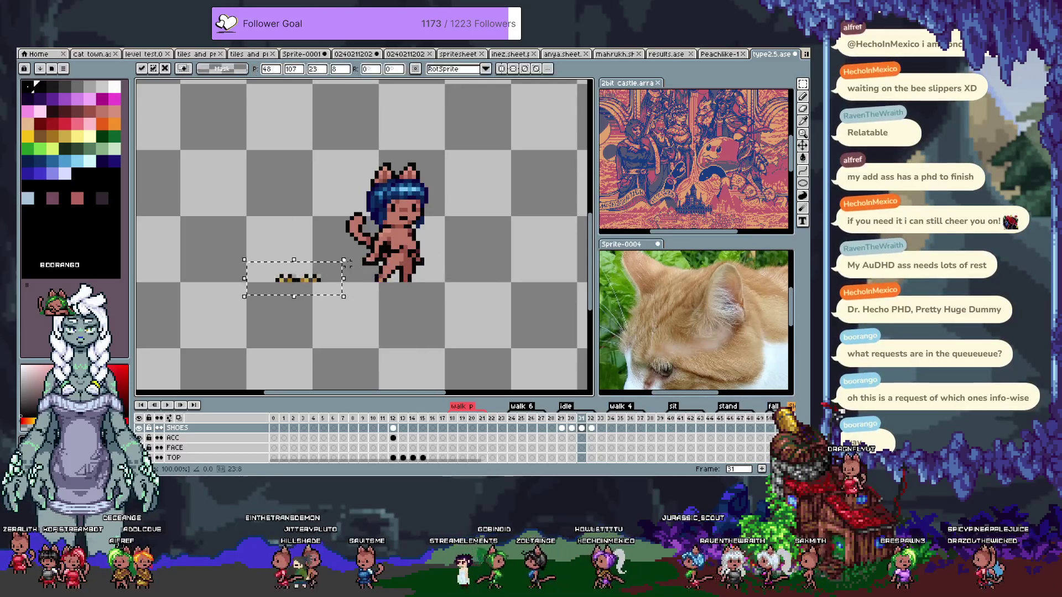
key(".")
mouse_move(447, 305)
left_mouse_down()
mouse_move(321, 258)
mouse_move(222, 258)
left_mouse_up()
key("period")
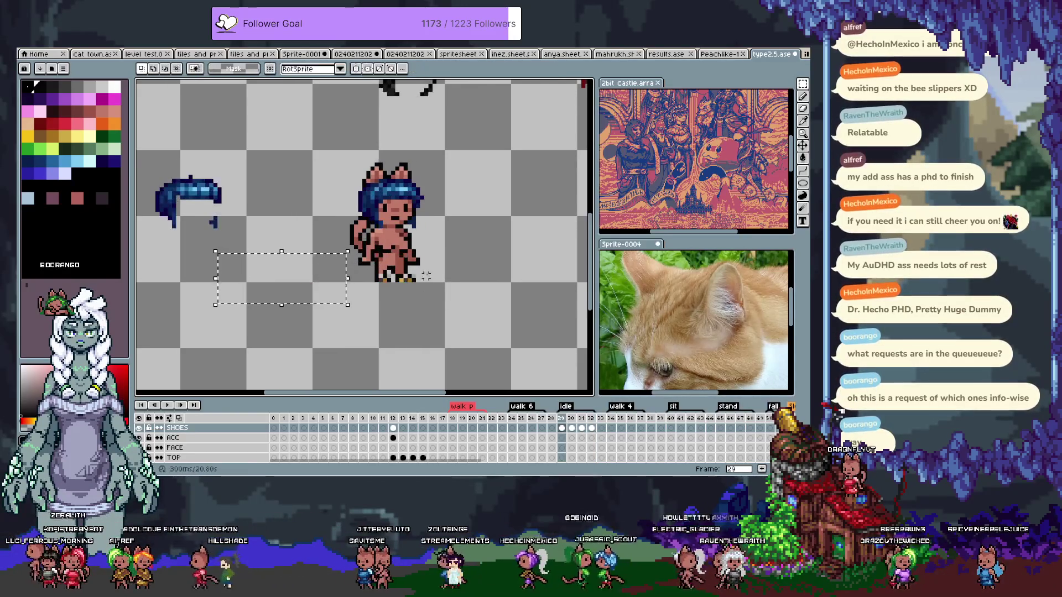
mouse_move(447, 308)
left_mouse_down()
mouse_move(369, 264)
mouse_move(272, 267)
left_mouse_up()
key("Return")
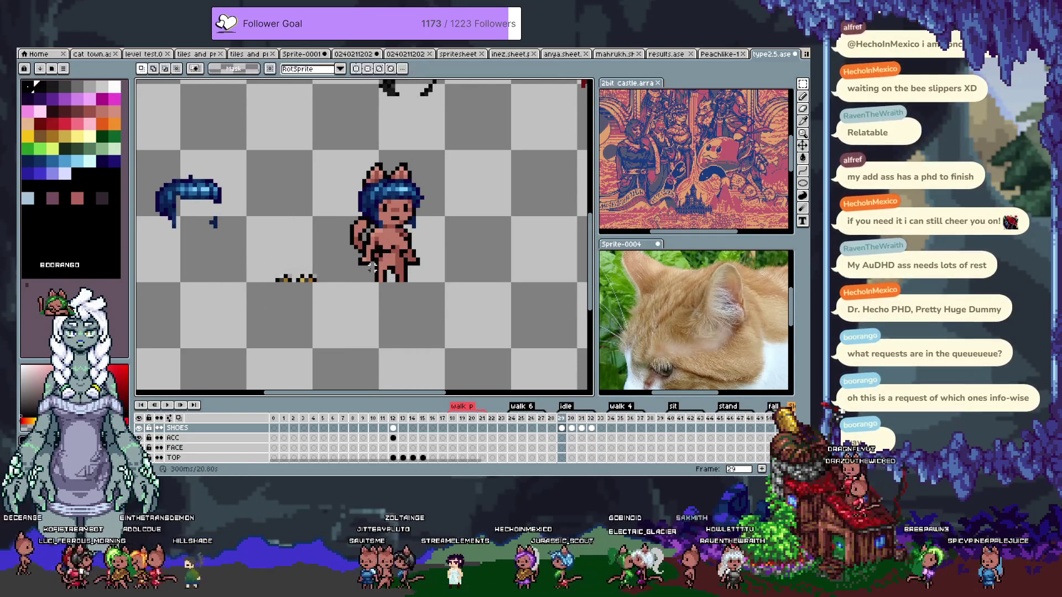
On frame 30, move the selected shoes left and paste a copy, then undo the last change
key("period")
mouse_move(479, 325)
left_mouse_down()
mouse_move(474, 280)
mouse_move(352, 272)
left_mouse_up()
left_click_drag(454, 279, 354, 281)
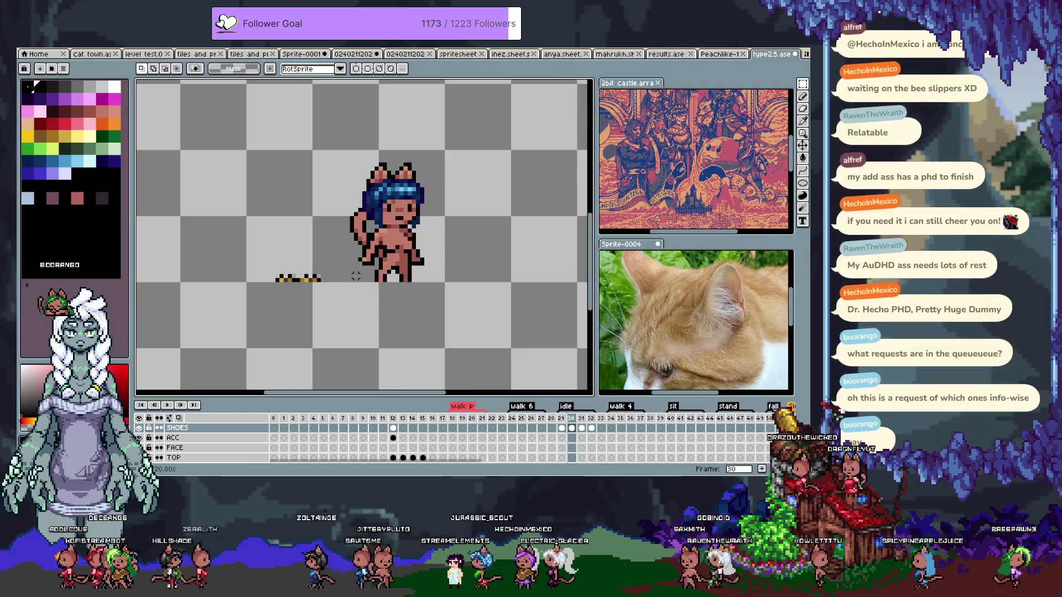
key("ctrl+v")
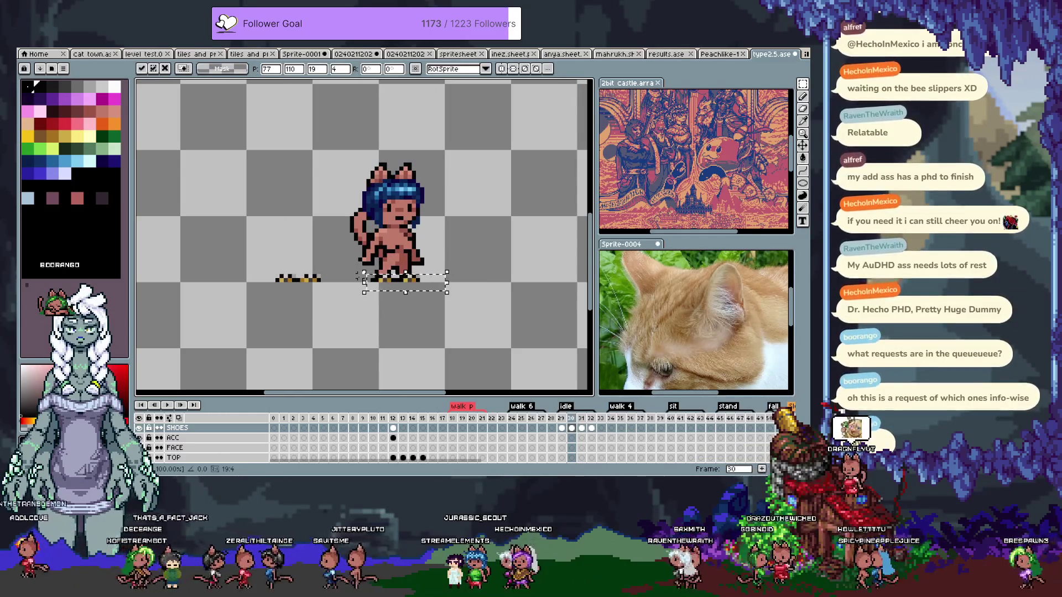
key("period")
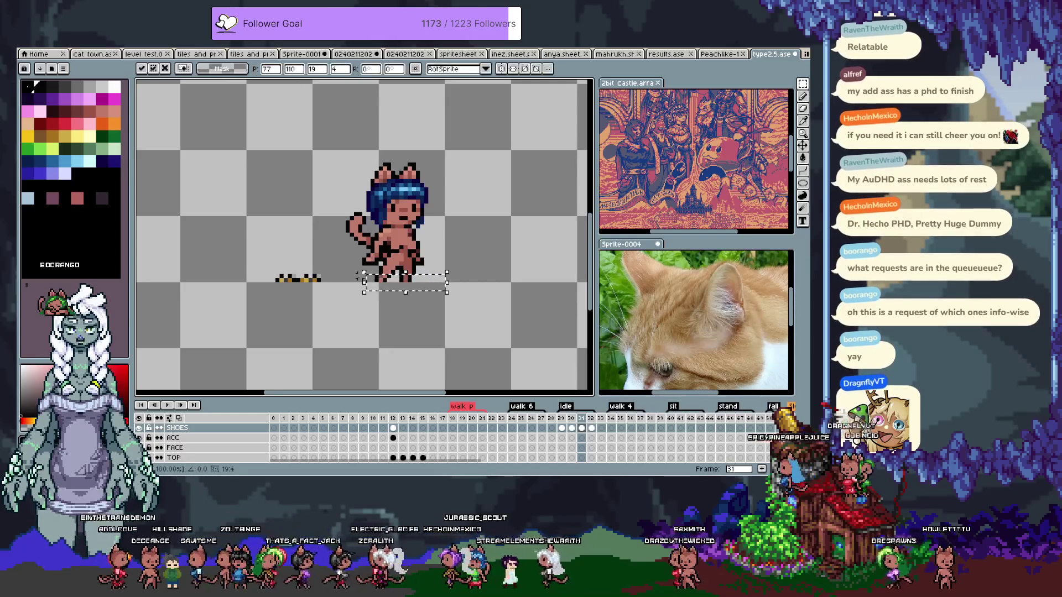
key("ctrl+z")
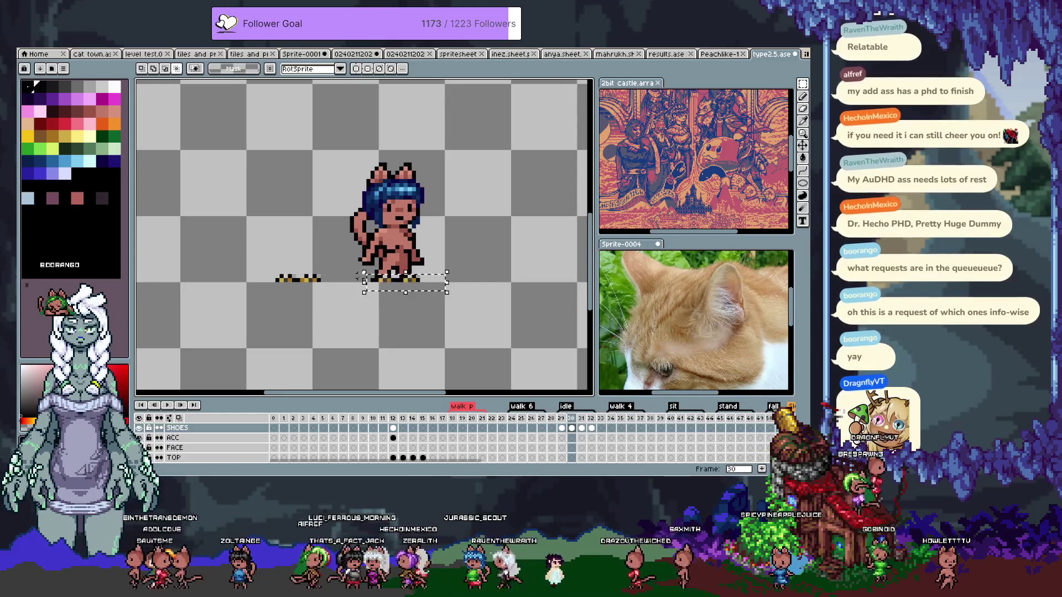
Step through frames 32 and 29 and play the idle animation to check the shoes
key("period")
key("period")
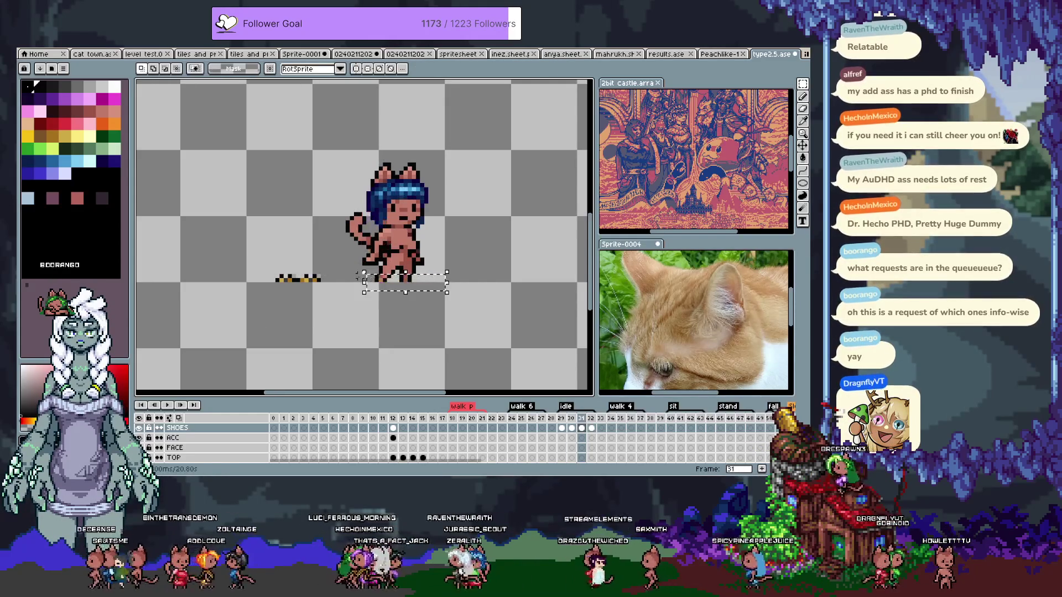
key("comma")
key("comma")
key("comma")
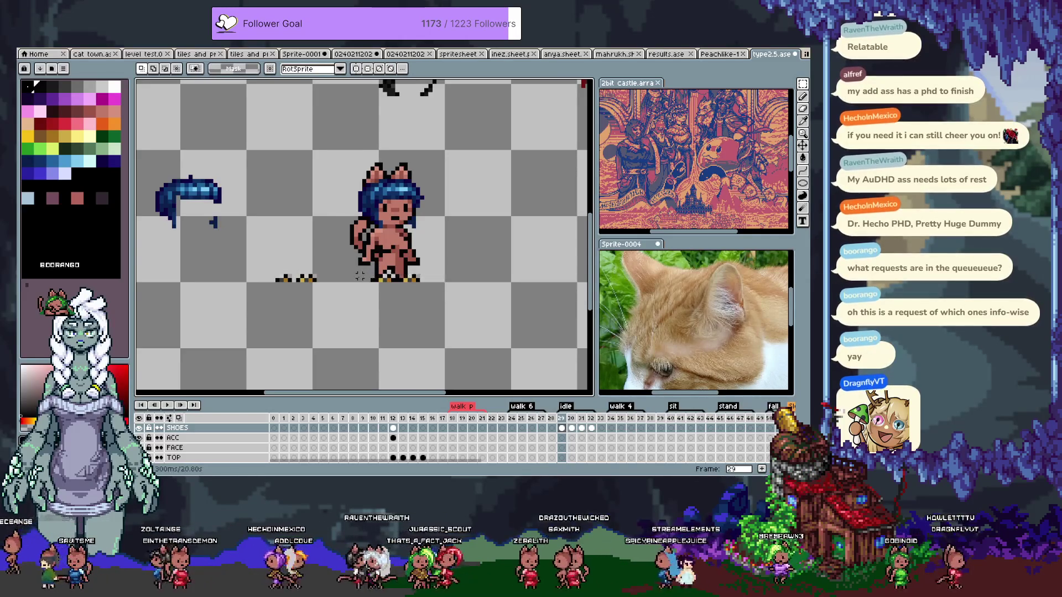
key("Return")
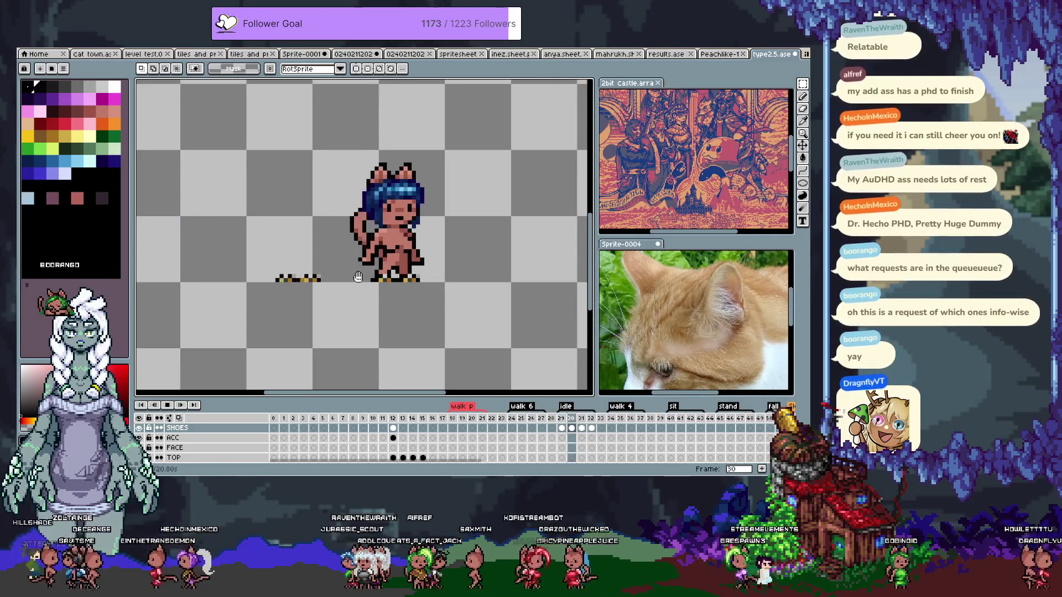
key("Return")
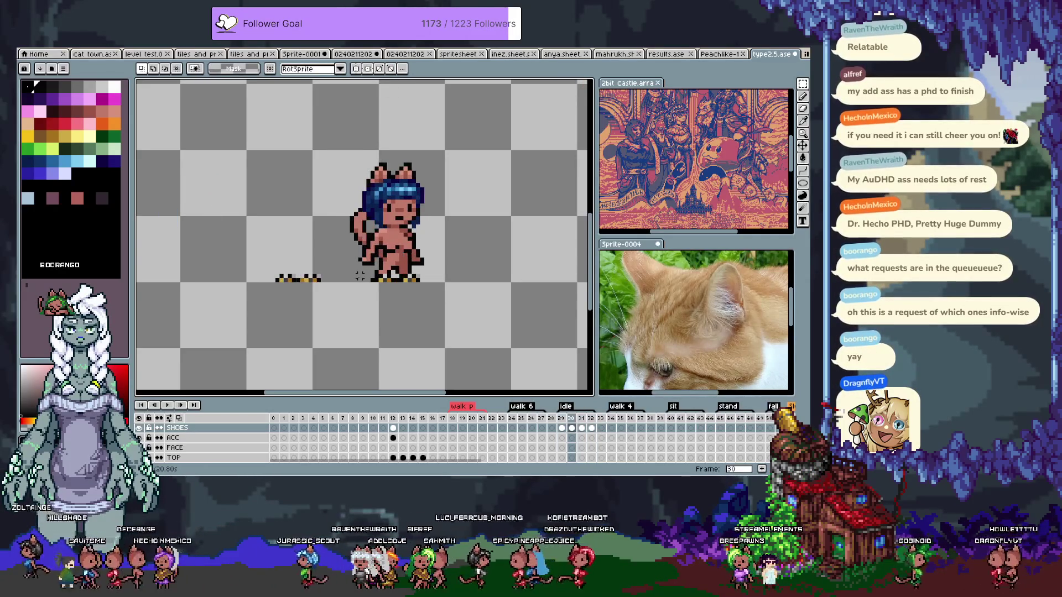
On frame 29, paint the black pixel beside the leg pink, undo a stray pink shoe pixel, and replay
key("b")
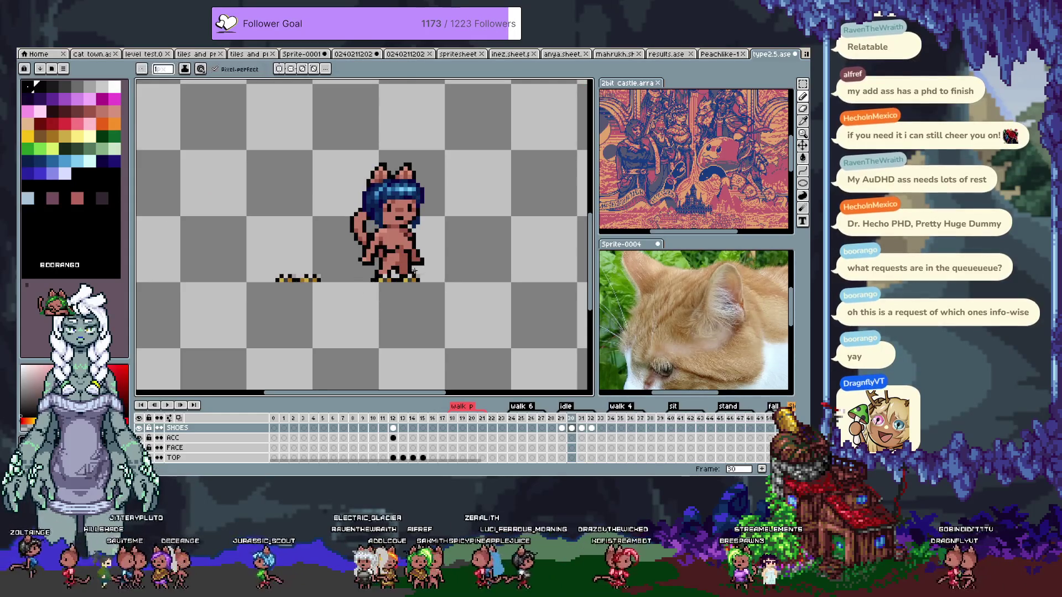
scroll(387, 282, "up", 4)
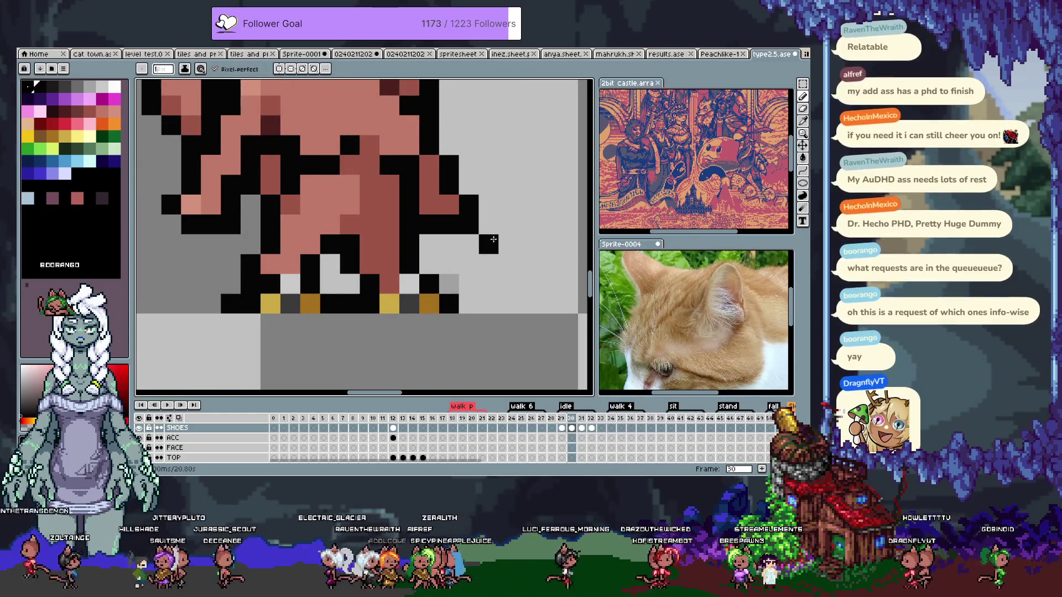
key("Right")
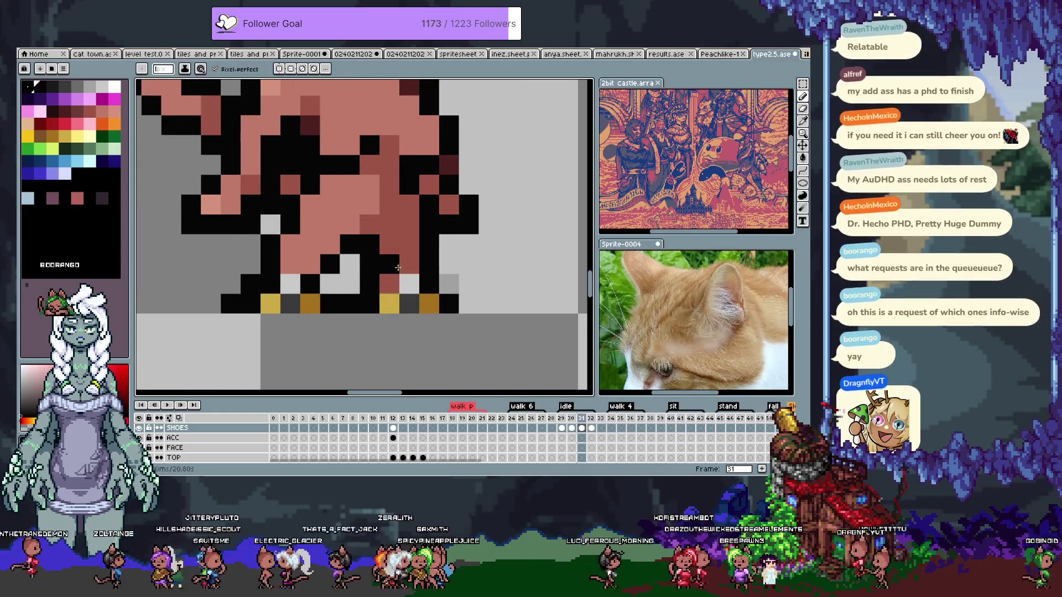
key("Right")
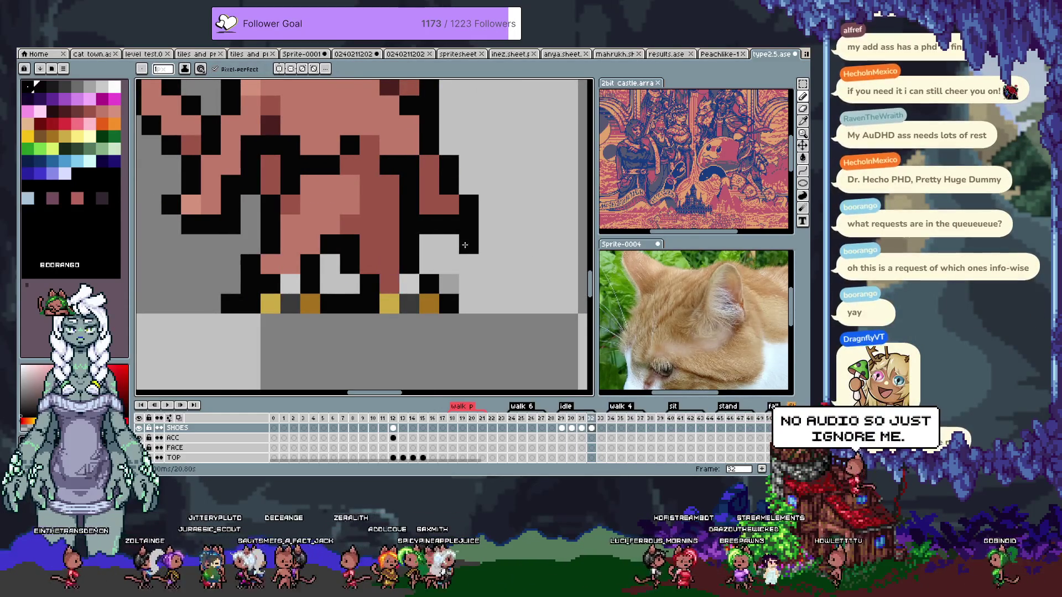
key("Left")
key("Left")
key("Left")
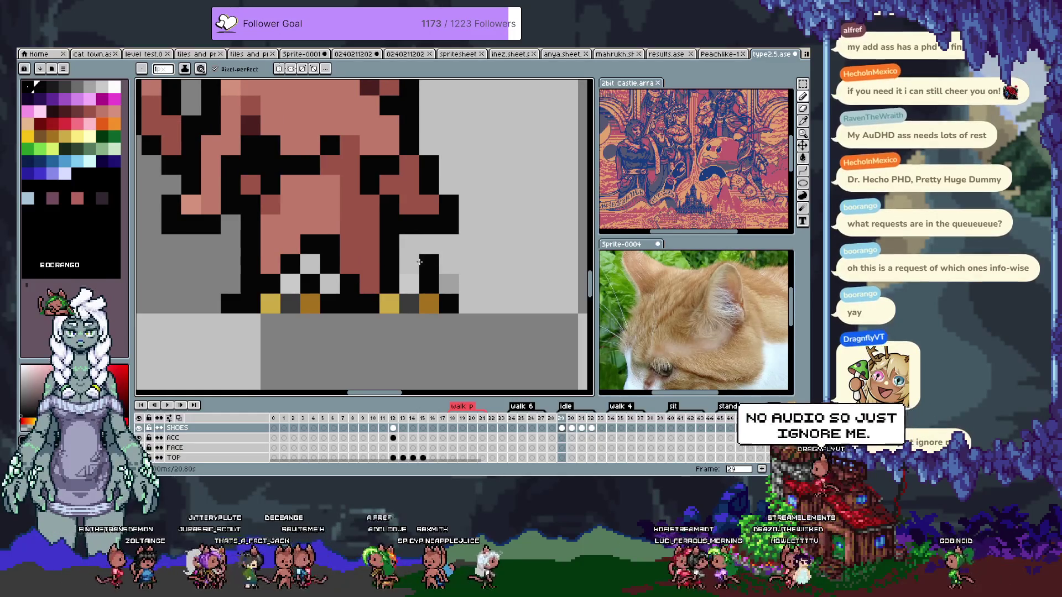
left_click(370, 283, "alt")
left_click(384, 291)
left_click(307, 302)
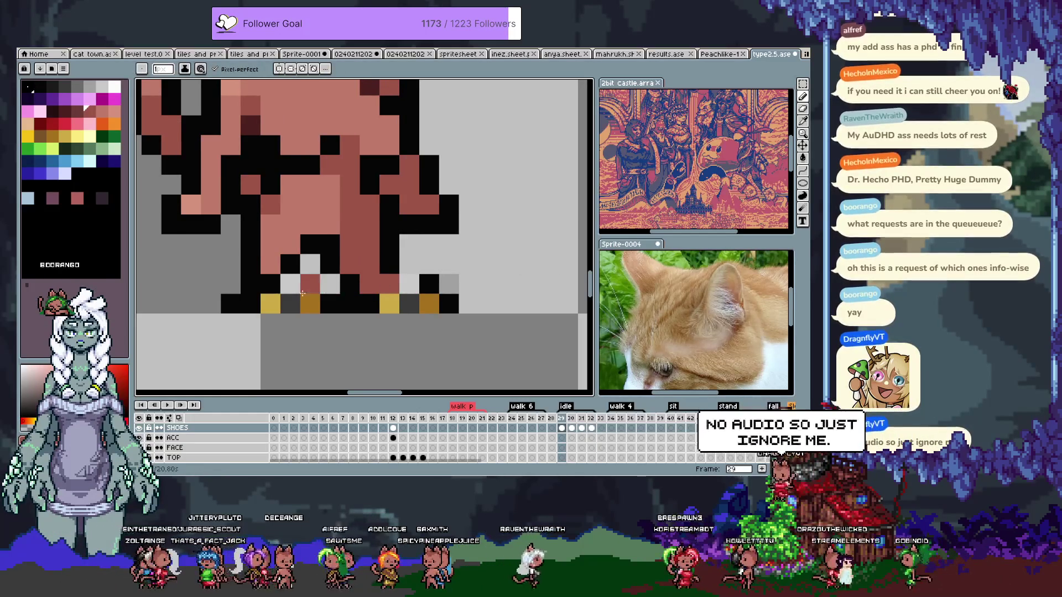
key("ctrl+z")
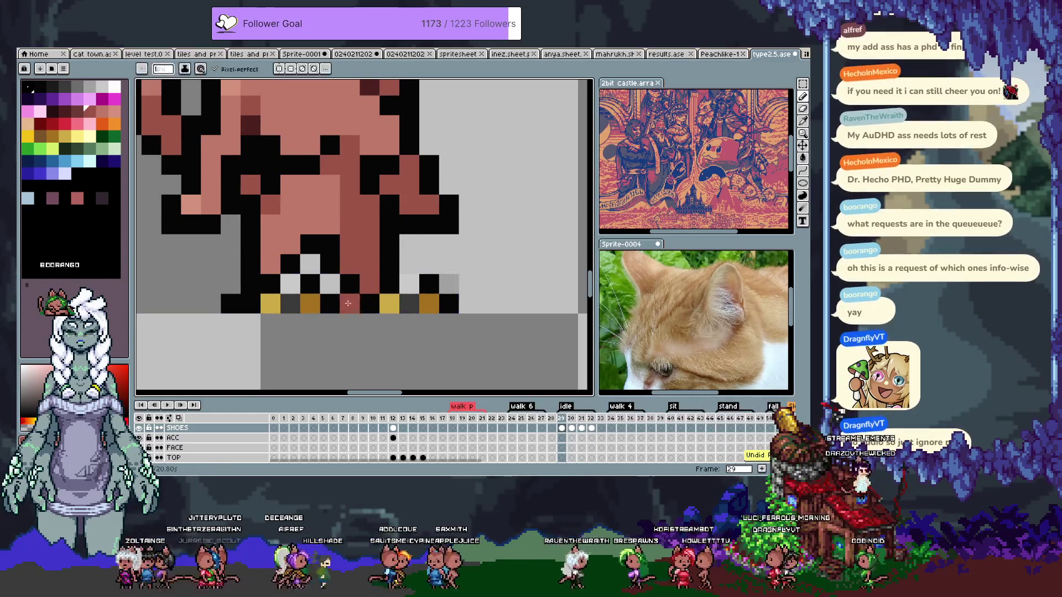
key("b")
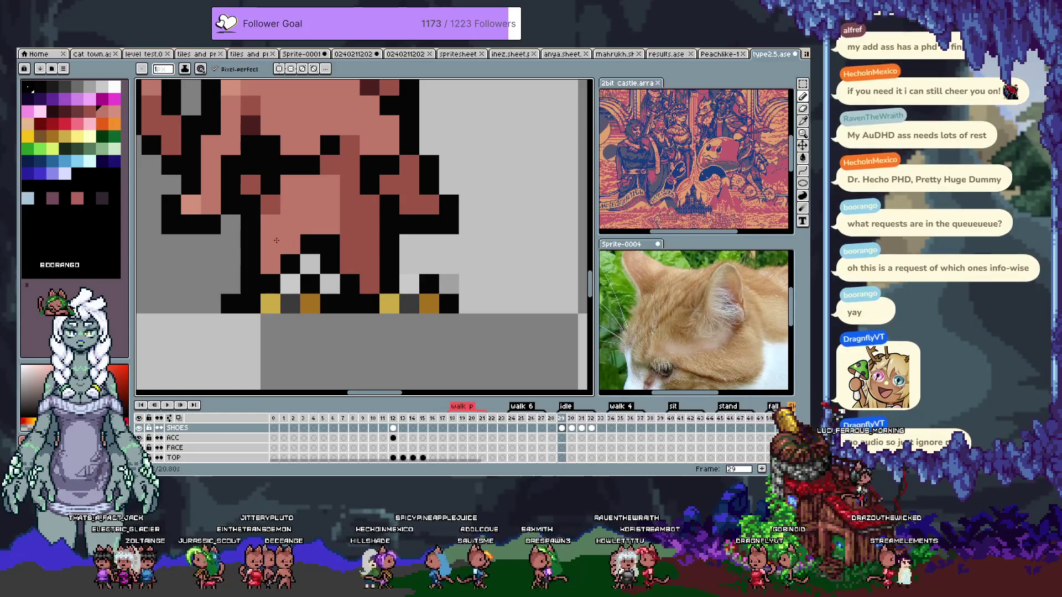
scroll(278, 241, "down", 4)
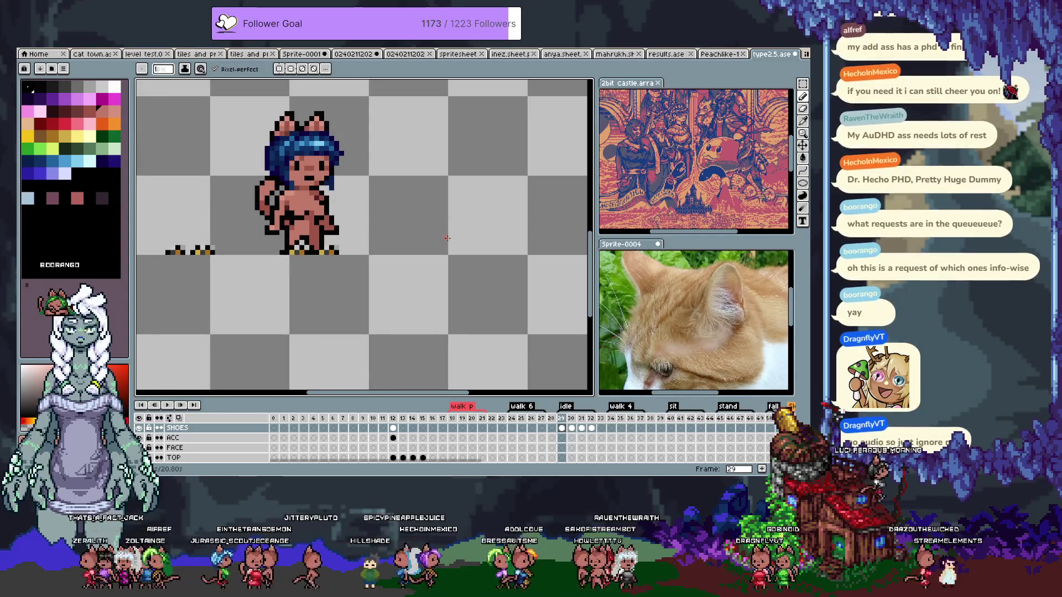
key("Return")
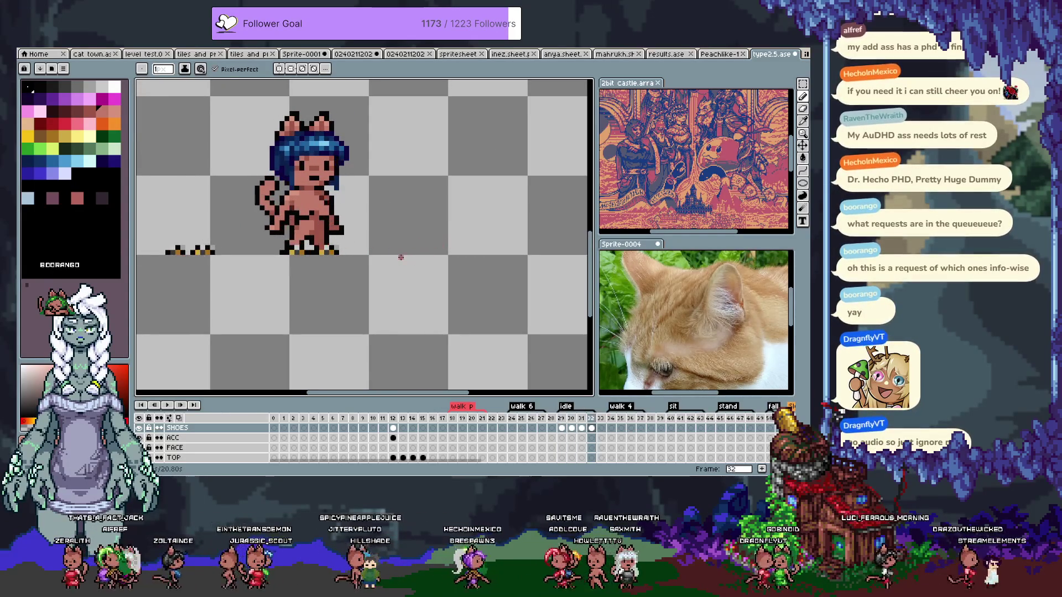
Nudge a small block of pixels by the feet into place and recolour a black pixel between the feet grey
scroll(340, 256, "up", 3)
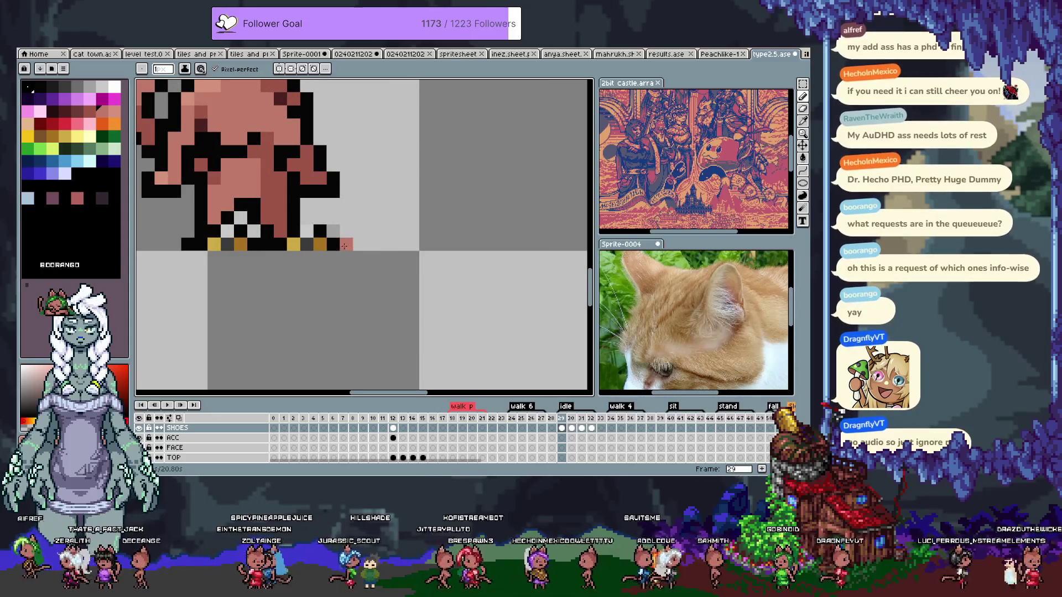
key("m")
mouse_move(340, 244)
left_mouse_down()
mouse_move(301, 227)
mouse_move(312, 244)
mouse_move(303, 247)
left_mouse_up()
left_click(321, 242)
key("Return")
scroll(332, 244, "up", 1)
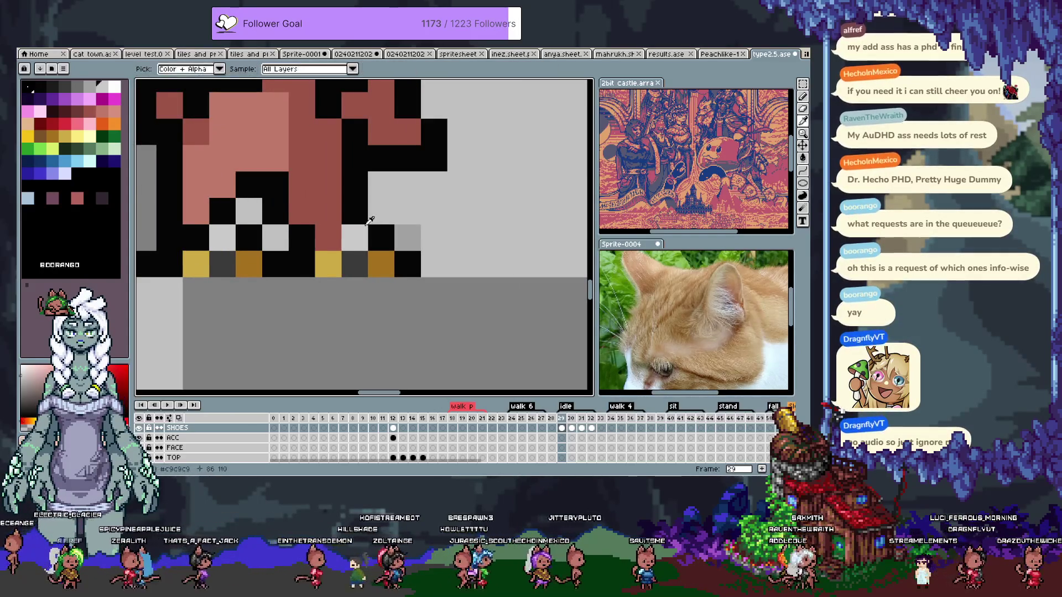
key("b")
left_click(298, 236)
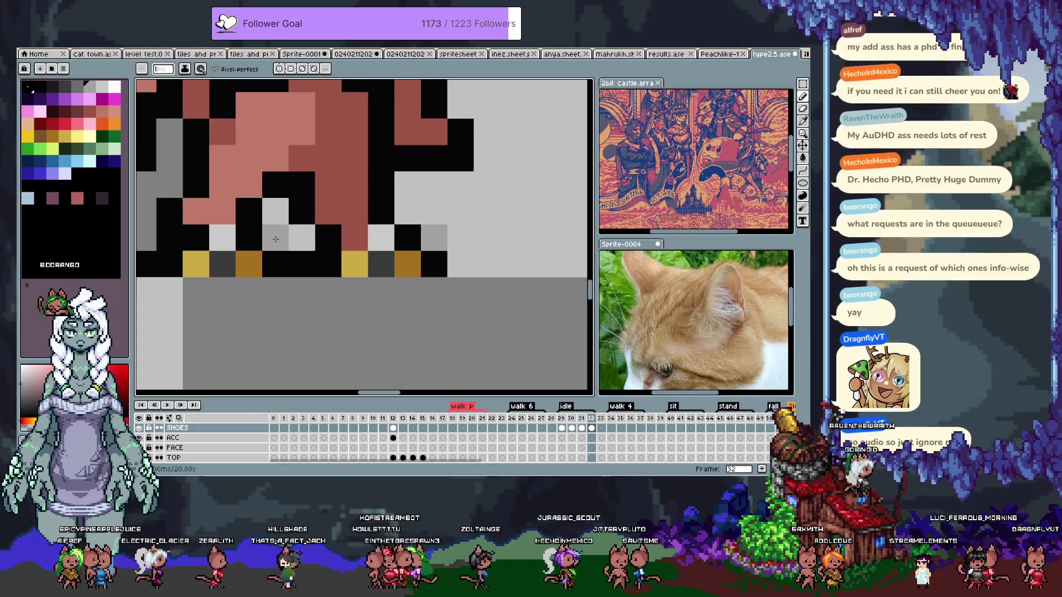
Zoom out and select idle frames 29 to 32 in the timeline
scroll(509, 214, "down", 2)
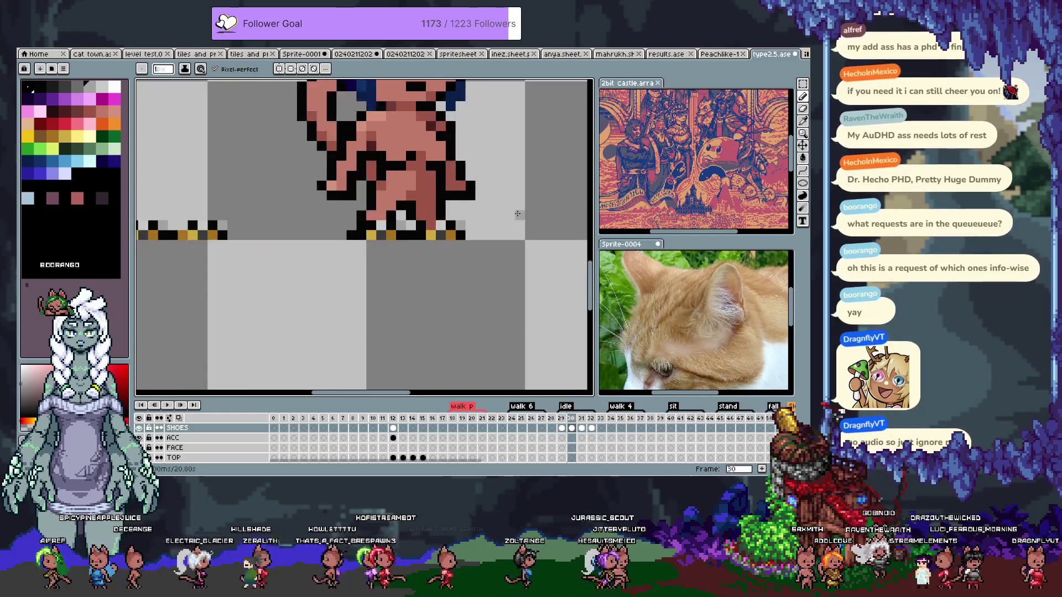
scroll(516, 214, "down", 2)
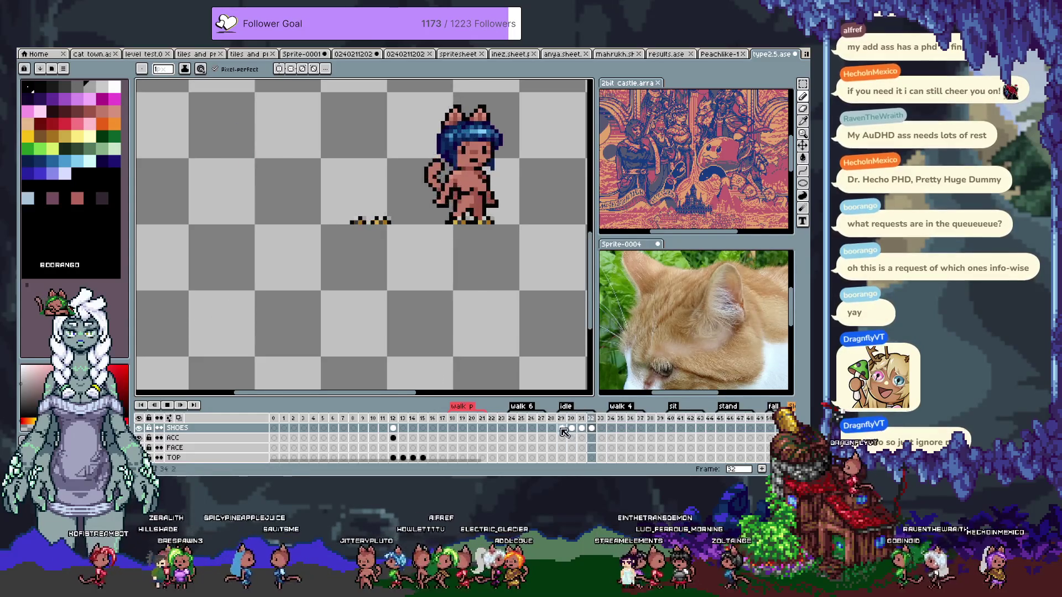
left_click_drag(564, 435, 593, 431)
Select the shoe area across frames 29–32 and nudge the shoes to the right
key("m")
left_click_drag(295, 169, 541, 280)
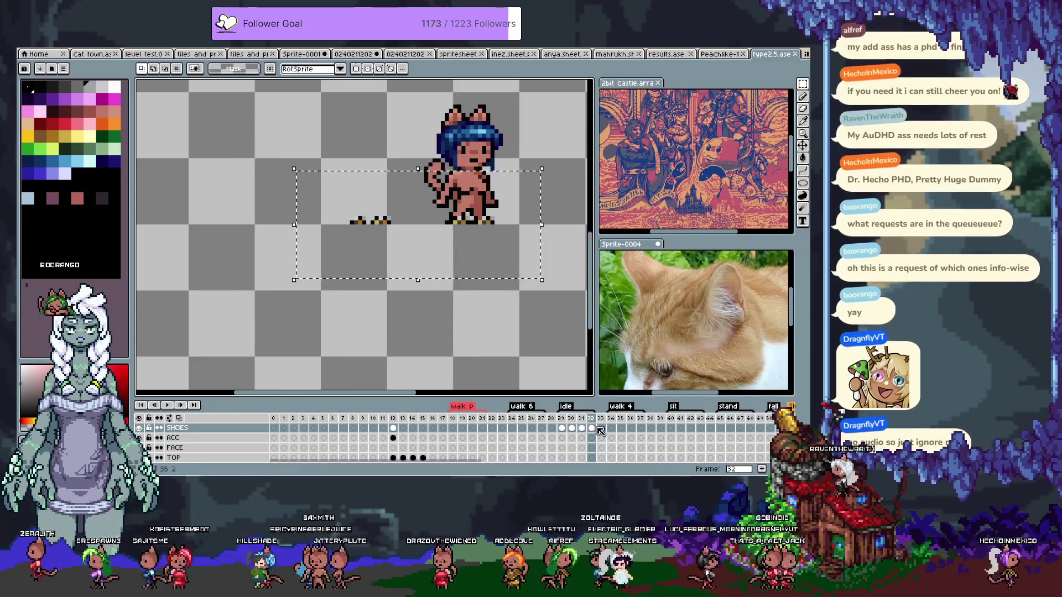
left_click_drag(592, 428, 562, 428)
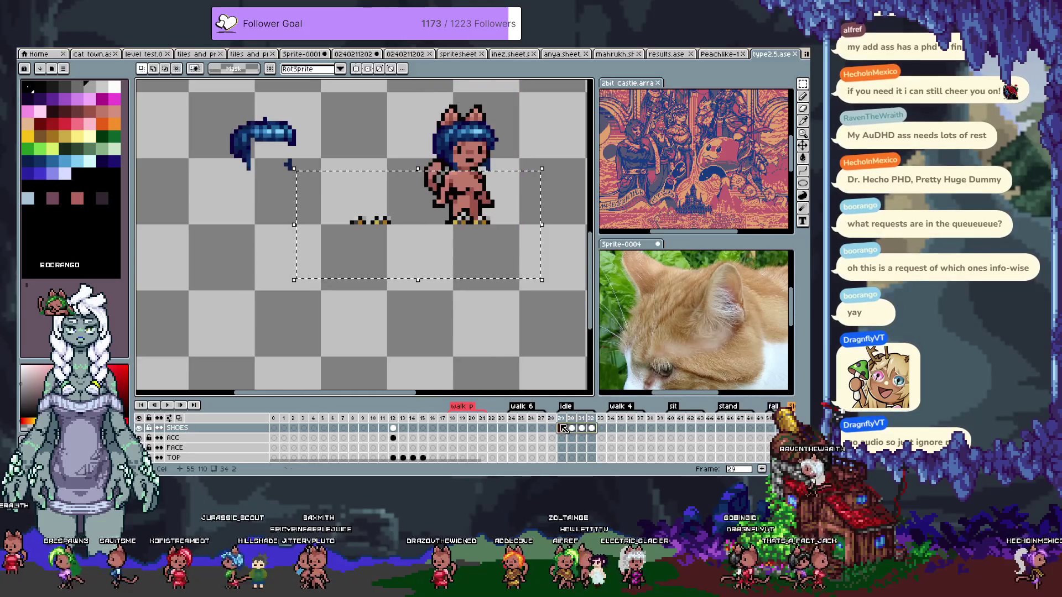
left_click(412, 232)
key("shift+Right")
key("shift+Right")
key("shift+Right")
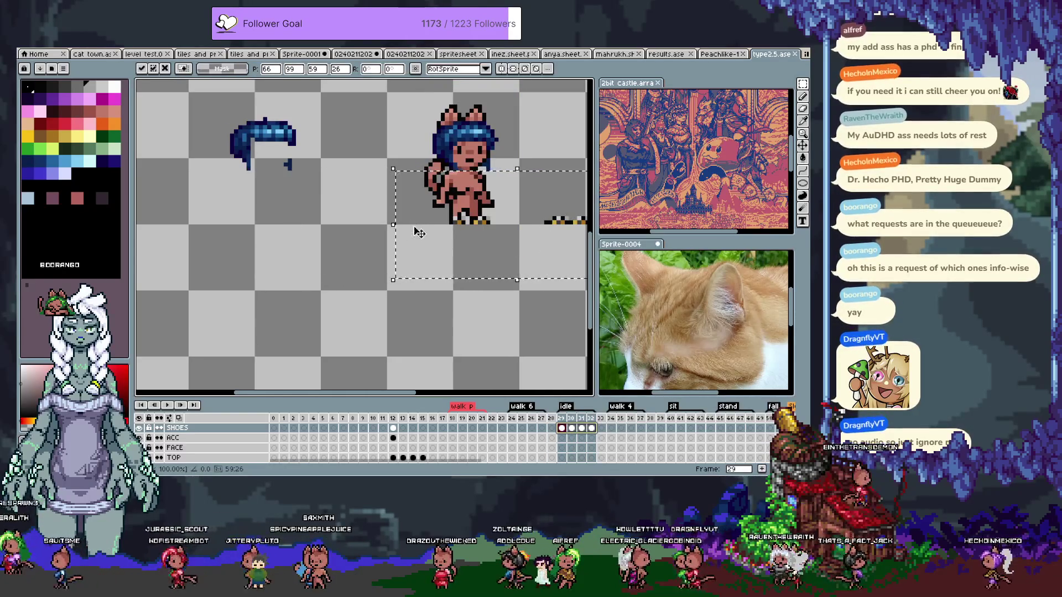
key("Return")
key("Return")
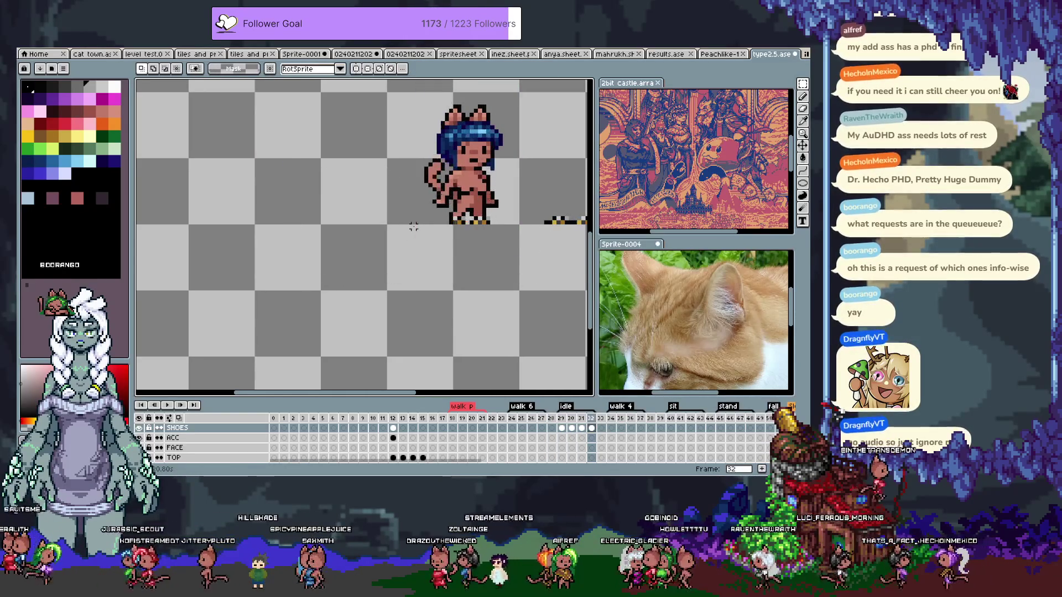
Play the idle loop, then drag the shoes slightly further right and confirm the position
left_click_drag(414, 227, 351, 258)
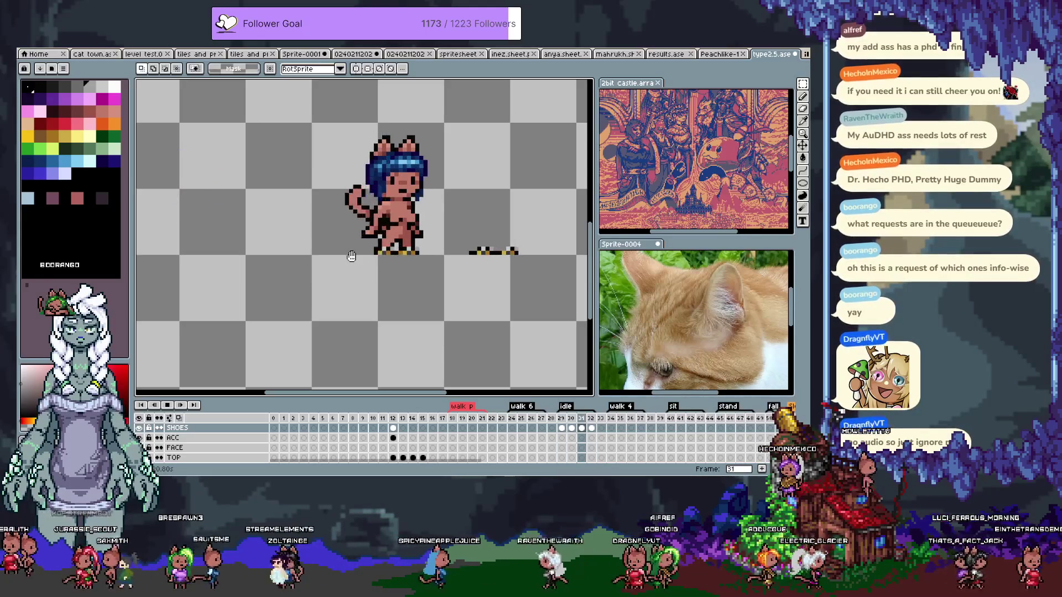
left_click(352, 256)
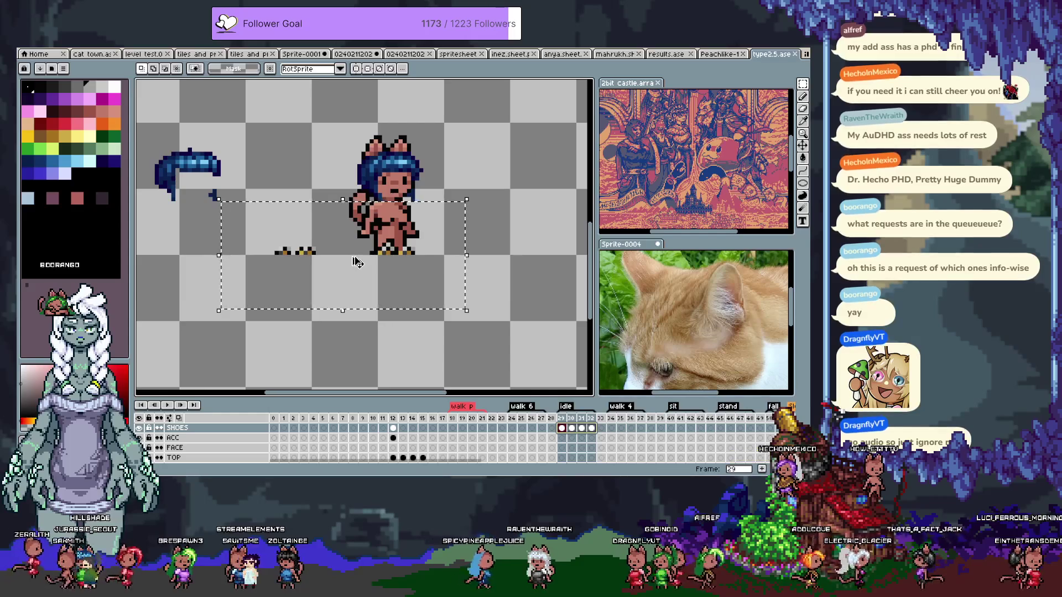
key("Return")
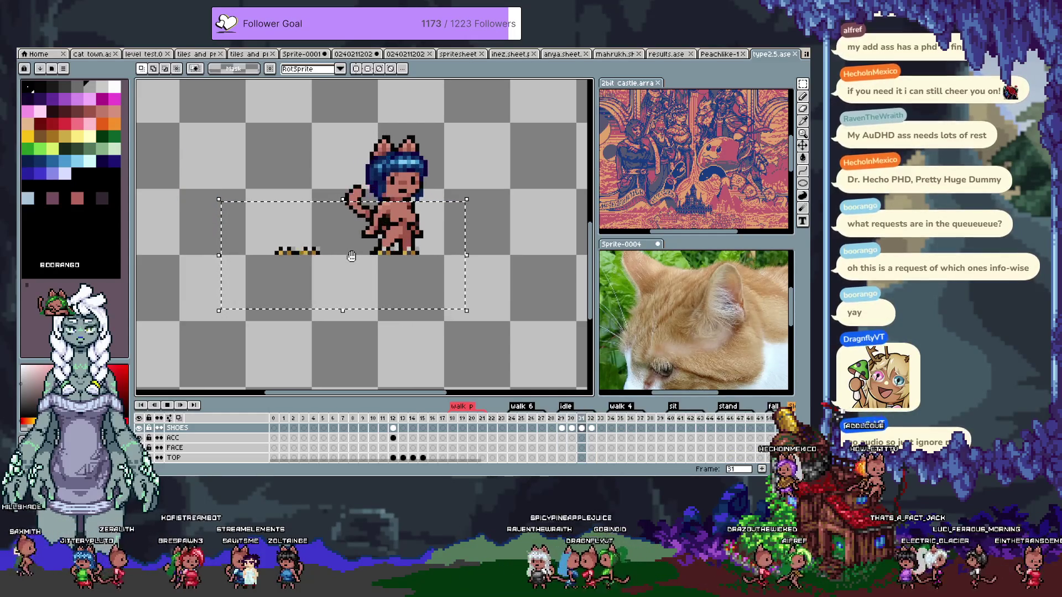
left_click_drag(352, 256, 358, 264)
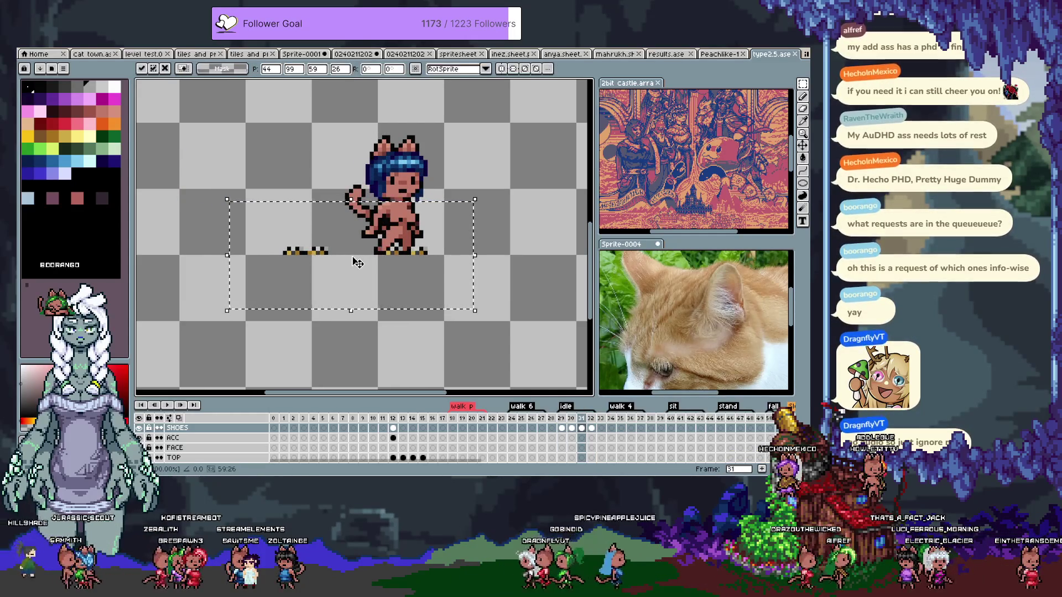
key("Return")
key("Right")
key("Right")
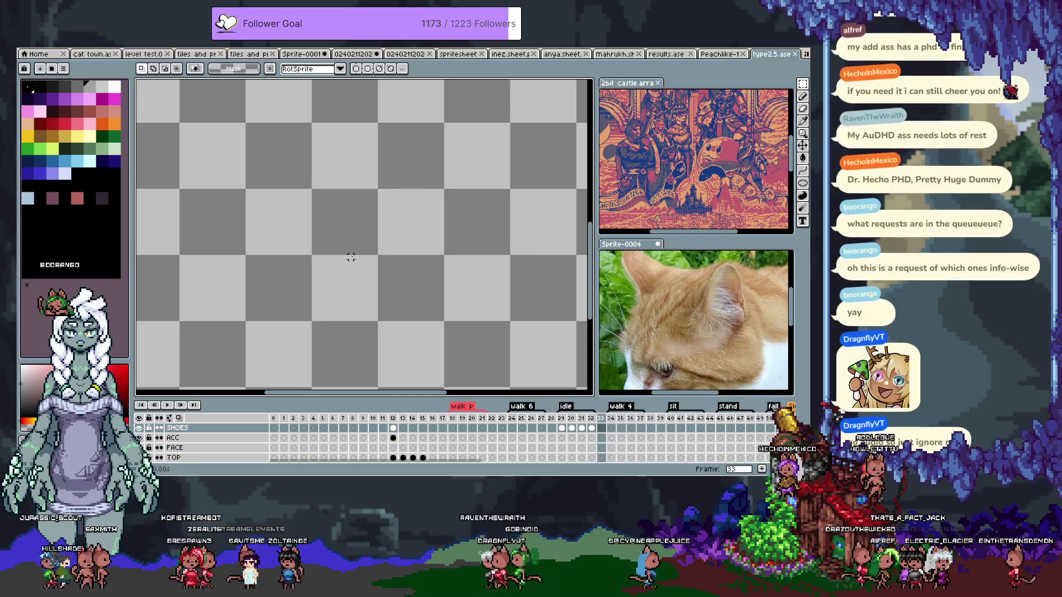
On frame 37, paste the shoes, nudge them right onto the front-facing cat's feet, and deselect
key("Right")
key("Right")
key("Right")
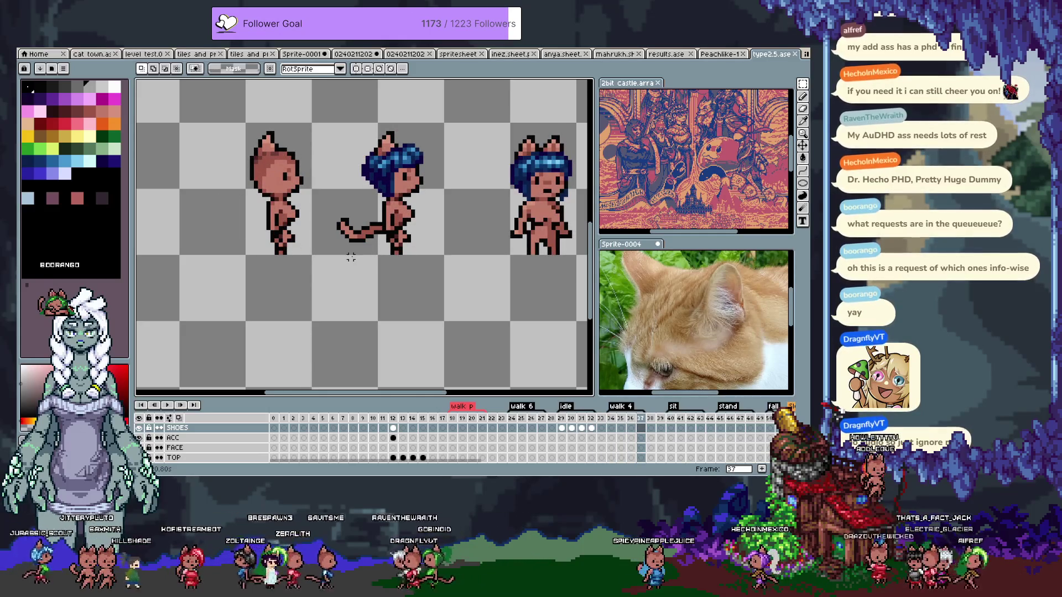
key("ctrl+v")
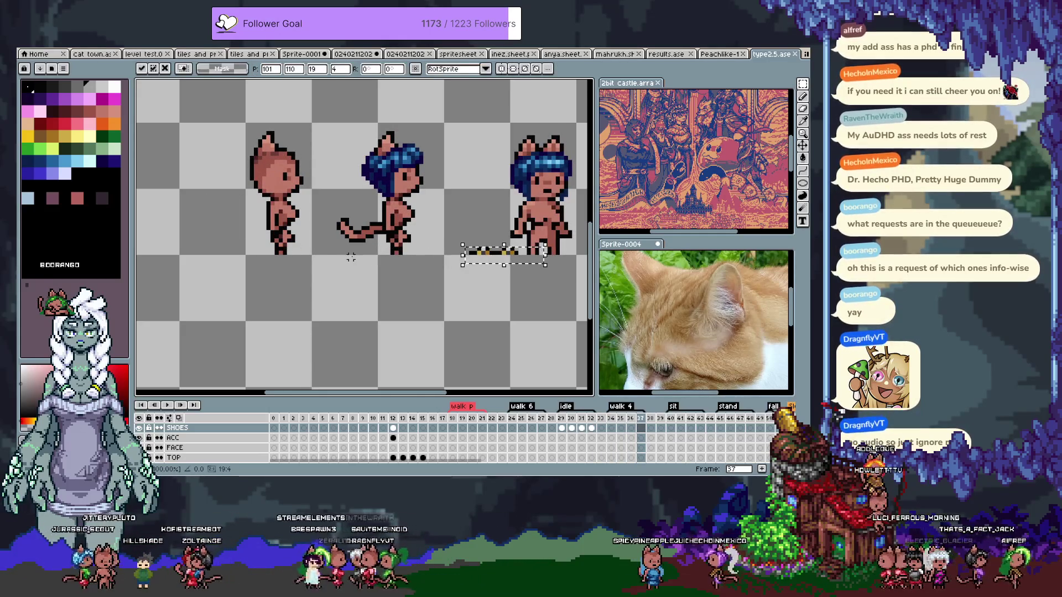
key("shift+Right")
key("shift+Right")
key("shift+Right")
key("shift+Right")
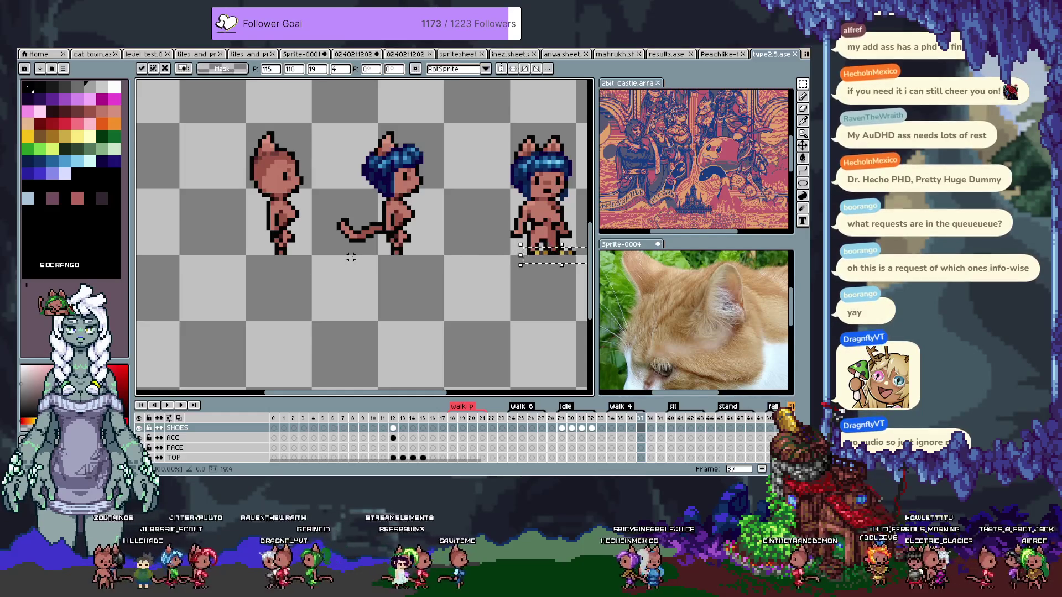
key("Return")
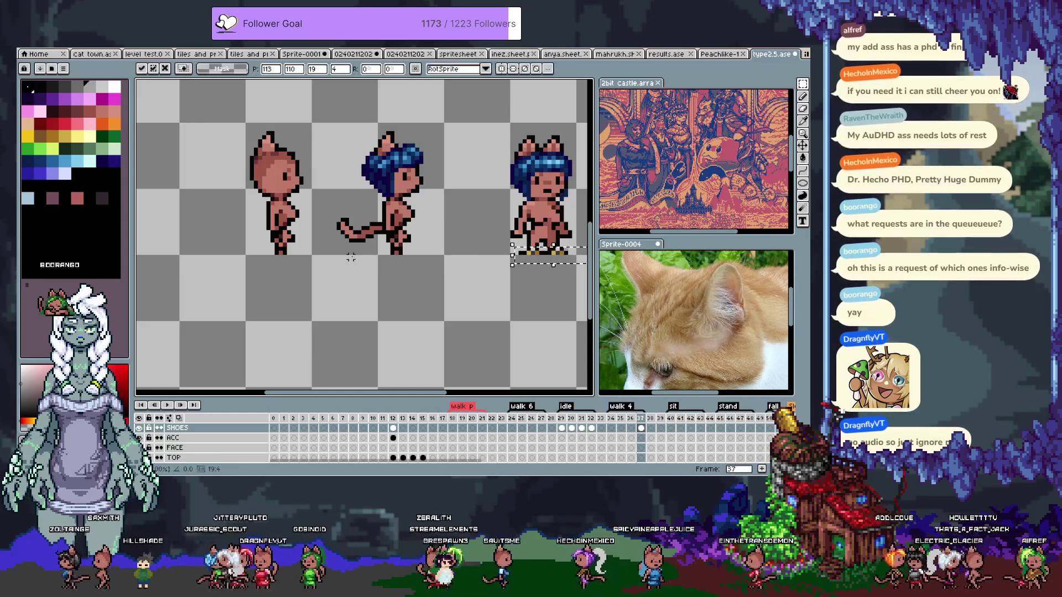
key("ctrl+d")
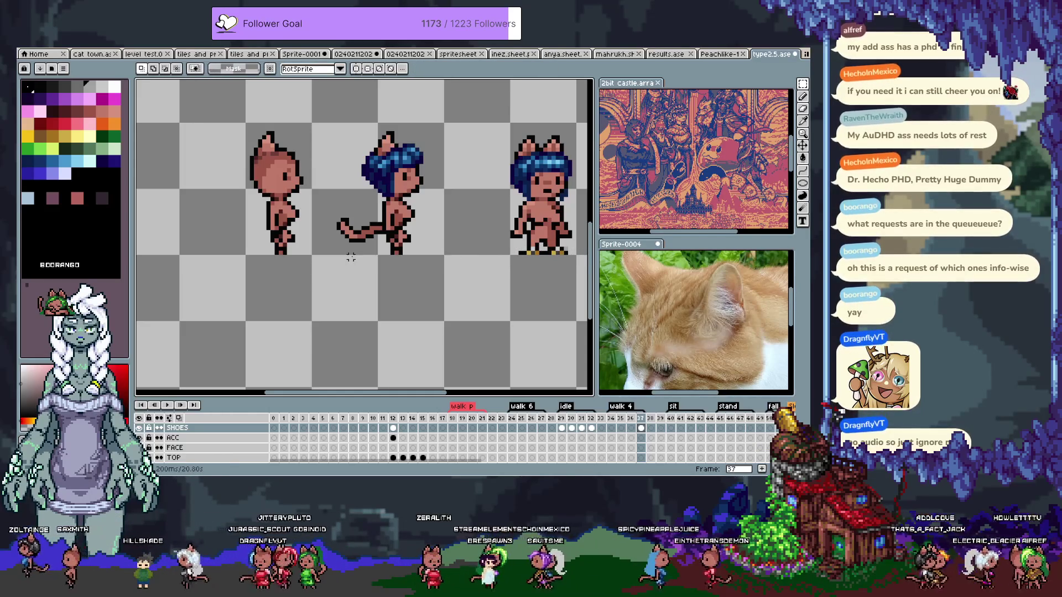
Compare with the previous frame and select the area below the standing cat's feet
key("comma")
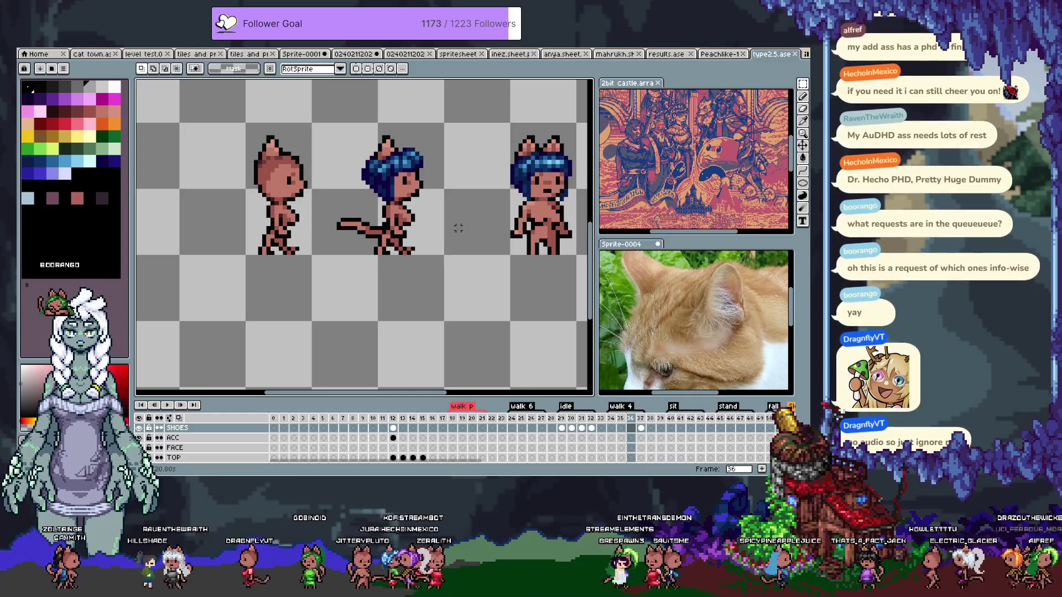
left_click_drag(470, 211, 420, 223)
key("period")
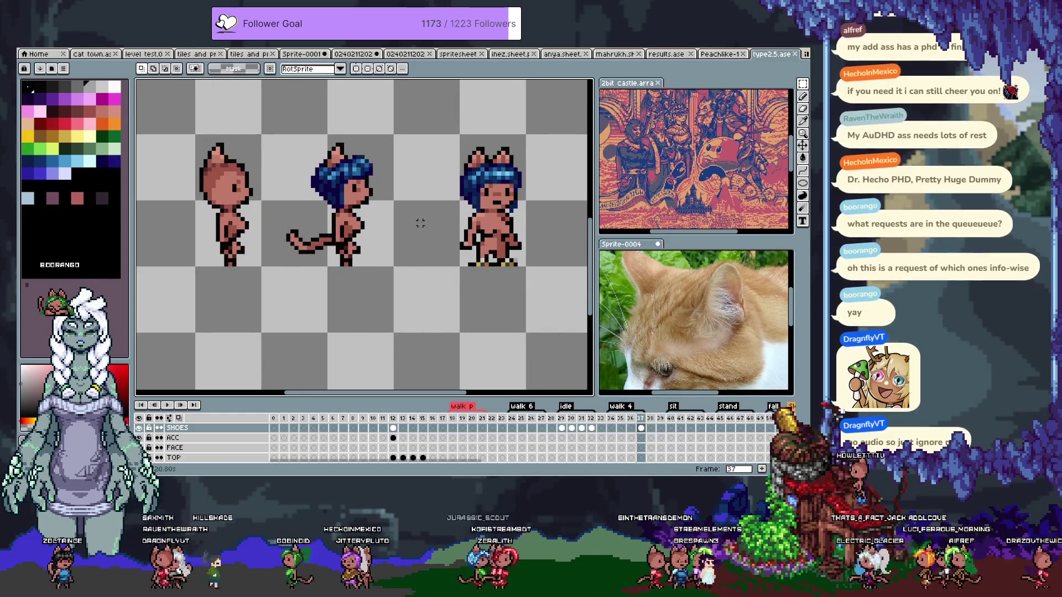
left_click_drag(443, 245, 559, 306)
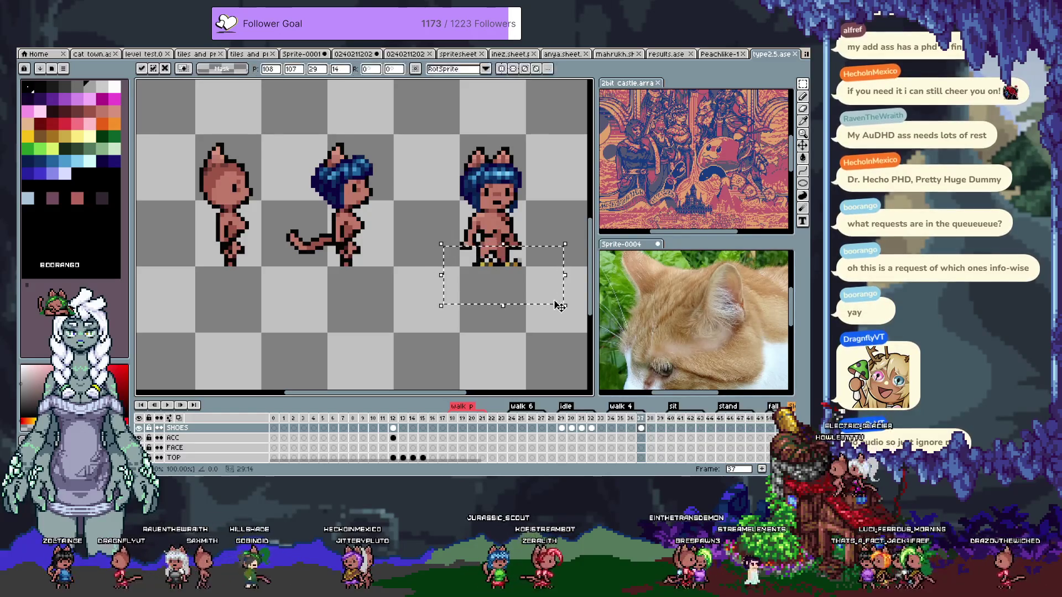
key("b")
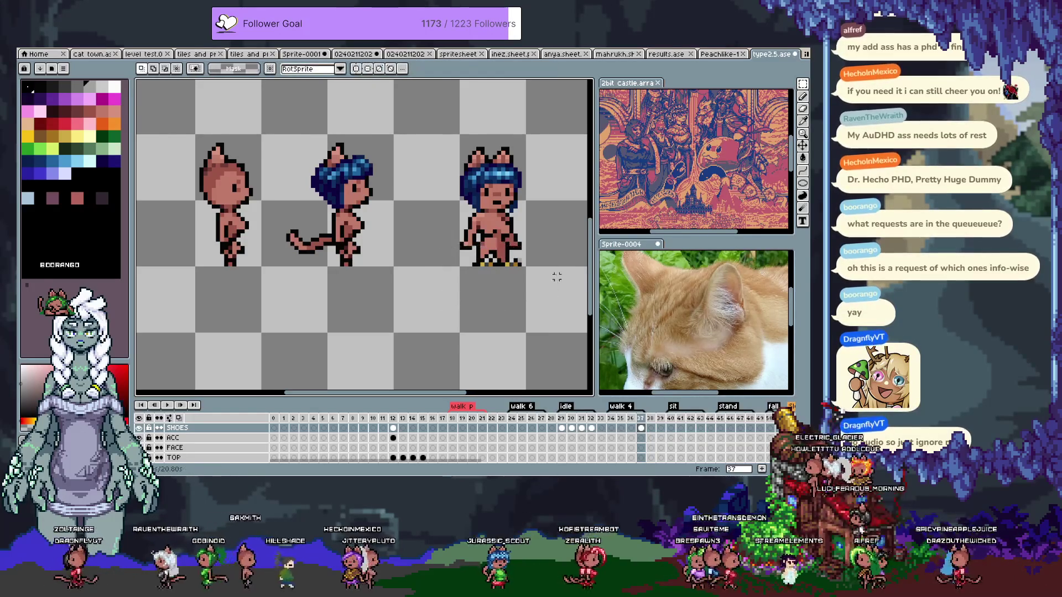
scroll(452, 258, "up", 2)
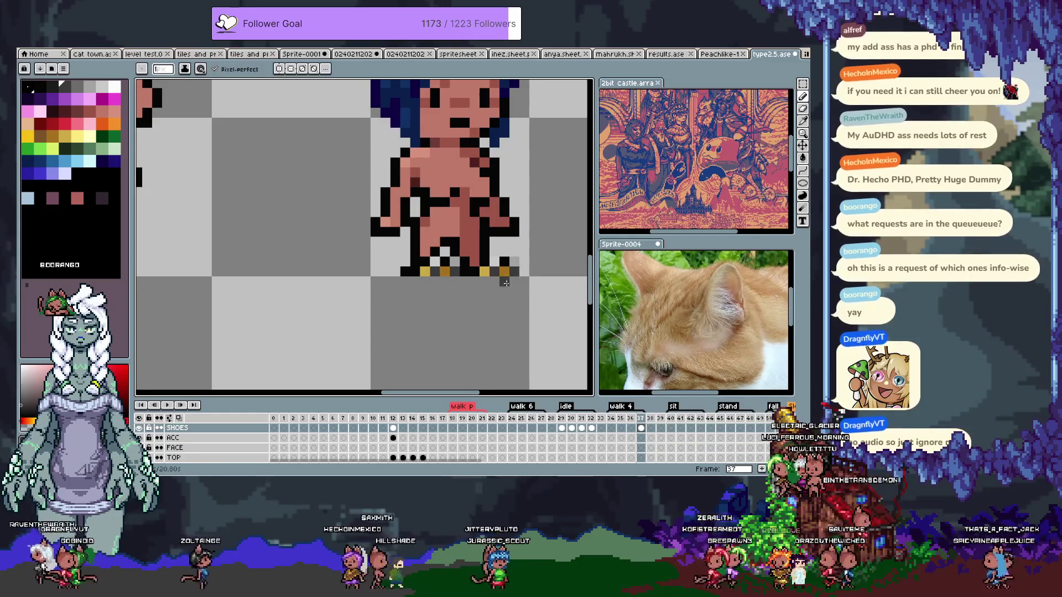
Recolour the two black pixels along the bottom of the cat's feet dark grey
scroll(494, 290, "down", 1)
key("Return")
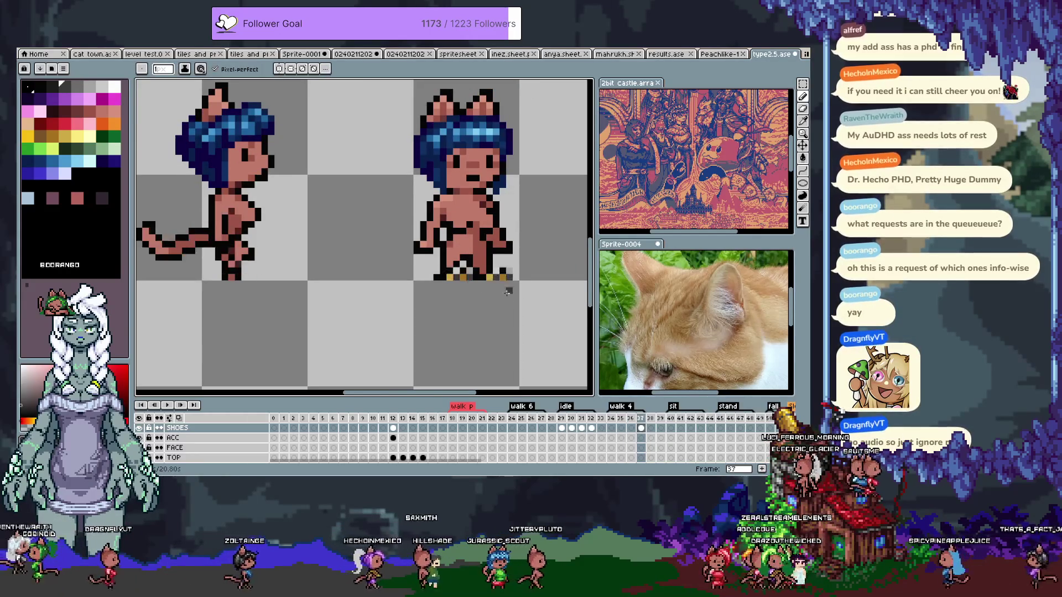
scroll(510, 297, "up", 2)
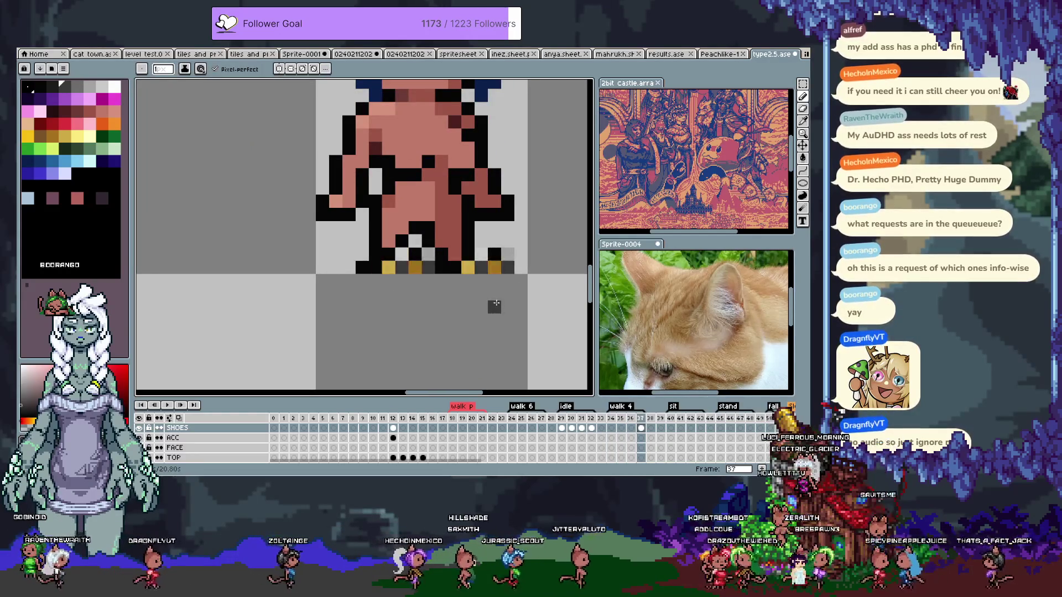
scroll(495, 306, "down", 3)
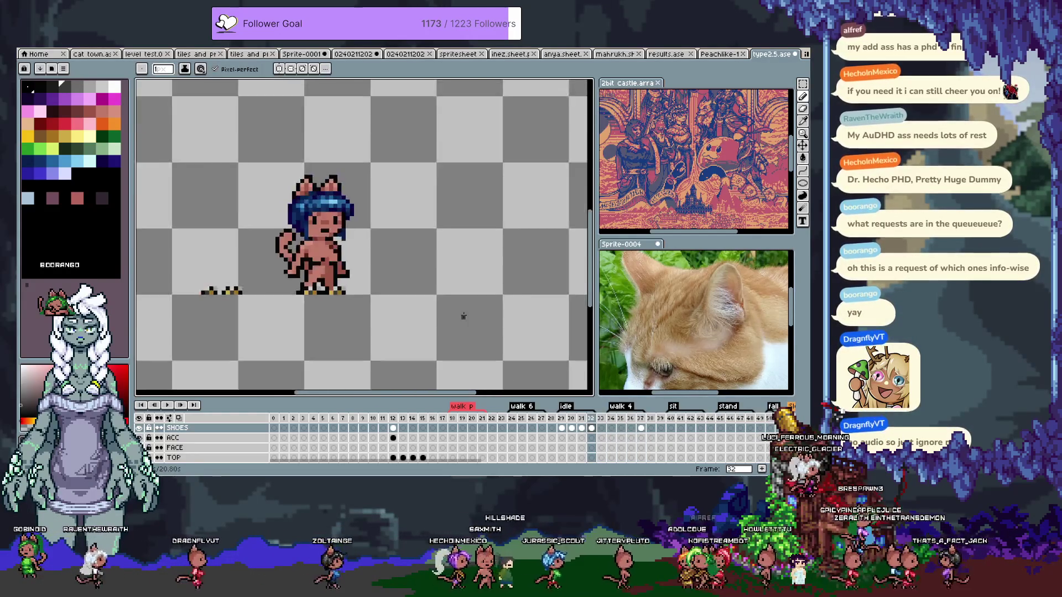
scroll(446, 278, "up", 5)
left_click(309, 266)
left_click(425, 268)
Compare idle frames 29 and 30, then switch to the Peachlike illustration document
key("Left")
key("Left")
key("Left")
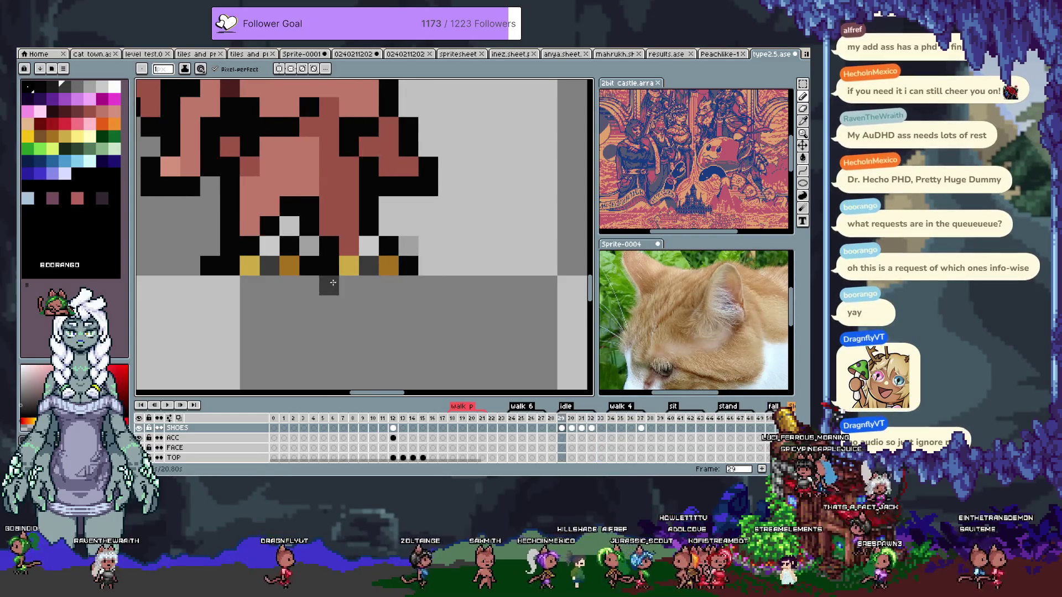
key("Right")
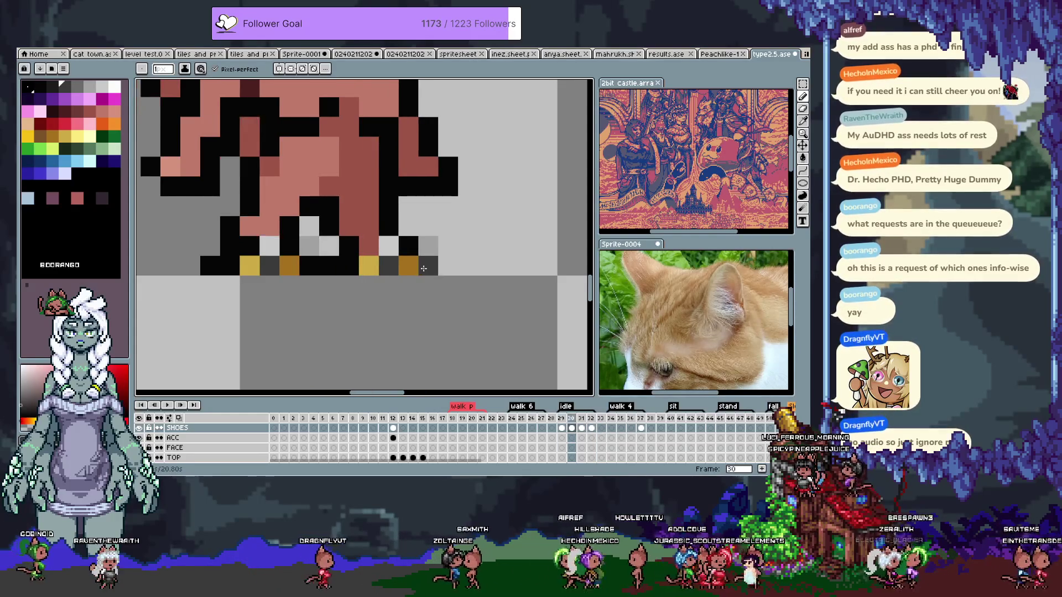
key("Left")
key("Right")
key("Left")
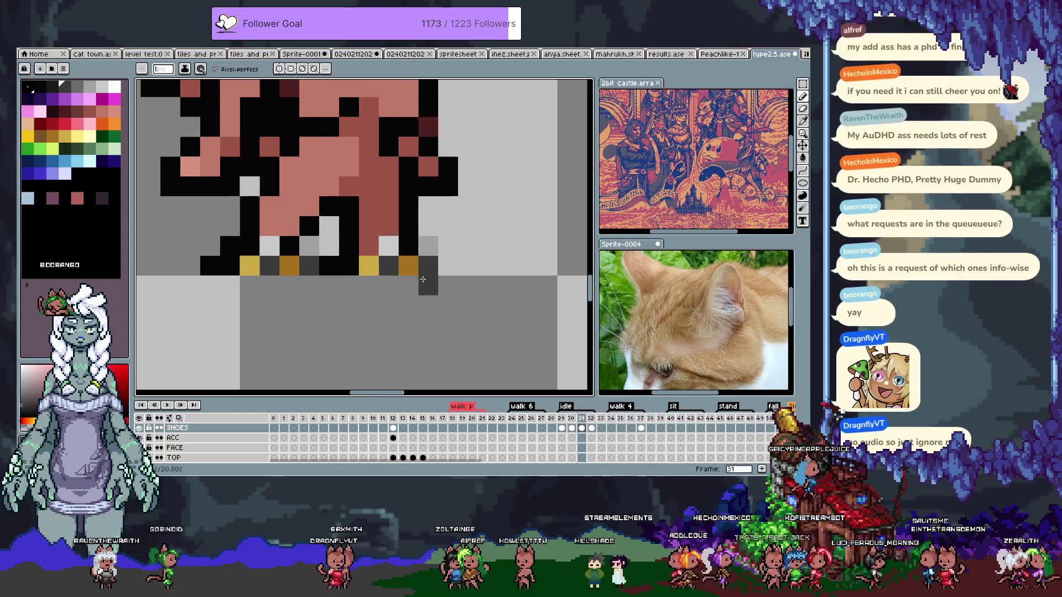
scroll(409, 280, "down", 2)
scroll(408, 279, "down", 2)
scroll(221, 278, "up", 2)
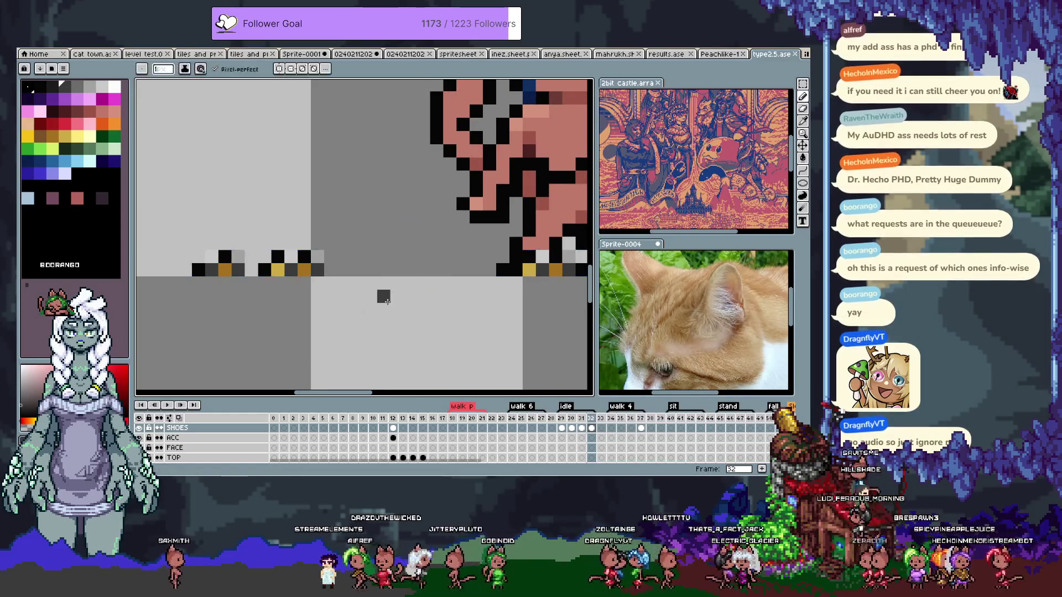
scroll(391, 302, "down", 6)
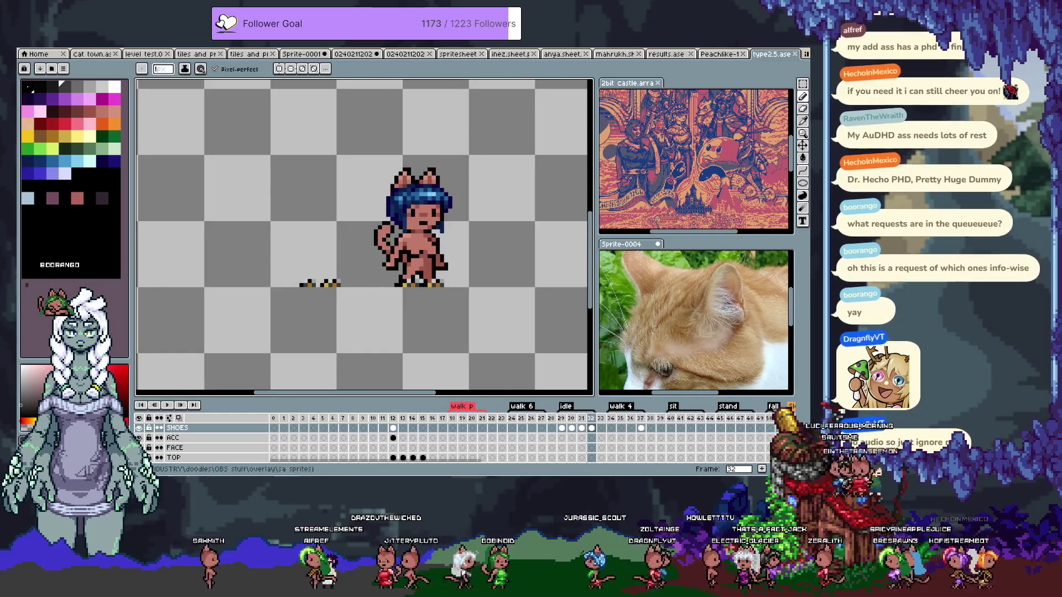
left_click(721, 55)
Hide the timeline, reposition the illustration in the view and save the drawing
scroll(420, 223, "down", 1)
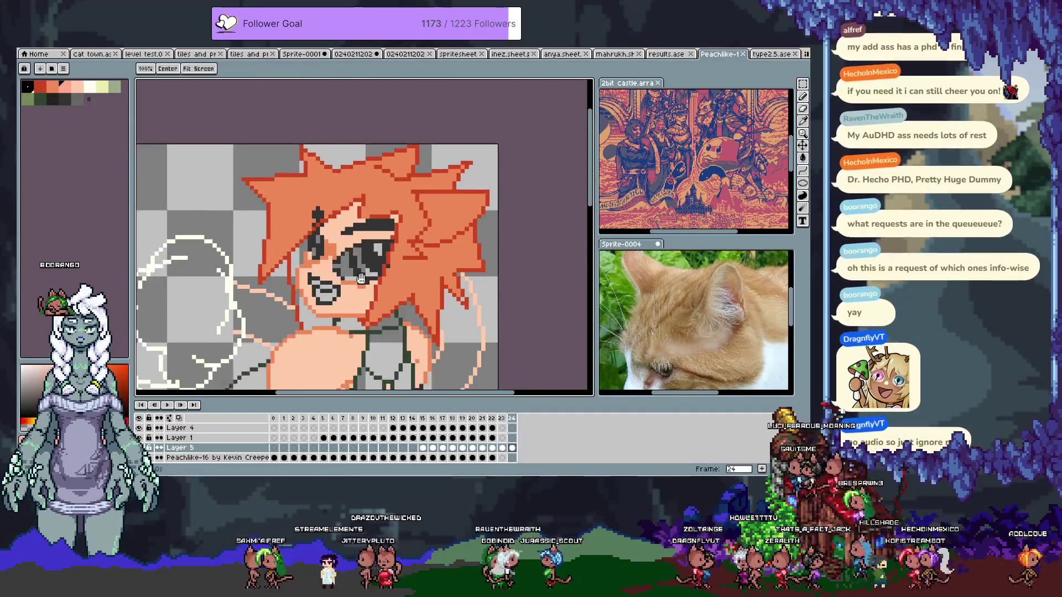
key("Tab")
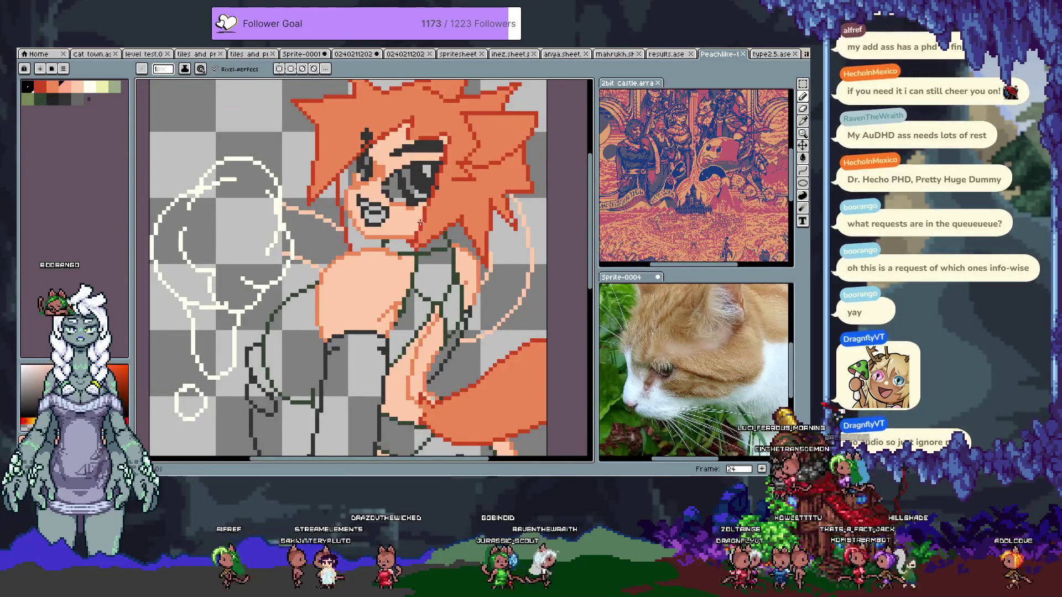
scroll(426, 222, "down", 3)
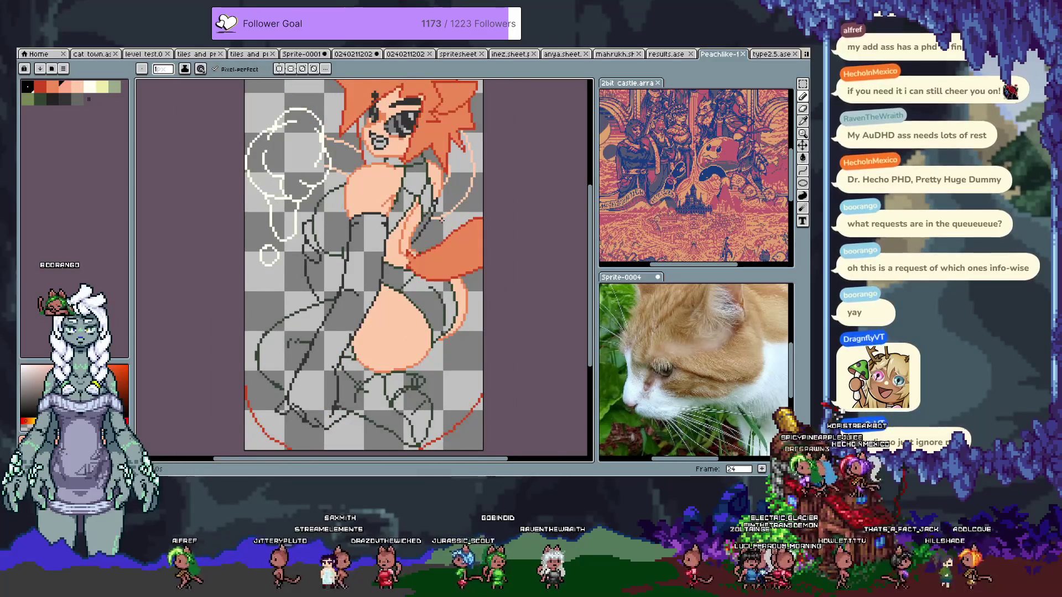
mouse_move(271, 205)
left_mouse_down()
mouse_move(264, 182)
mouse_move(261, 207)
left_mouse_up()
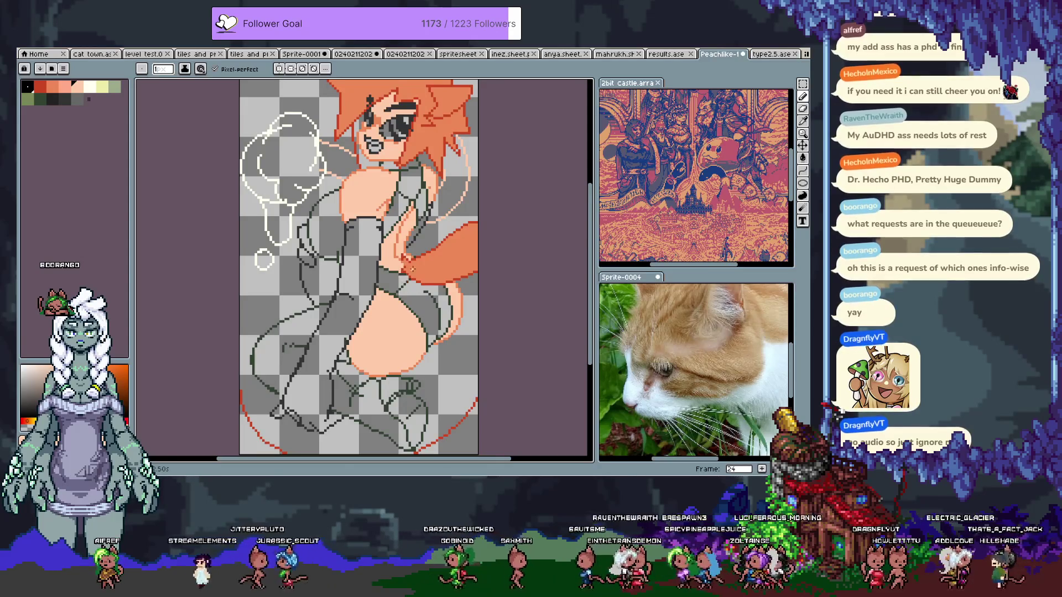
scroll(412, 268, "up", 4)
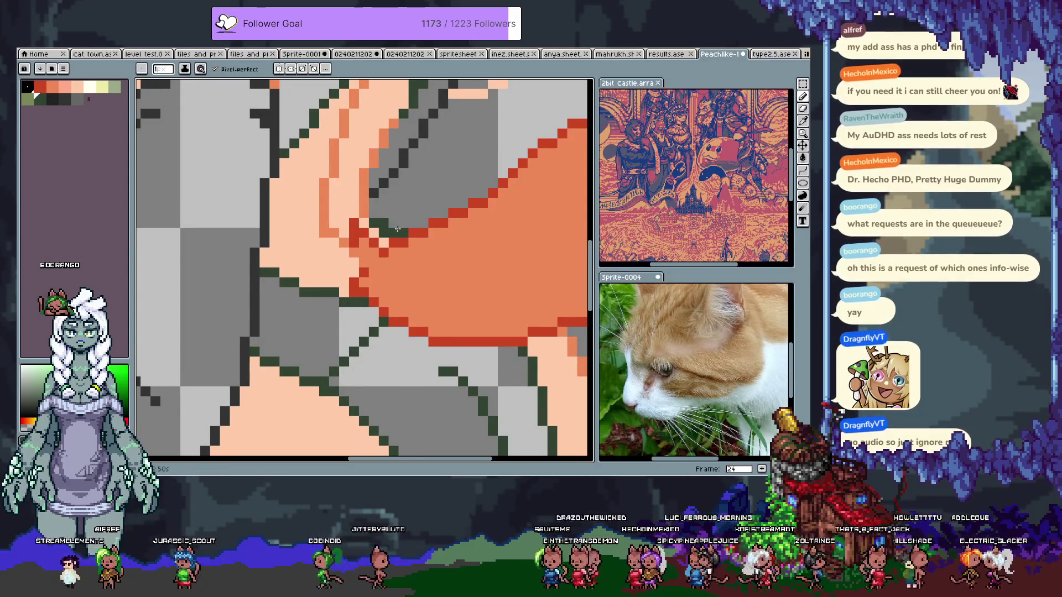
scroll(394, 233, "down", 2)
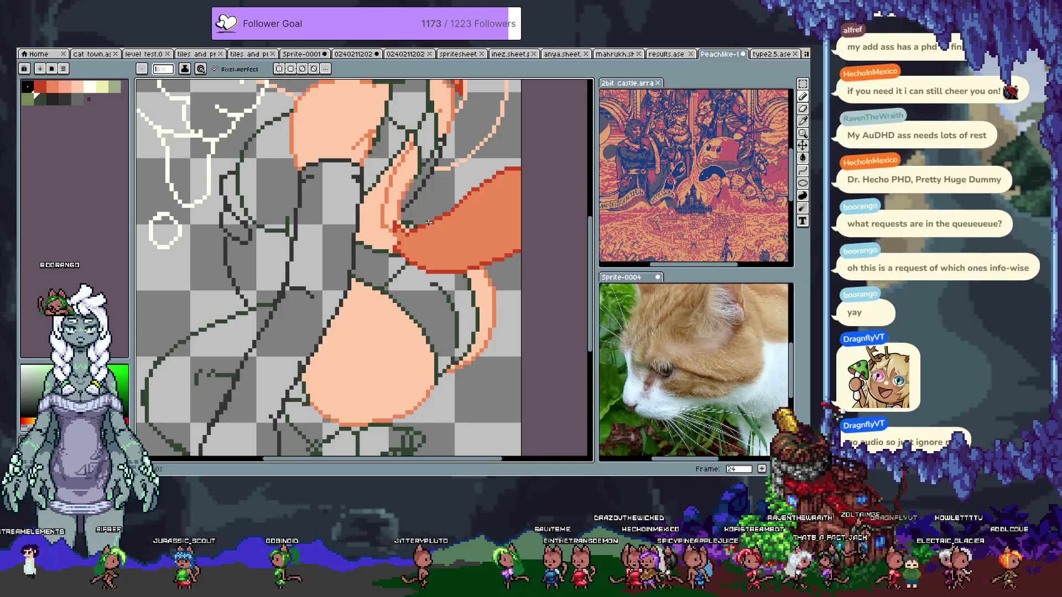
scroll(407, 223, "up", 1)
scroll(402, 218, "down", 1)
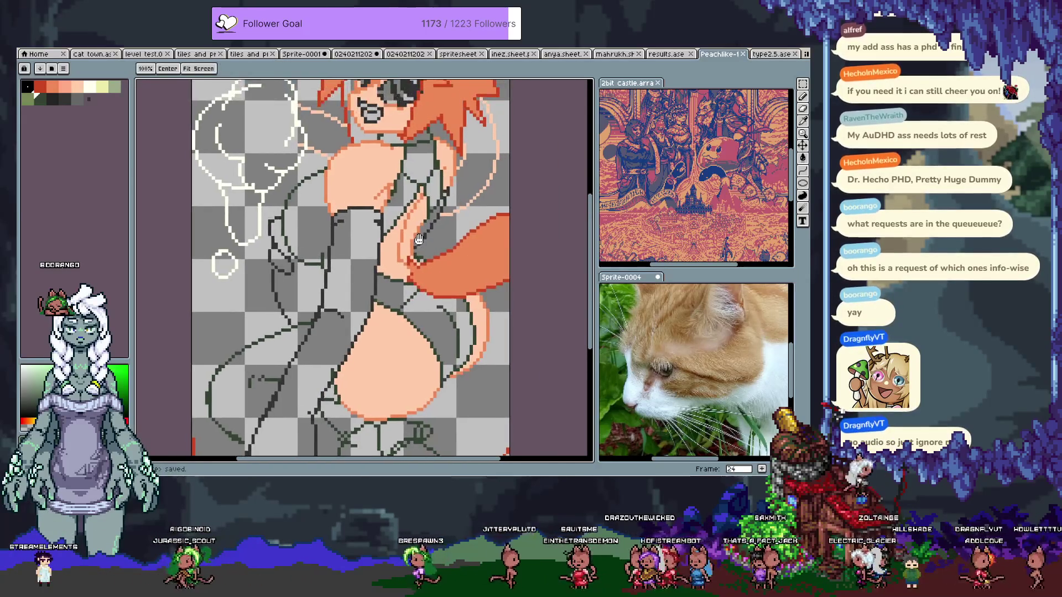
key("ctrl+s")
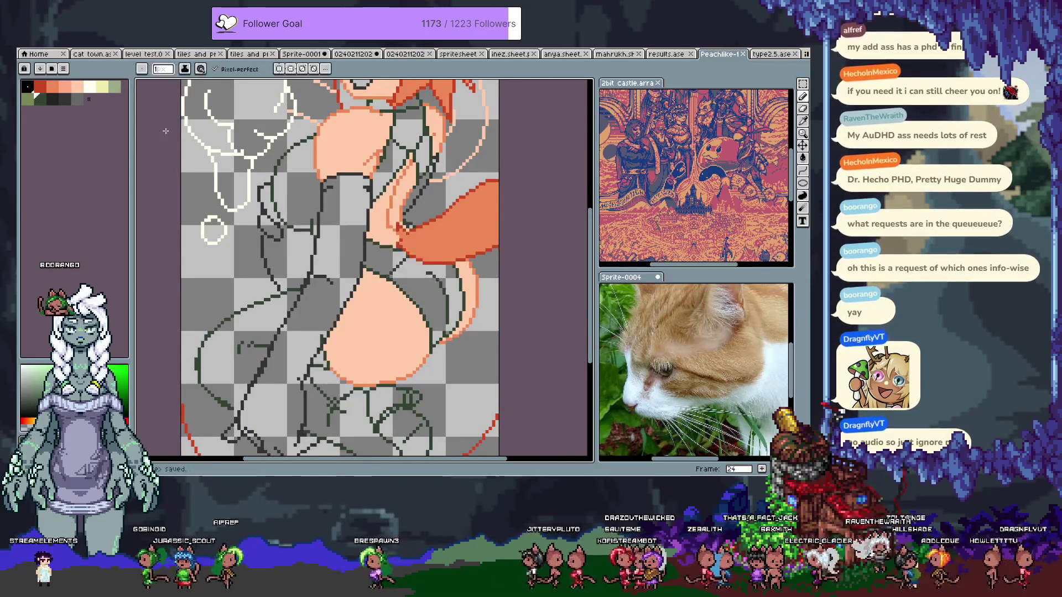
Try a dark-grey fill on the leg, undo it, and move to the next animation frame
left_click(73, 98)
left_click(311, 334)
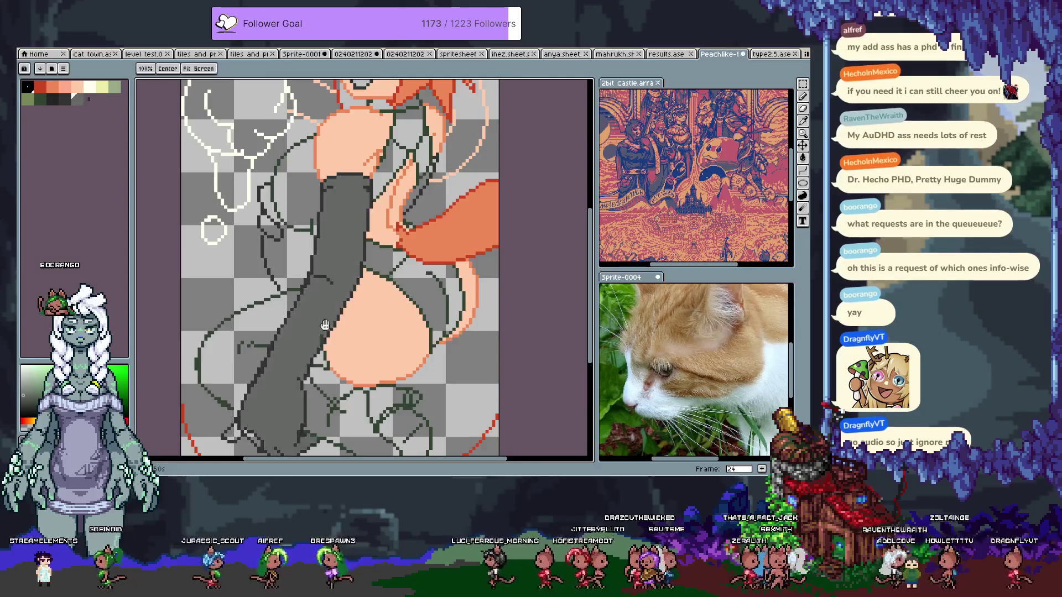
left_click_drag(312, 334, 323, 229)
key("ctrl+z")
key("i")
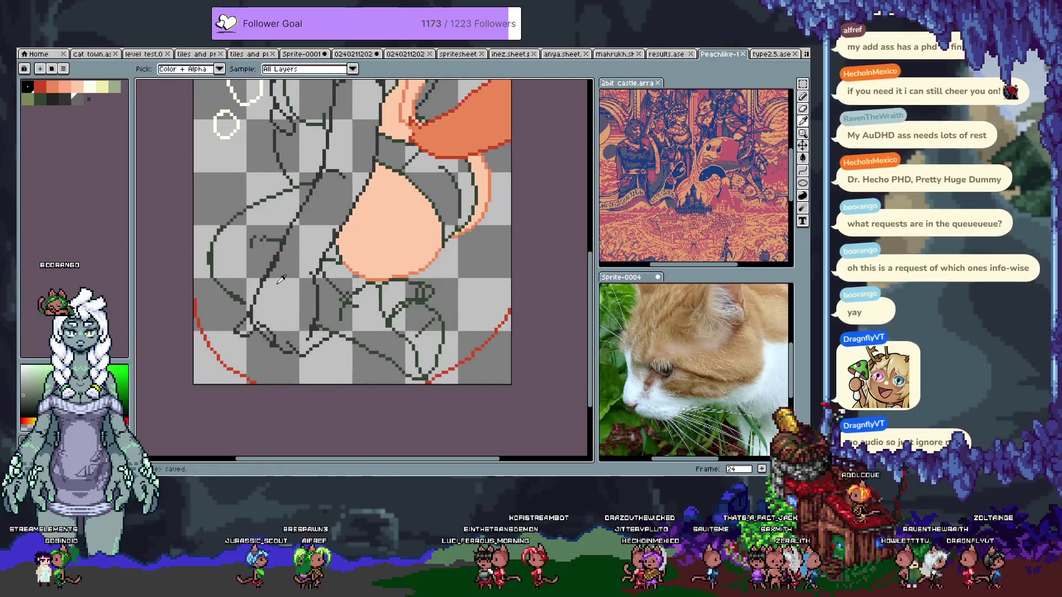
key("Tab")
key("alt+n")
key("Tab")
Try more dark-grey flood fills on the leg and undo them
key("g")
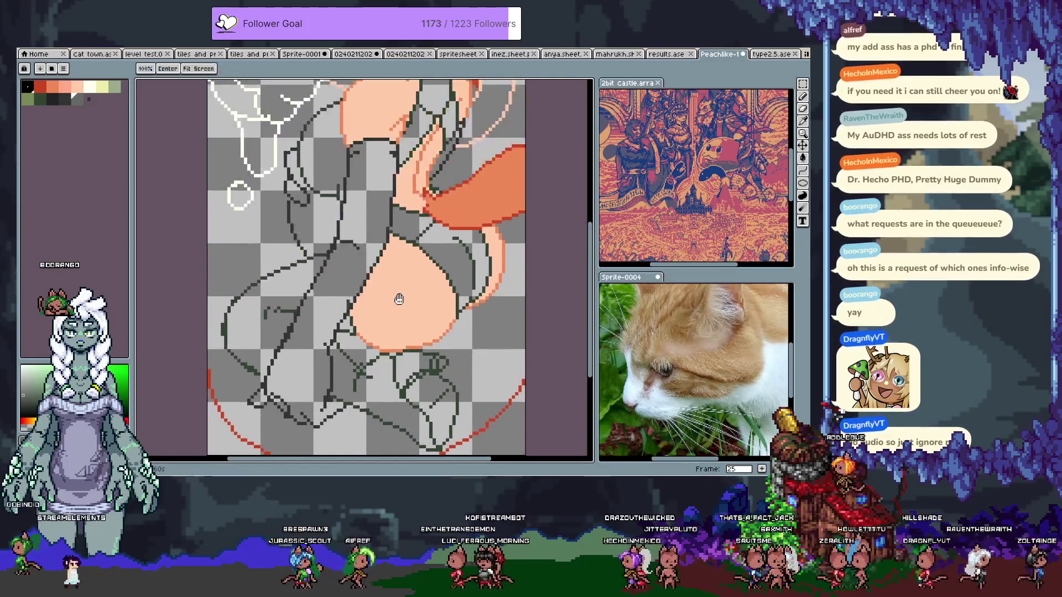
left_click(377, 209)
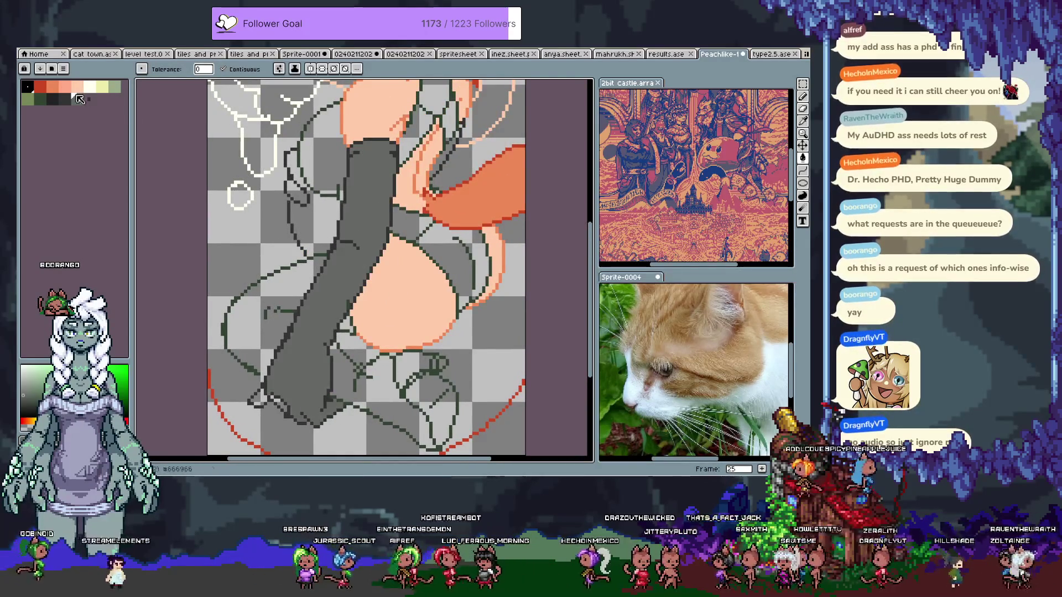
key("ctrl+z")
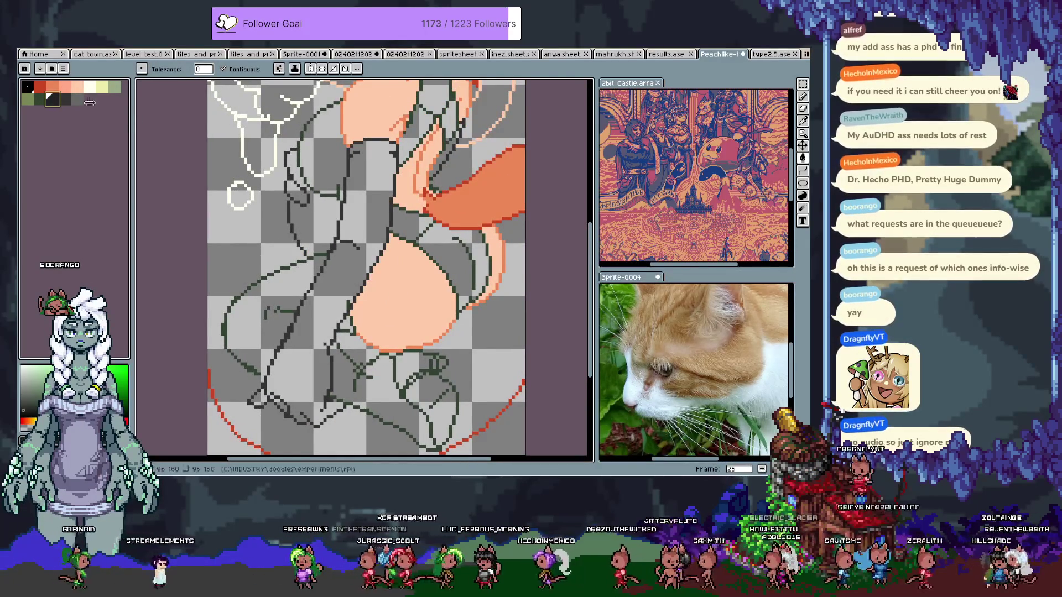
left_click(232, 222)
key("ctrl+z")
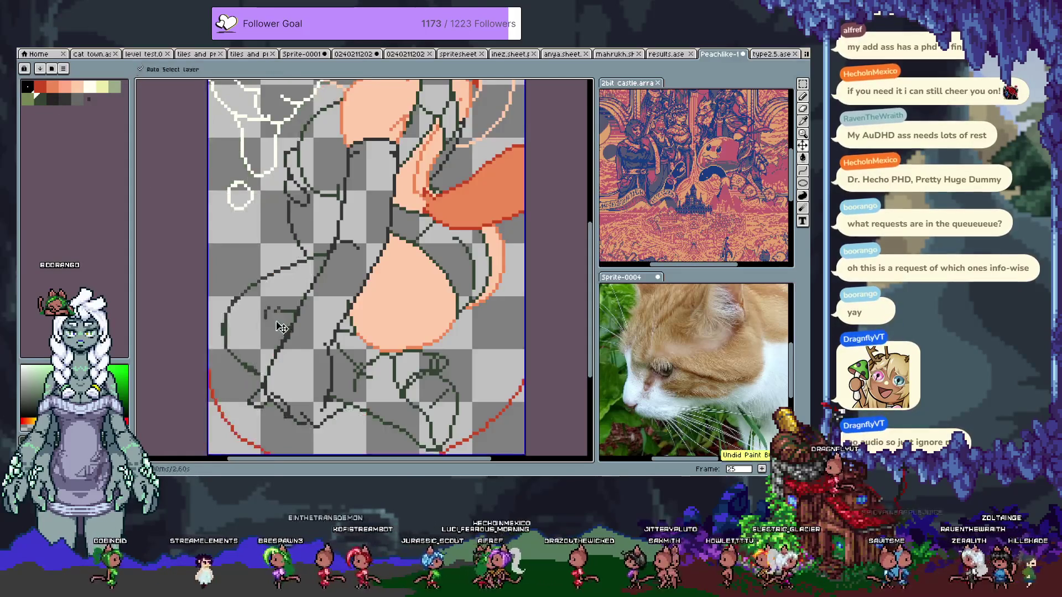
Pencil small dark-green lineart fixes along the leg, then save
key("b")
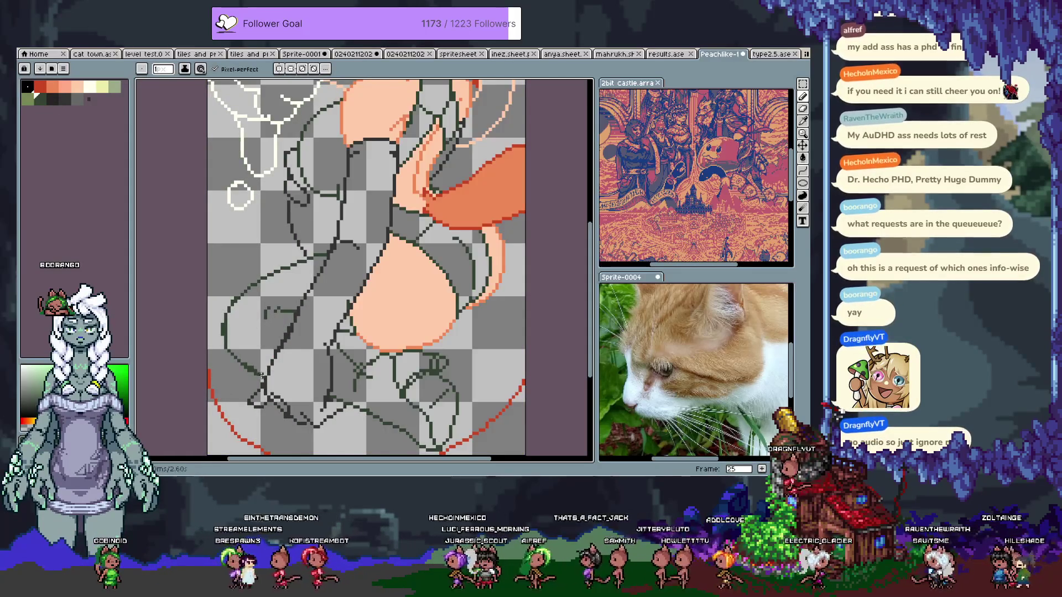
left_click(224, 334, "alt")
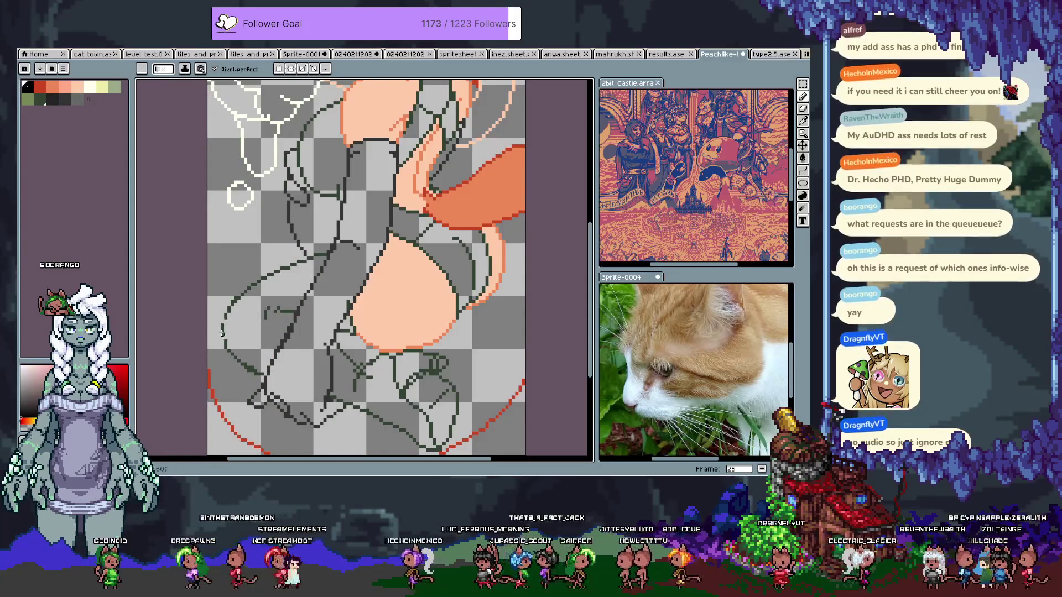
left_click(222, 333, "alt")
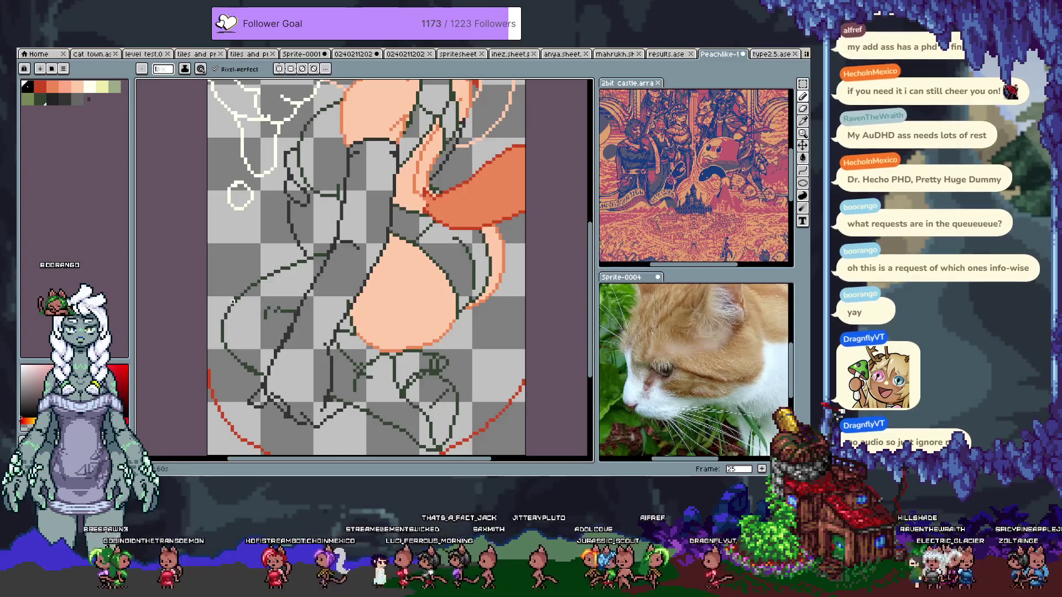
key("ctrl+z")
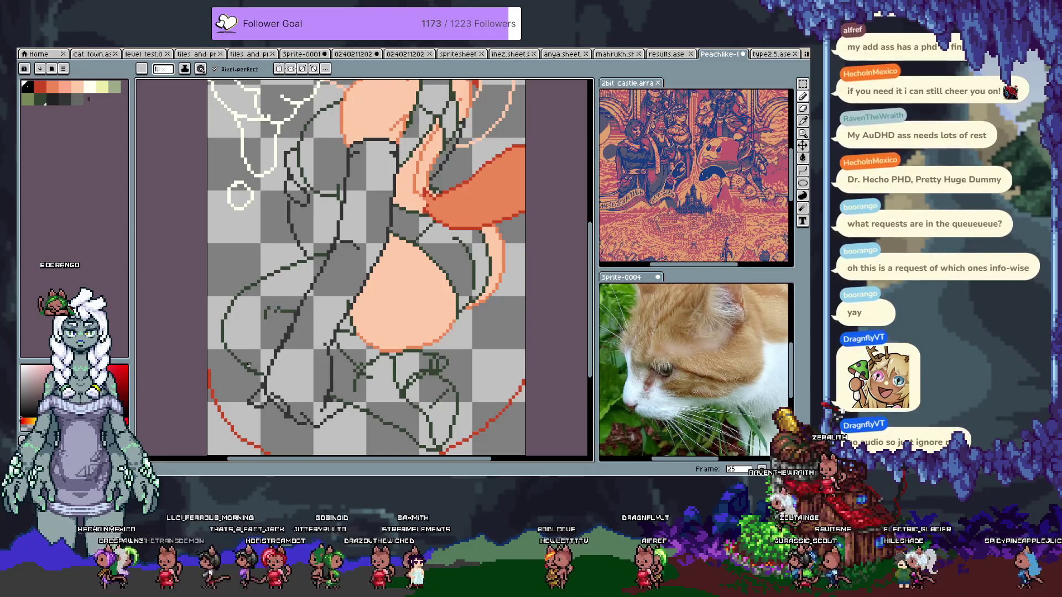
left_click(244, 367, "alt")
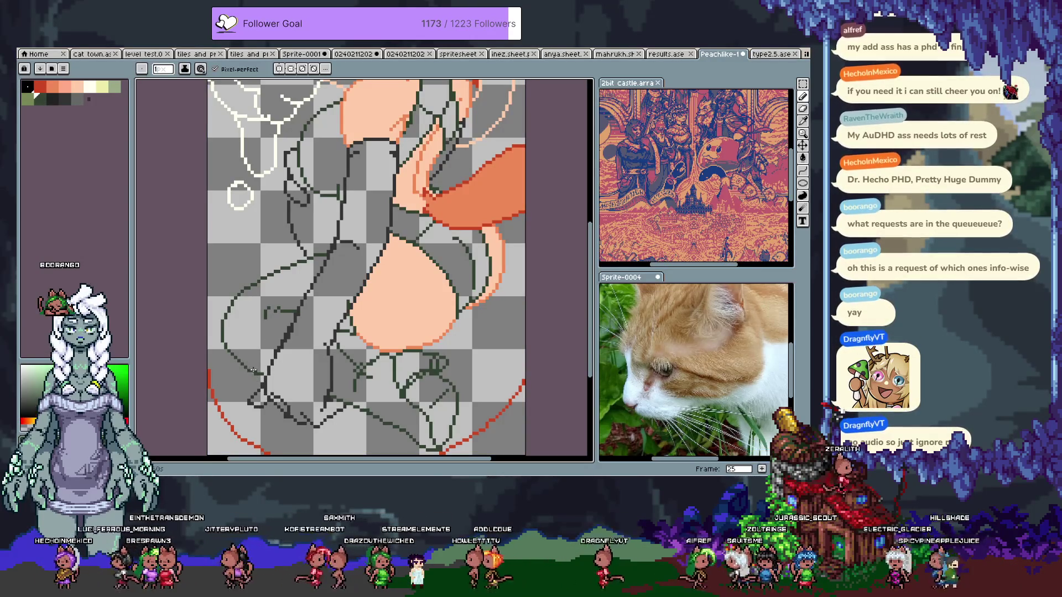
left_click(259, 375, "alt")
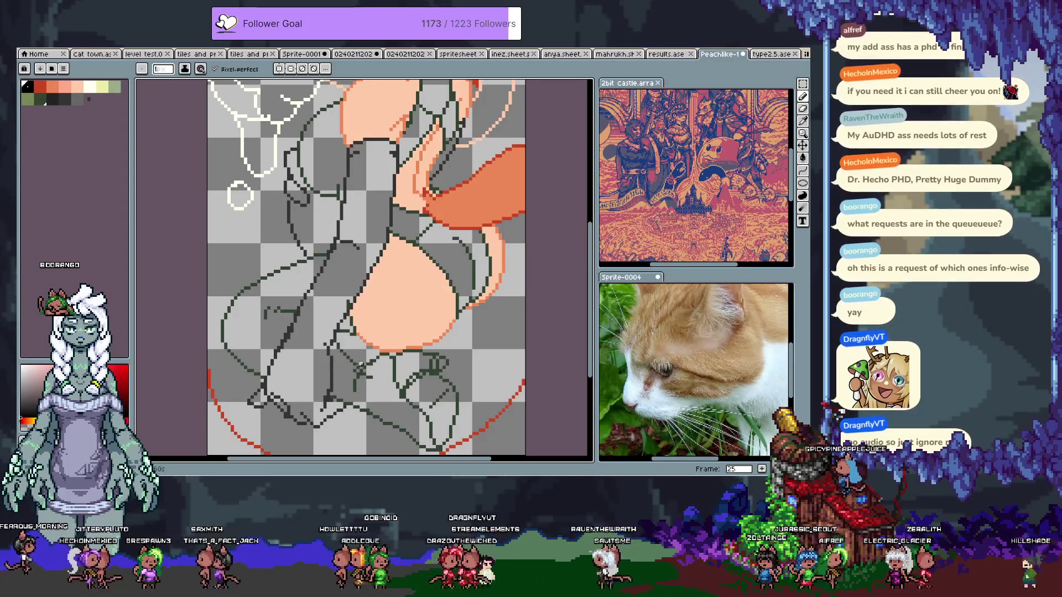
left_click(354, 371, "alt")
key("ctrl+z")
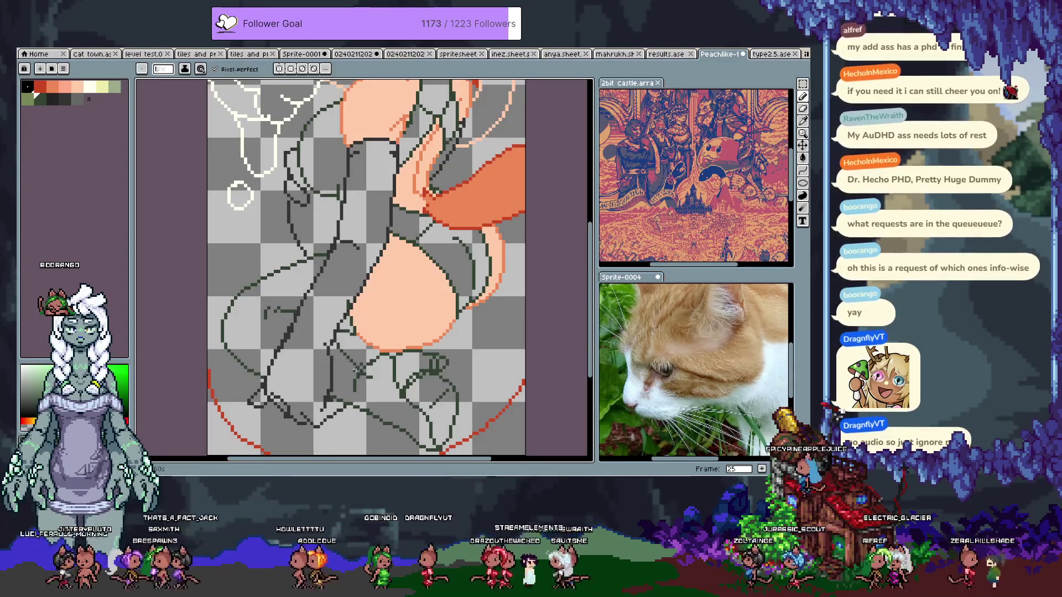
key("ctrl+s")
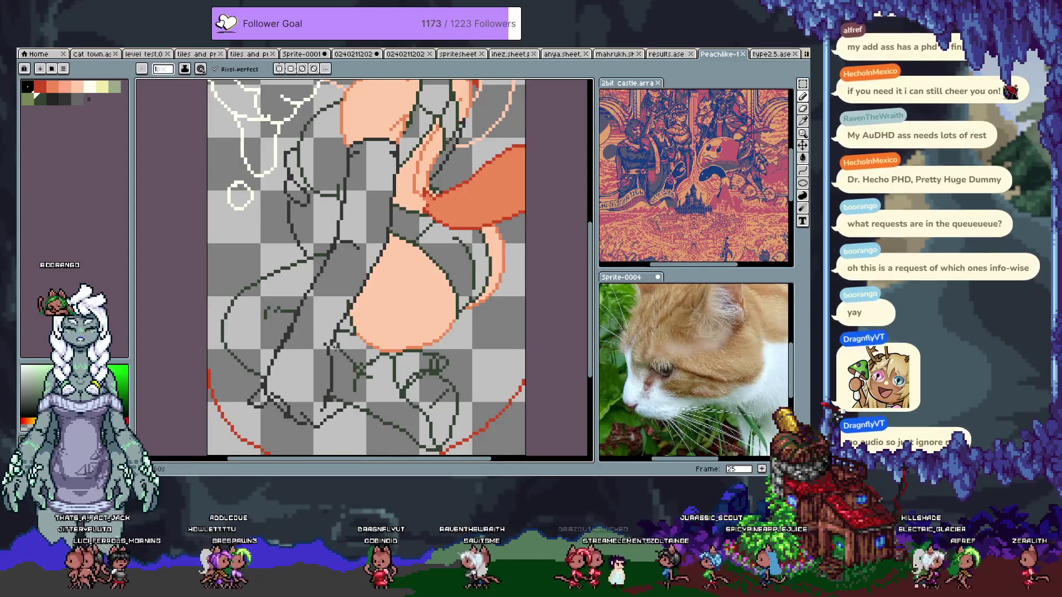
Touch up a few more lineart pixels higher on the leg with sampled colours
scroll(334, 246, "up", 2)
scroll(334, 246, "right", 2)
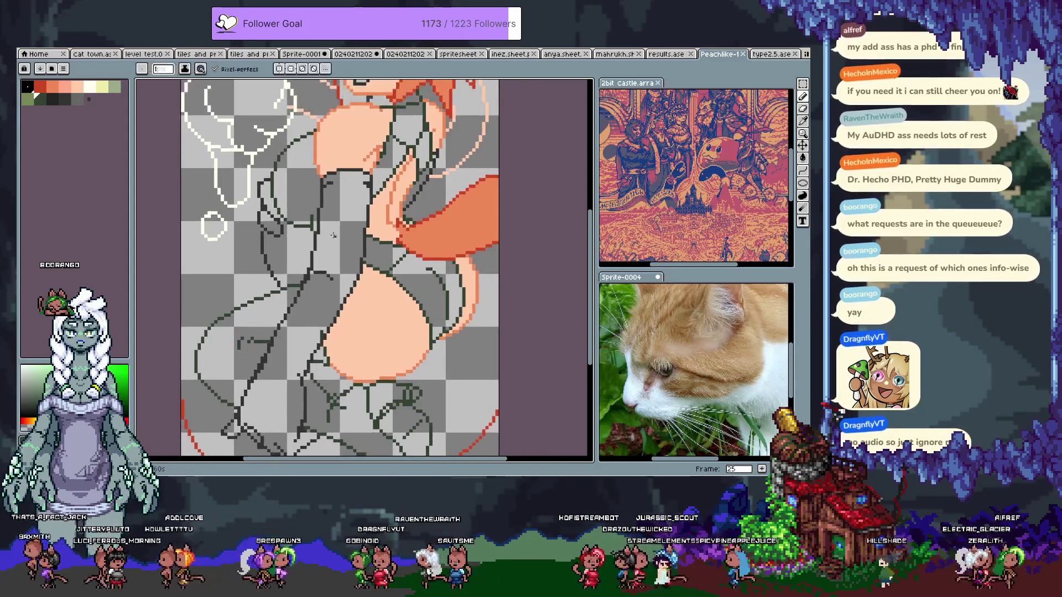
left_click(313, 208)
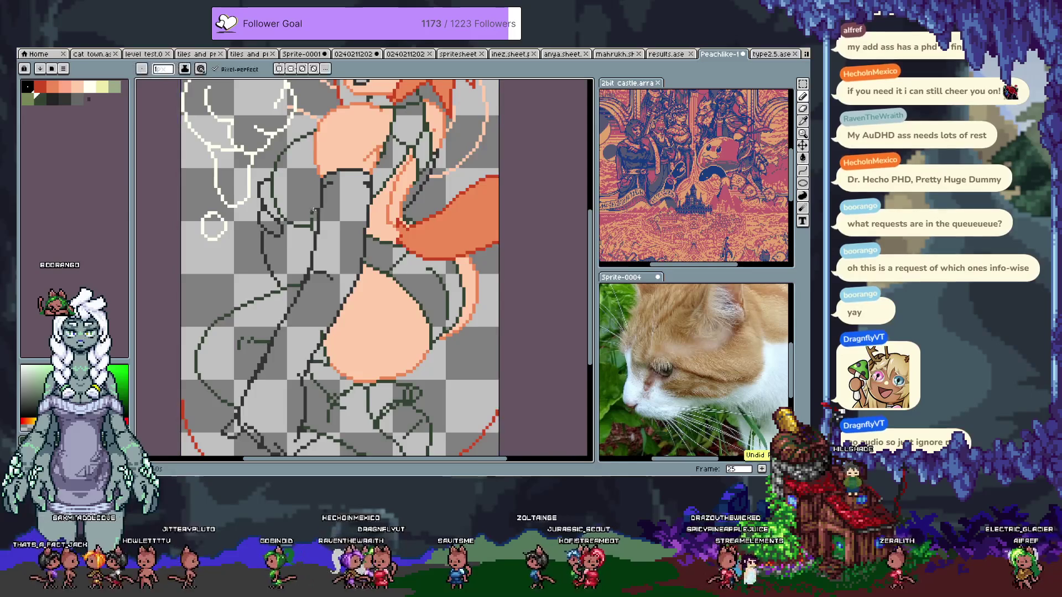
left_click(312, 211, "alt")
left_click(310, 244, "alt")
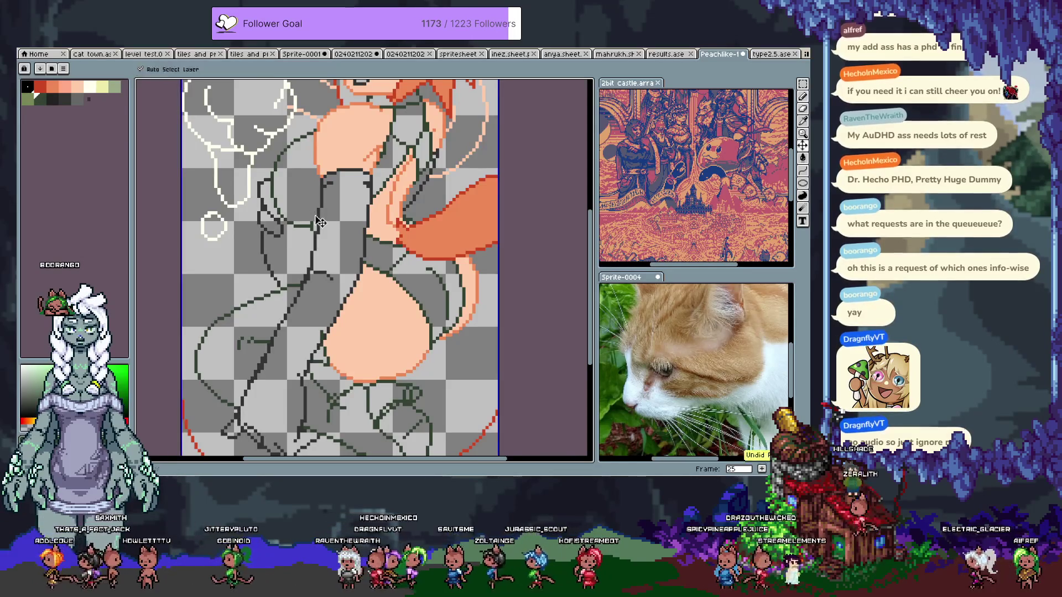
scroll(339, 244, "down", 2)
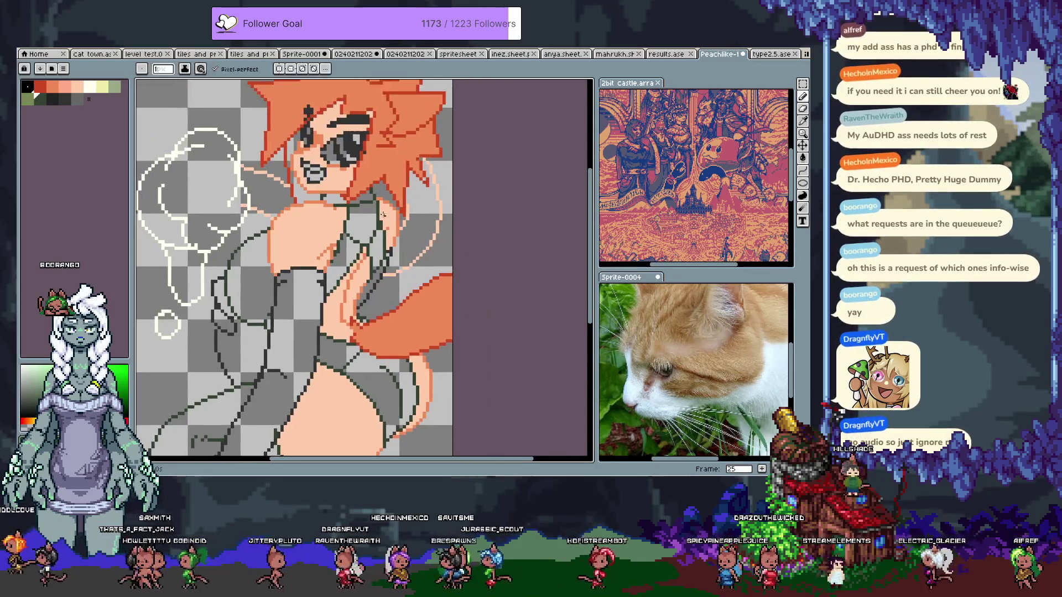
Sample red, dark-green, skin and dark lineart colours from the leg area
left_click(378, 221, "alt")
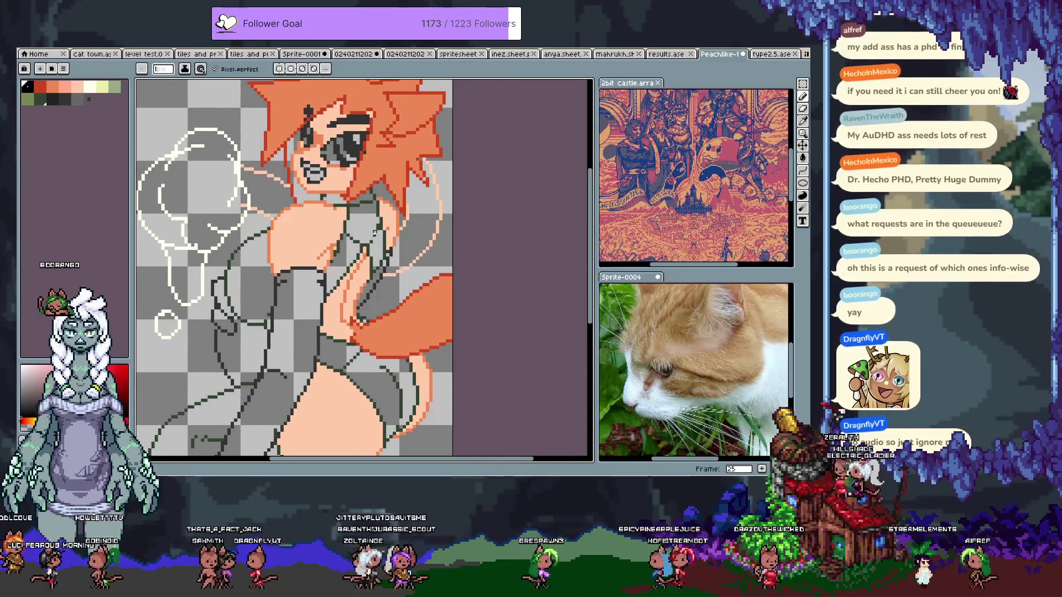
left_click(373, 238, "alt")
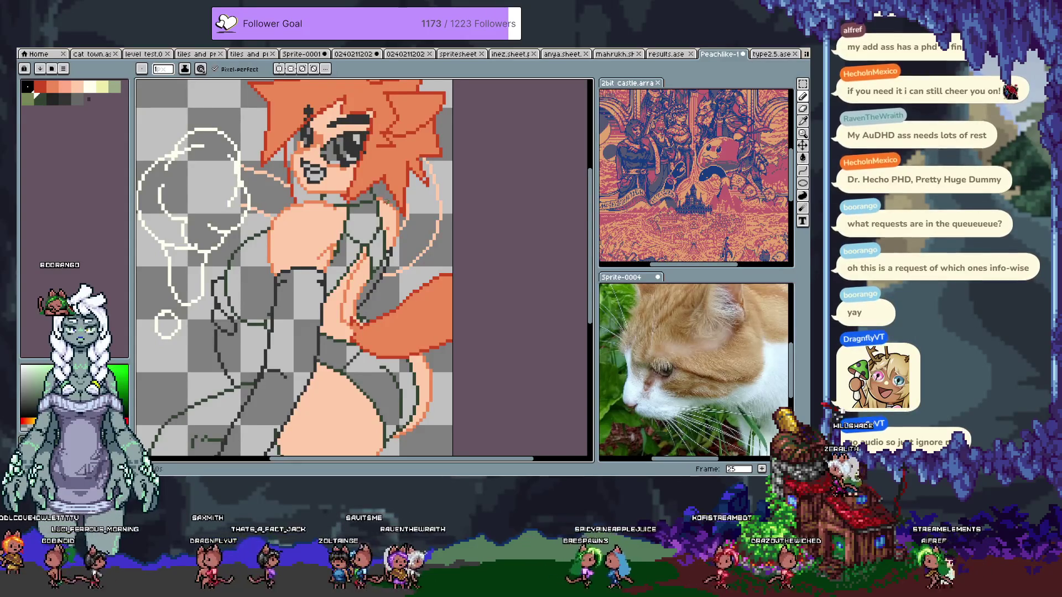
left_click(374, 241, "alt")
left_click(369, 243, "alt")
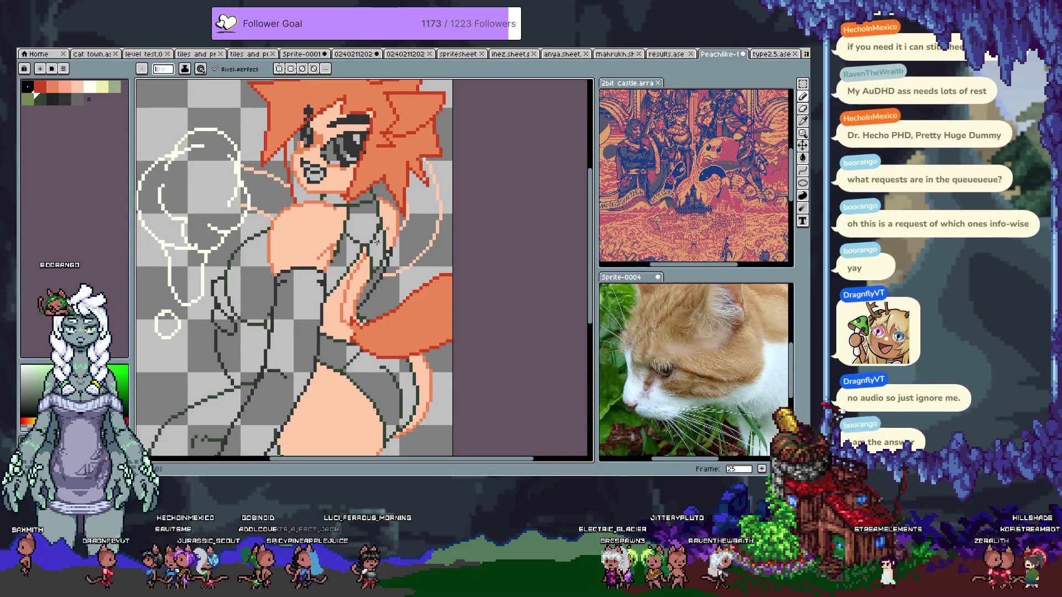
left_click(357, 239, "alt")
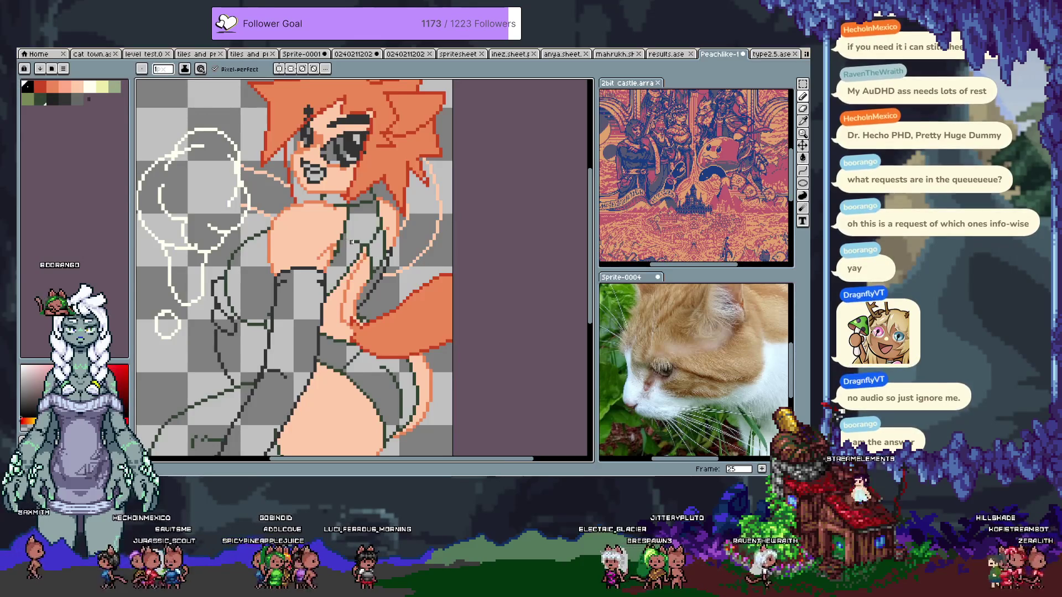
left_click(360, 253, "alt")
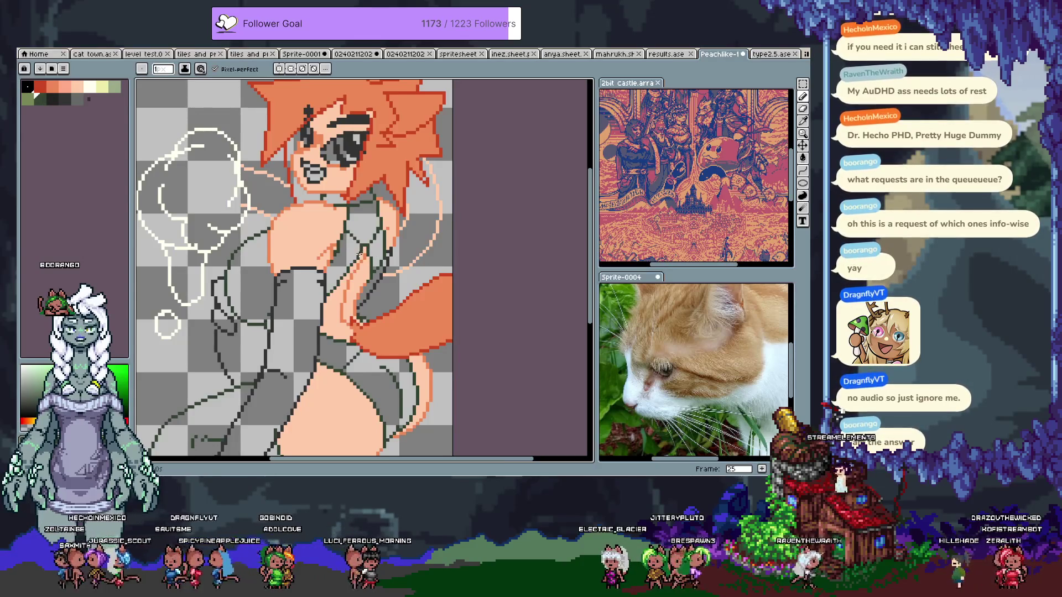
left_click(342, 264, "alt")
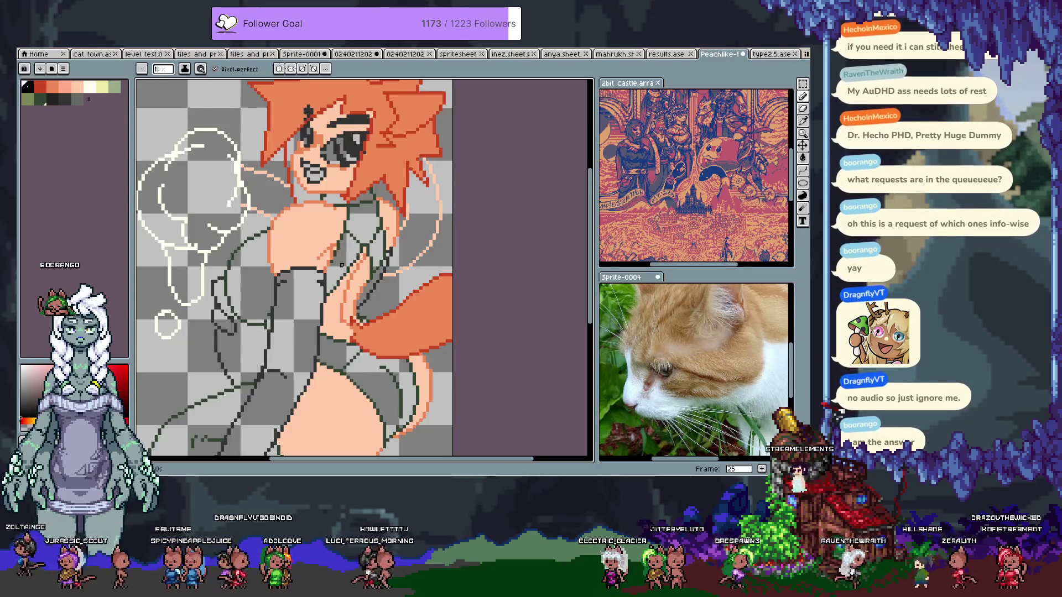
left_click(347, 223, "alt")
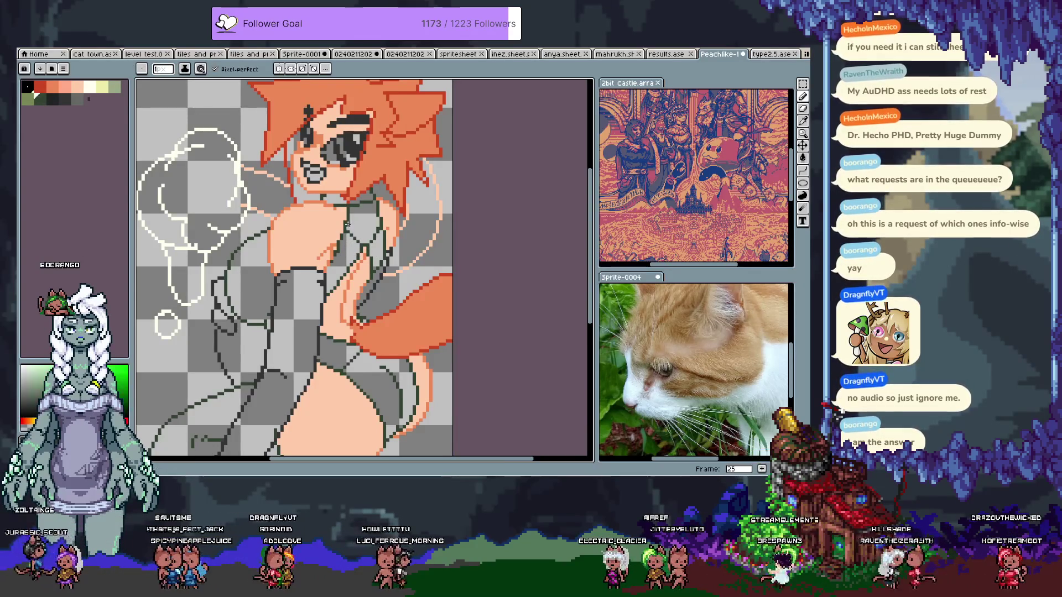
Sample skin #ffccab, red, dark green and dark colours, then save the illustration
key("alt")
left_click(338, 229, "alt")
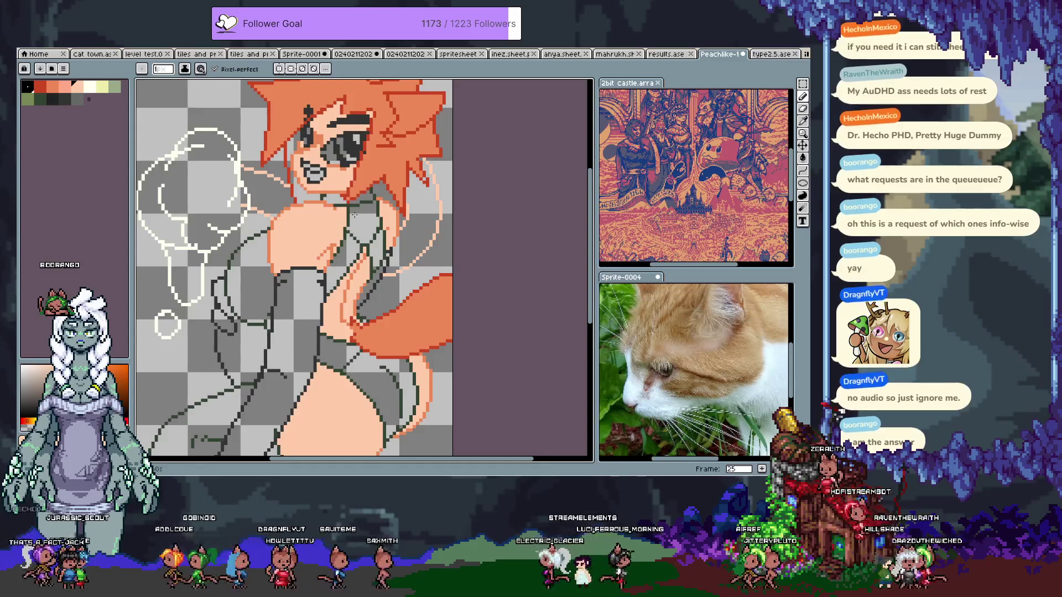
left_click(345, 207, "alt")
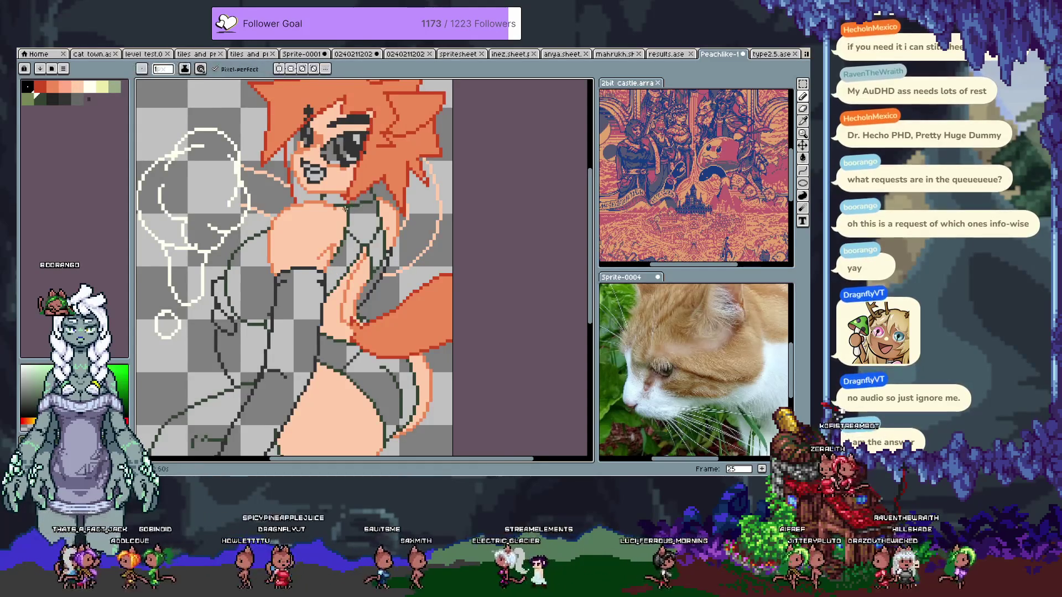
left_click(351, 205, "alt")
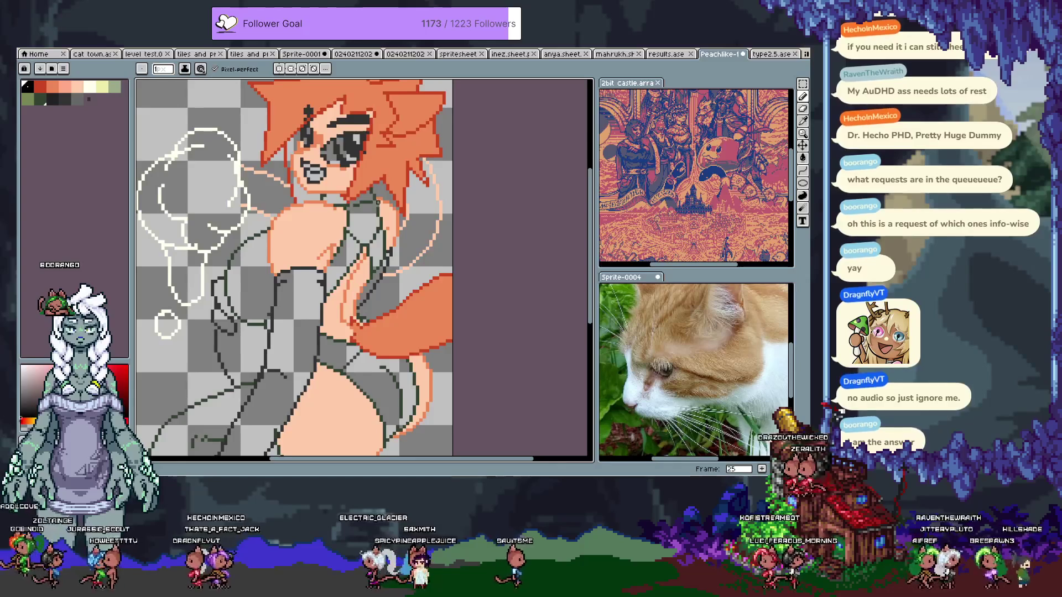
left_click(378, 217, "alt")
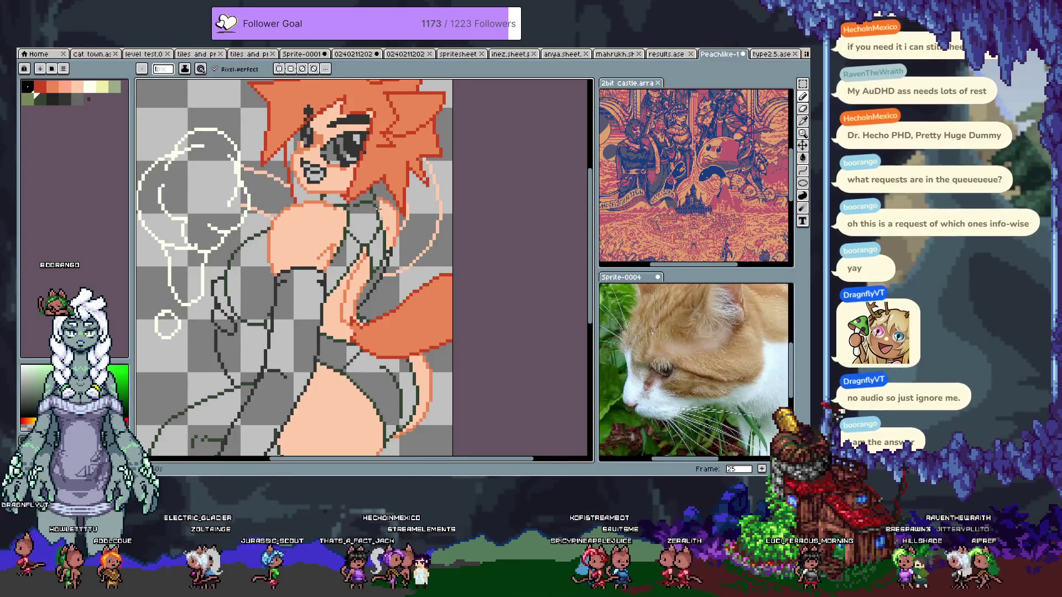
left_click(376, 205, "alt")
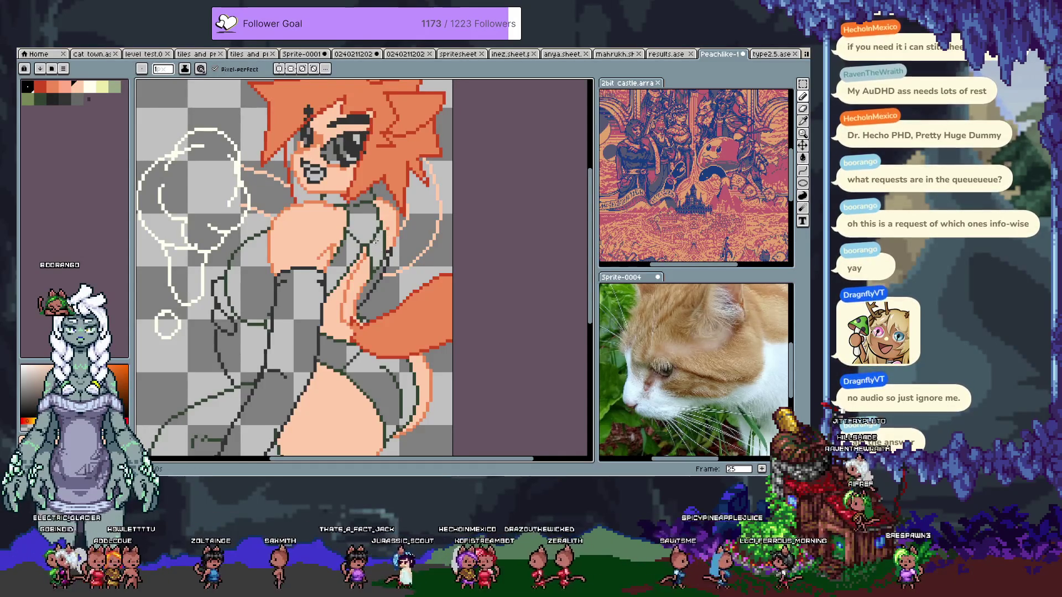
left_click(375, 207, "alt")
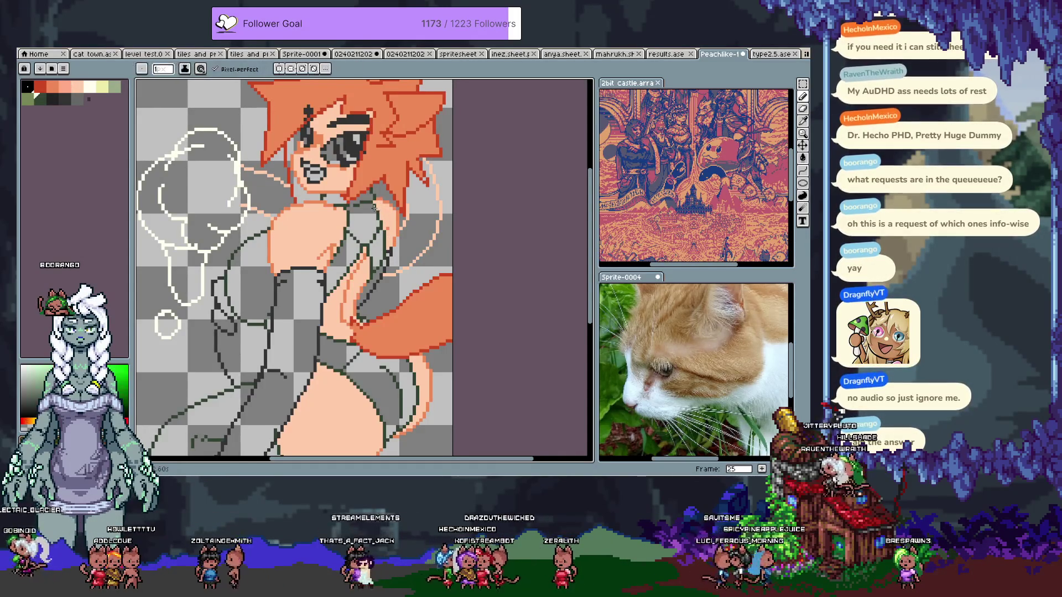
key("ctrl+s")
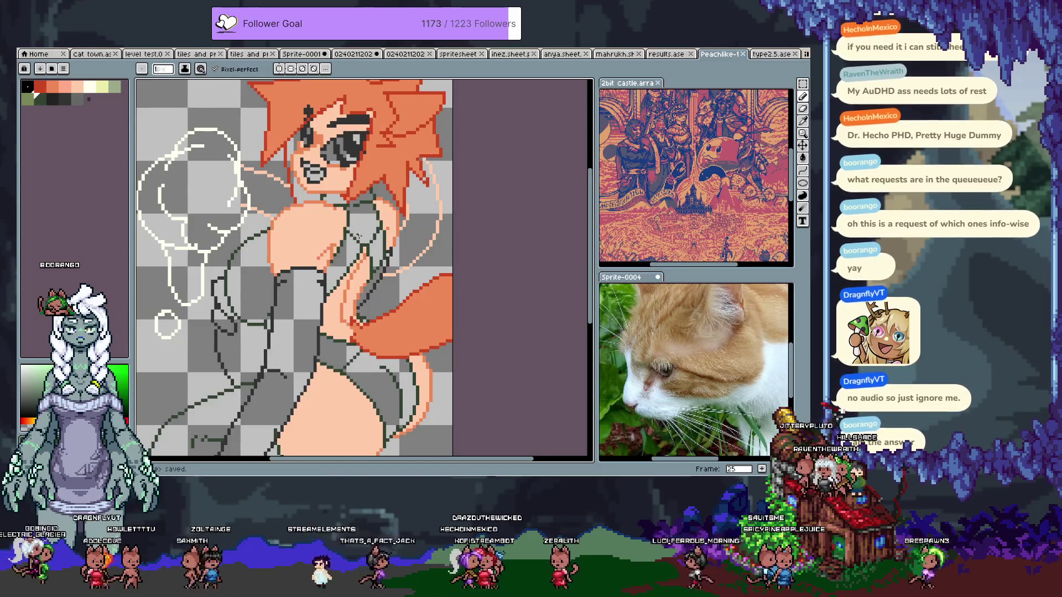
scroll(346, 237, "down", 2)
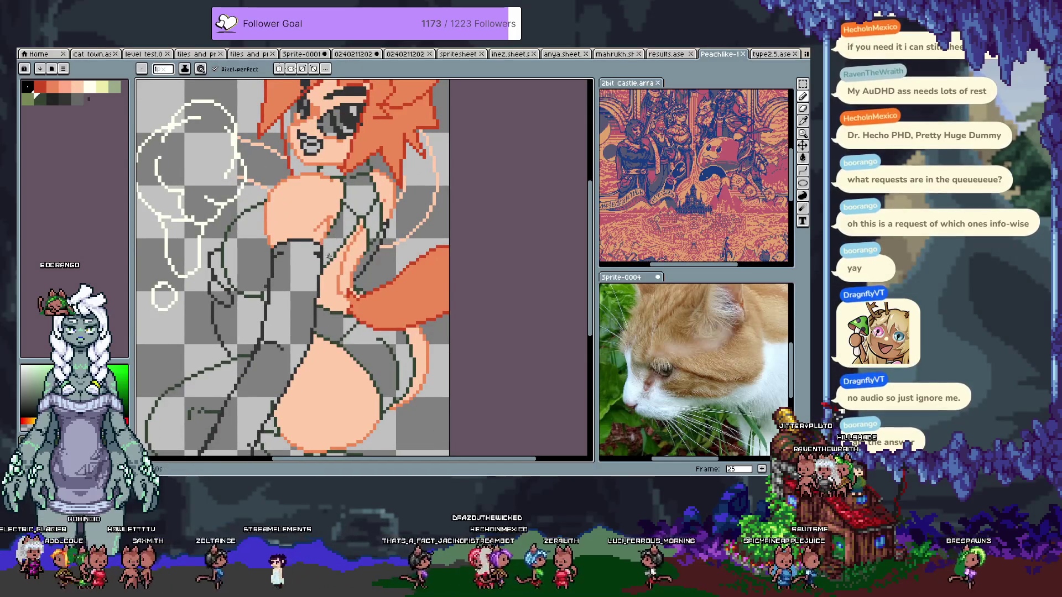
mouse_move(338, 314)
left_mouse_down()
mouse_move(334, 297)
mouse_move(369, 265)
left_mouse_up()
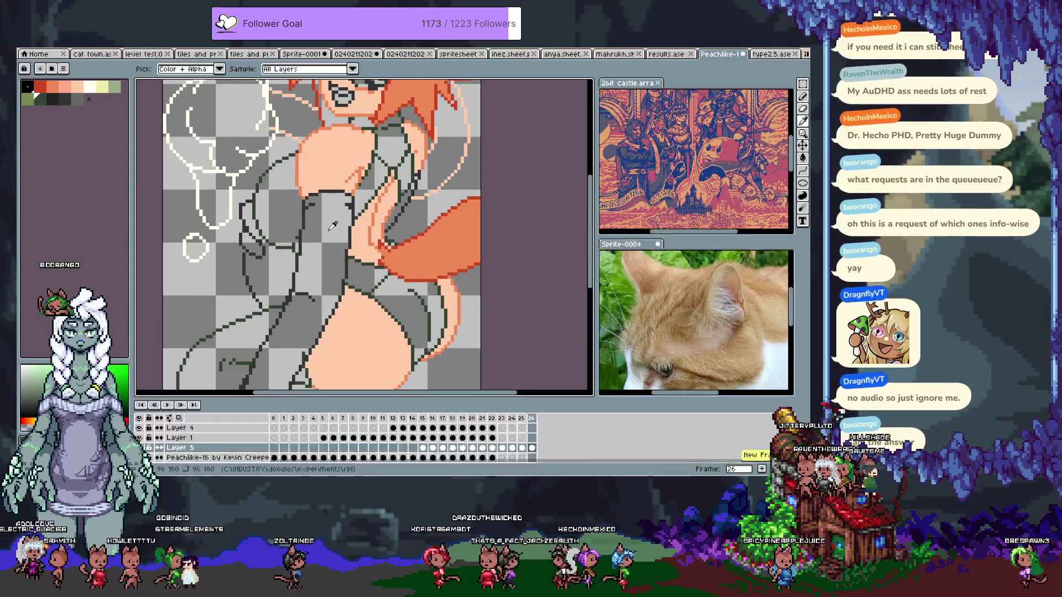
Fill the grey chest, strap and lower bodysuit areas with green
left_click(115, 87)
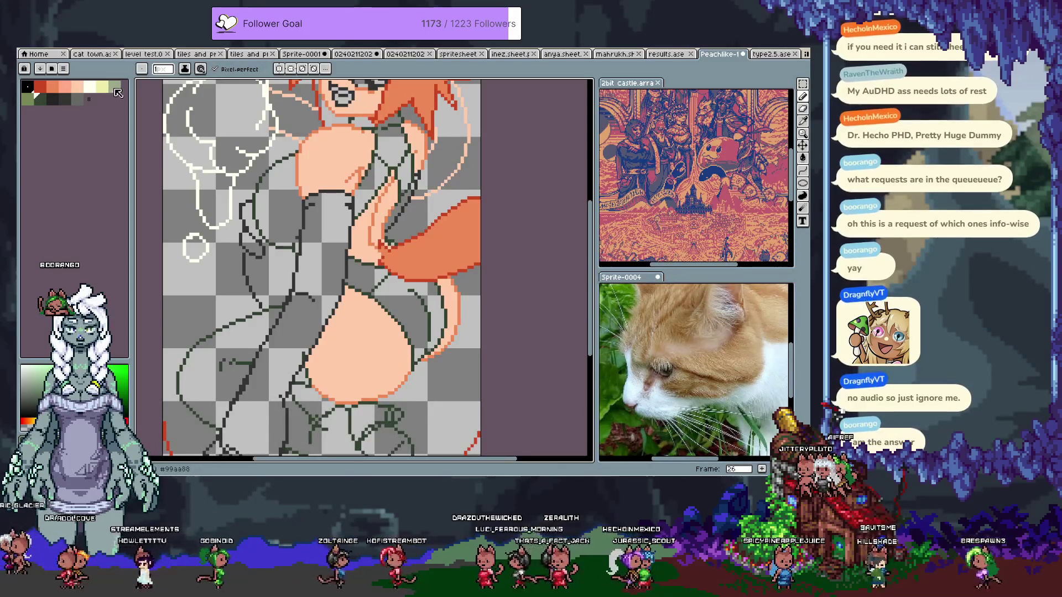
key("shift+u")
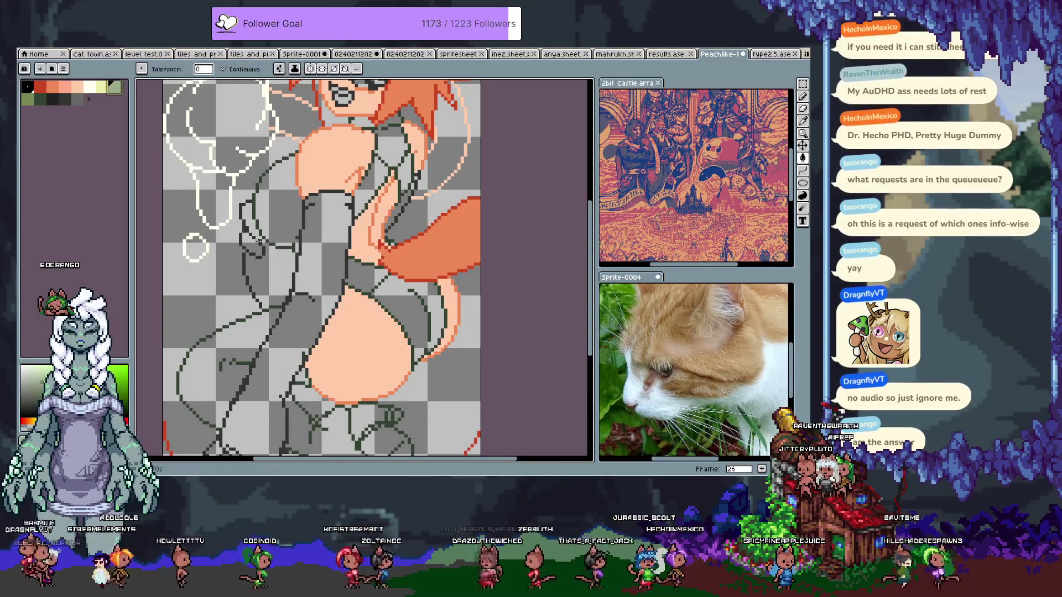
left_click_drag(256, 156, 302, 253)
key("v")
key("g")
left_click(368, 280)
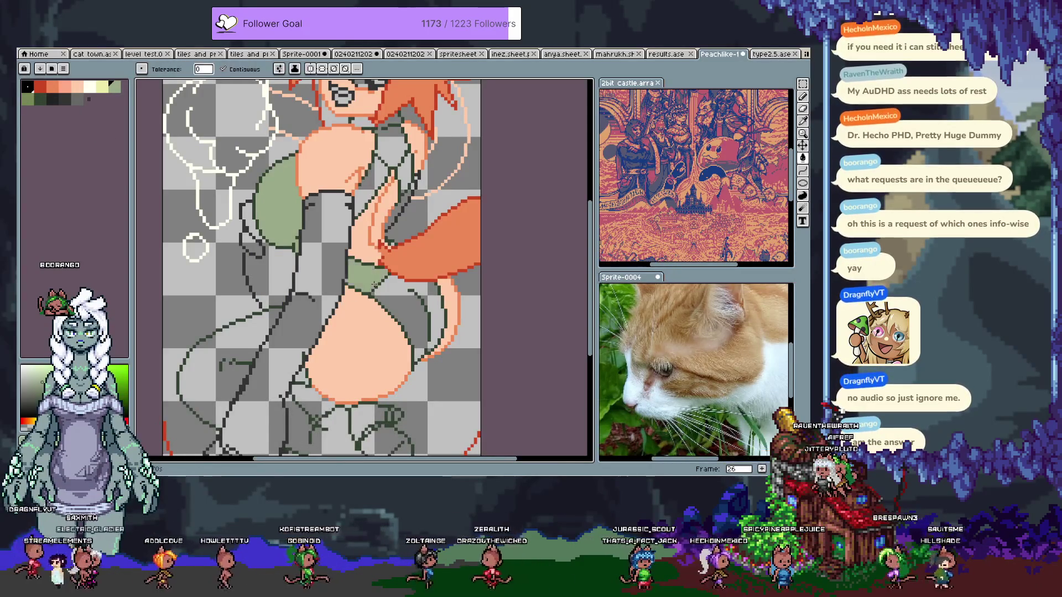
left_click(376, 176)
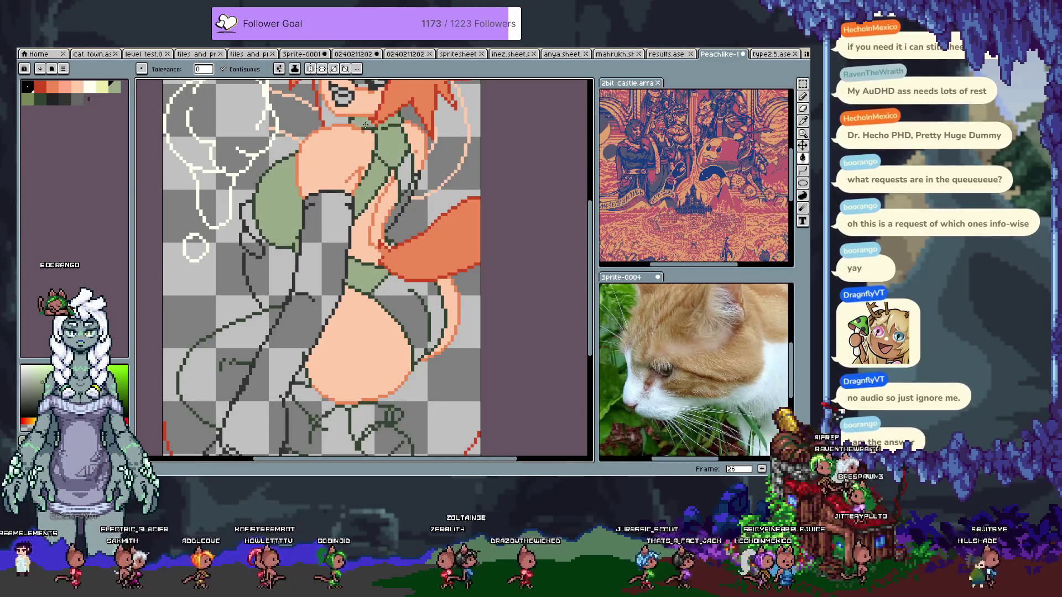
scroll(402, 177, "down", 1)
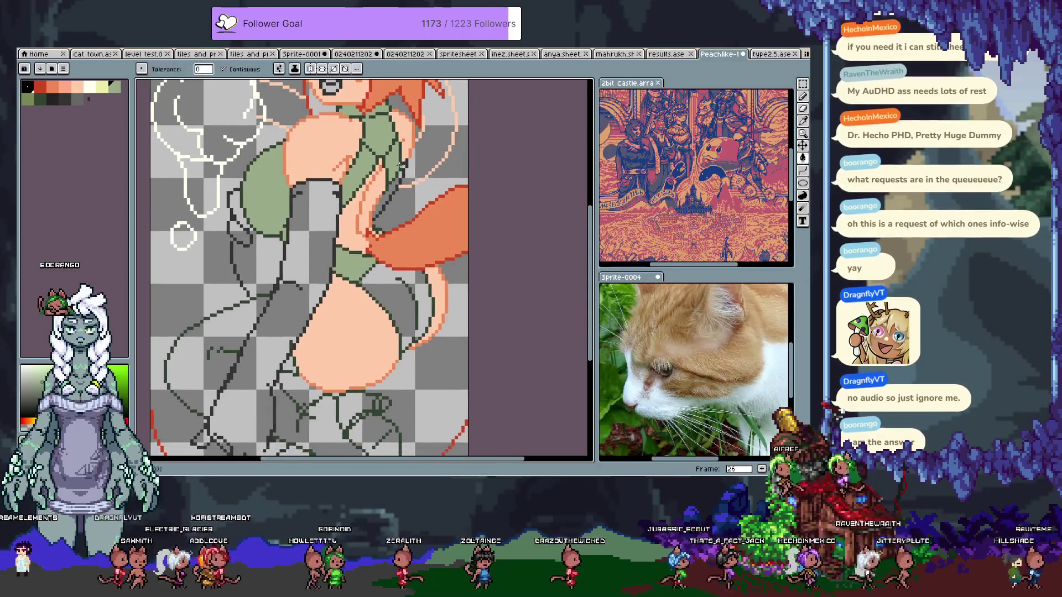
left_click(384, 281)
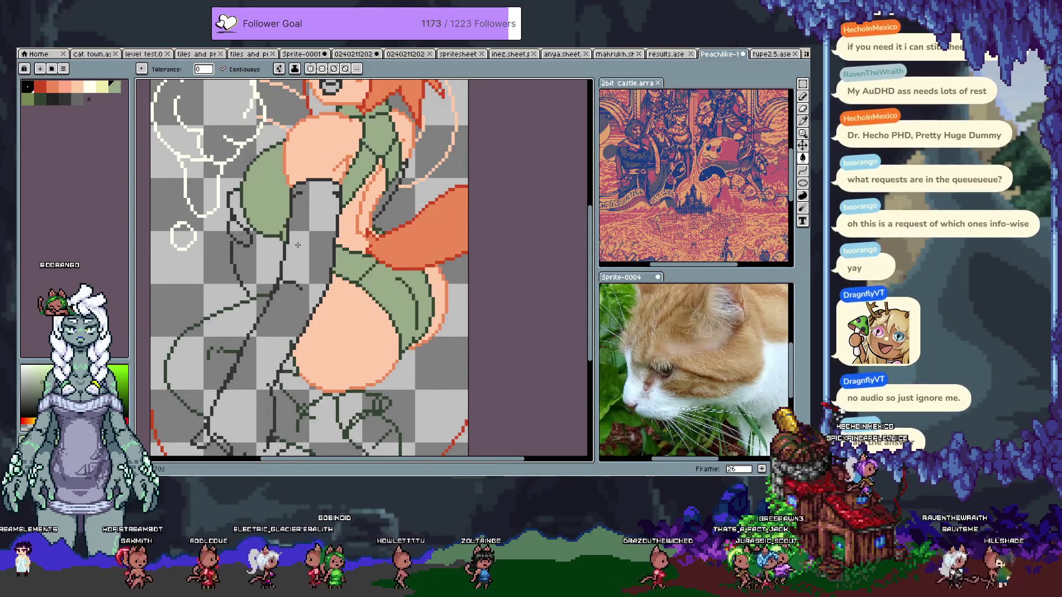
Fill the grey leg solid near-black
scroll(245, 205, "down", 1)
mouse_move(245, 205)
left_mouse_down()
mouse_move(285, 301)
mouse_move(252, 227)
left_mouse_up()
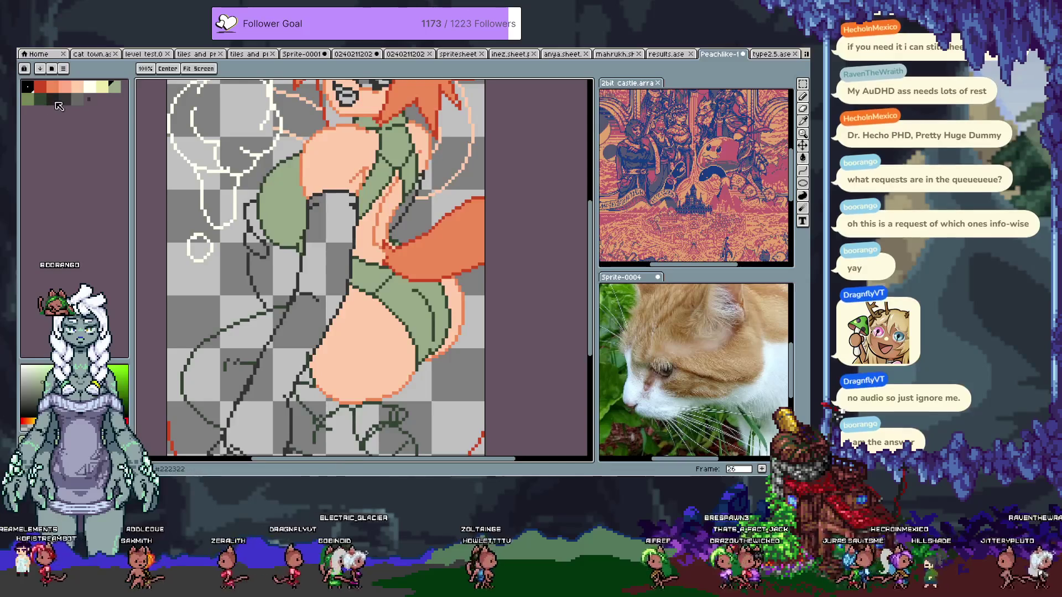
left_click(320, 257)
mouse_move(321, 257)
left_mouse_down()
mouse_move(304, 182)
mouse_move(251, 265)
left_mouse_up()
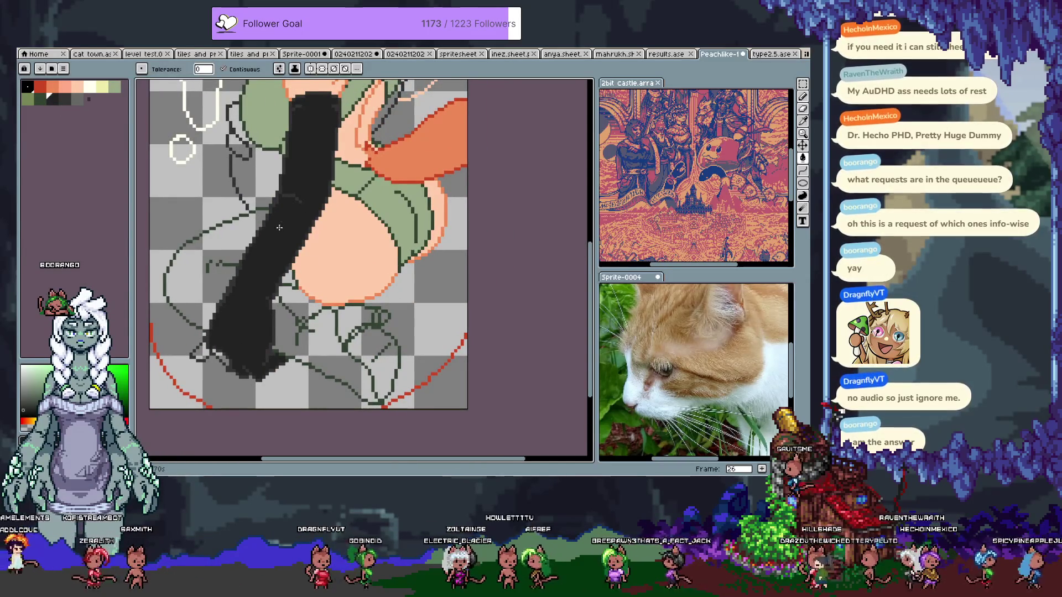
Fill a small gap in the leg black, undoing a stray foot fill
mouse_move(284, 182)
left_mouse_down()
mouse_move(287, 320)
mouse_move(250, 277)
left_mouse_up()
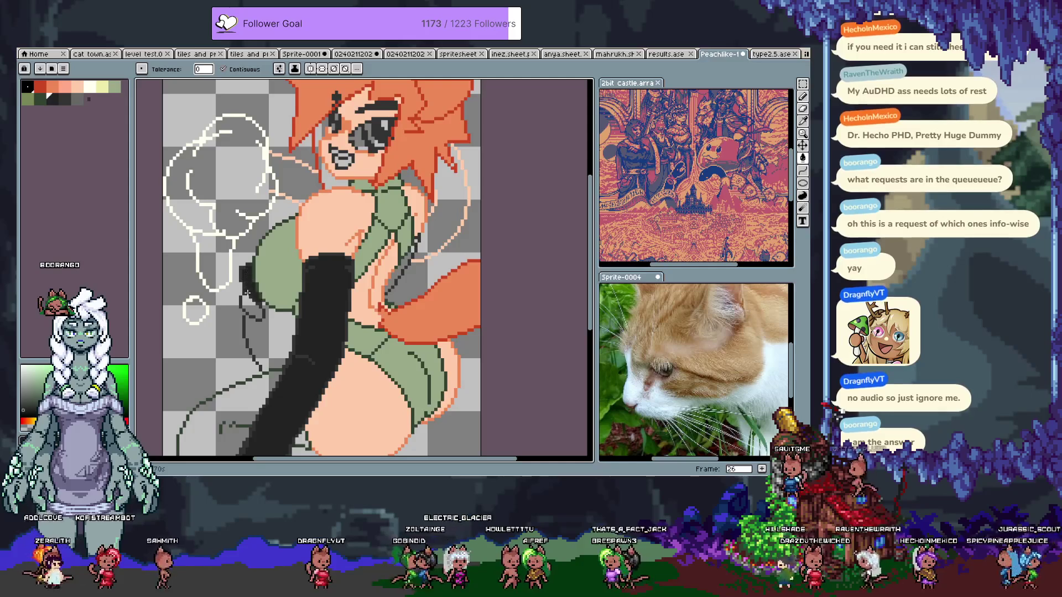
left_click_drag(247, 313, 251, 176)
left_click(244, 278)
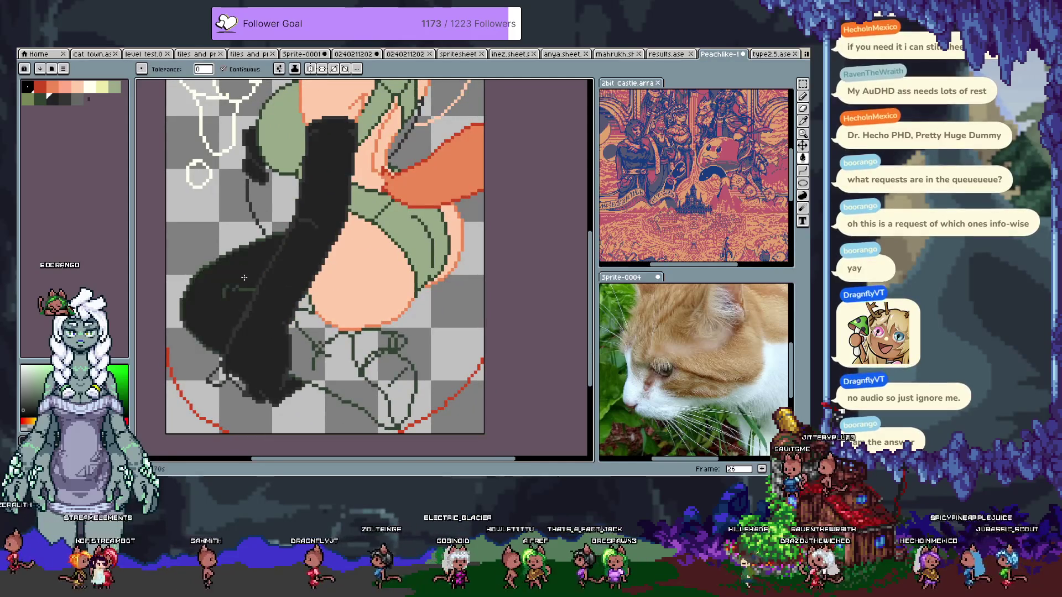
key("ctrl+z")
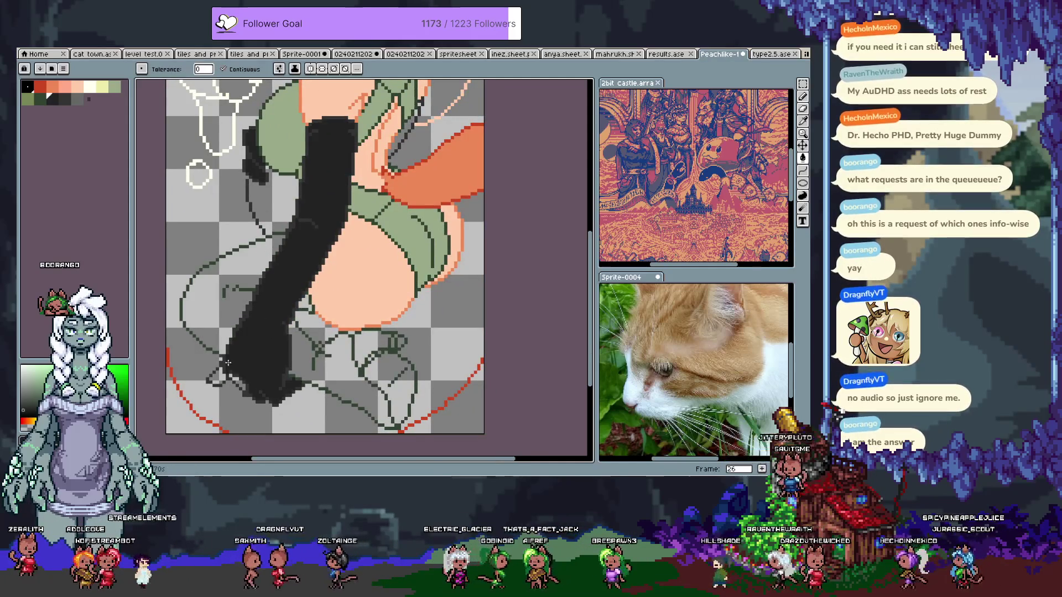
left_click(217, 374)
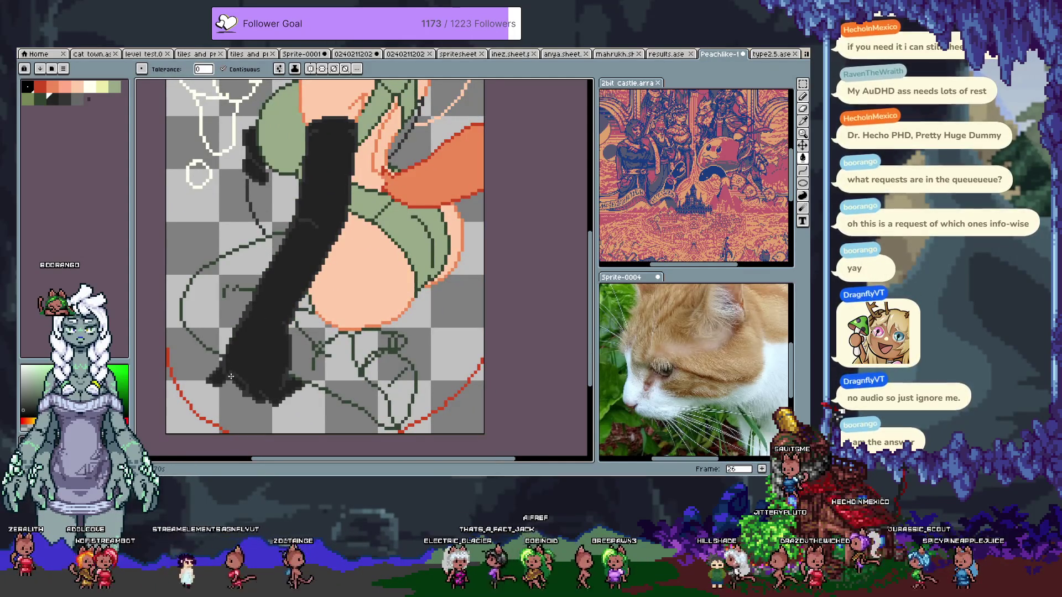
Fill a small strap area pale yellow, undoing the misplaced yellow fills
left_click_drag(401, 157, 334, 295)
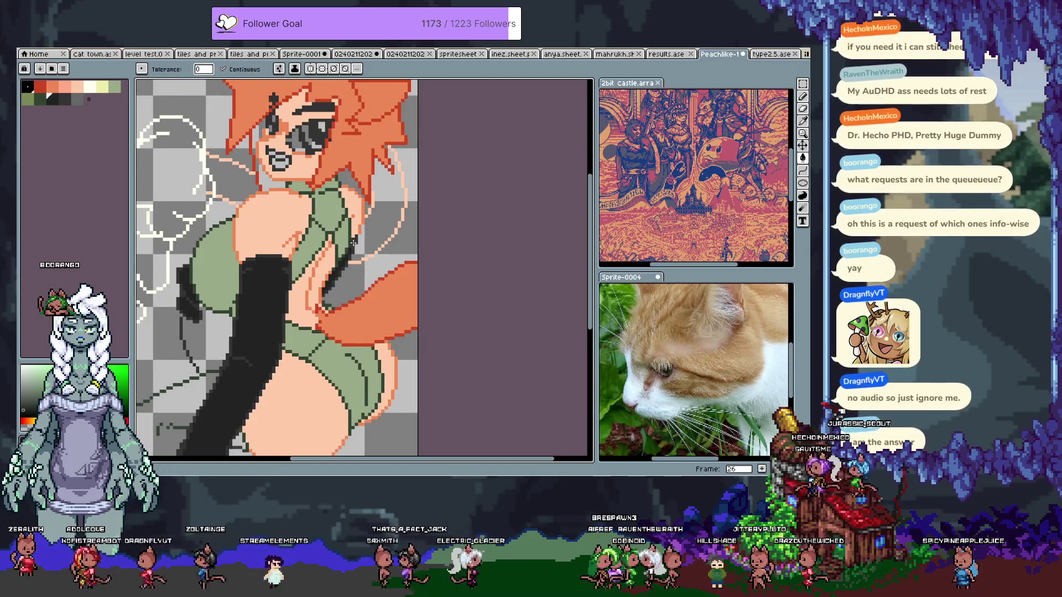
left_click_drag(353, 242, 404, 183)
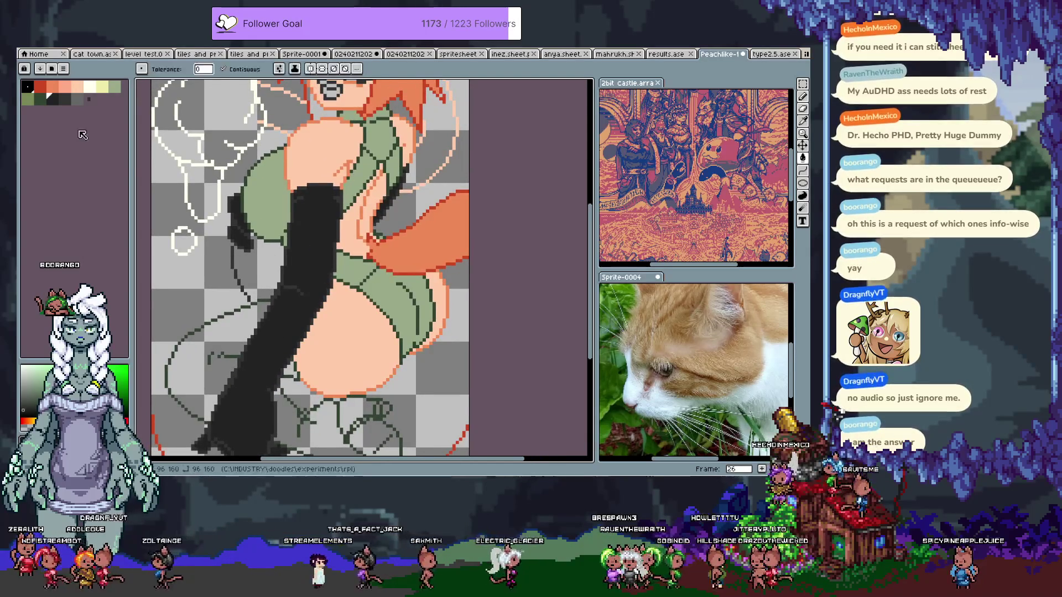
left_click(103, 86)
left_click(221, 360)
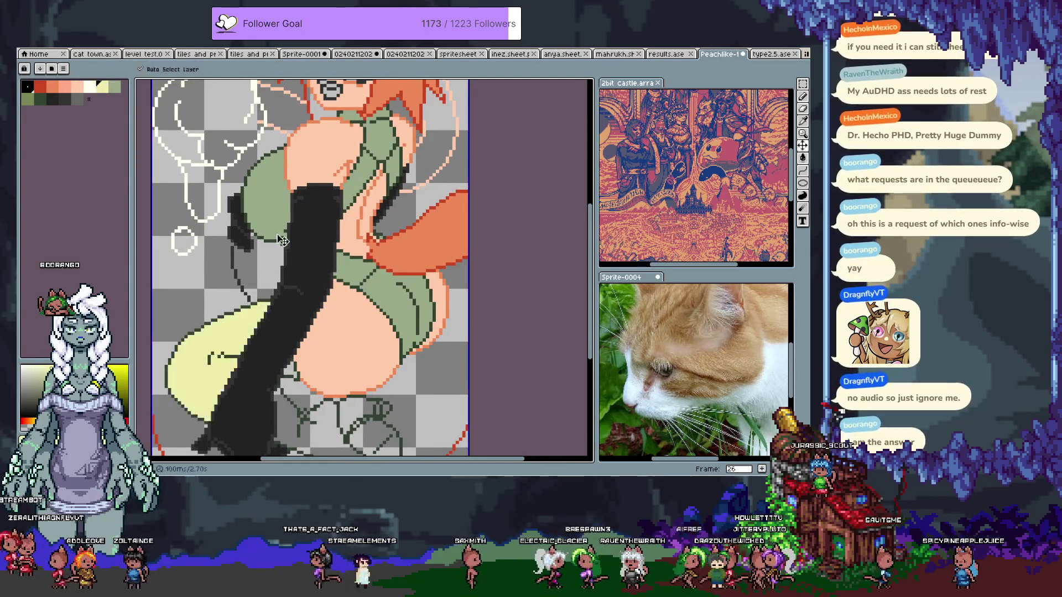
key("ctrl+z")
left_click(273, 232)
left_click_drag(357, 164, 318, 213)
key("ctrl+z")
left_click(337, 221)
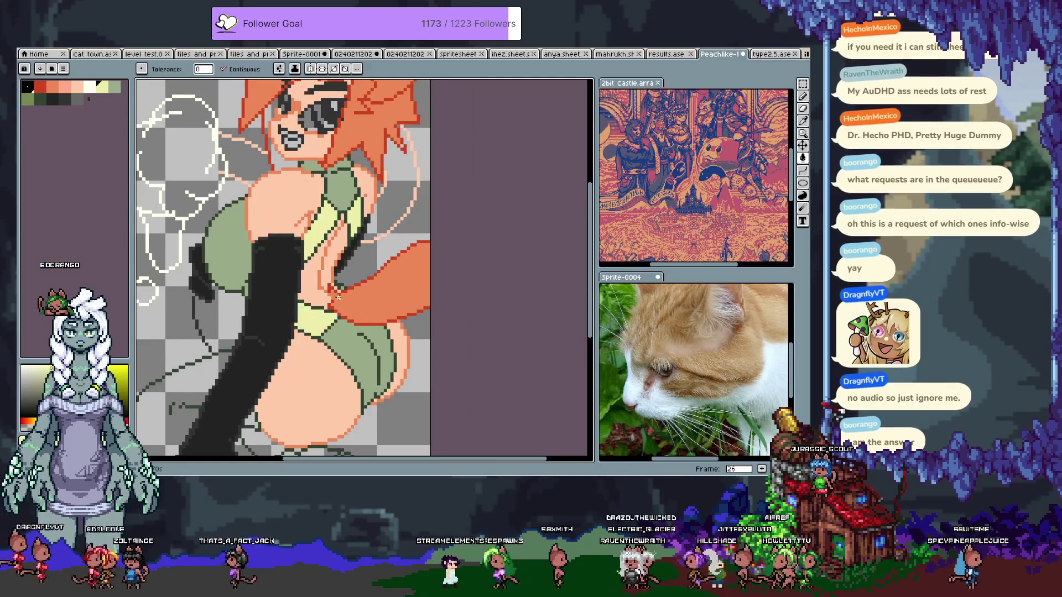
key("b")
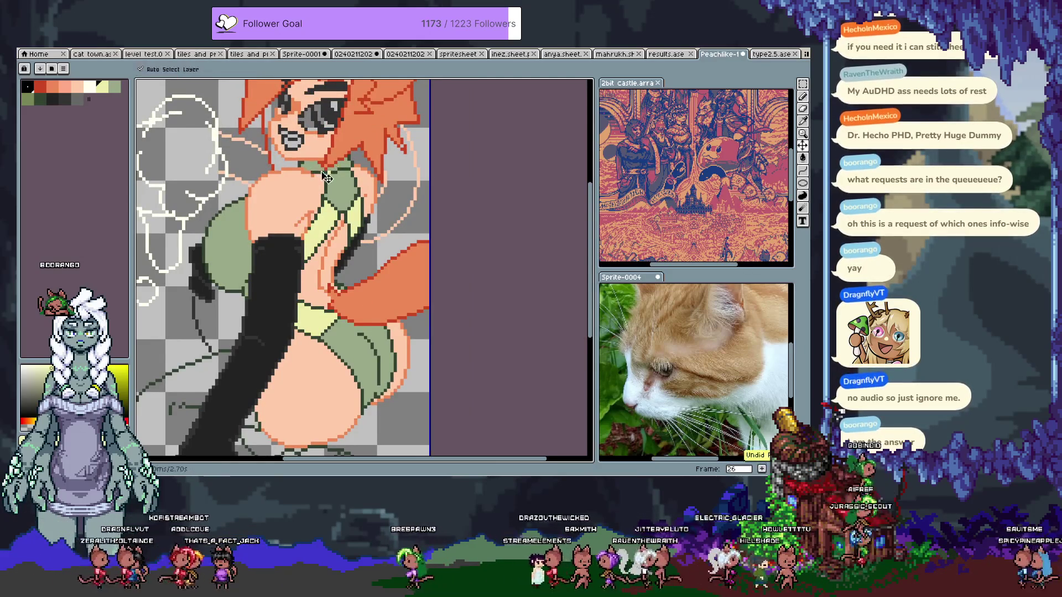
key("g")
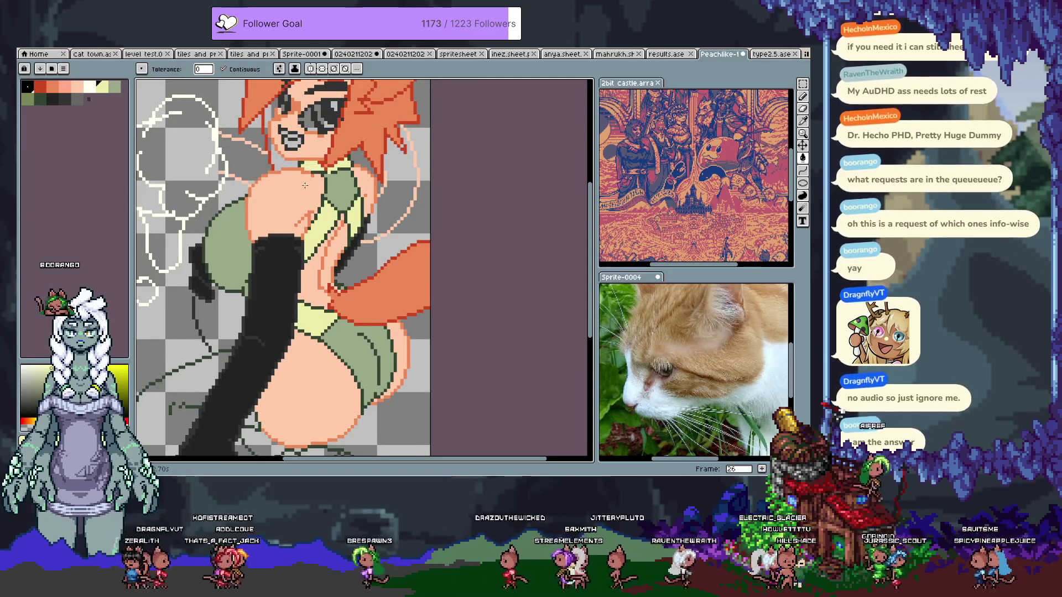
Pick dark green for the lower area, undoing a stray pencil mark
mouse_move(293, 319)
left_mouse_down()
mouse_move(273, 246)
mouse_move(286, 291)
left_mouse_up()
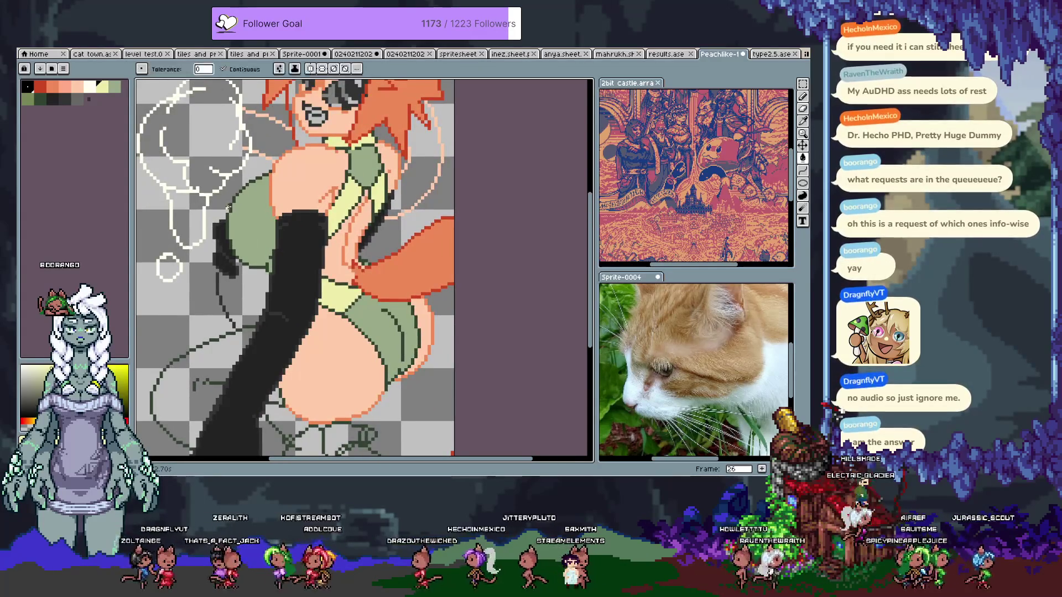
left_click(28, 99)
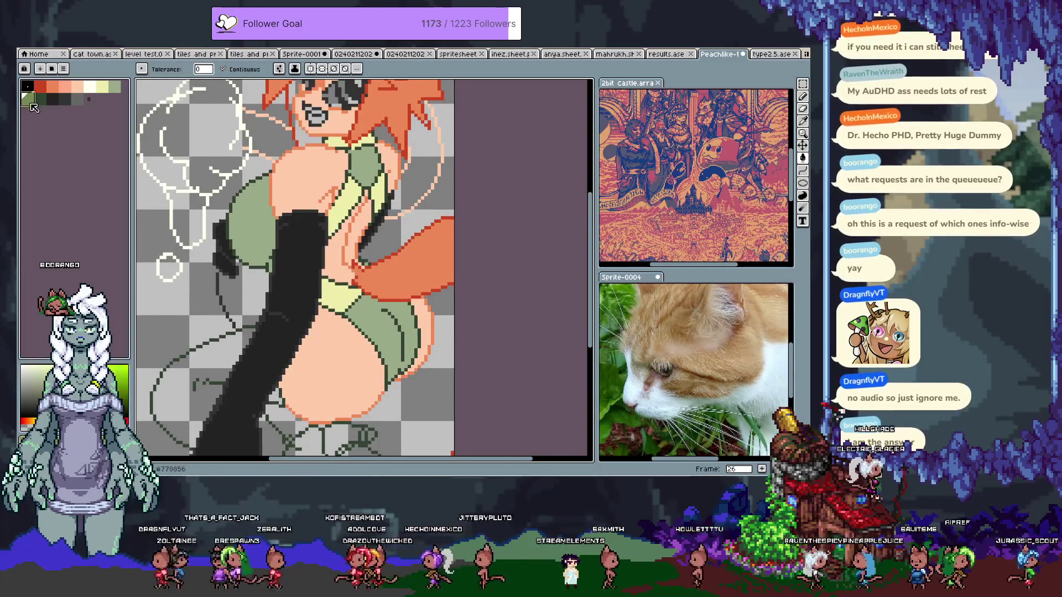
key("b")
left_click(258, 231)
key("ctrl+z")
left_click_drag(352, 198, 330, 87)
key("g")
left_click(177, 288)
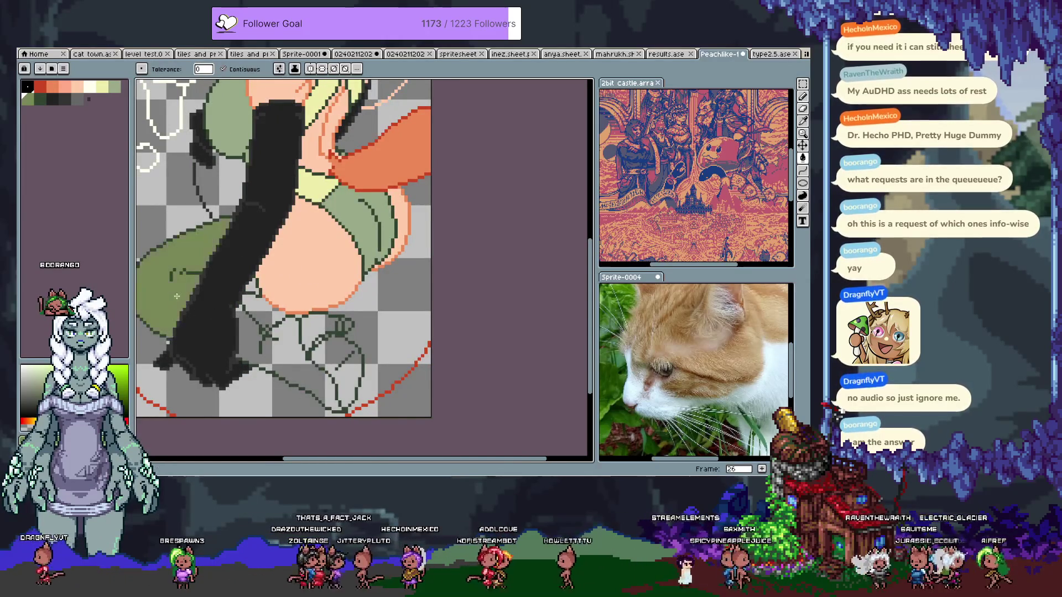
left_click(250, 333)
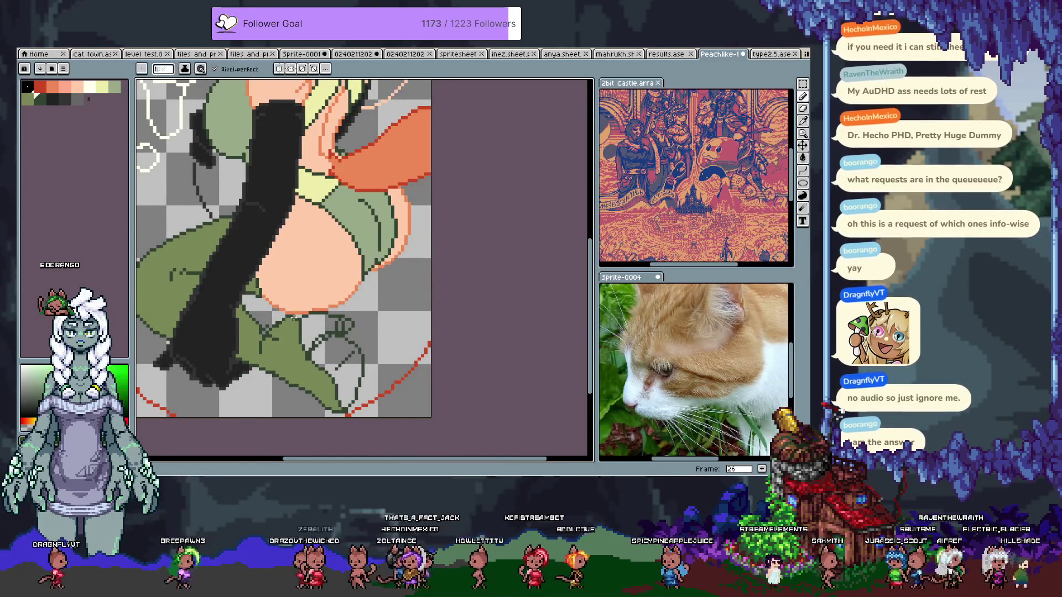
key("b")
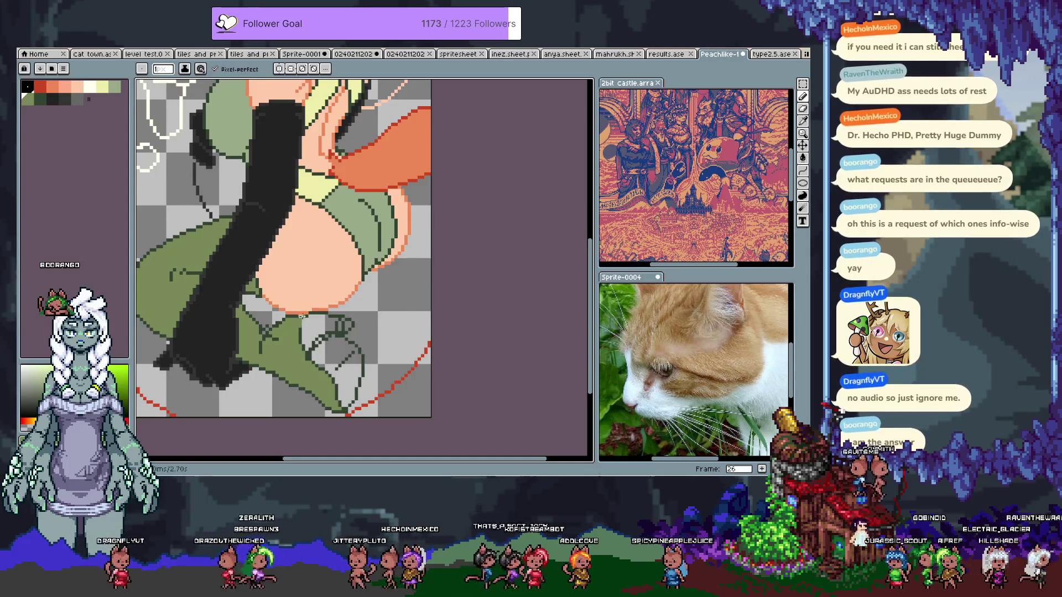
key("i")
left_click(312, 311)
key("b")
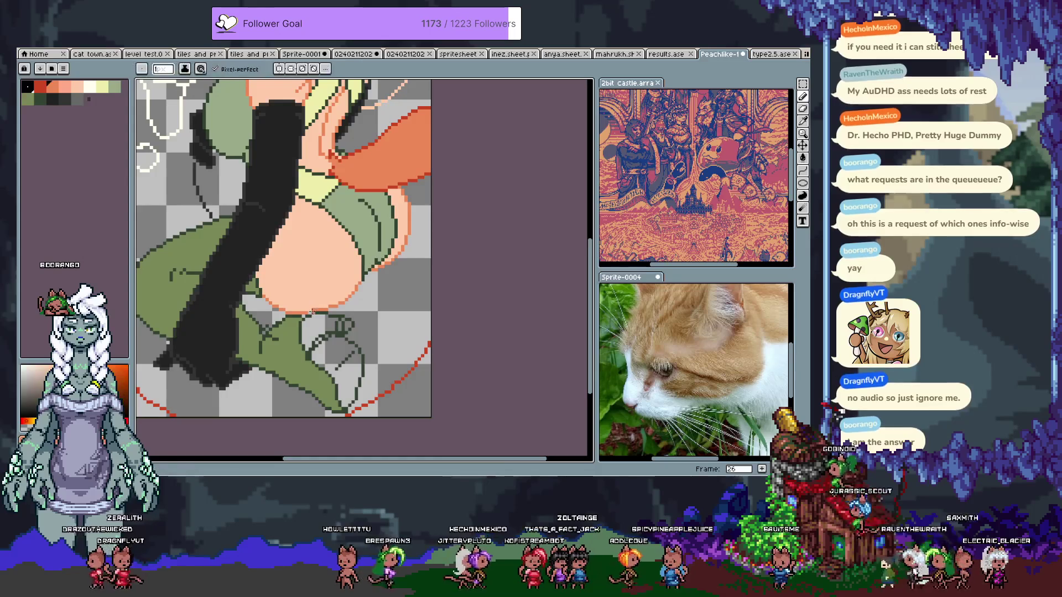
scroll(309, 293, "down", 1)
scroll(288, 260, "up", 1)
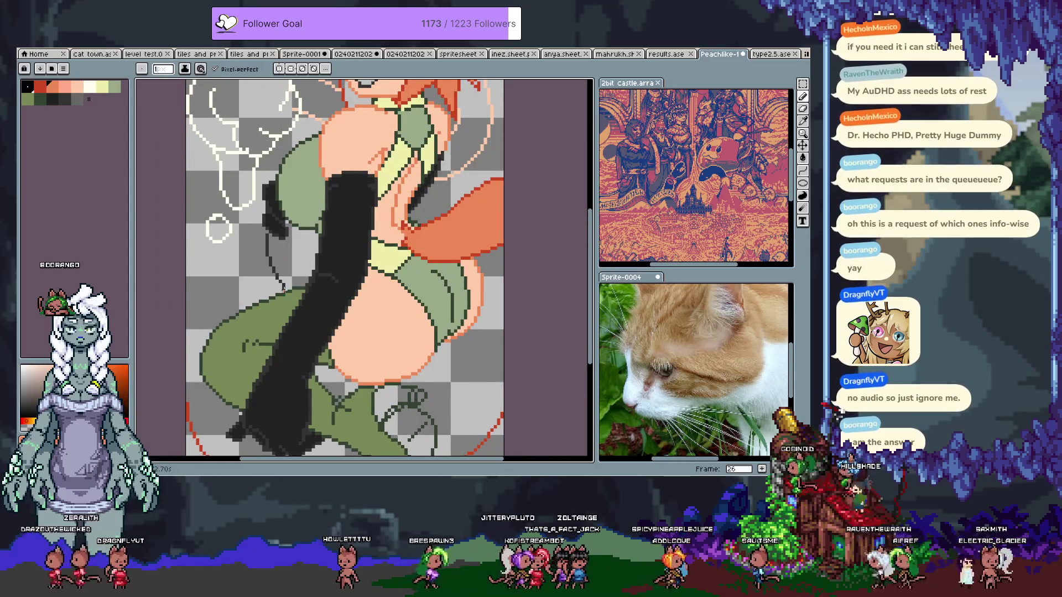
Choose a dark stocking colour and try filling the leg, undoing the stray fills
scroll(286, 330, "up", 1)
scroll(284, 314, "down", 1)
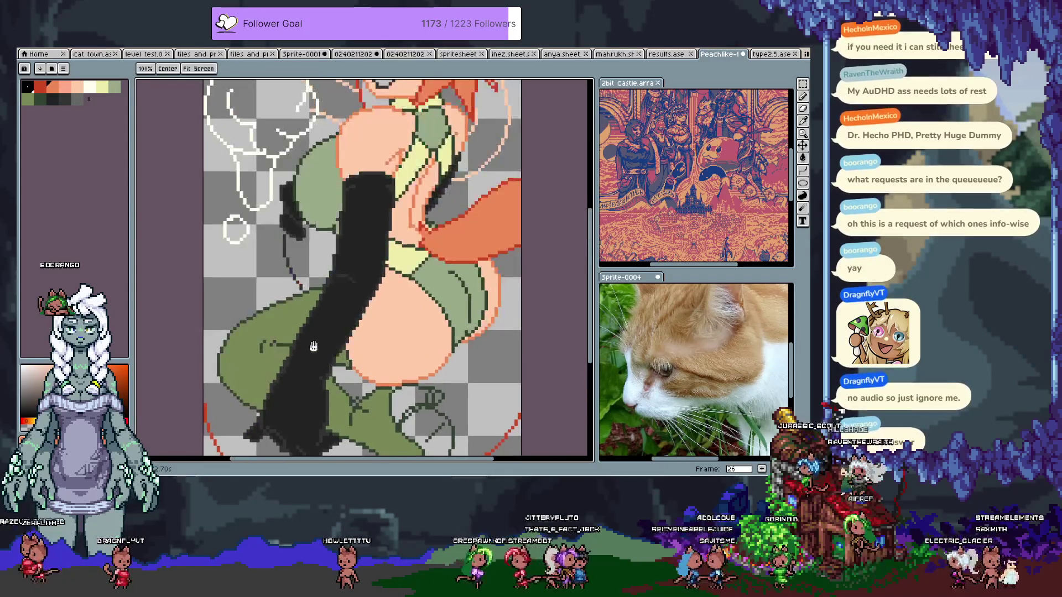
left_click(335, 234, "alt")
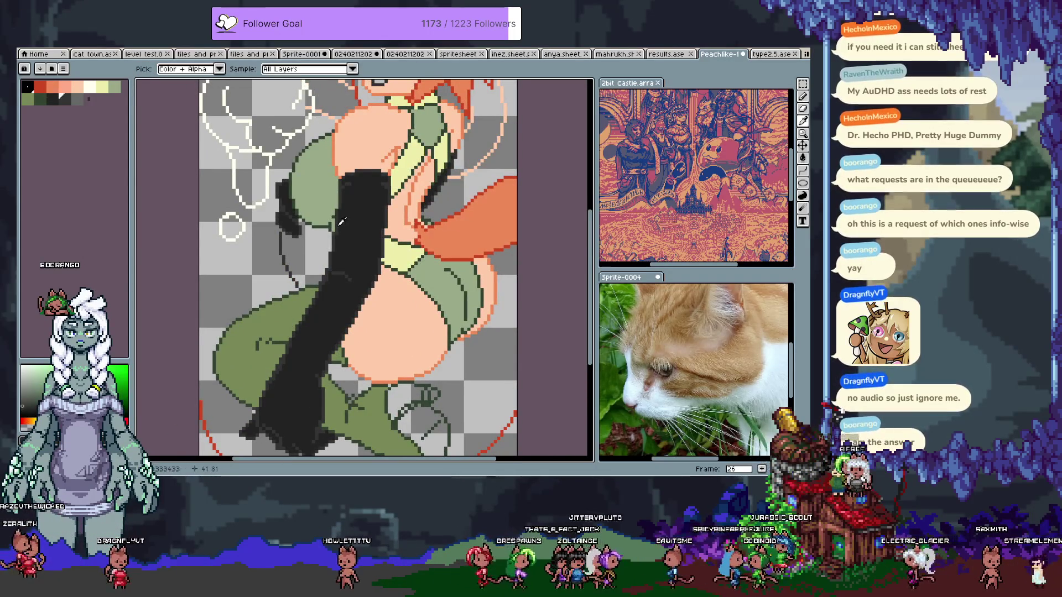
key("g")
left_click(260, 354)
left_click(292, 268)
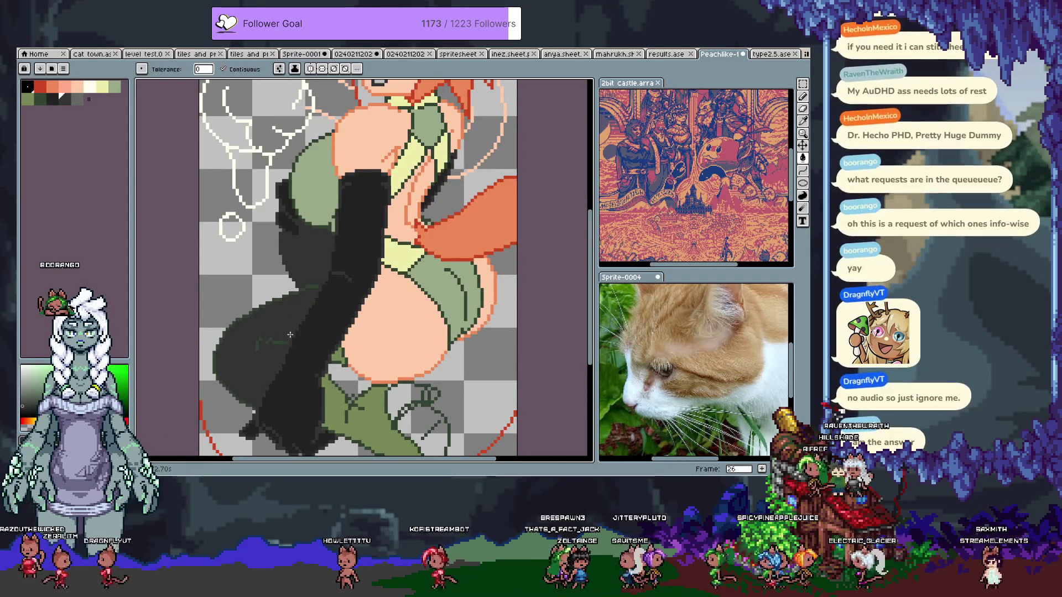
key("ctrl+z")
key("ctrl+z")
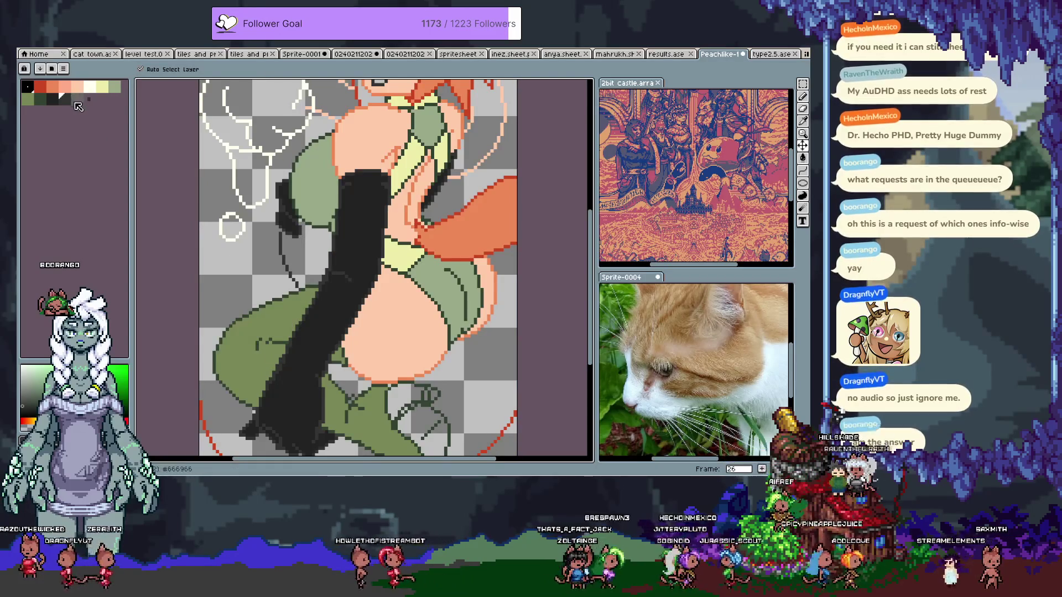
Fill the left and right legs dark grey
left_click(260, 354)
left_click_drag(354, 419, 302, 319)
left_click(301, 320)
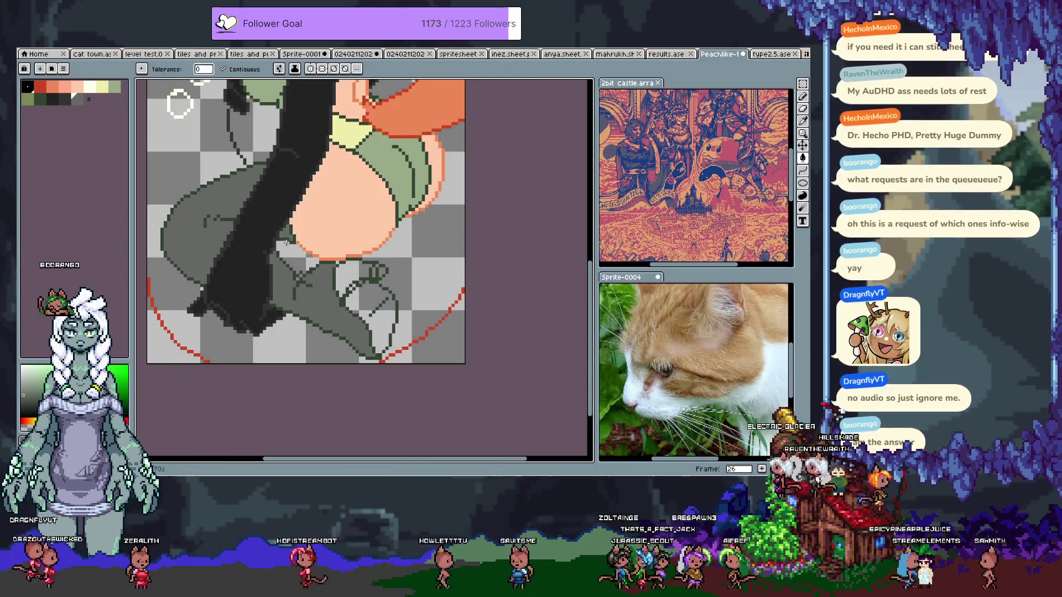
left_click_drag(286, 214, 307, 343)
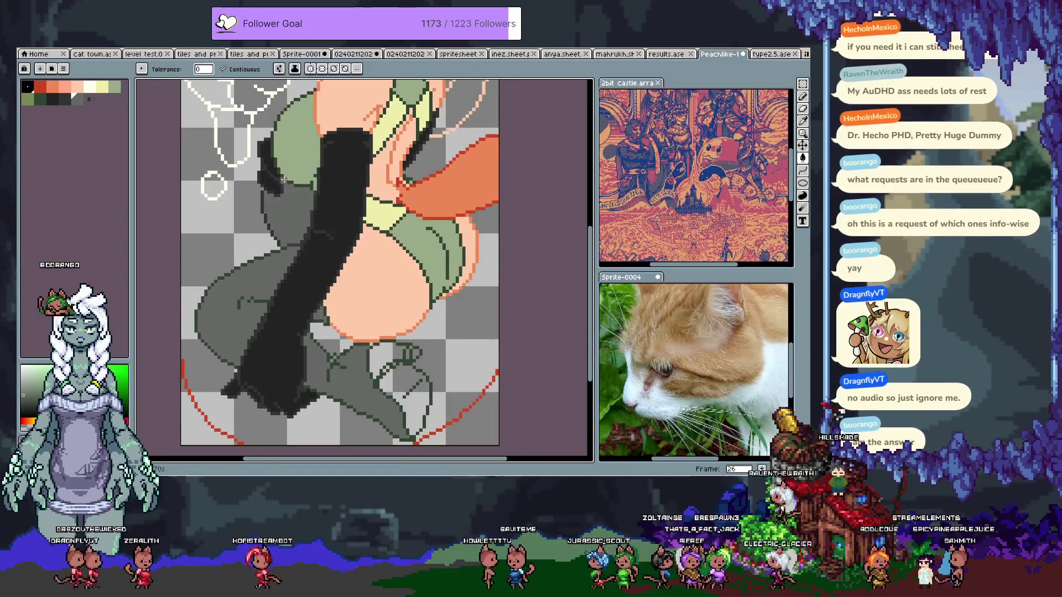
left_click_drag(289, 280, 283, 312)
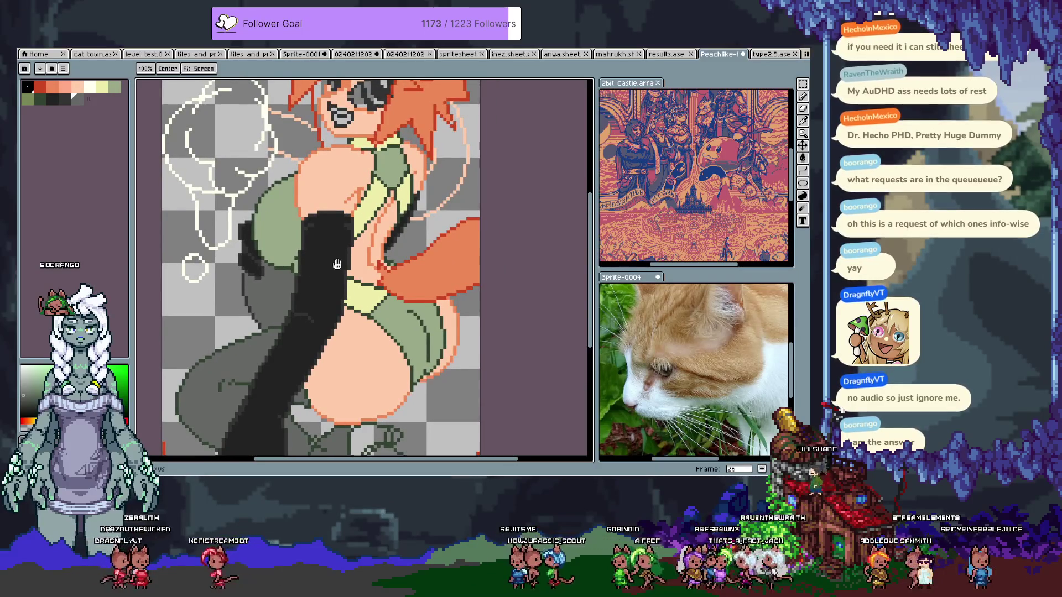
scroll(279, 343, "down", 2)
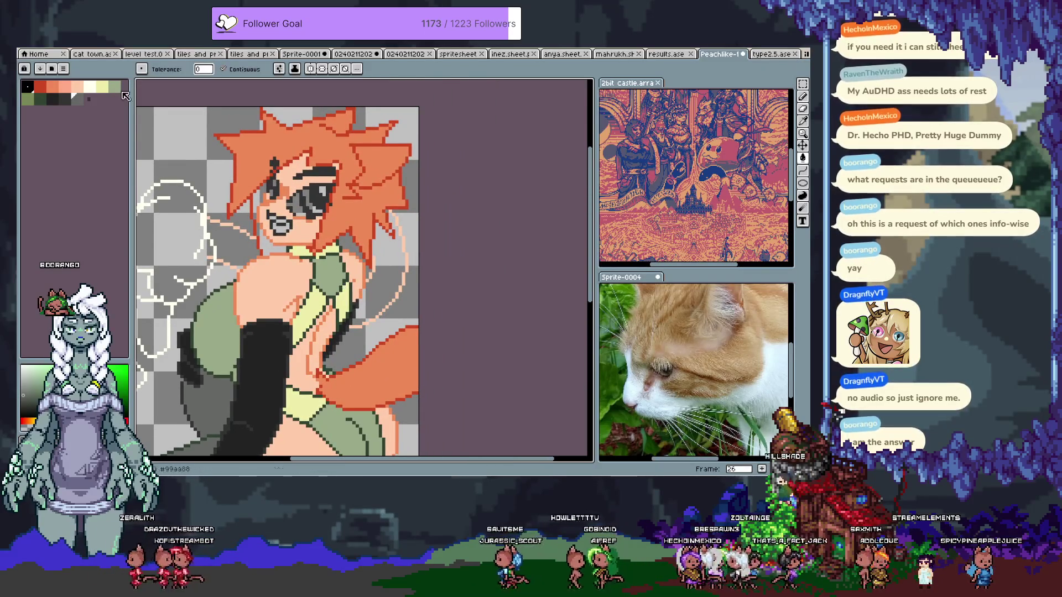
left_click(77, 86)
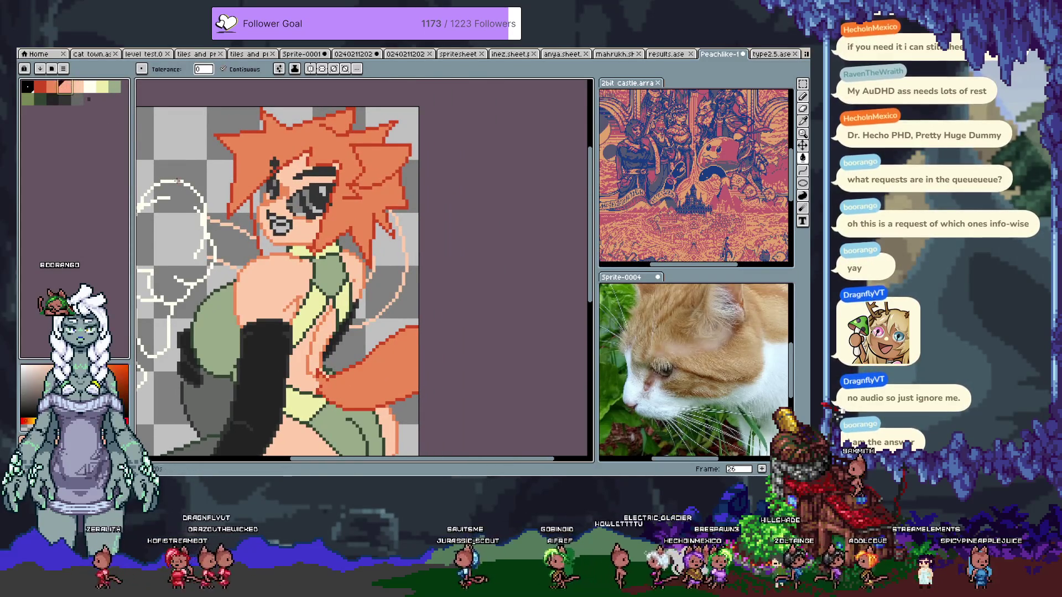
left_click(381, 289)
key("ctrl+z")
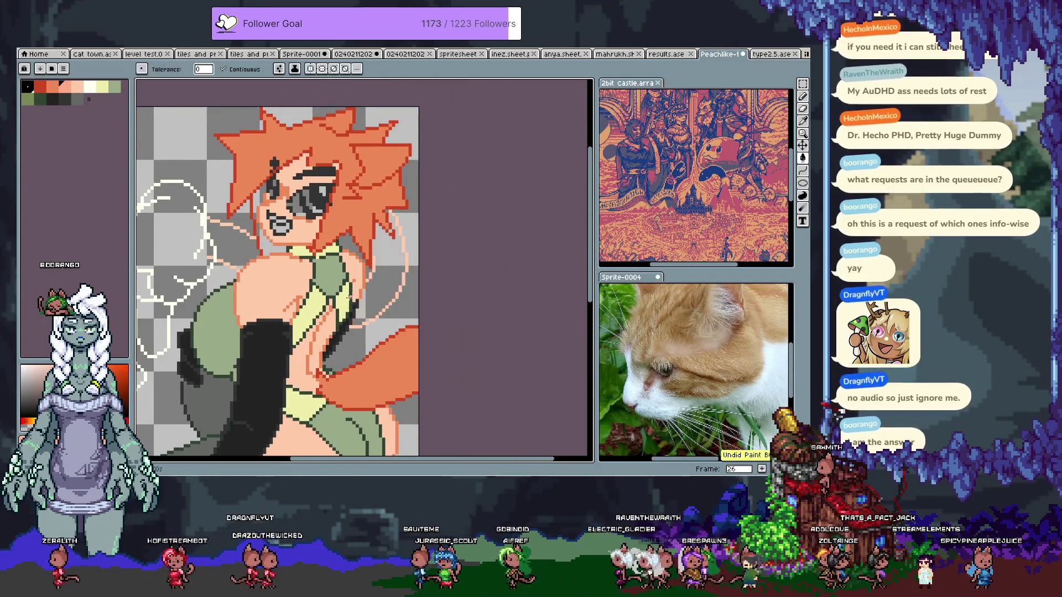
left_click_drag(277, 281, 381, 296)
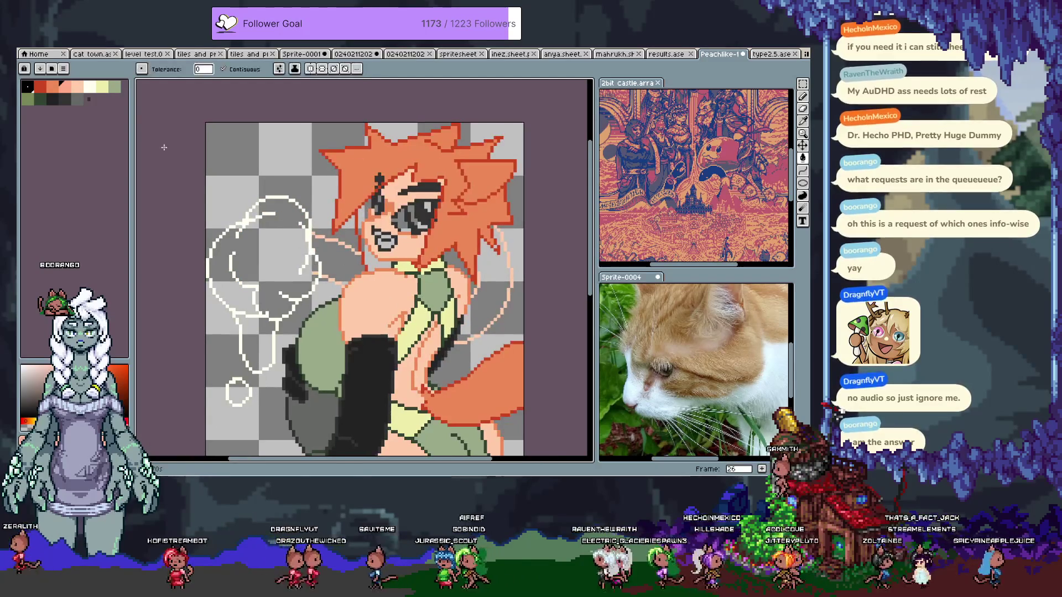
left_click(89, 86)
left_click(102, 87)
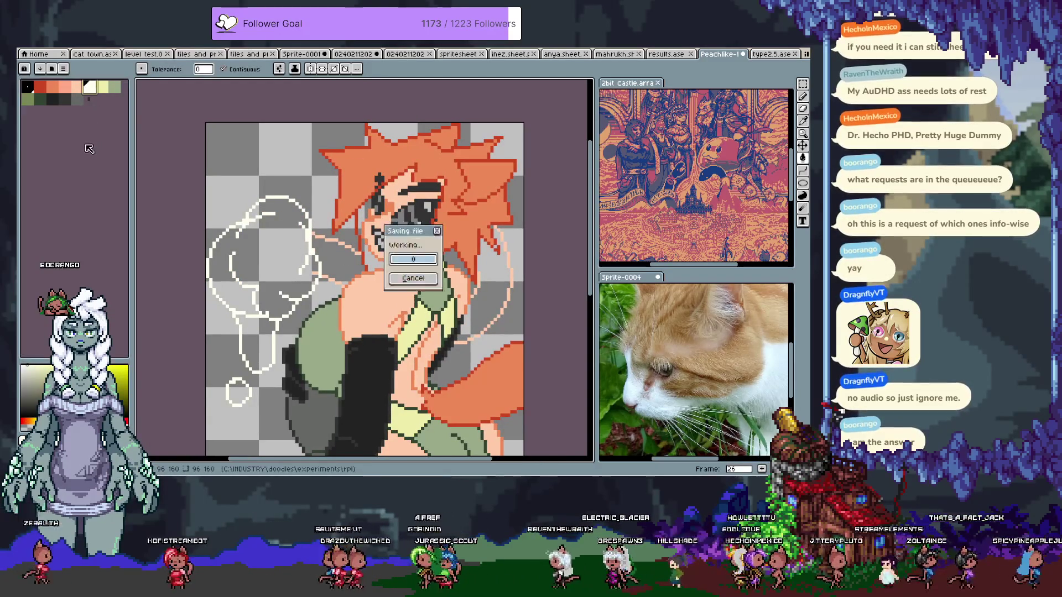
left_click(260, 255)
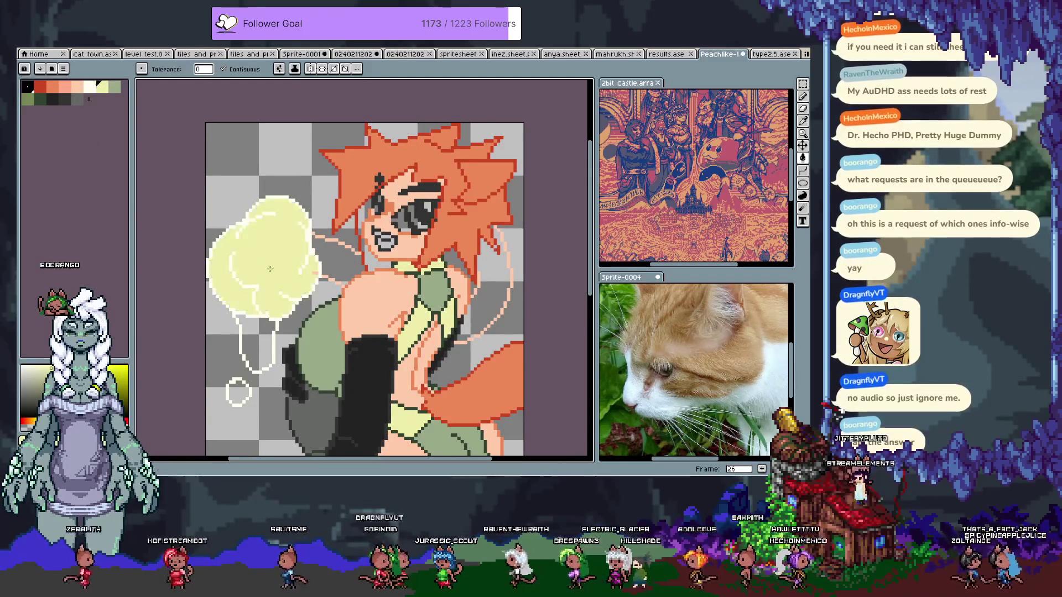
left_click(253, 354)
key("v")
key("ctrl+z")
key("ctrl+z")
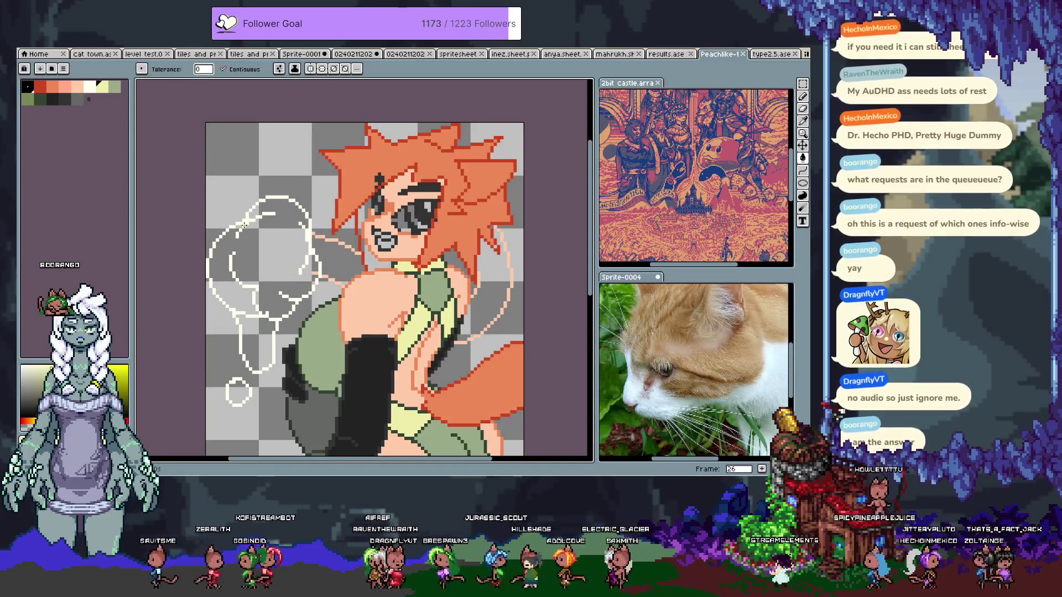
key("i")
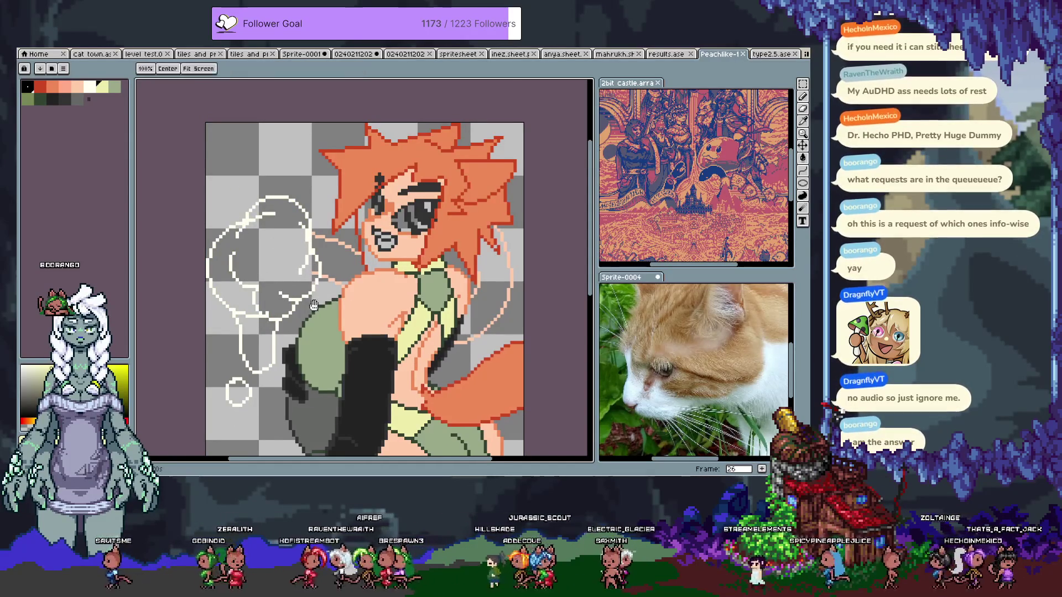
scroll(310, 271, "up", 1)
scroll(276, 249, "down", 1)
left_click(273, 243)
key("b")
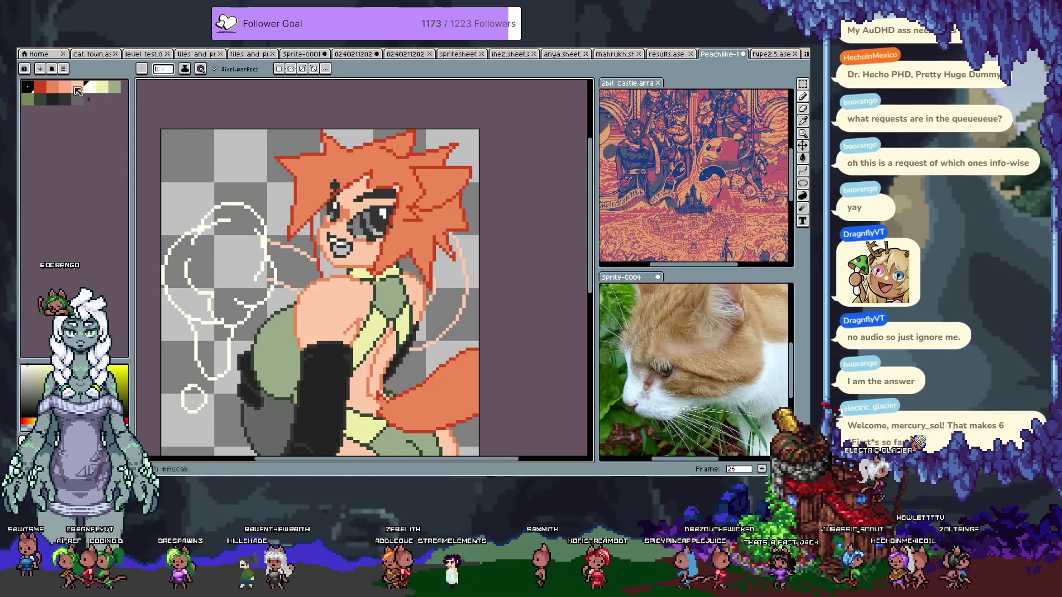
Sample the artwork's red and fill the inside of the mouth with it
left_click(103, 89)
key("i")
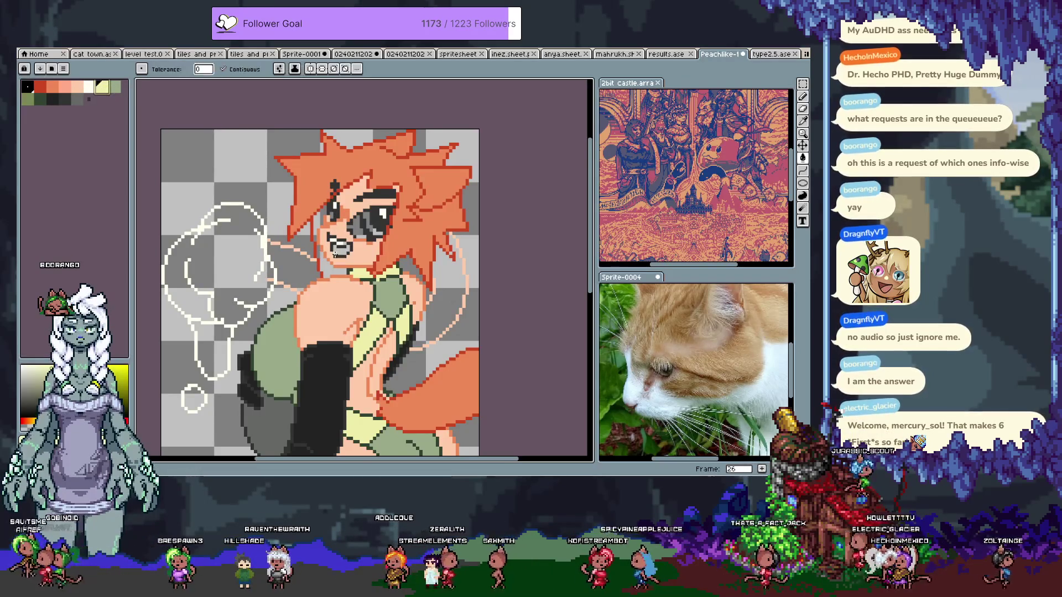
left_click(417, 236)
key("g")
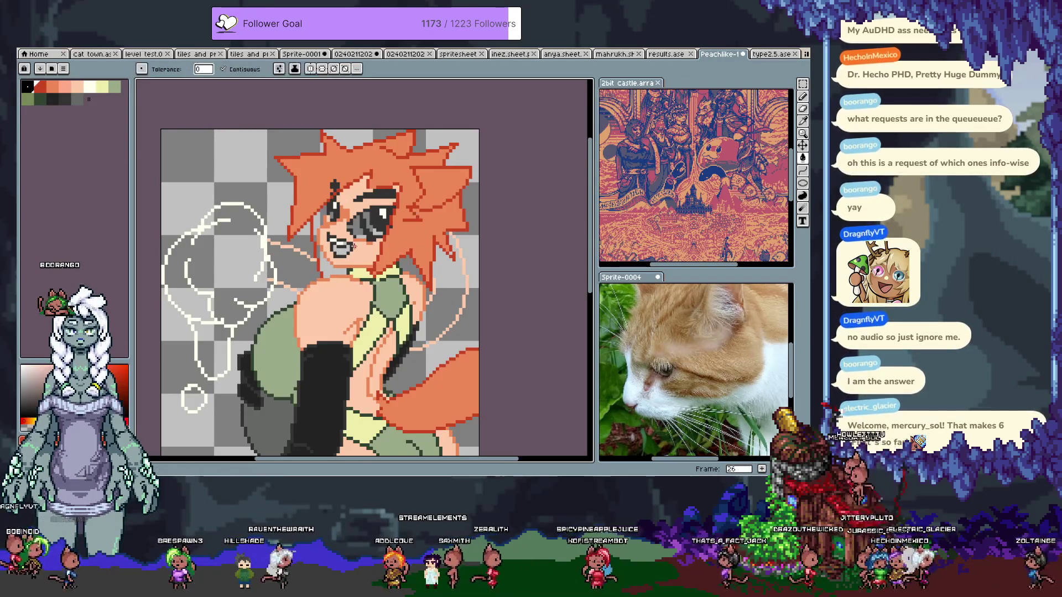
left_click(340, 247)
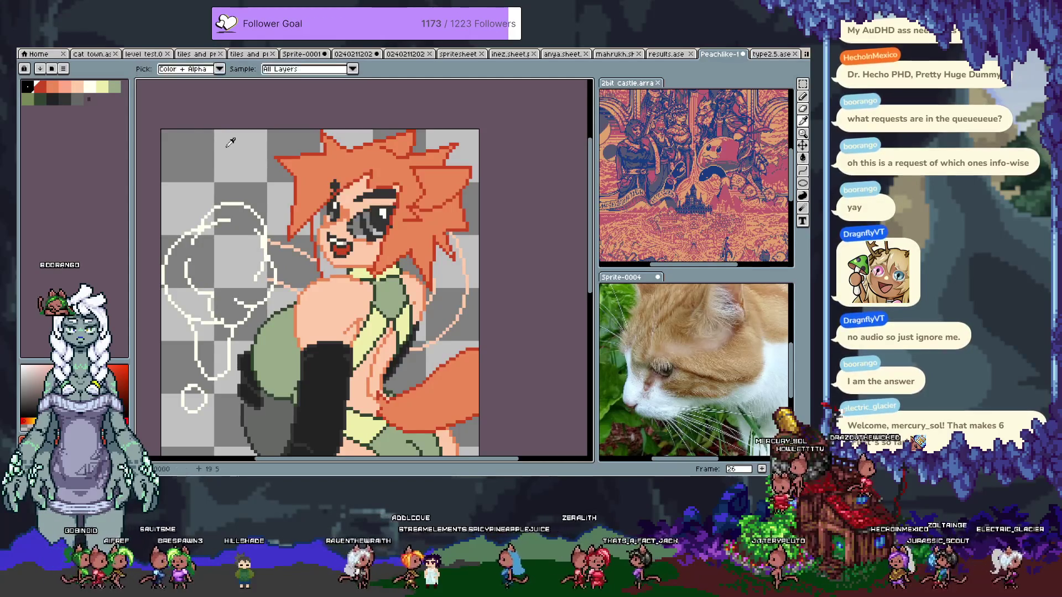
Choose dark grey #666966 with the pencil and zoom in
left_click(79, 99)
key("b")
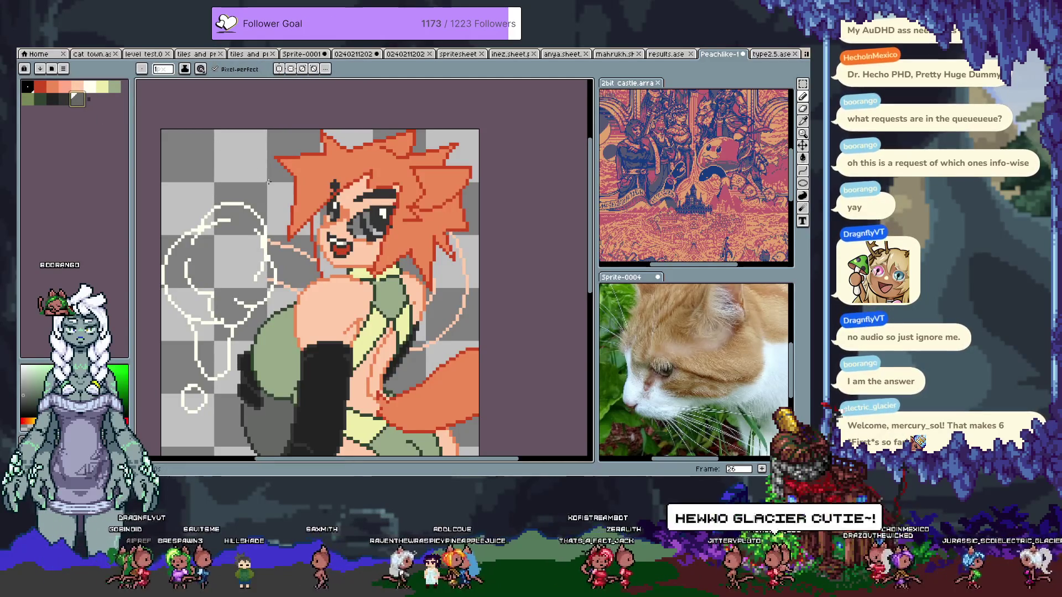
scroll(376, 232, "up", 2)
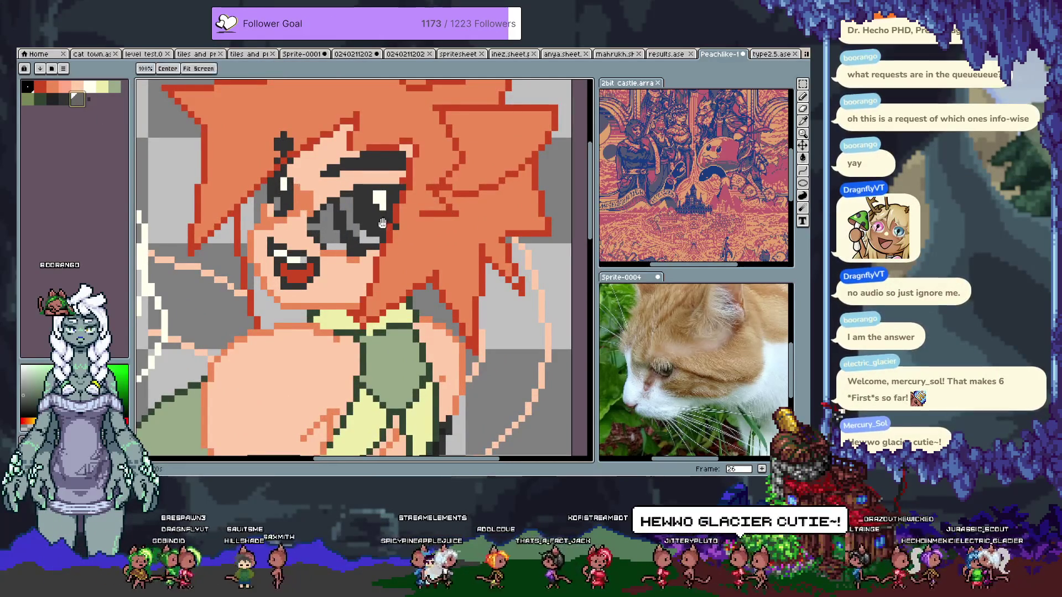
Turn off pixel-perfect stroke cleanup and advance to frame 27
scroll(334, 205, "up", 1)
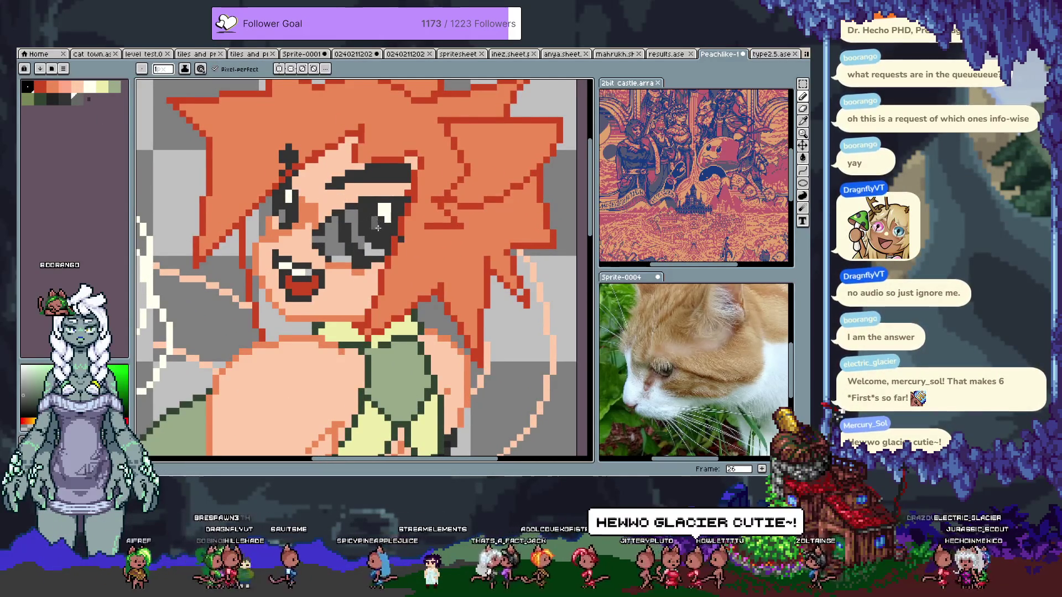
left_click(216, 68)
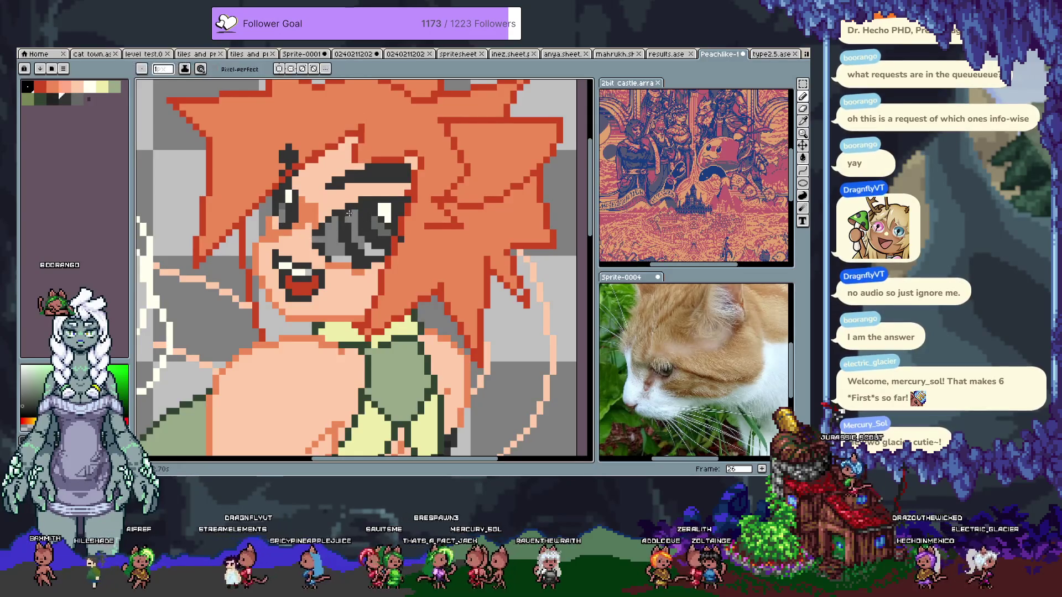
key("Right")
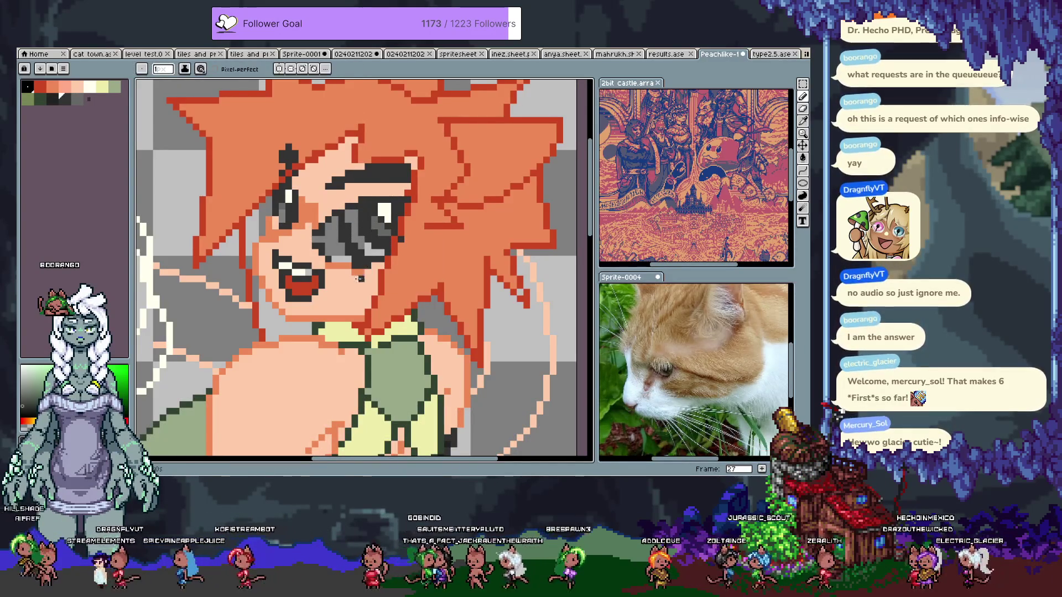
Add white highlight pixels to the dark eye, undoing one of them
key("i")
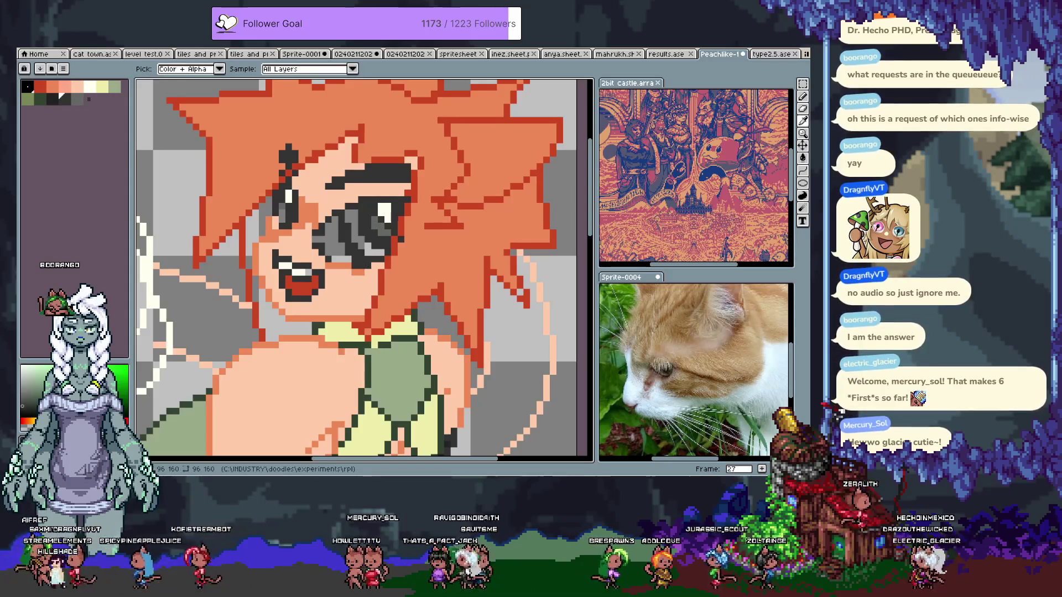
key("b")
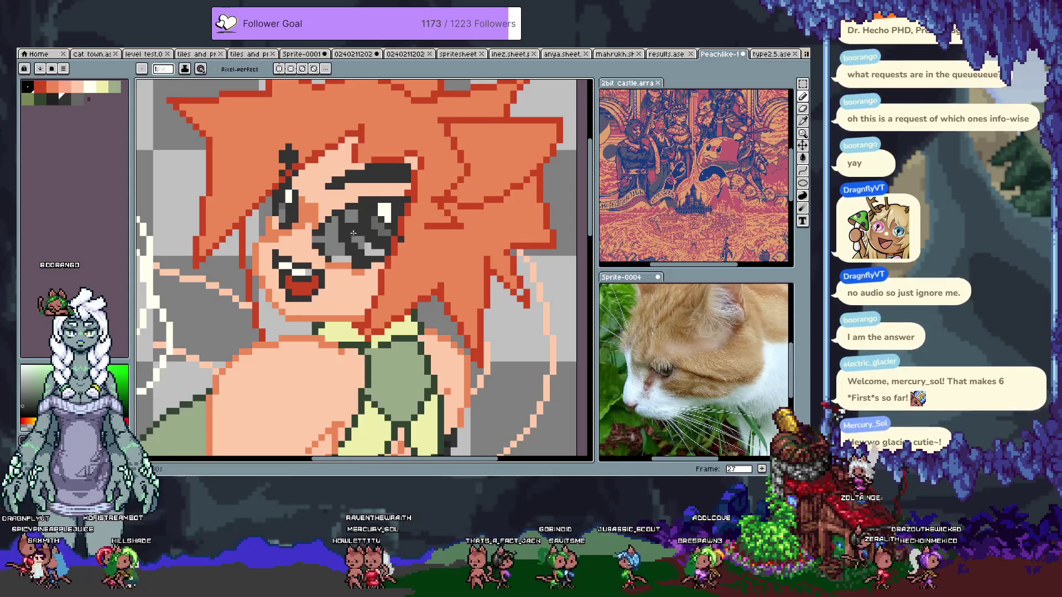
left_click(384, 211, "alt")
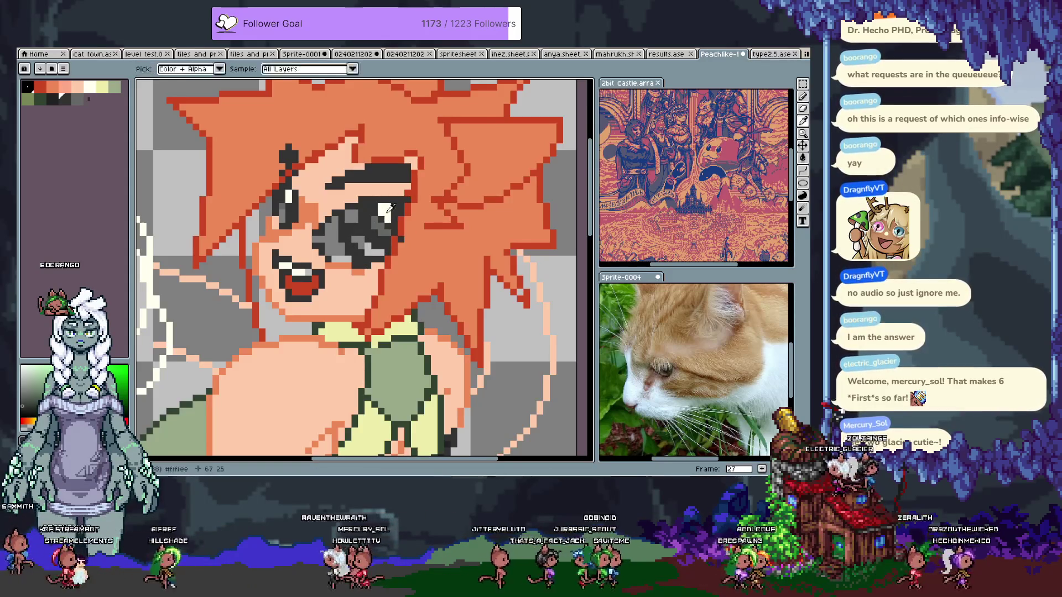
left_click(353, 216)
key("ctrl+z")
key("ctrl+z")
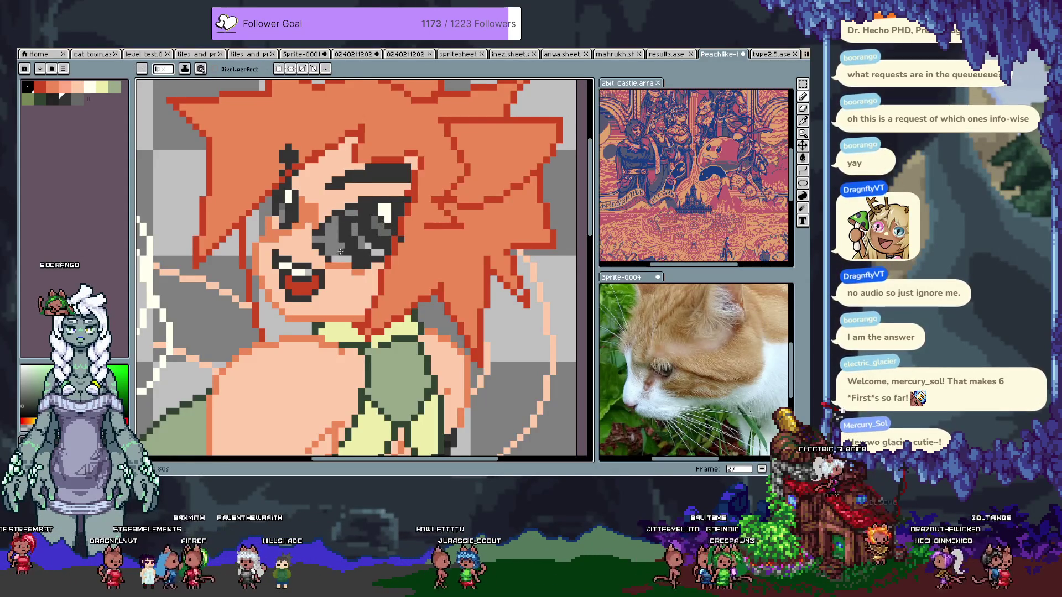
Sample the pale cream highlight colour and paint pale-yellow pixels into the eye
key("alt")
left_click(102, 87)
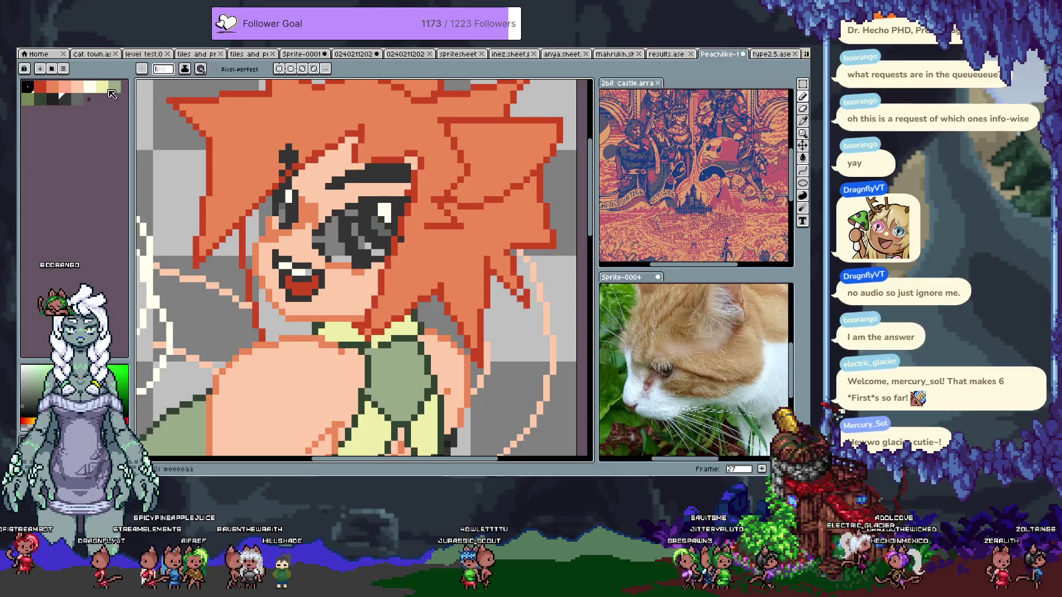
left_click(354, 228)
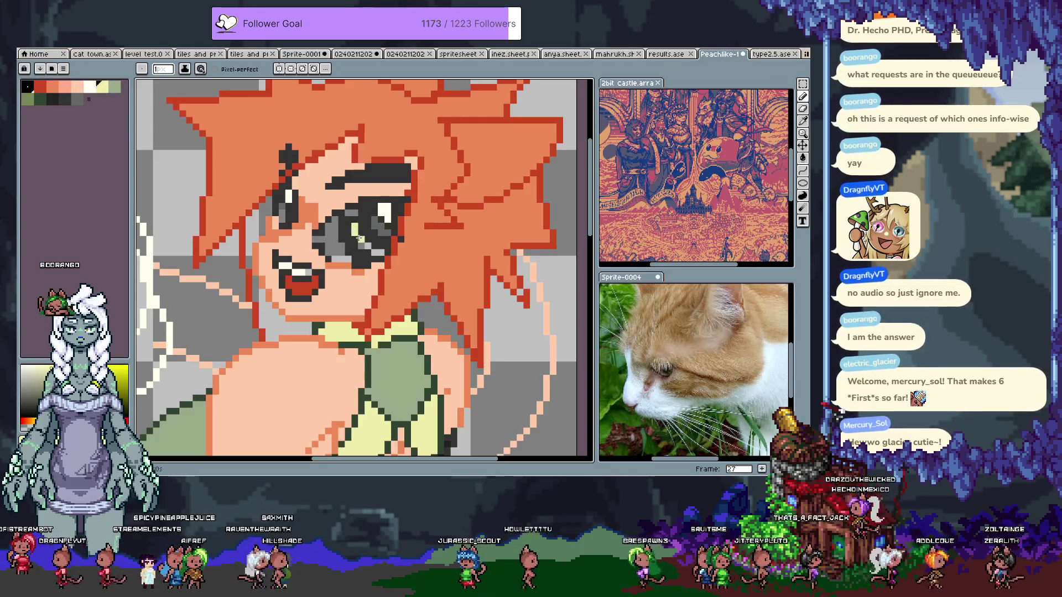
key("ctrl+z")
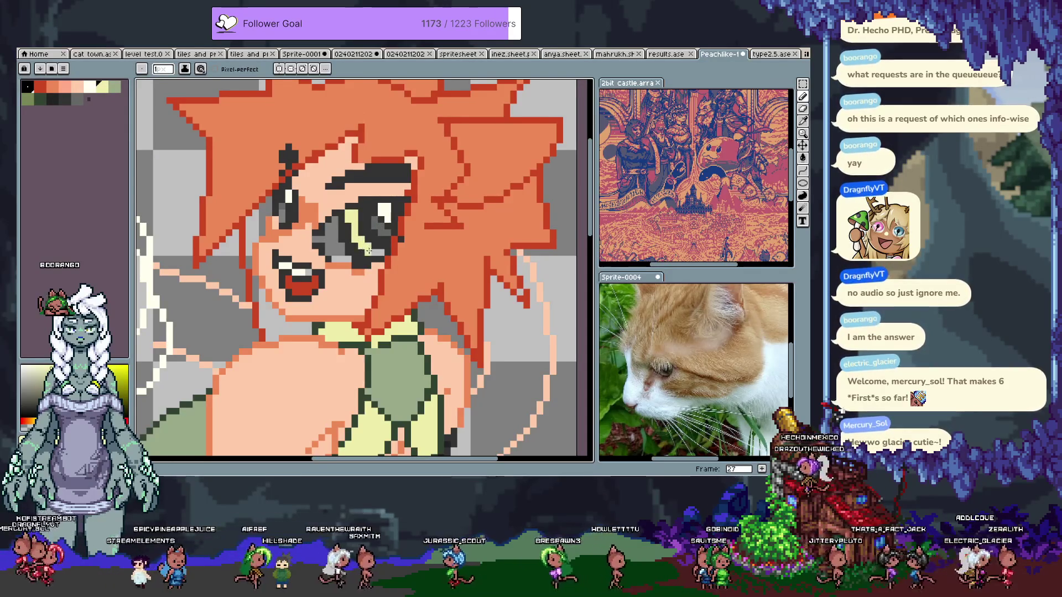
left_click(287, 213)
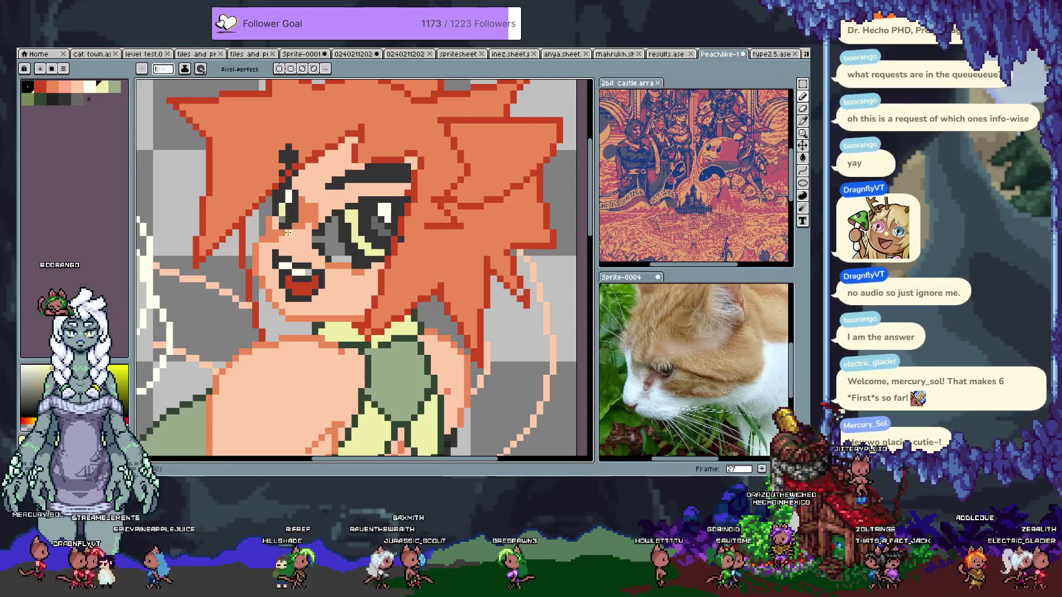
Try light grey, darker grey, light green, pale yellow and red-orange on the eye, undoing the last stroke
key("bracketright")
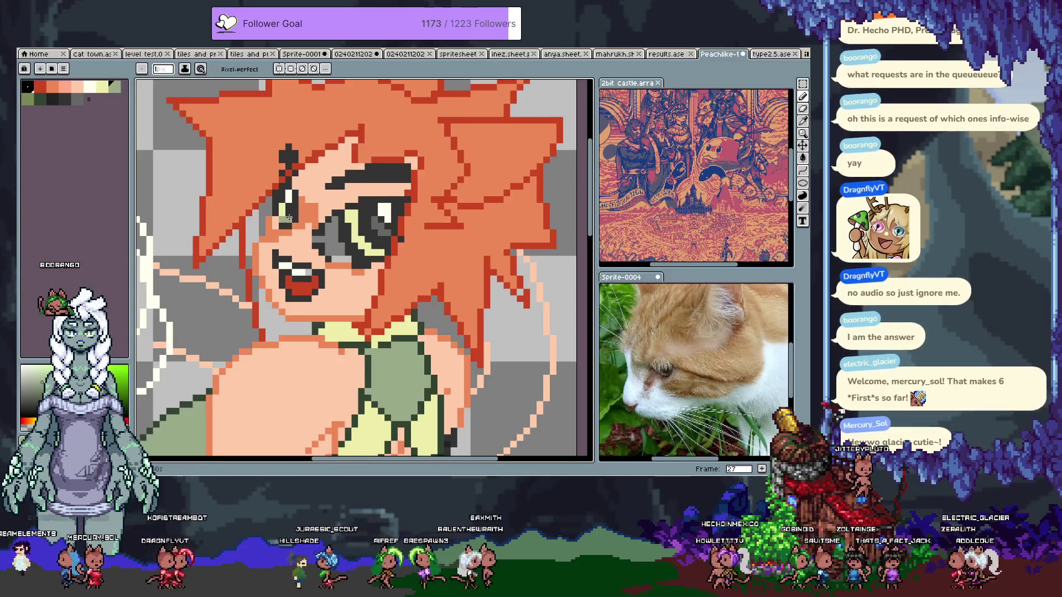
left_click(376, 219, "alt")
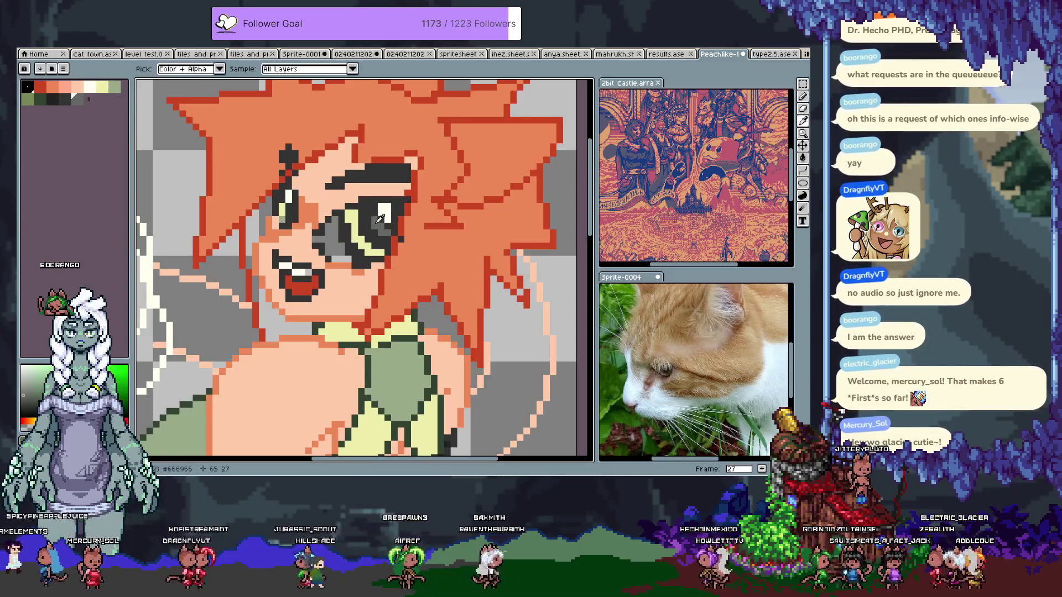
left_click(282, 208, "alt")
left_click(287, 221, "alt")
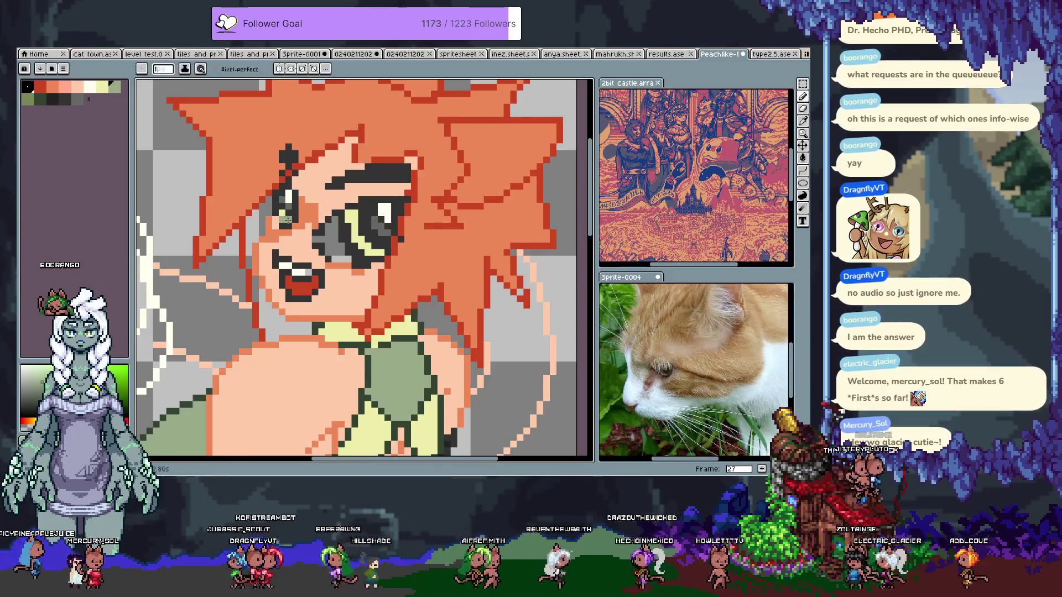
left_click(347, 219, "alt")
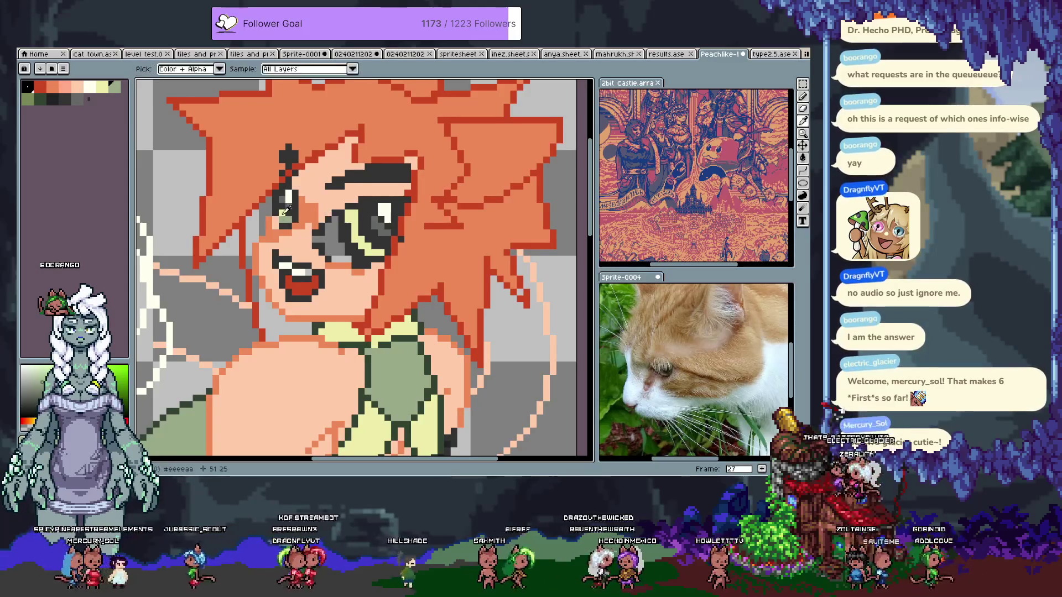
left_click(285, 220, "alt")
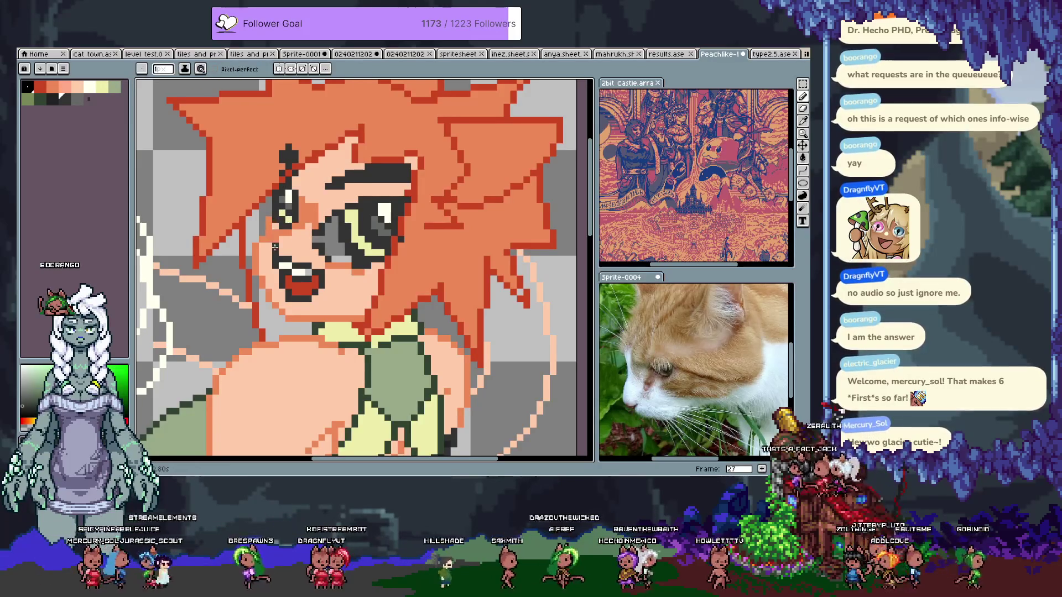
left_click(275, 217, "alt")
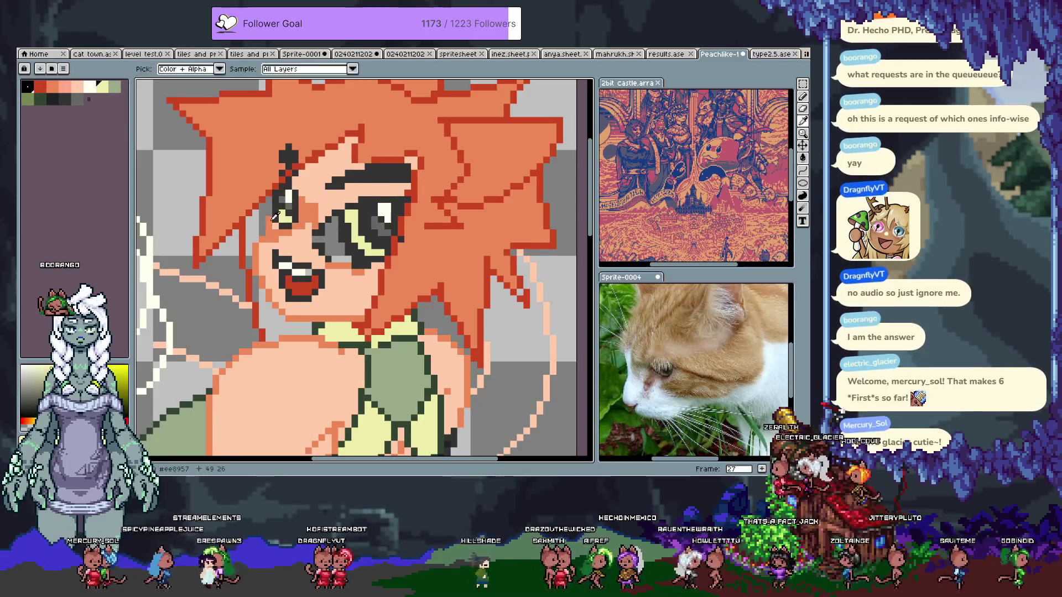
left_click(273, 252, "alt")
key("ctrl+z")
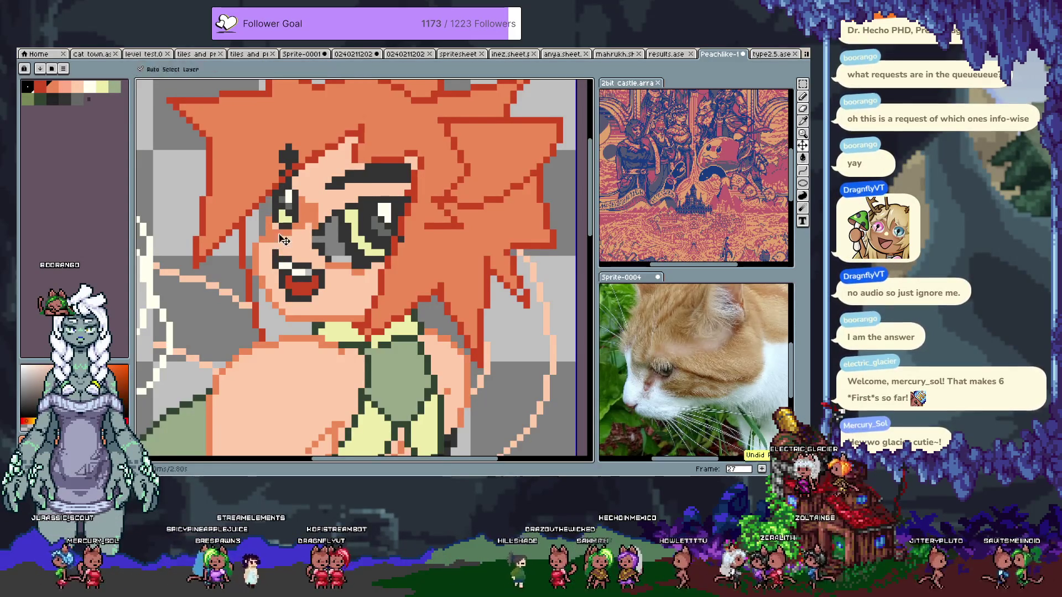
Sample the cream highlight, light green and dark grey colours from the eye
key("alt")
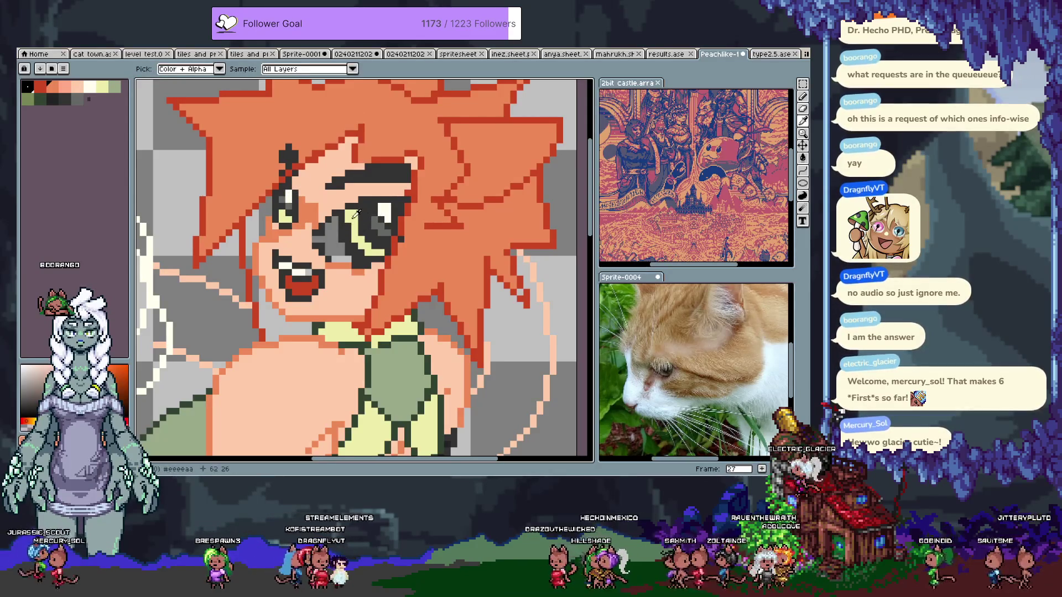
left_click(385, 209, "alt")
left_click(114, 87)
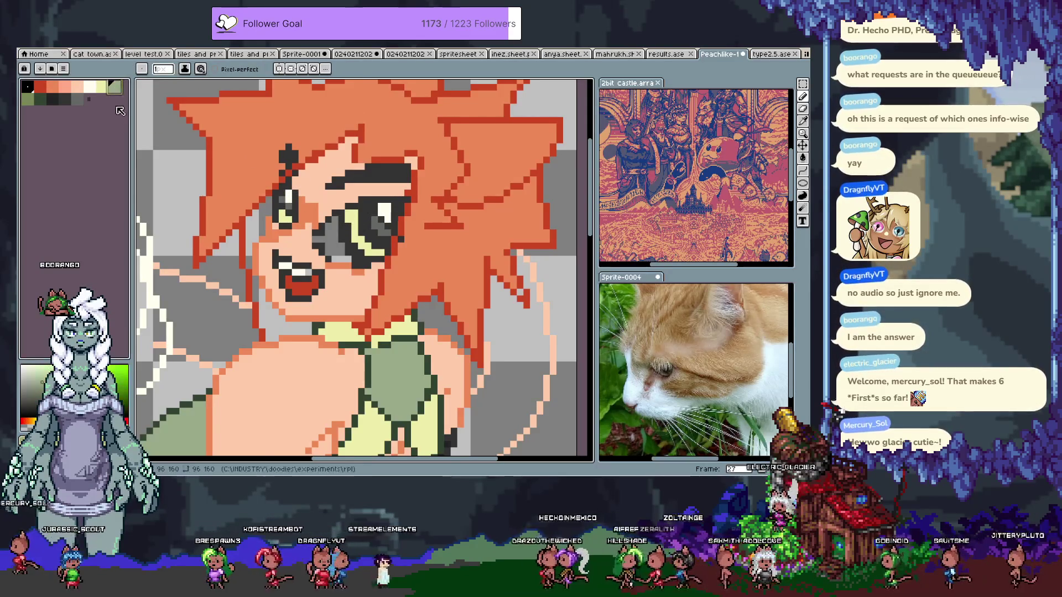
left_click(81, 102)
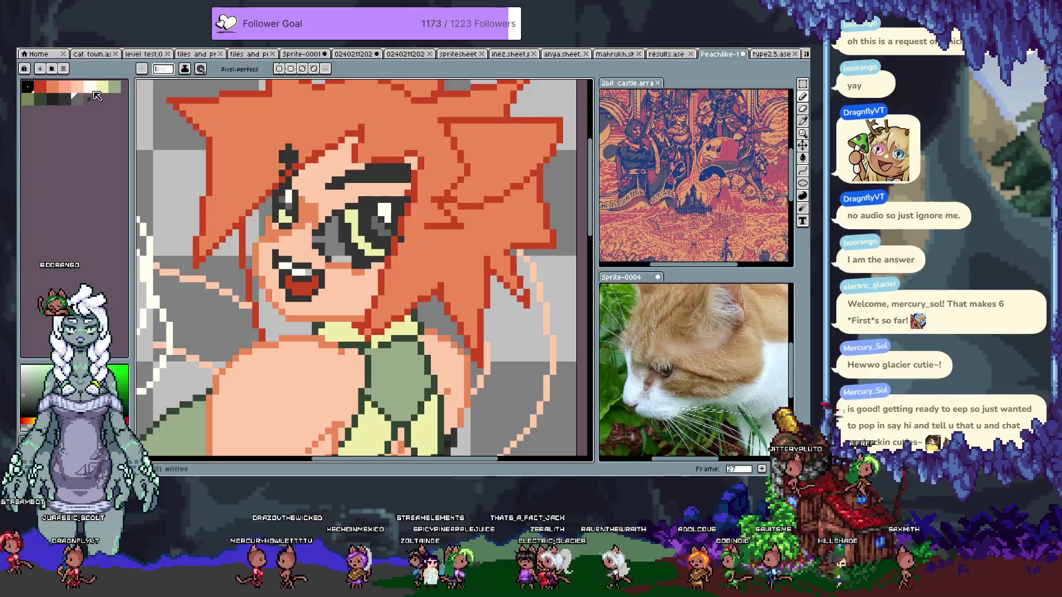
Try a pale flood fill and pale green pixel on the eye, undo them, and advance to frame 28
key("g")
left_click(285, 233, "alt")
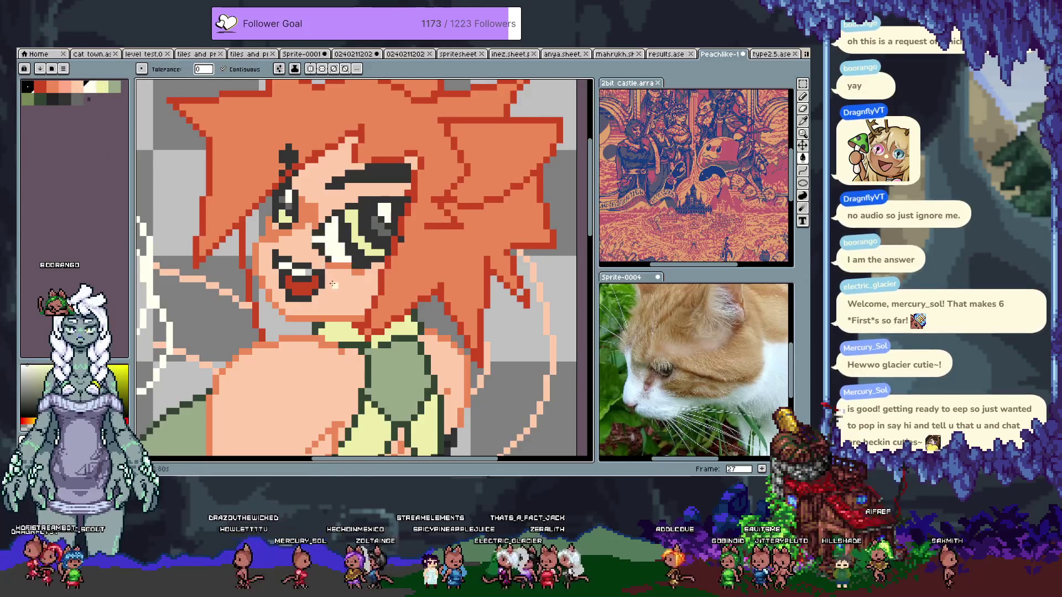
key("ctrl+z")
key("b")
left_click(369, 232, "alt")
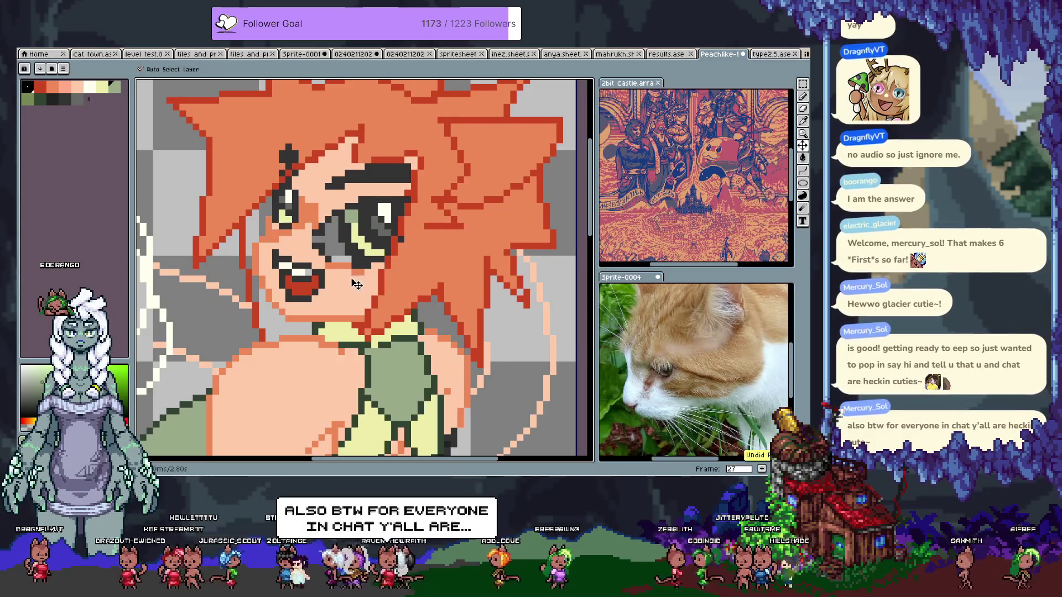
key("ctrl+z")
key("Tab")
key("Right")
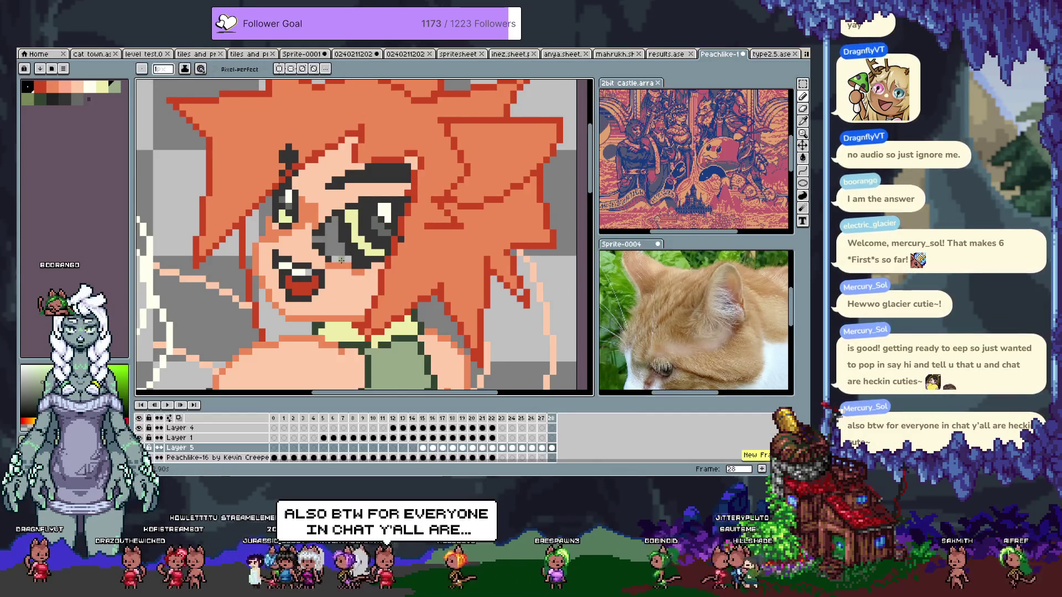
On frame 28, sample the eye's pale green, dark grey, light green and light yellow, undoing a stroke
key("Tab")
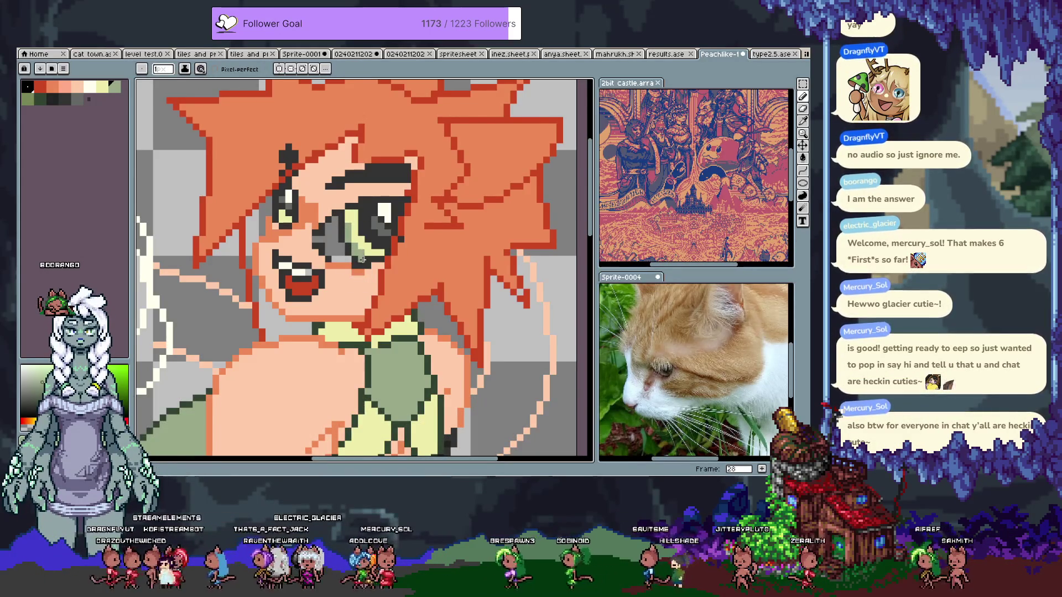
key("ctrl+z")
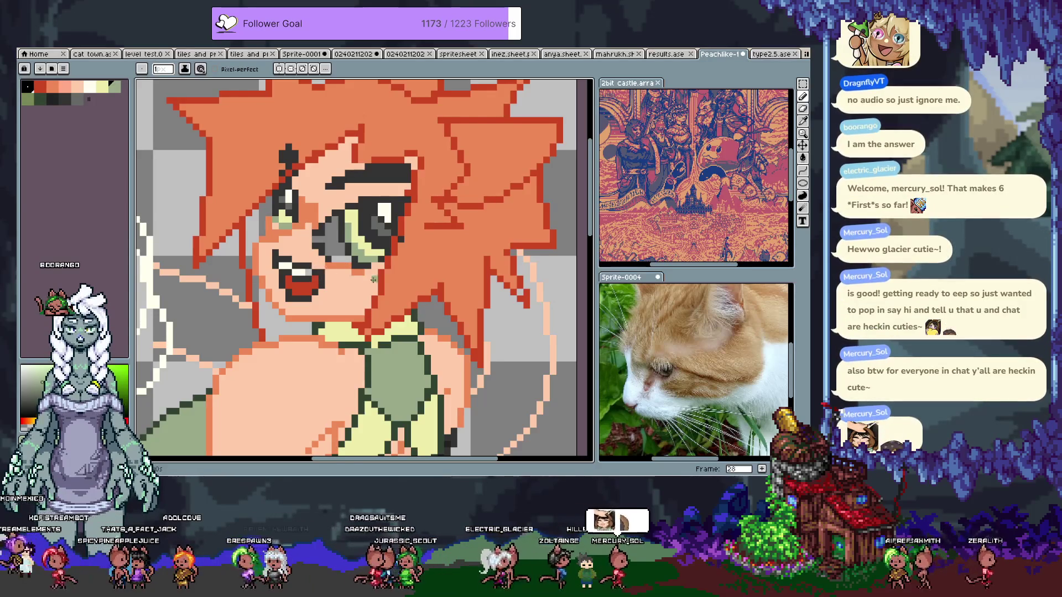
left_click(369, 246, "alt")
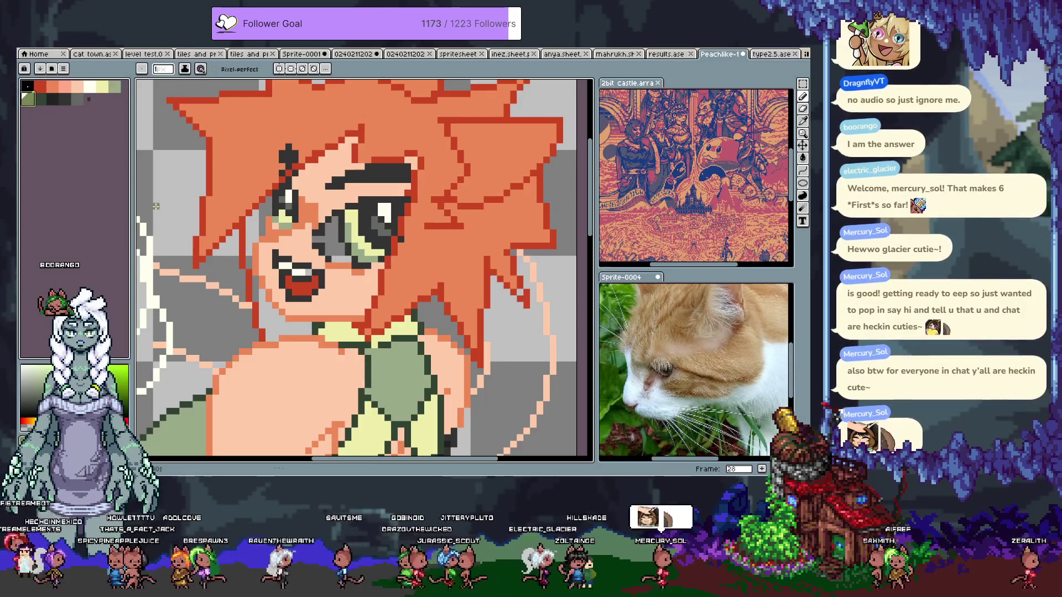
left_click(362, 231, "alt")
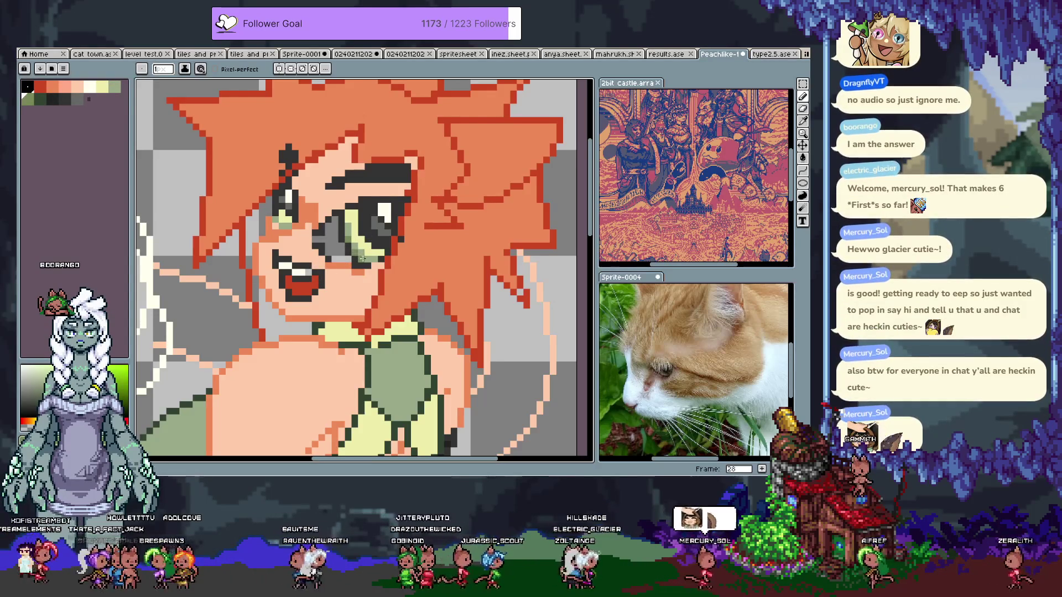
left_click(364, 246, "alt")
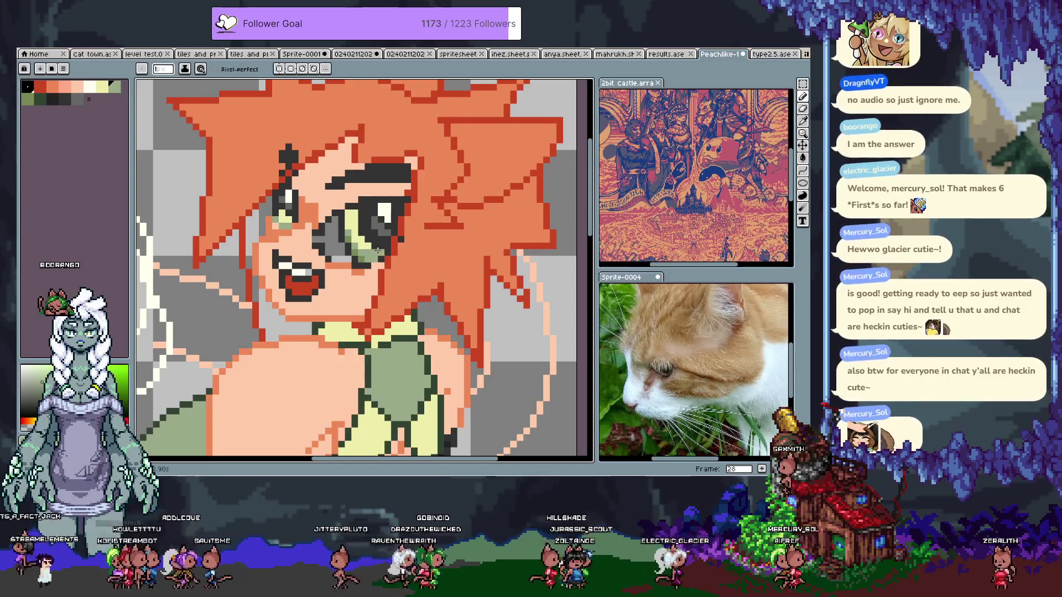
left_click(360, 233, "alt")
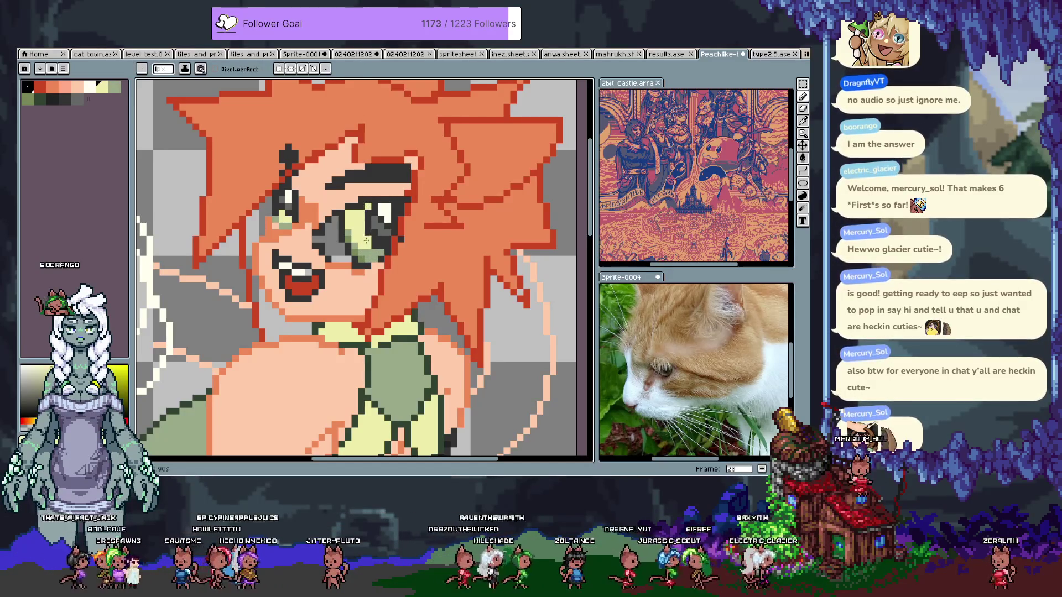
key("ctrl+z")
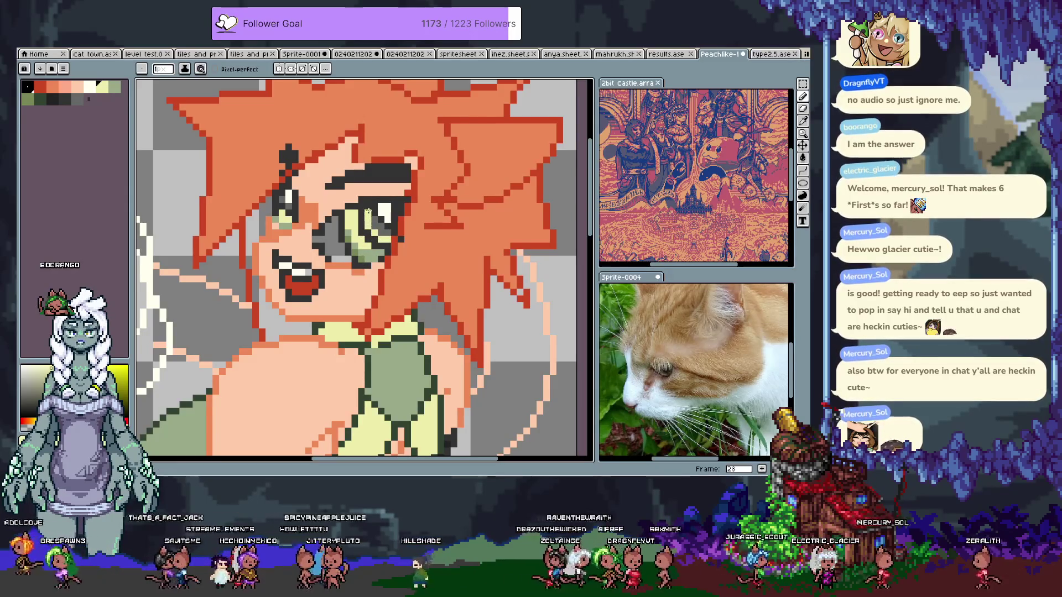
Undo a stray pale yellow pixel, redo the eye edit, and pick the eye's dark green
left_click(381, 220, "alt")
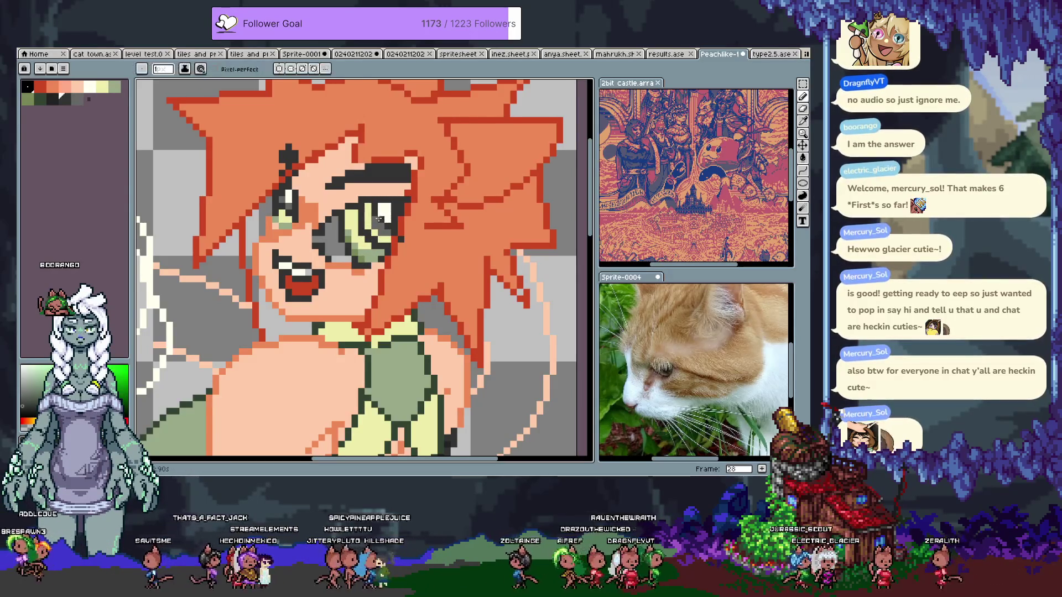
left_click(381, 220, "alt")
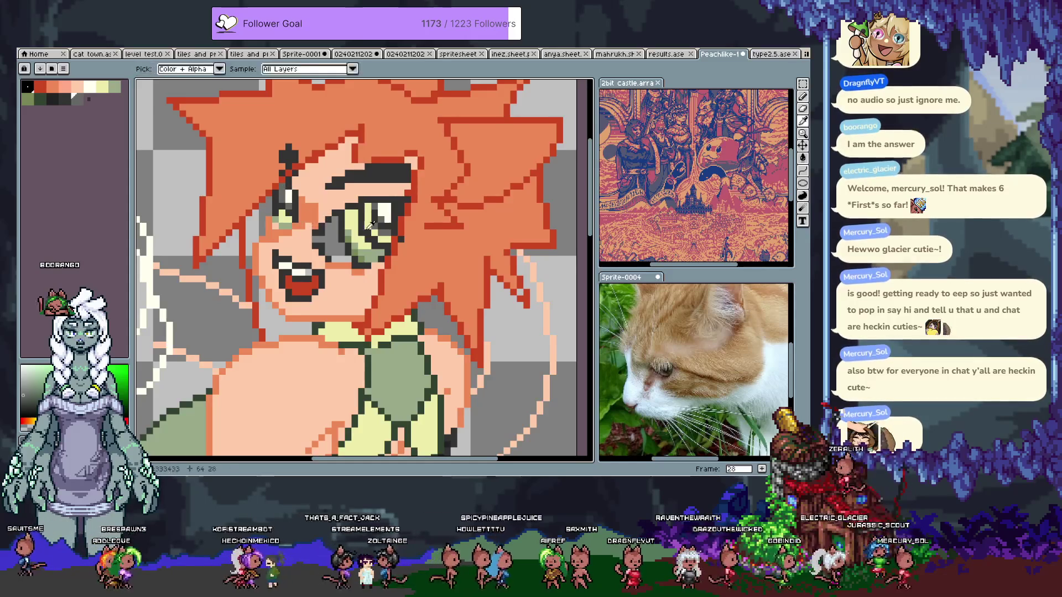
left_click(284, 221, "alt")
left_click(285, 200)
key("ctrl+z")
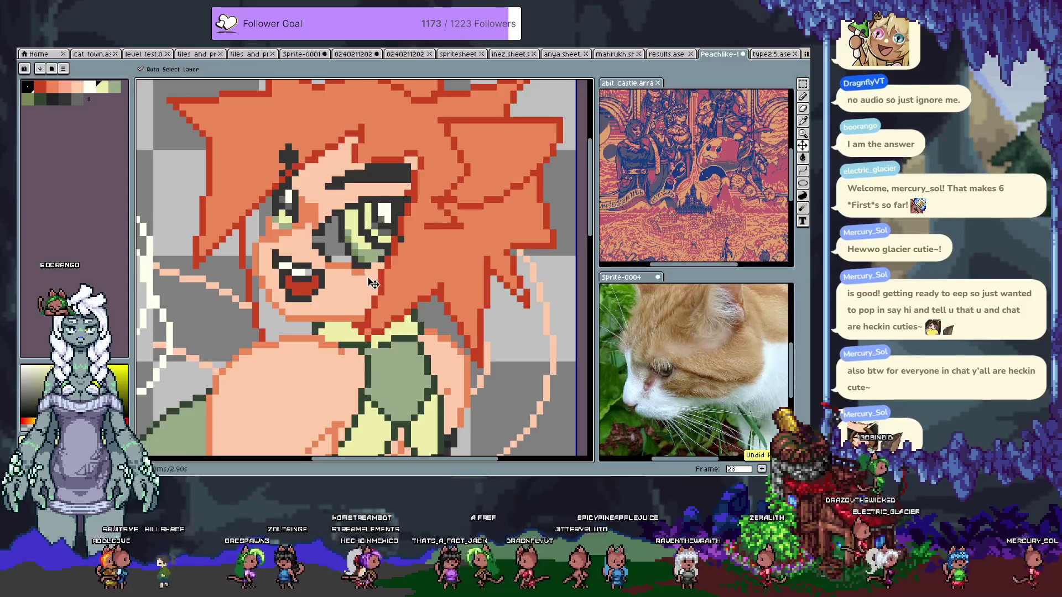
key("ctrl+y")
left_click(373, 213, "alt")
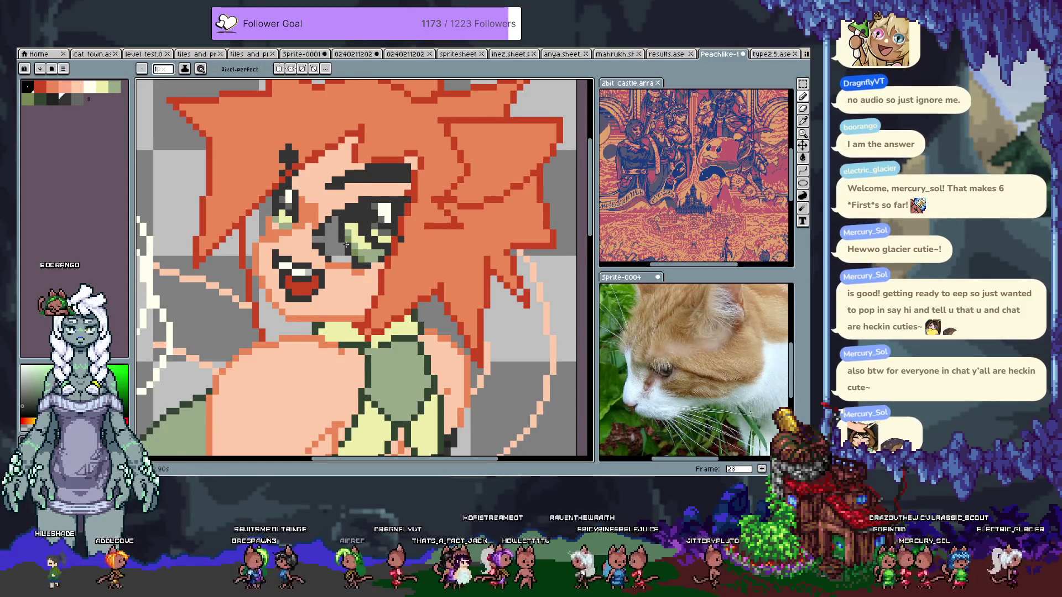
Zoom and pan to centre the face, then step forward through the frames to frame 29
scroll(346, 245, "down", 3)
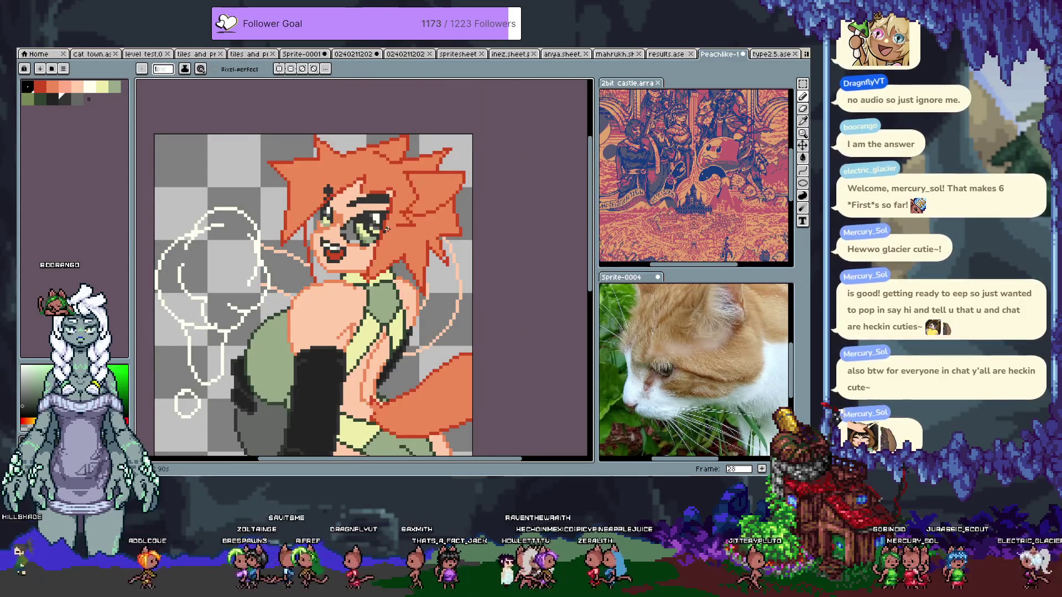
scroll(352, 204, "up", 3)
scroll(388, 206, "down", 2)
left_click_drag(403, 206, 391, 232)
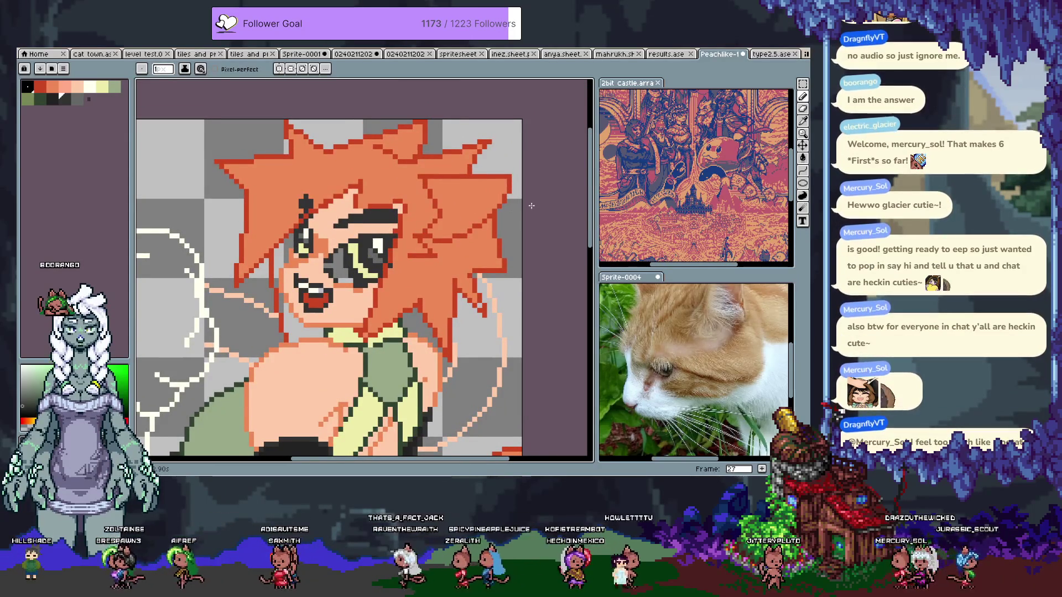
key("period")
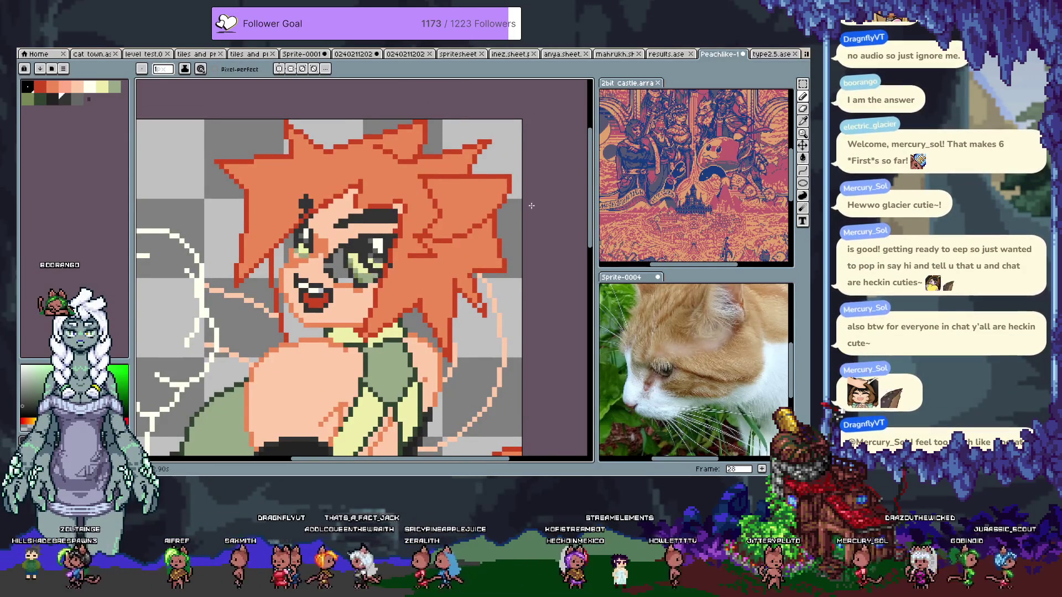
key("Tab")
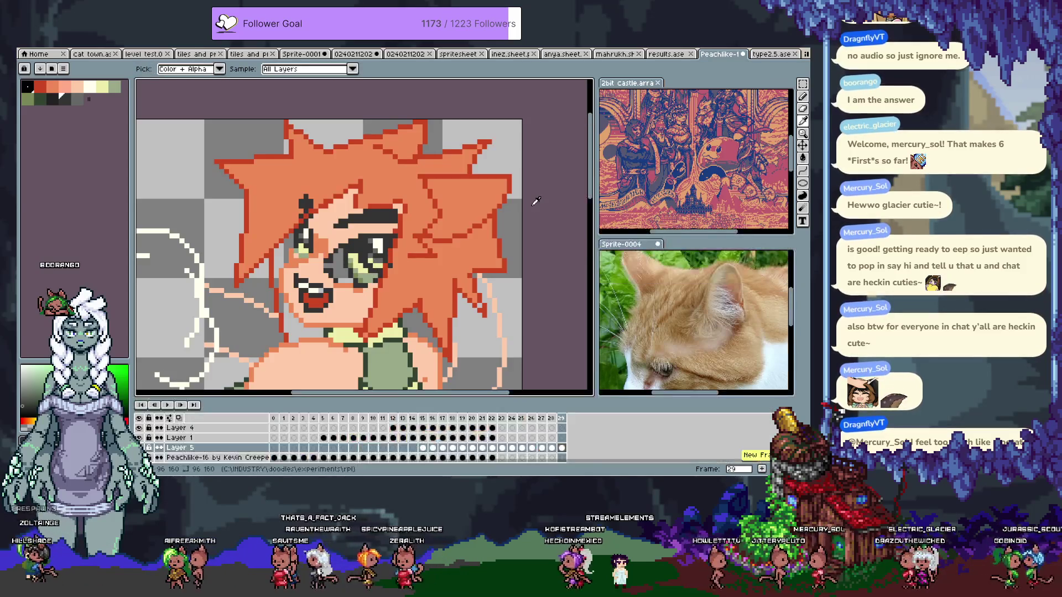
key("period")
key("Tab")
scroll(358, 244, "down", 1)
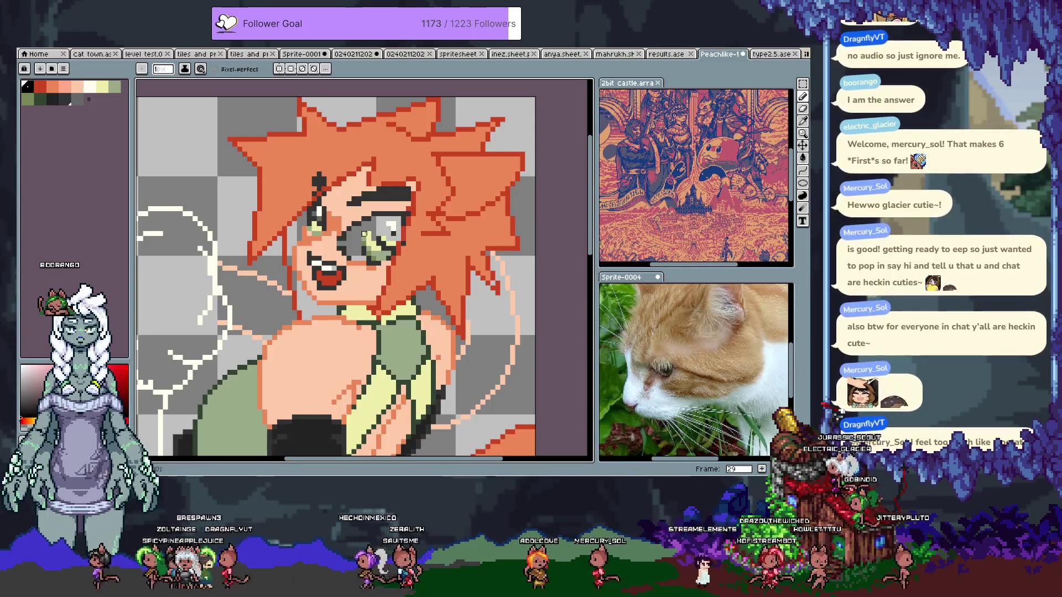
Set the pencil to 2 px and sample the eye outline and grey colours
left_click(163, 68)
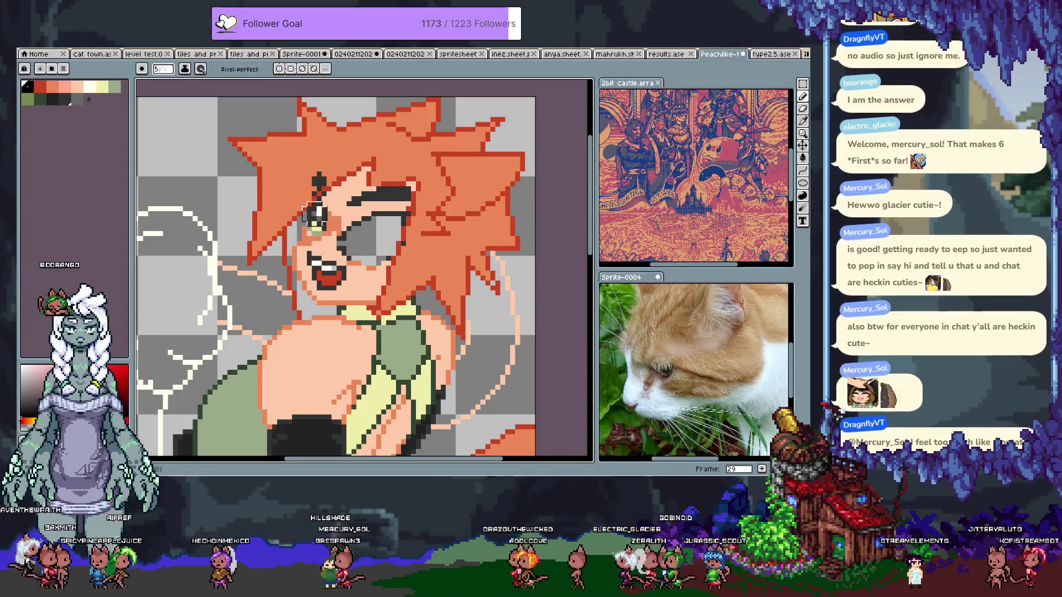
left_click(363, 268, "alt")
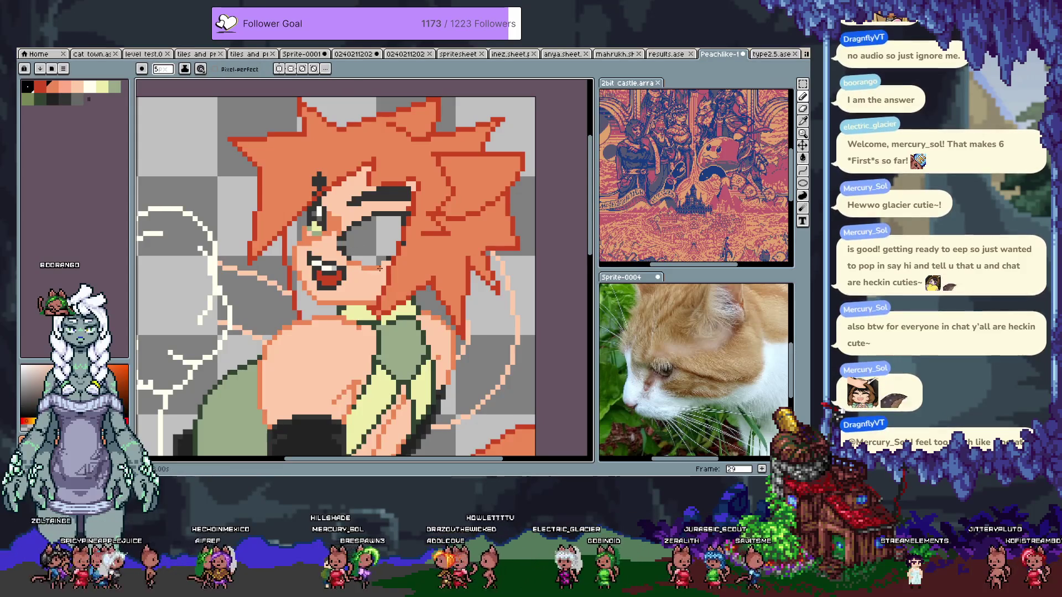
left_click(403, 244, "alt")
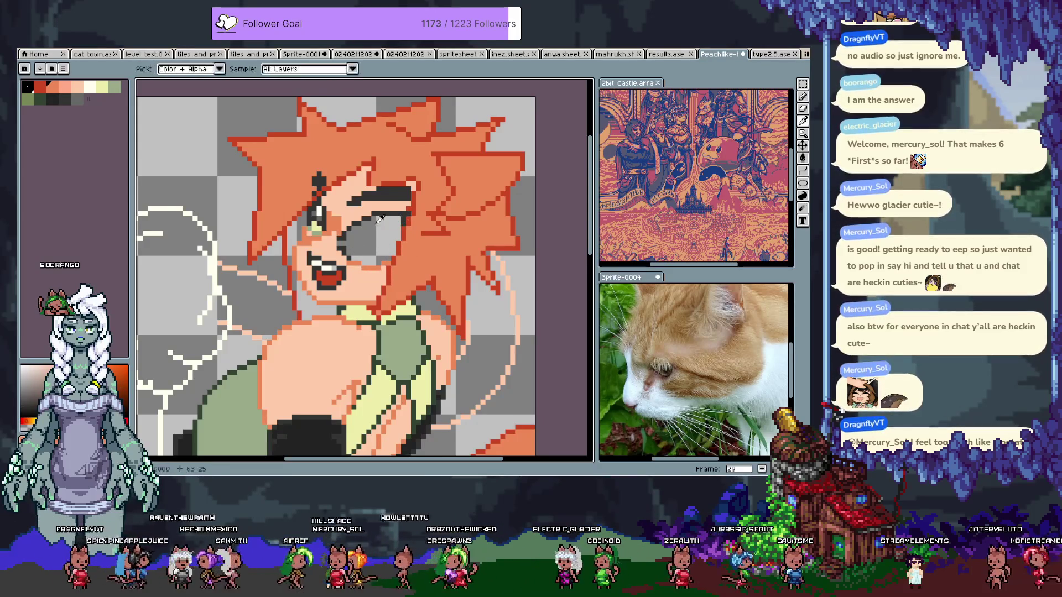
left_click(343, 240, "alt")
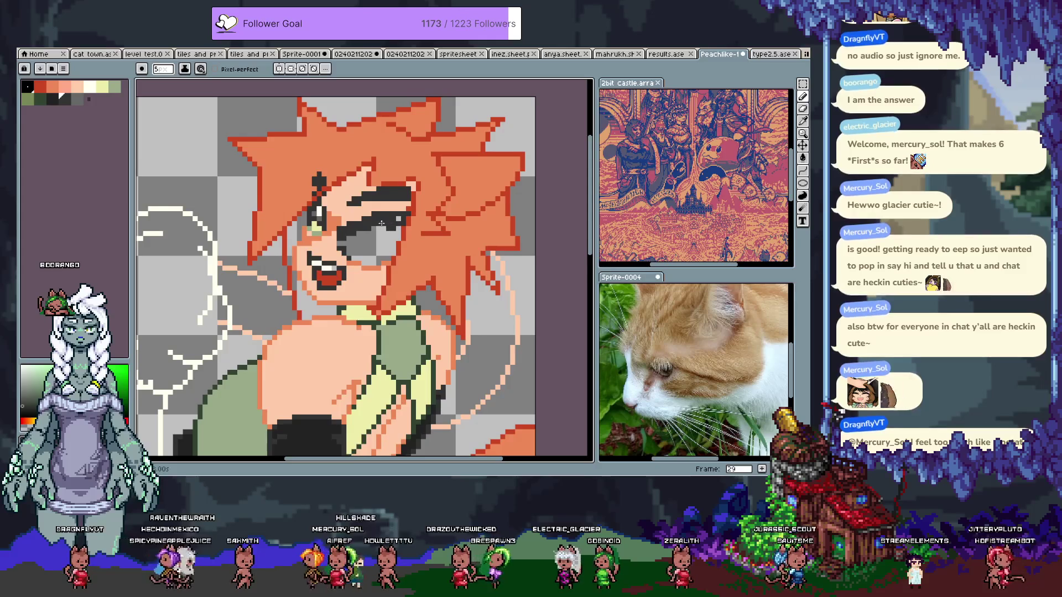
type("2")
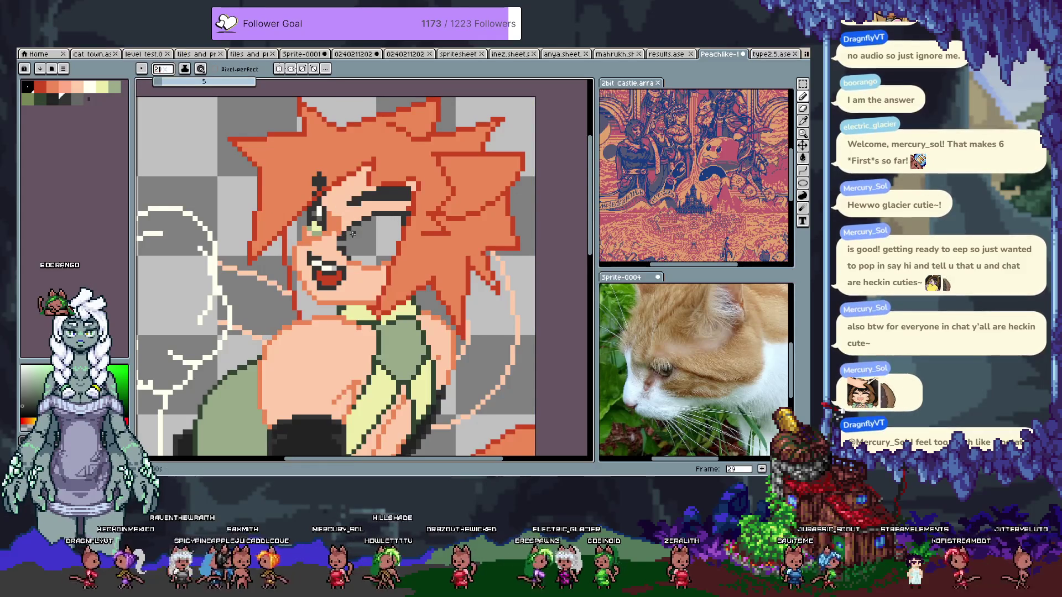
key("Return")
Draw a dark line along the top of the eye, then undo it and try green and orange
left_click_drag(349, 235, 393, 218)
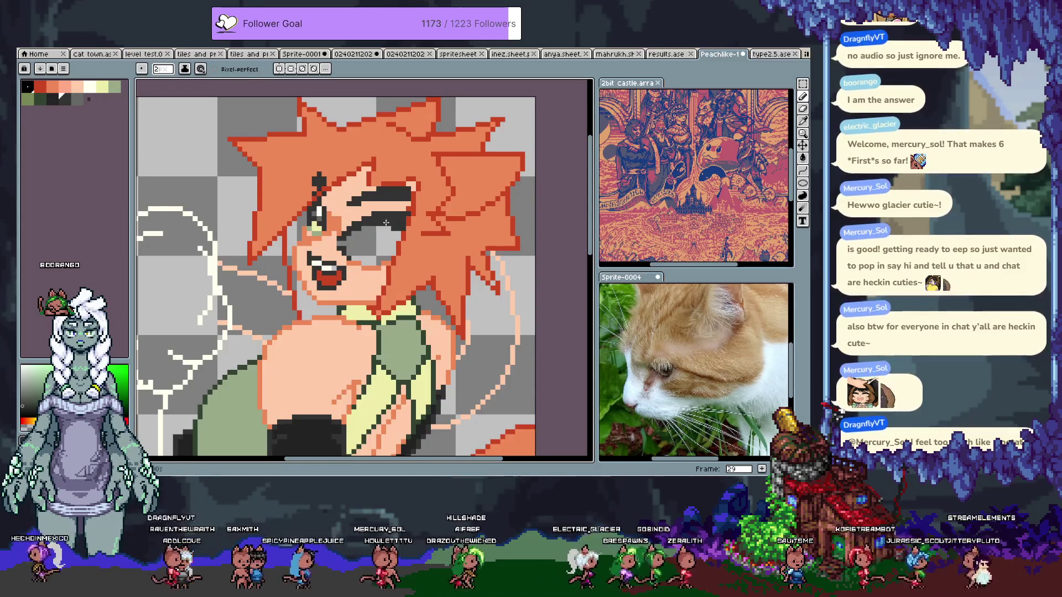
key("ctrl+z")
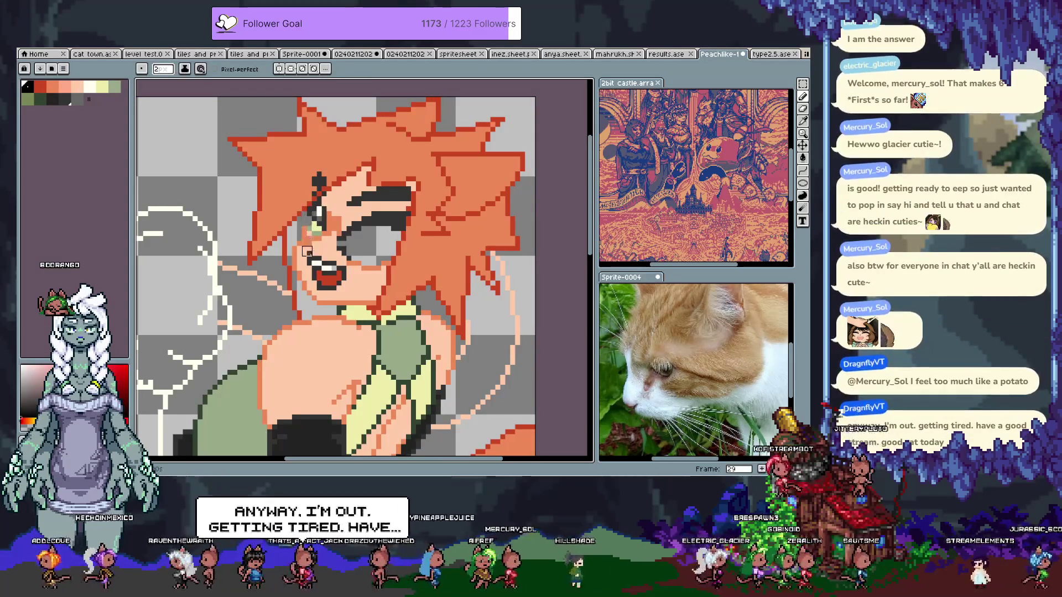
key("ctrl+z")
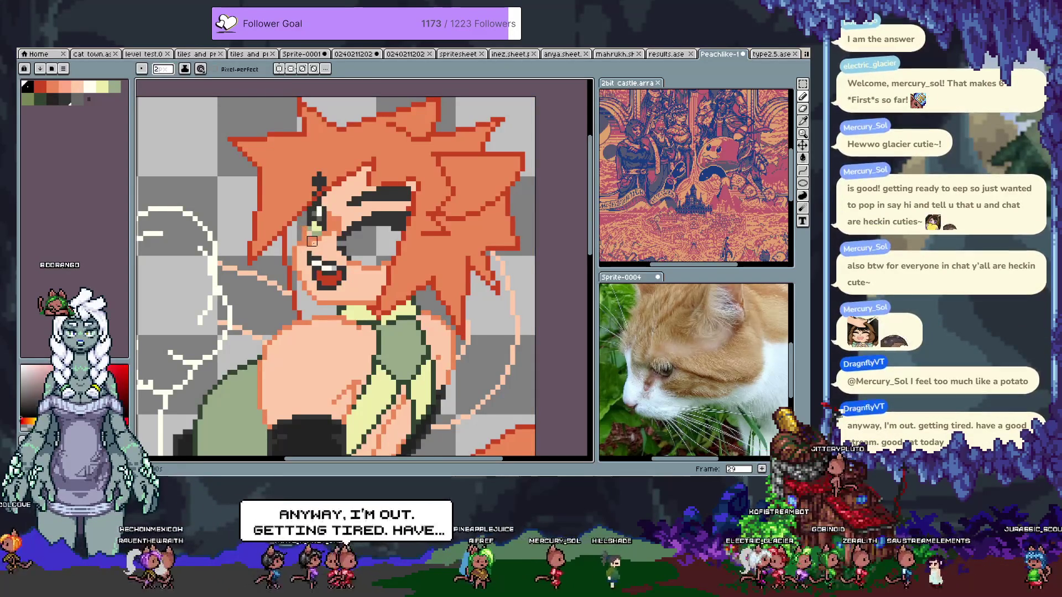
left_click(313, 249, "alt")
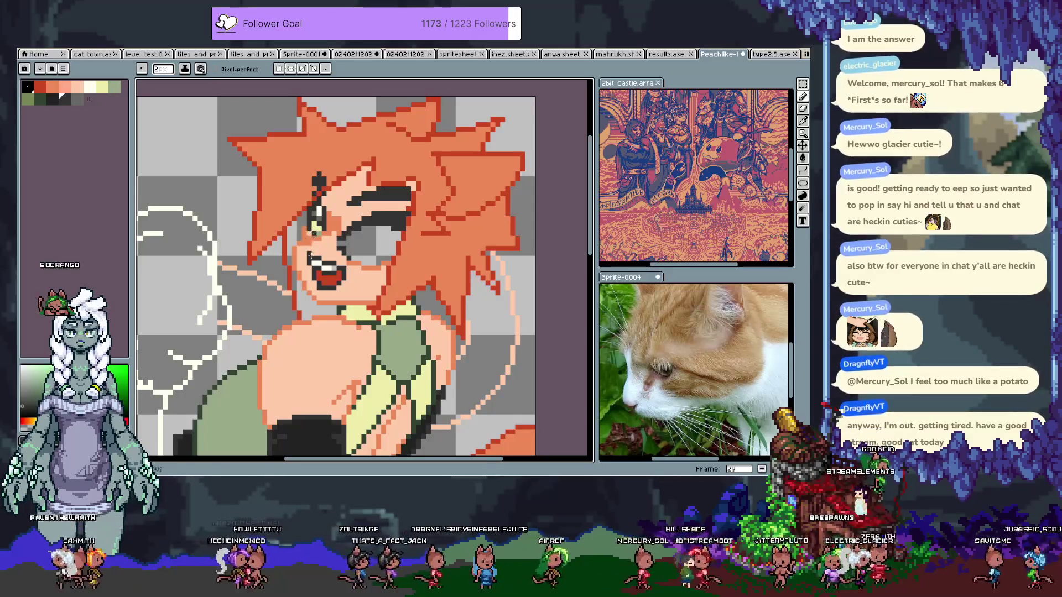
left_click(309, 234, "alt")
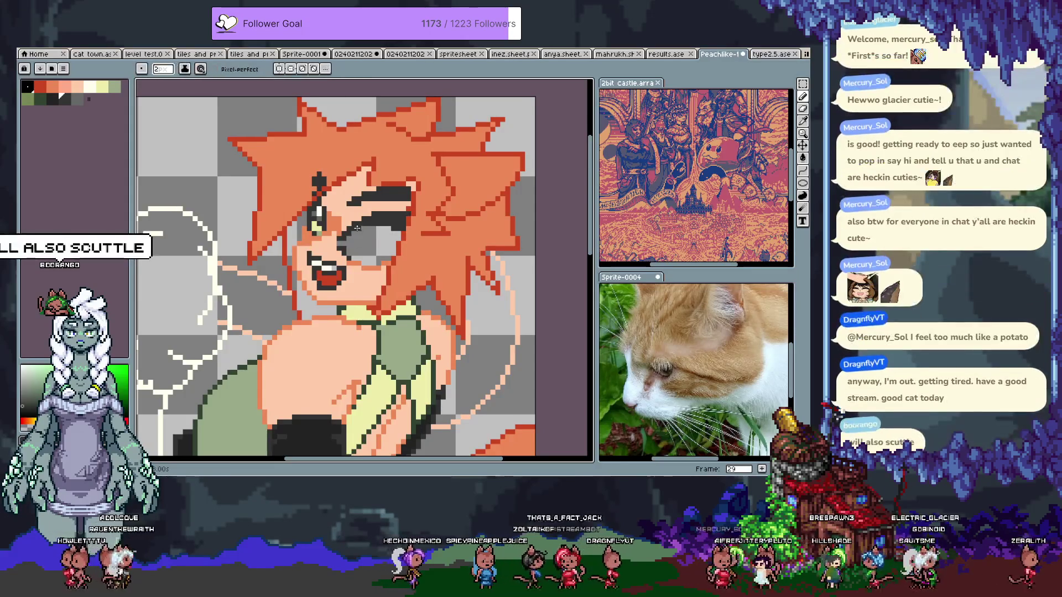
key("v")
key("b")
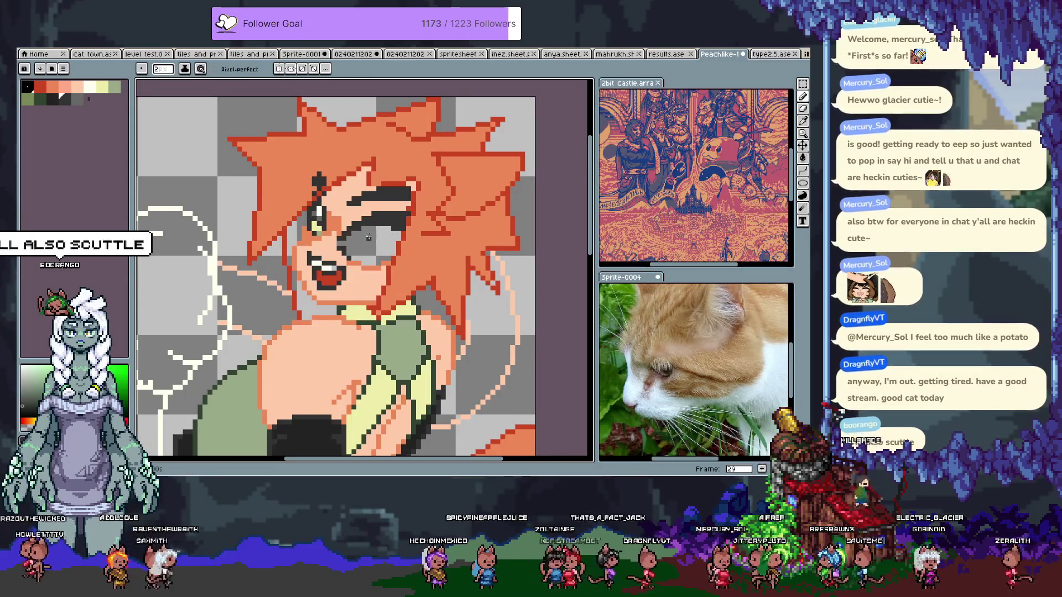
key("ctrl+z")
Draw a darker, larger eye outline, undo it, and return to the pencil
left_click_drag(348, 254, 379, 238)
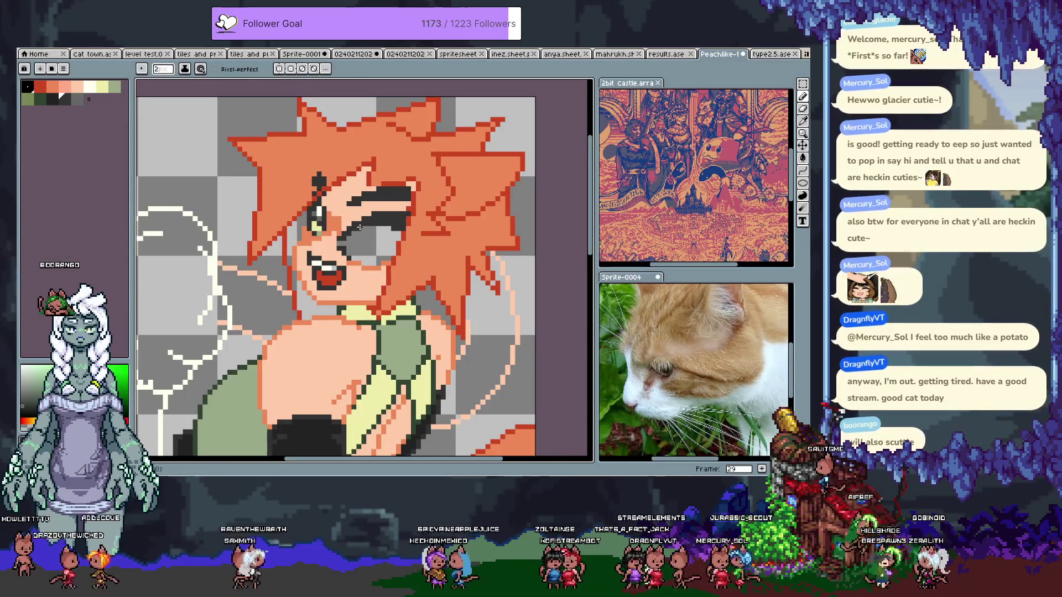
key("ctrl+z")
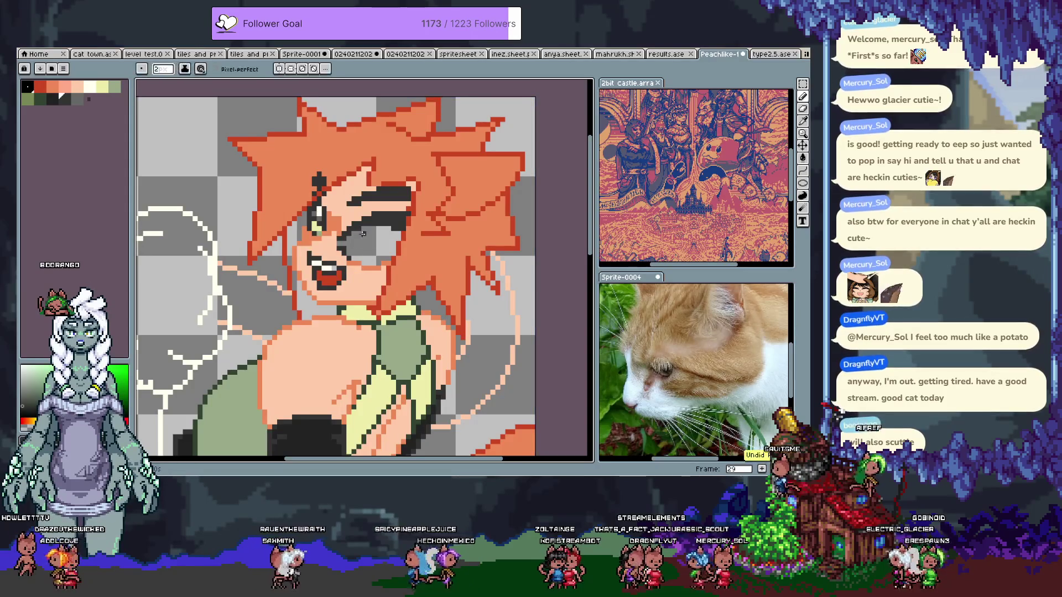
key("ctrl+z")
key("ctrl+z")
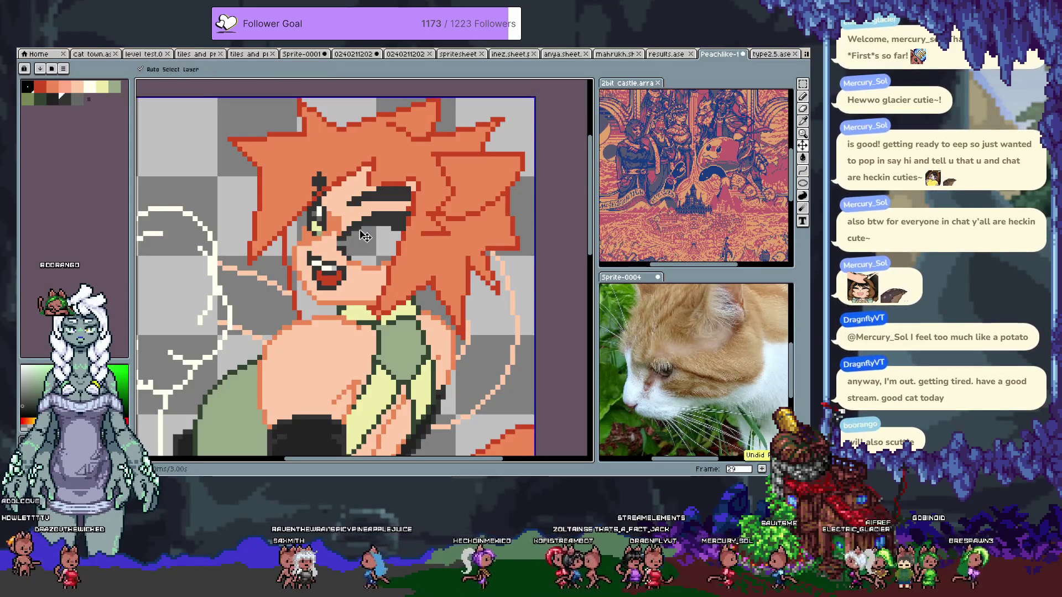
key("i")
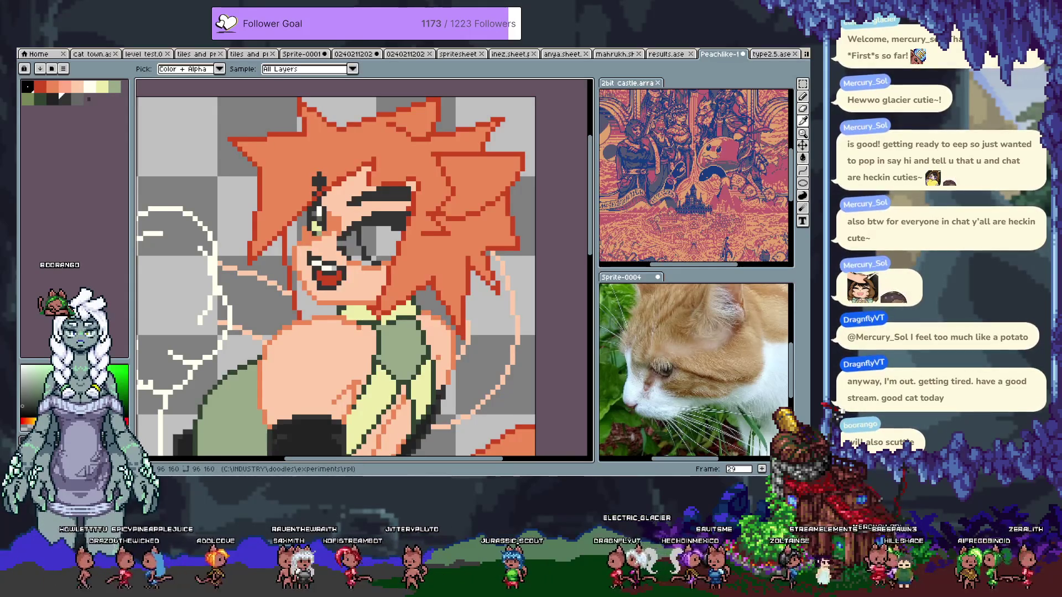
key("b")
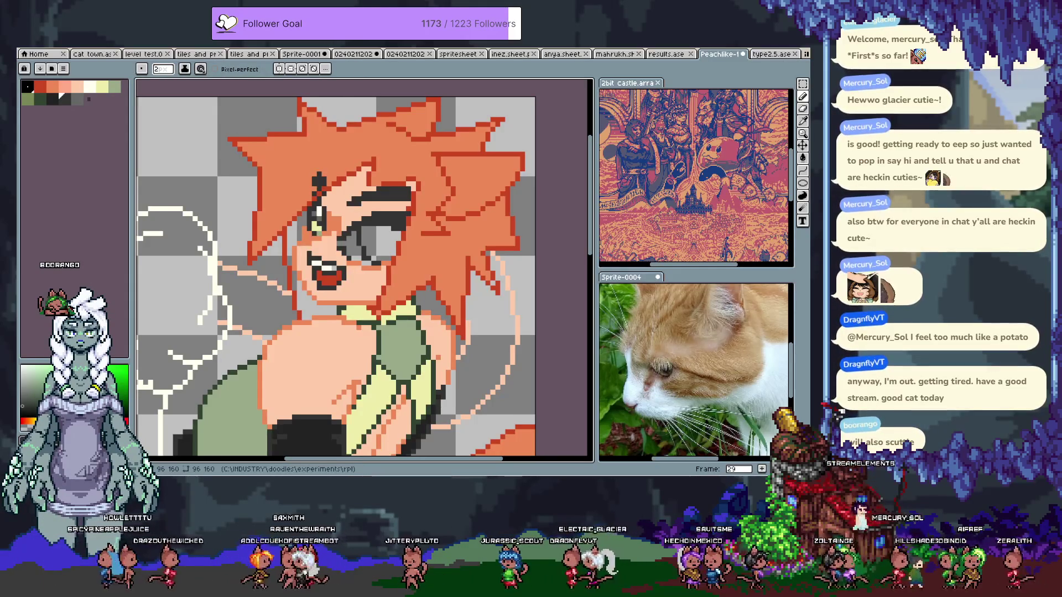
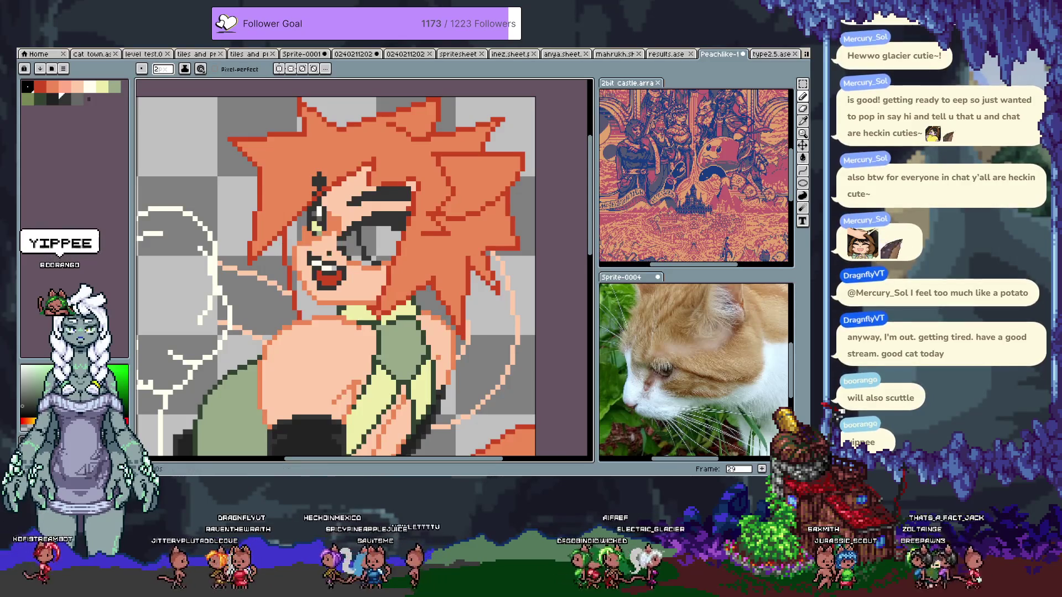
Sample the eye's greys and paint light grey into the right eye
left_click(356, 226, "alt")
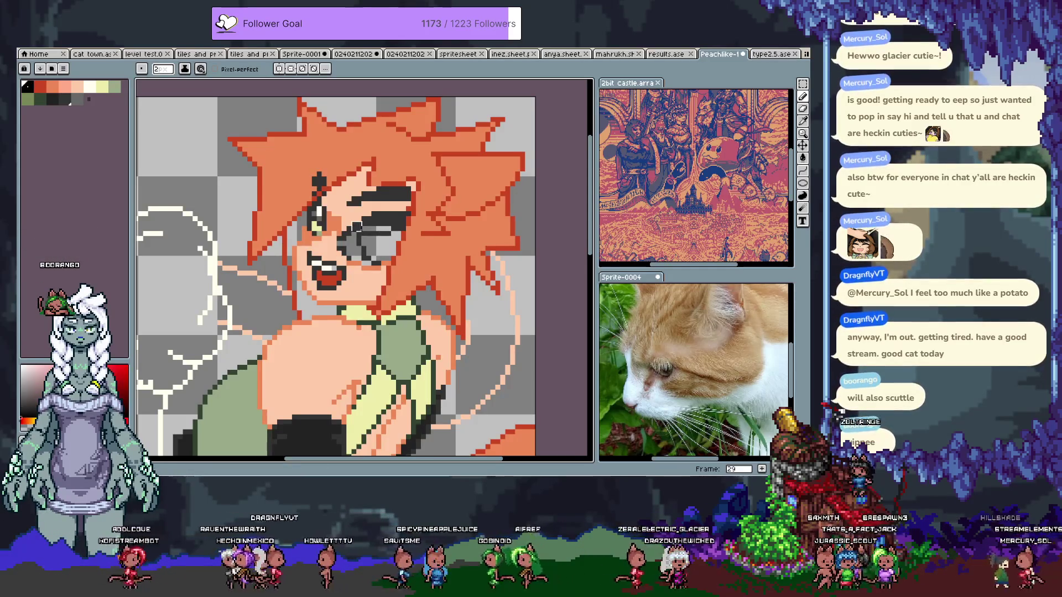
left_click(357, 237, "alt")
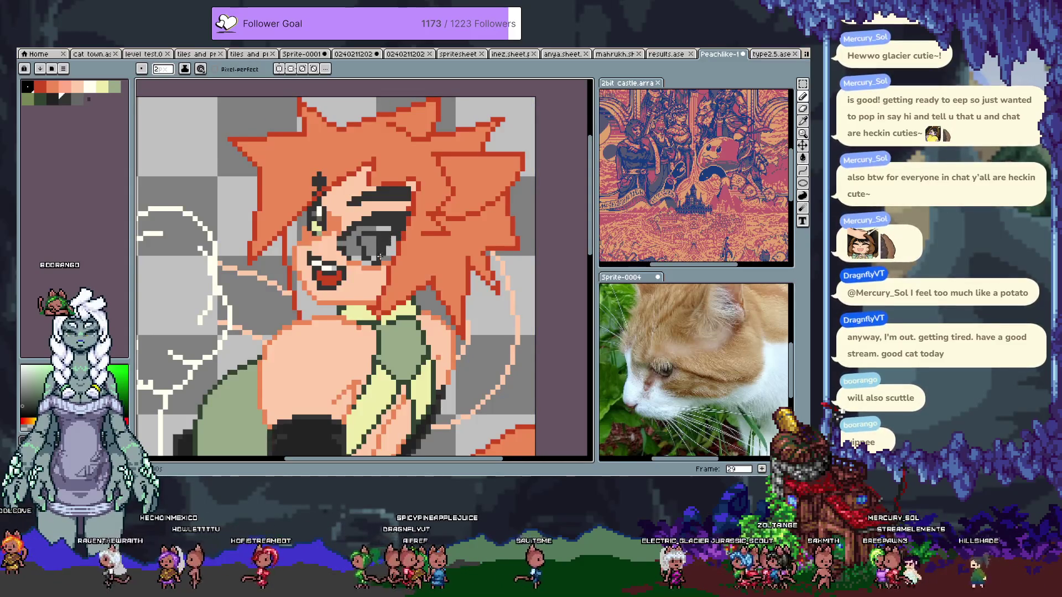
left_click(376, 236, "alt")
left_click_drag(386, 255, 385, 229)
key("ctrl")
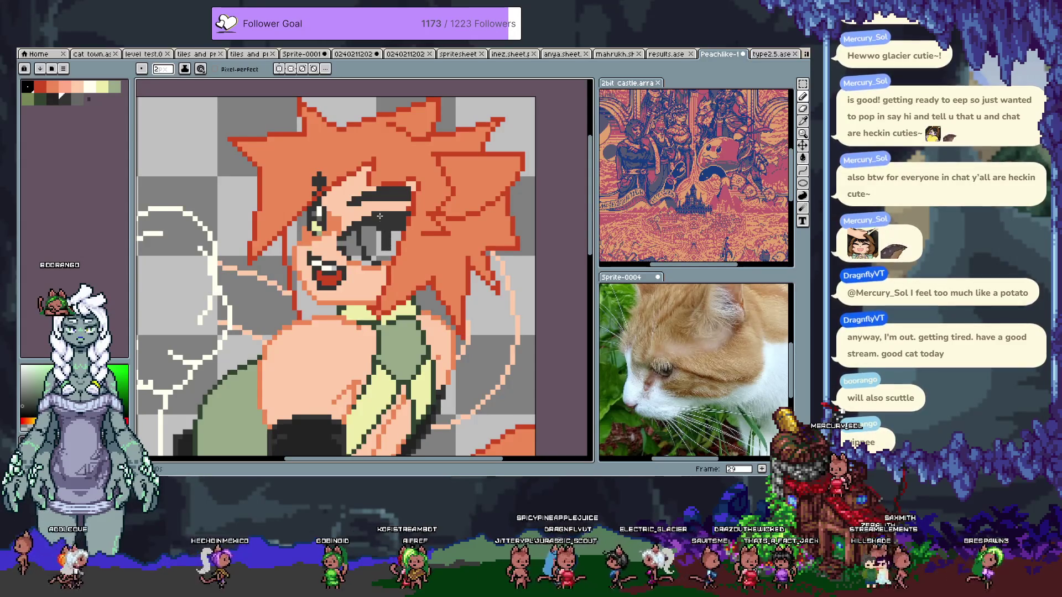
Fill the right eye's grey area with white and its green iris with pale yellow
left_click(352, 245, "alt")
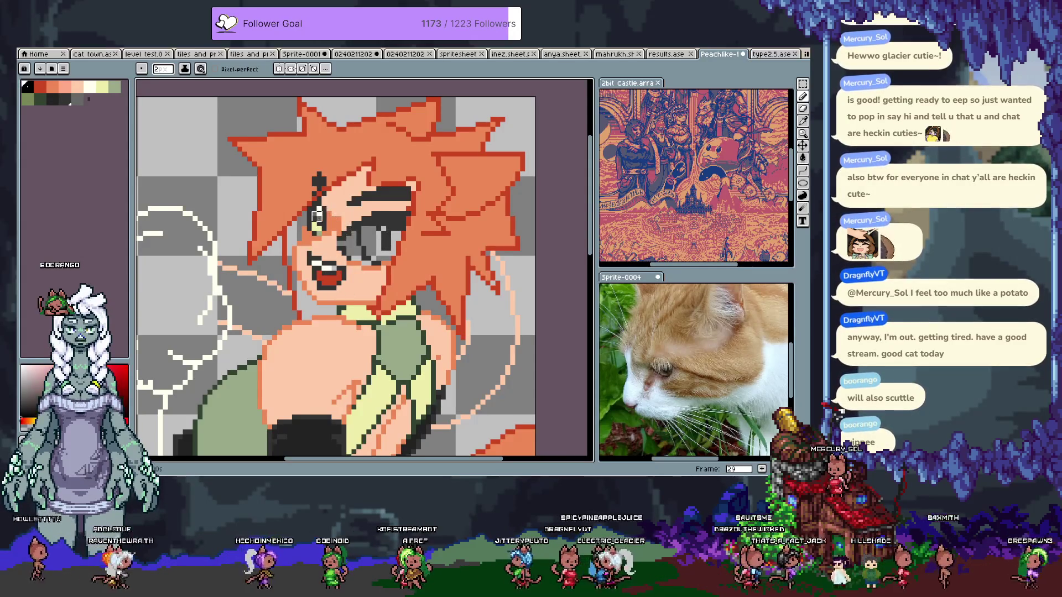
left_click(321, 221, "alt")
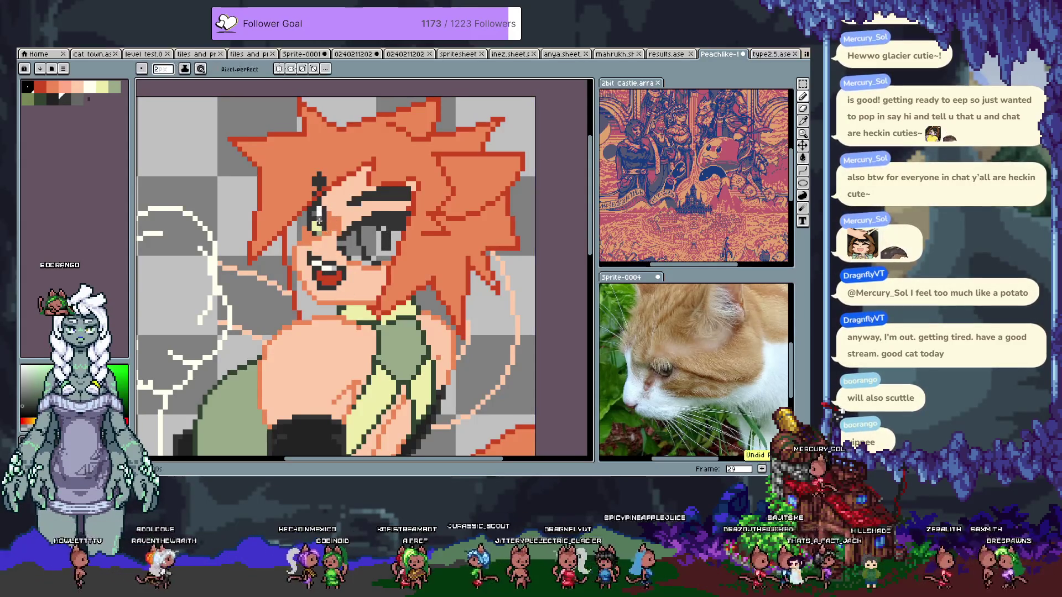
left_click(314, 219, "alt")
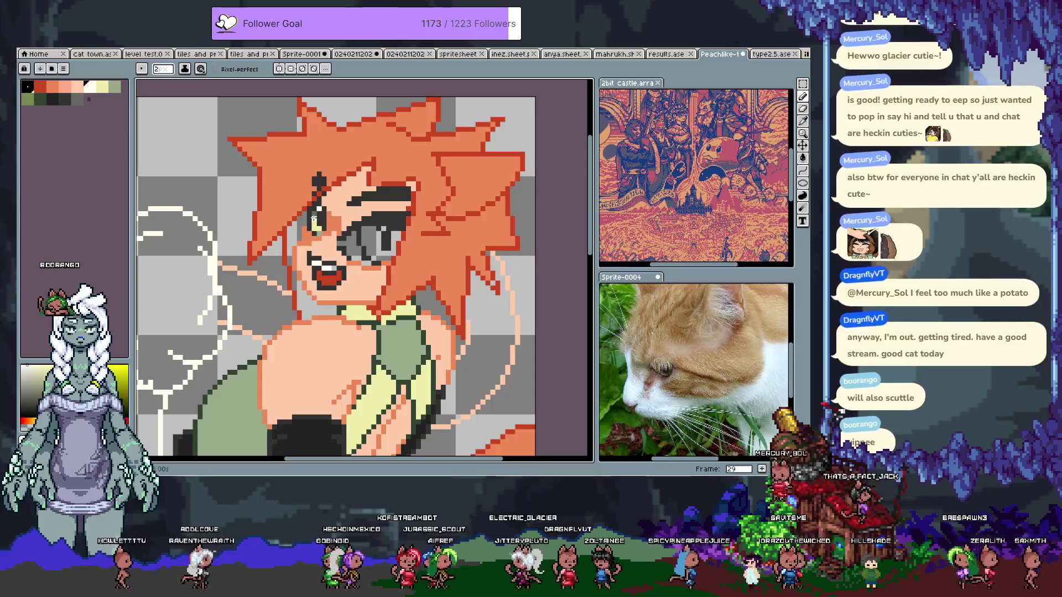
key("g")
left_click(371, 240)
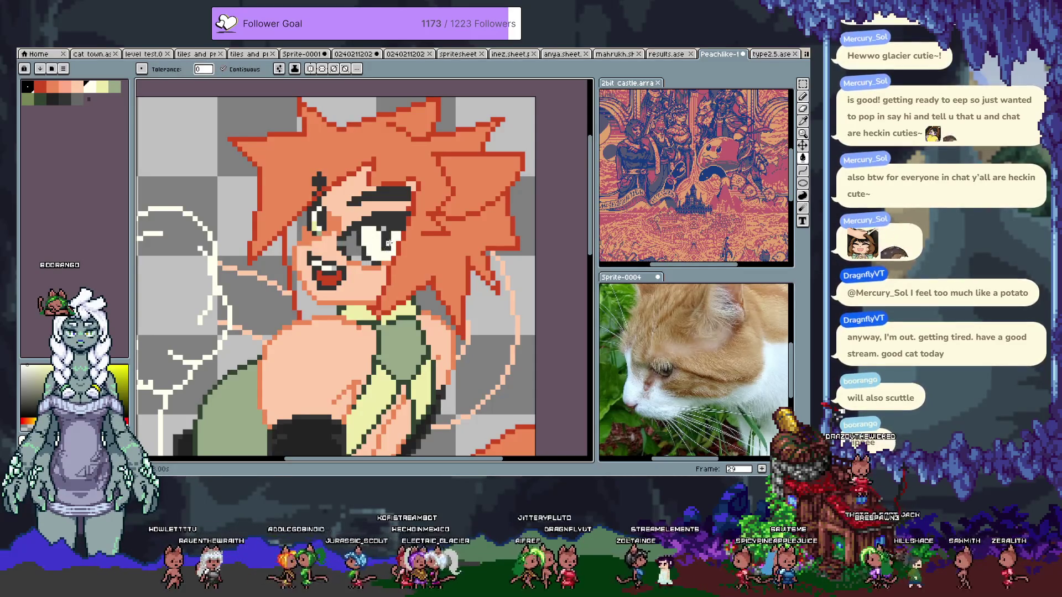
key("bracketright")
key("bracketright")
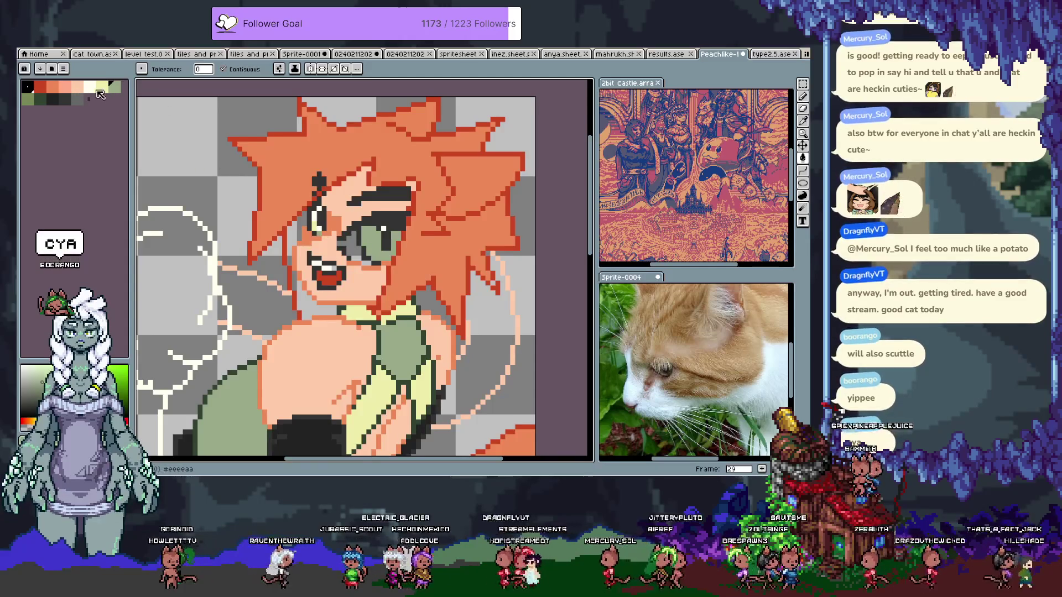
left_click(93, 88)
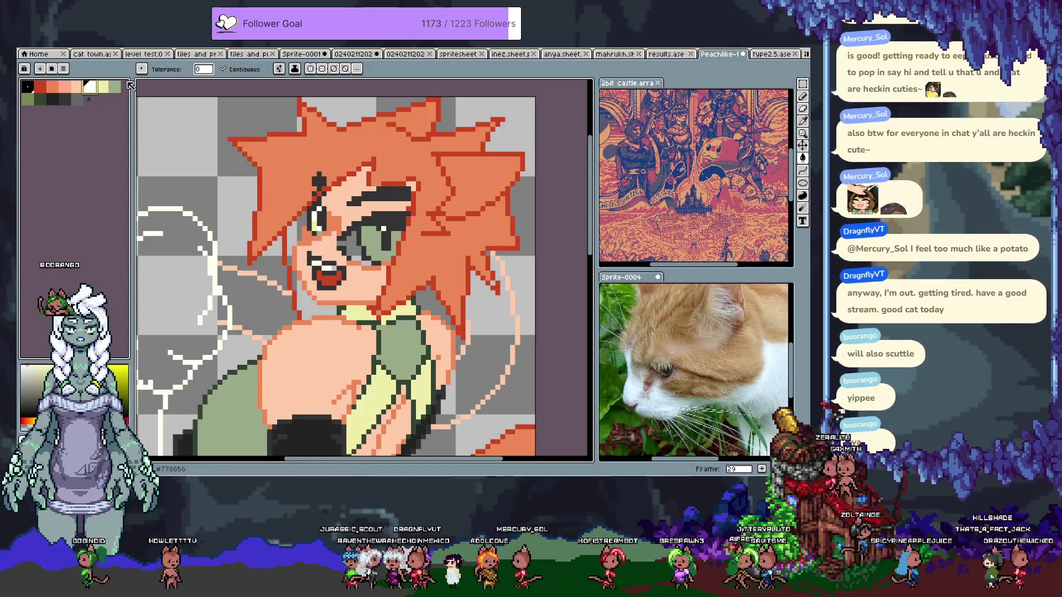
key("bracketright")
left_click(368, 246)
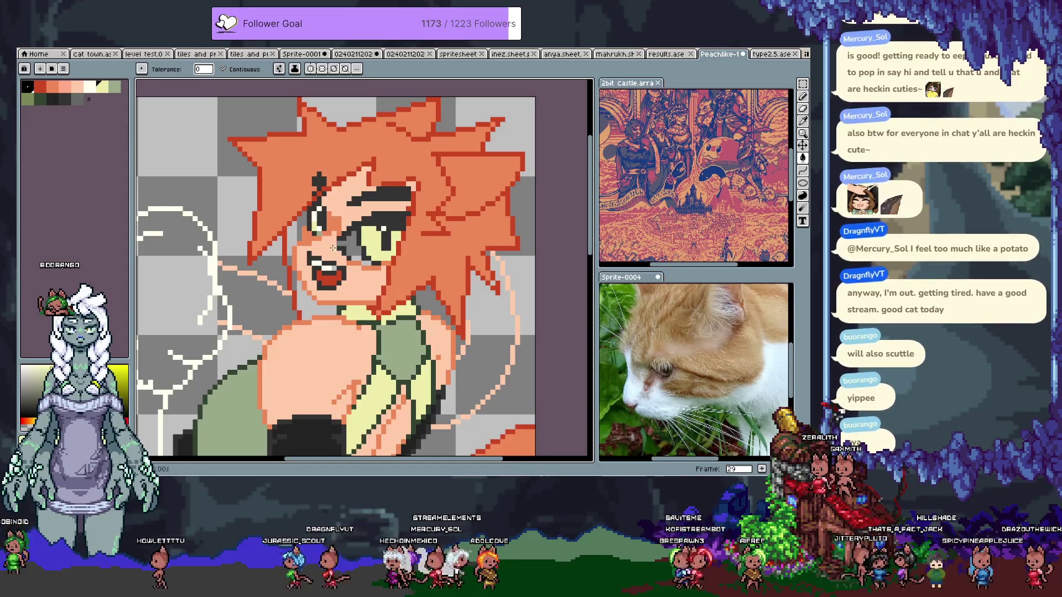
Sample the eye's green-yellow, return to the pencil, and advance to frame 30
key("i")
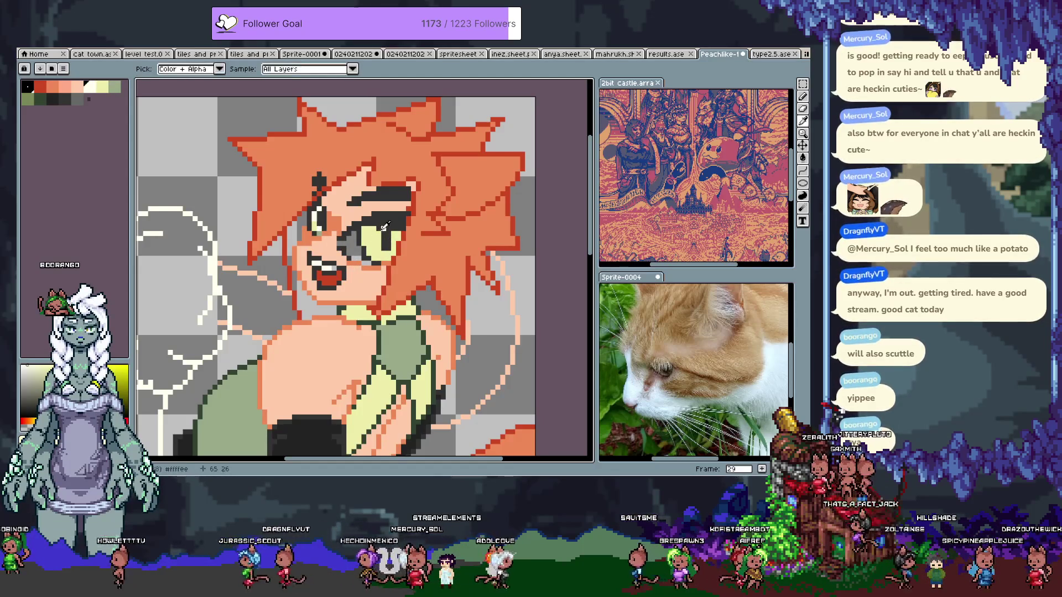
left_click(387, 239)
key("b")
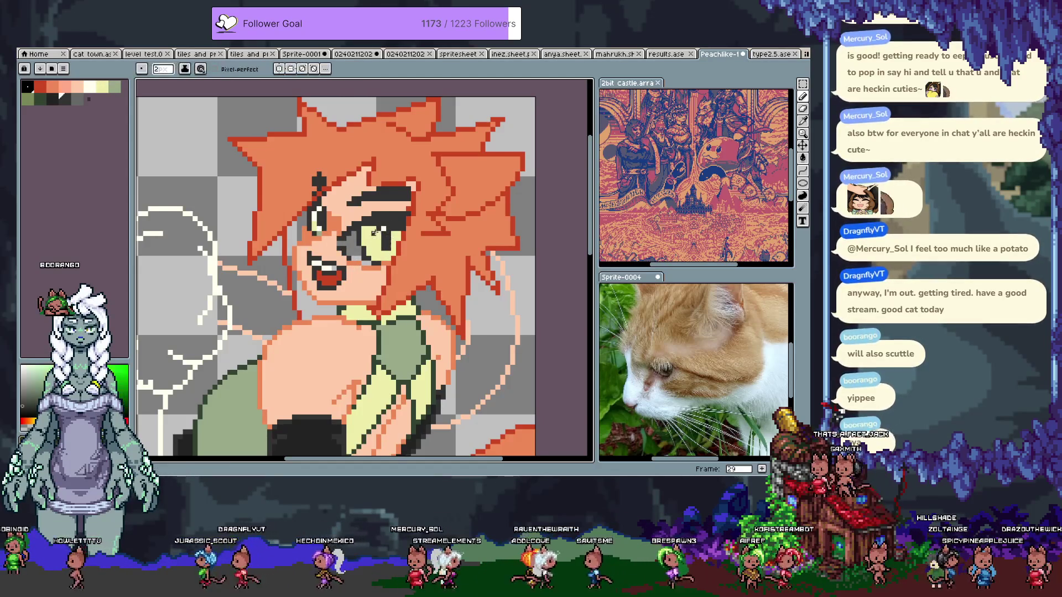
key("period")
key("Tab")
key("Tab")
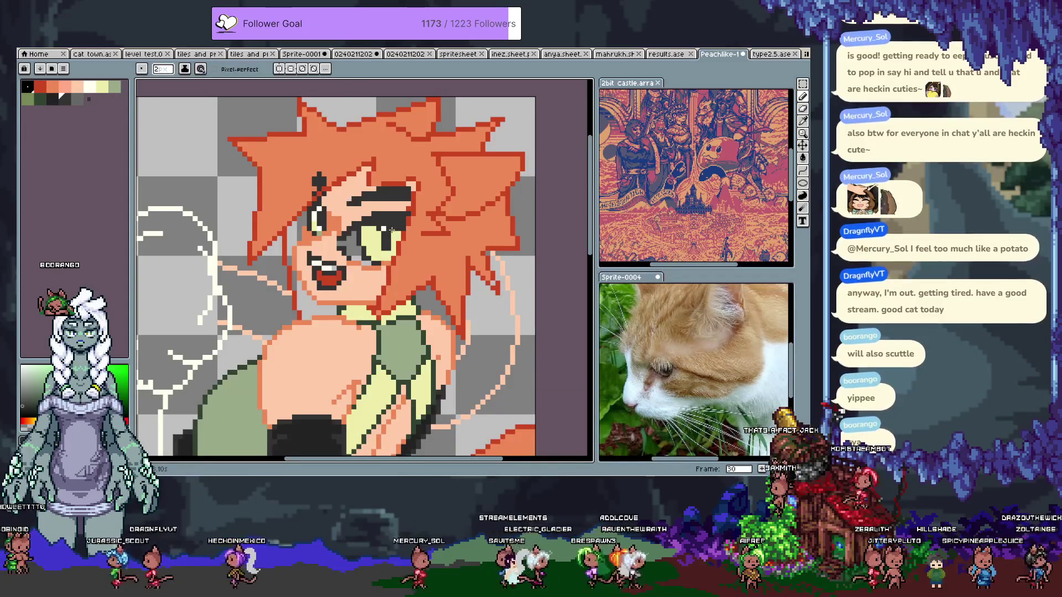
Sample the eye's yellow and green and touch up the iris, undoing a bad stroke
left_click(379, 253, "alt")
left_click(379, 228, "alt")
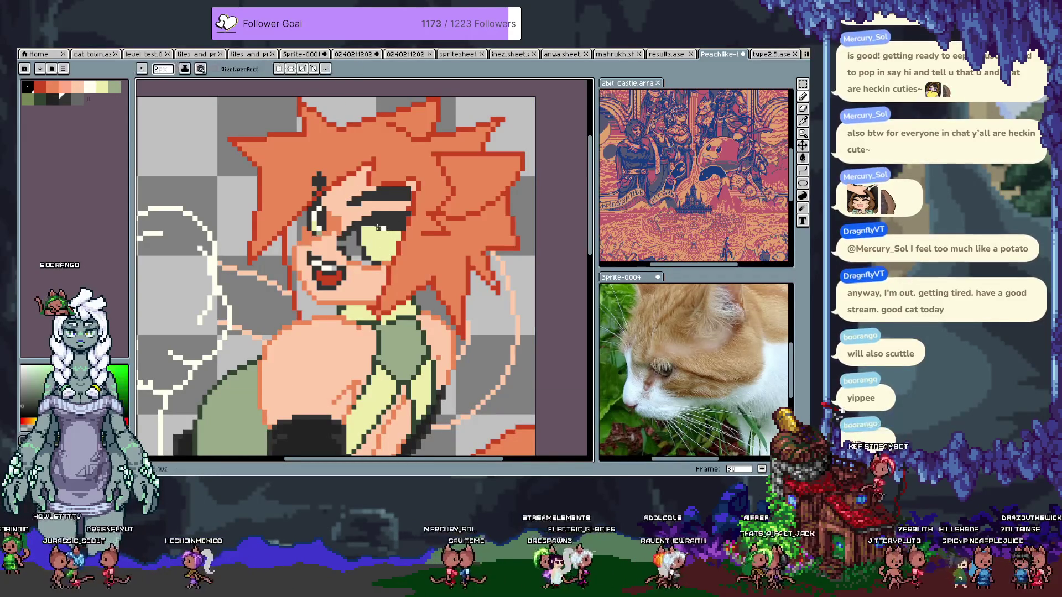
key("ctrl+z")
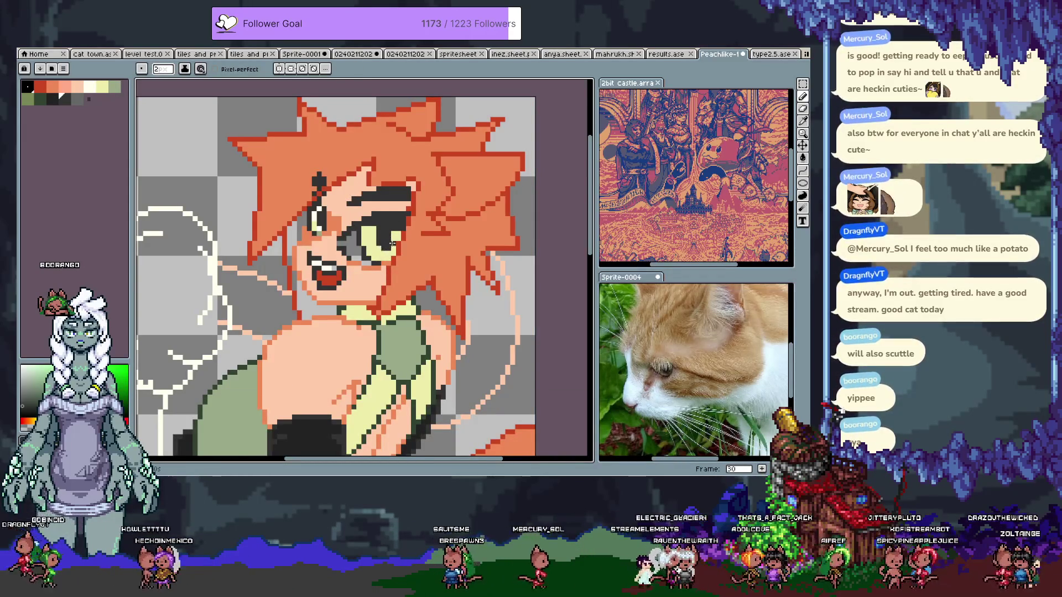
left_click(372, 239, "alt")
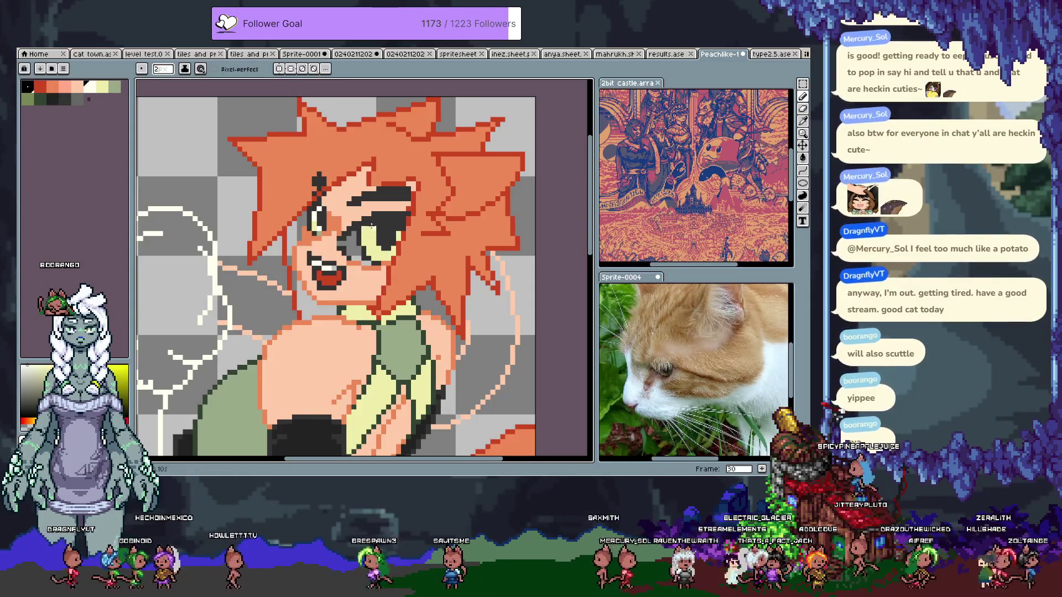
left_click(363, 257, "alt")
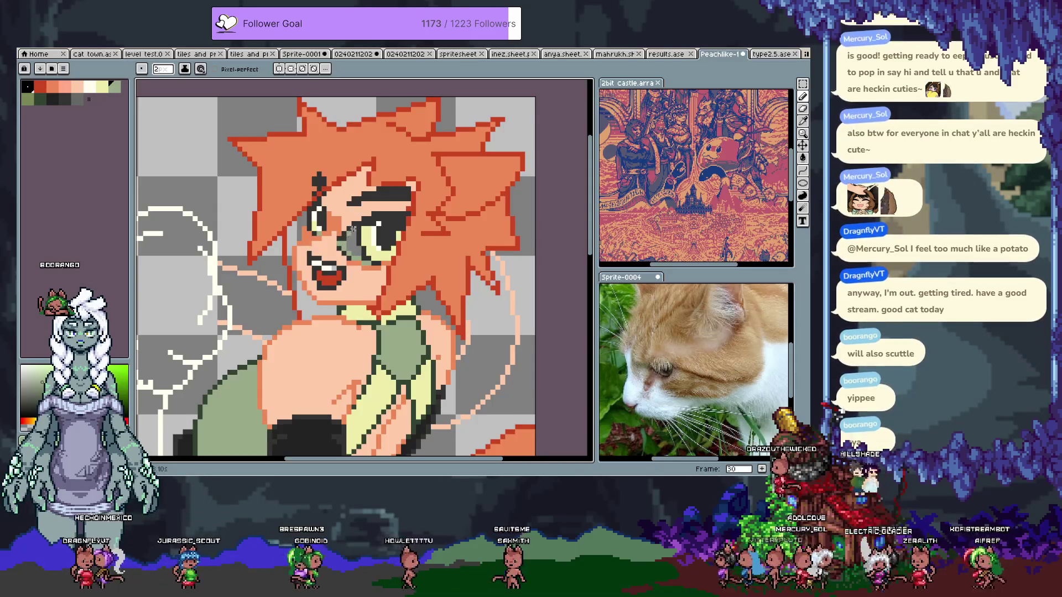
key("alt")
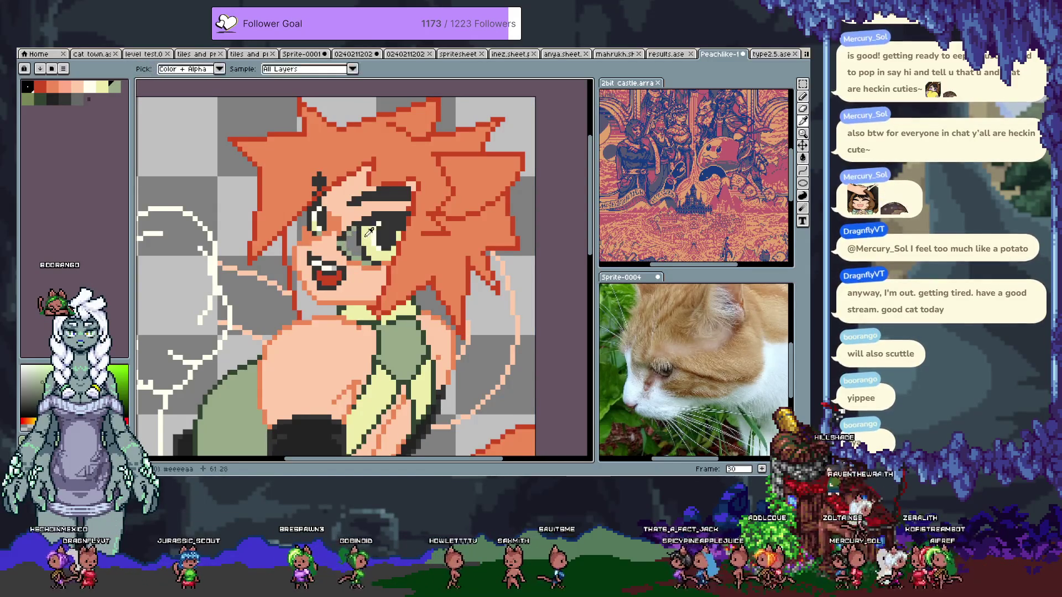
left_click(362, 250, "alt")
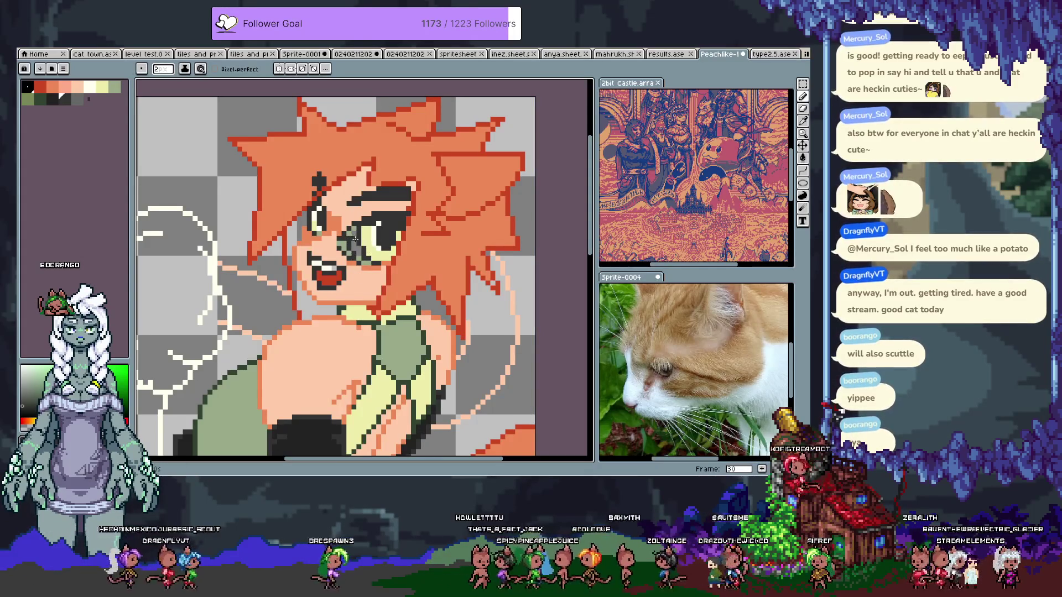
Shade the right eye with sage green and pale yellow pixels
key("i")
left_click(368, 242)
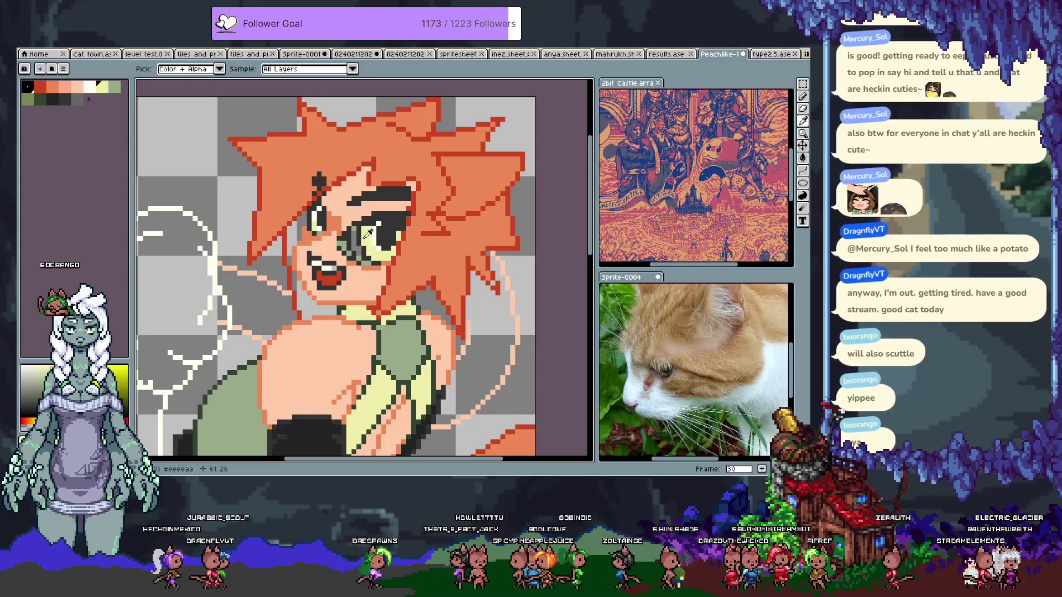
key("b")
left_click(27, 98)
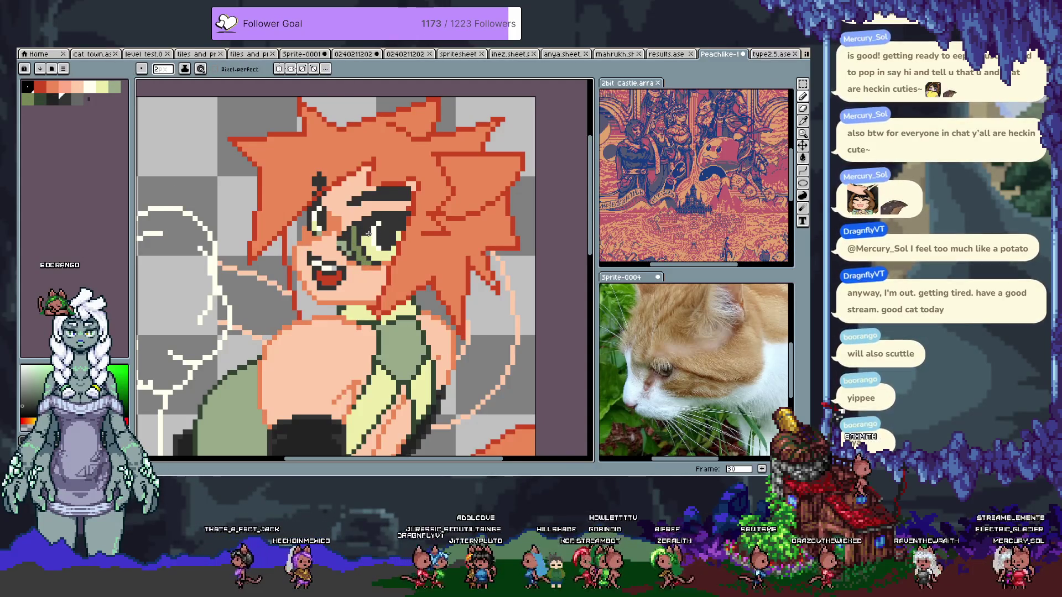
left_click(389, 229, "alt")
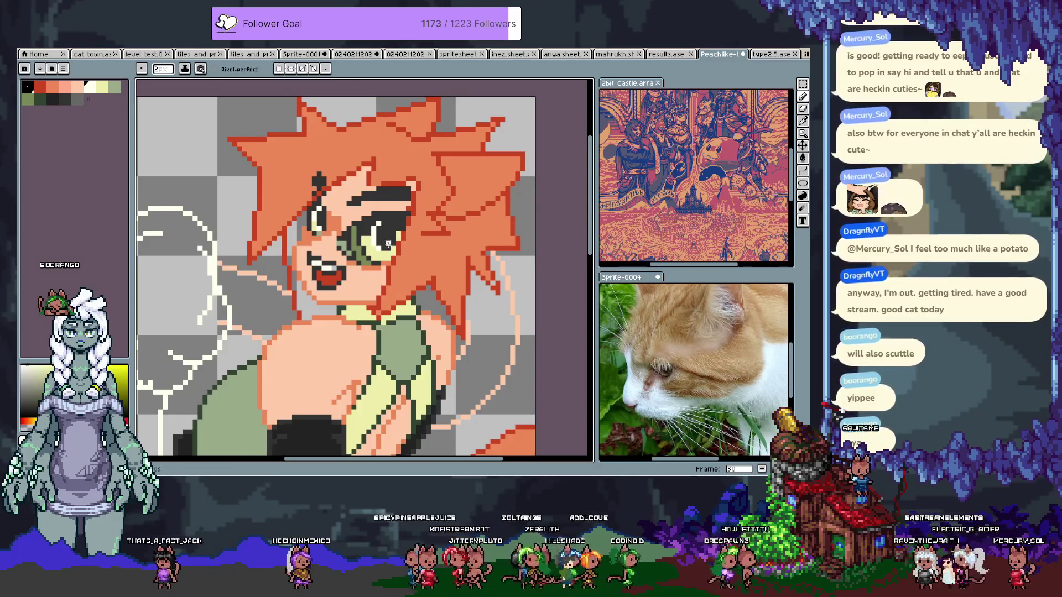
left_click(398, 237, "alt")
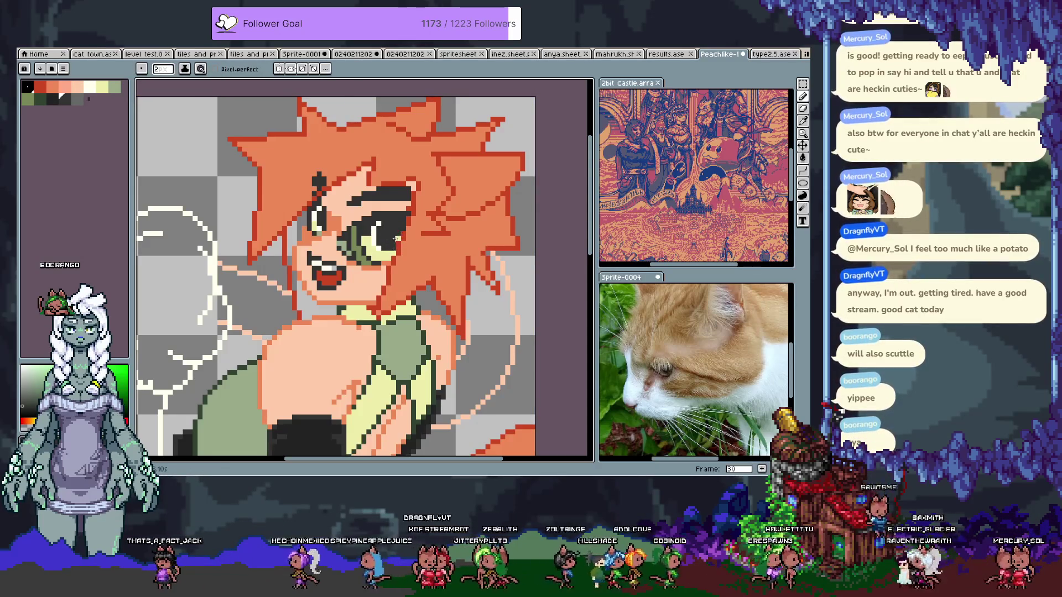
left_click(393, 227, "alt")
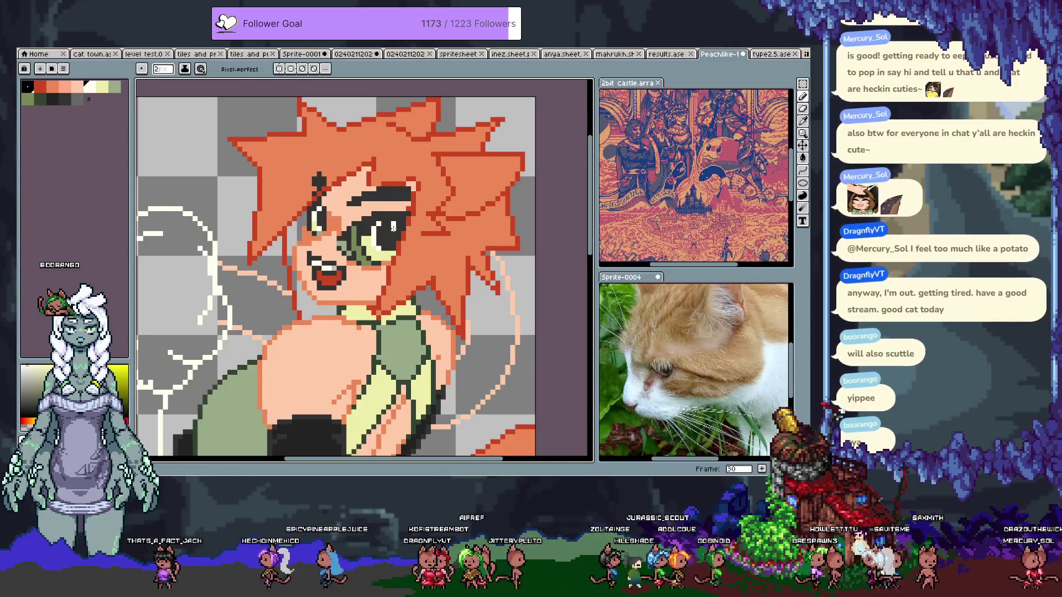
Undo stray strokes and try a white highlight on the right eye
key("ctrl+z")
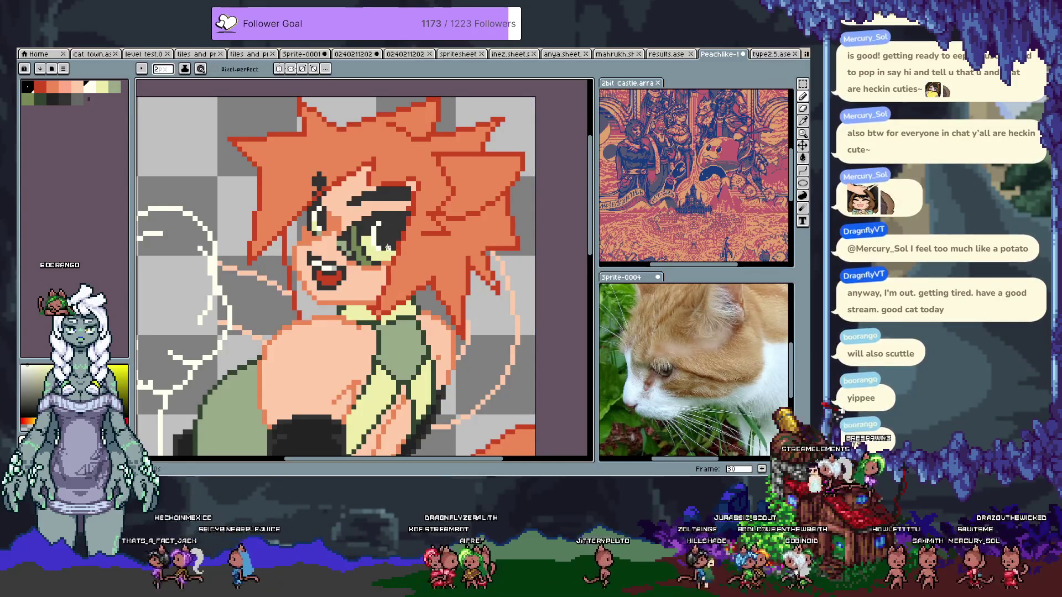
key("ctrl+z")
left_click(384, 230)
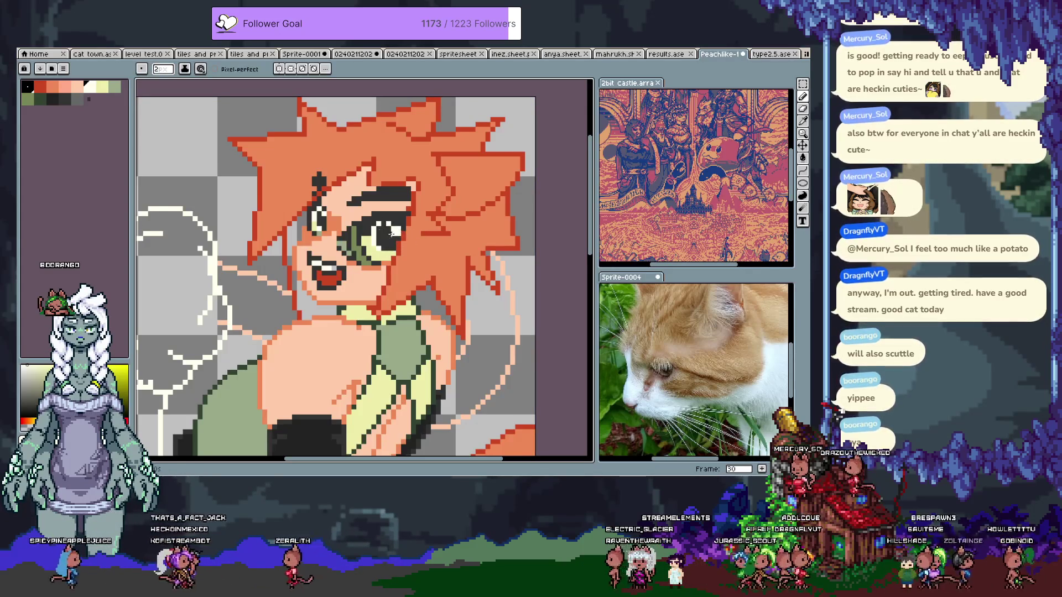
key("ctrl+z")
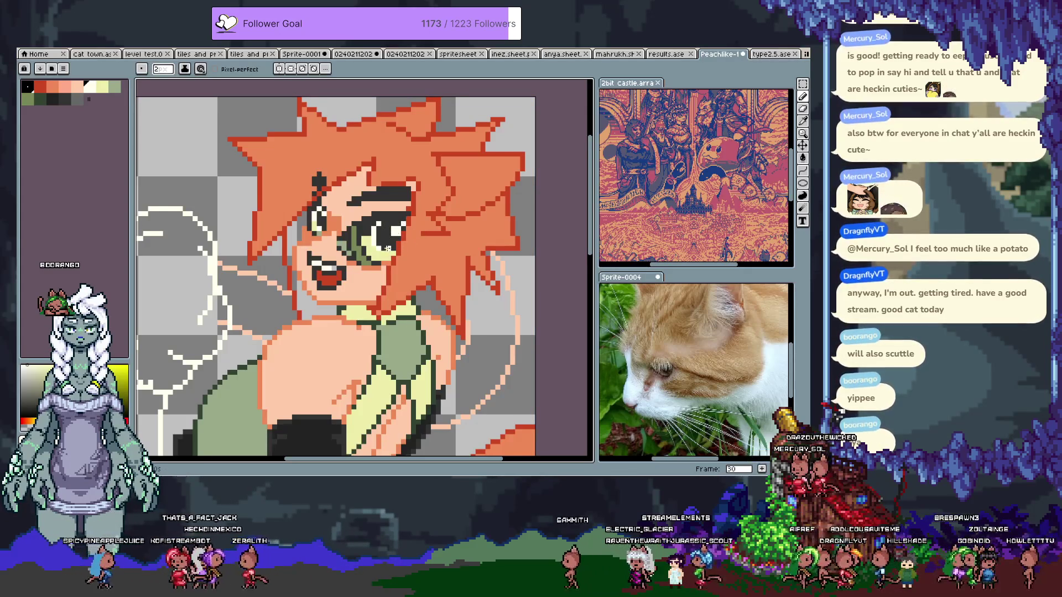
Step back a frame, reselect frame 30 in the timeline, then advance to frame 31
scroll(348, 294, "down", 4)
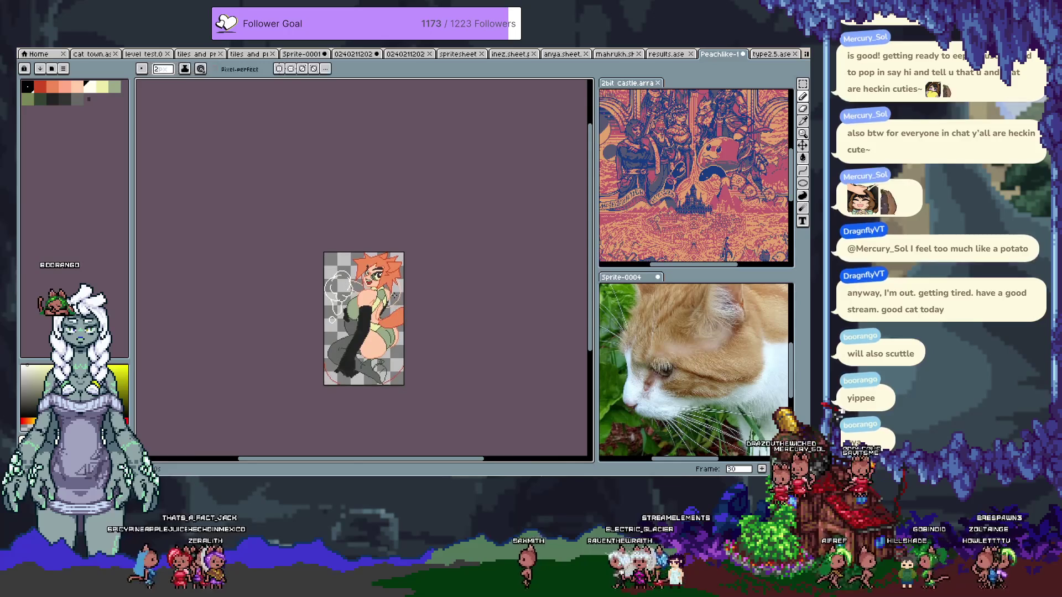
scroll(356, 265, "up", 5)
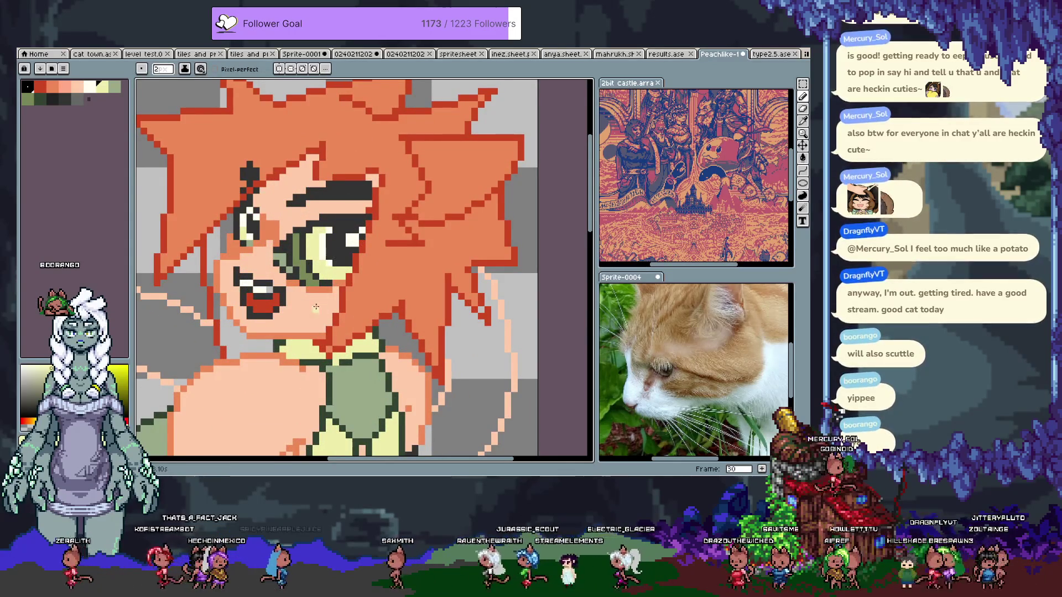
key("i")
key("b")
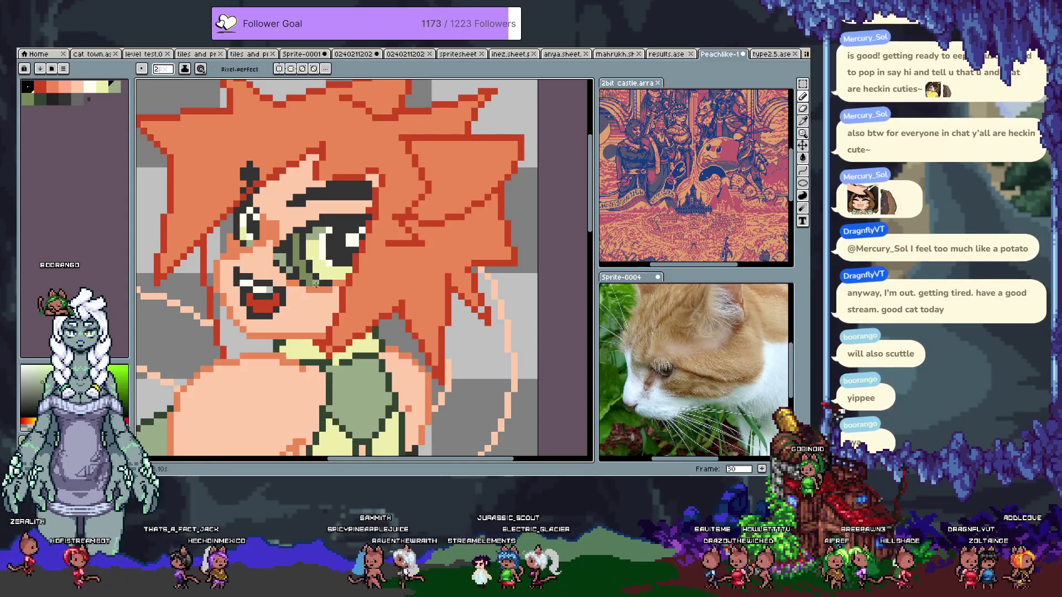
scroll(315, 285, "down", 4)
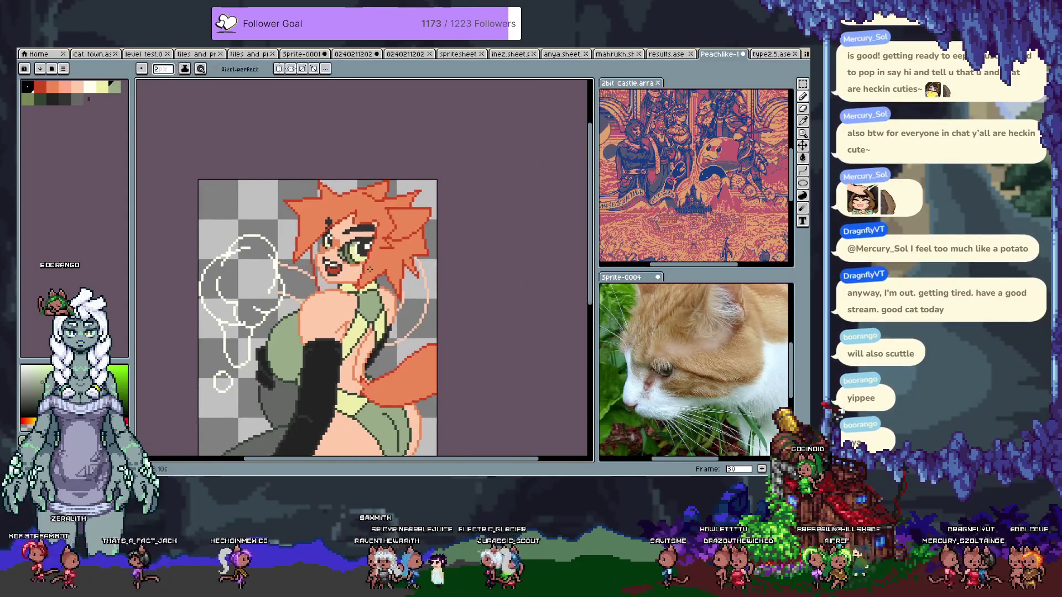
key("comma")
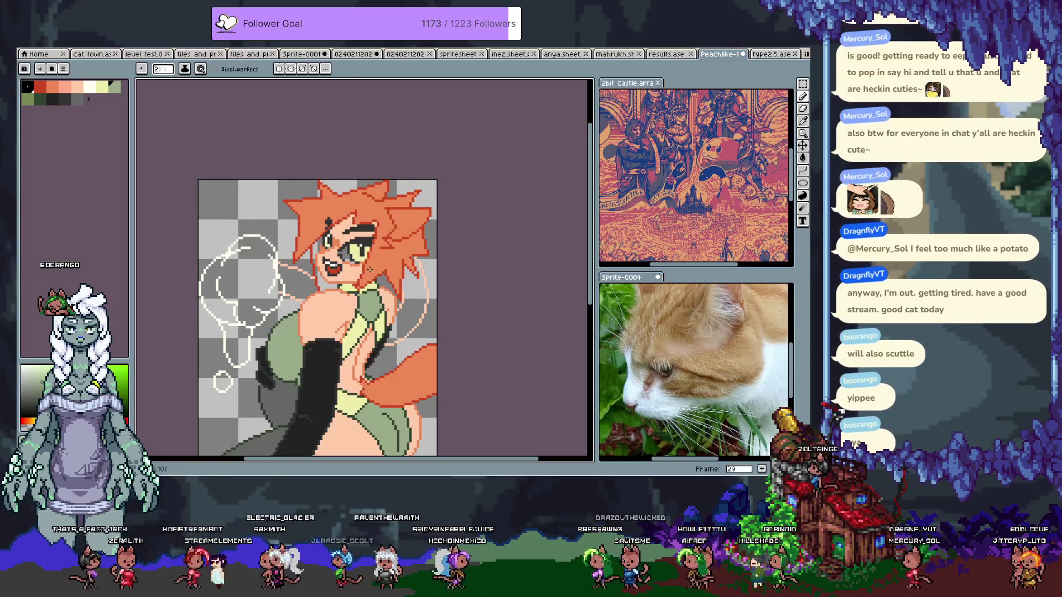
key("Tab")
key("period")
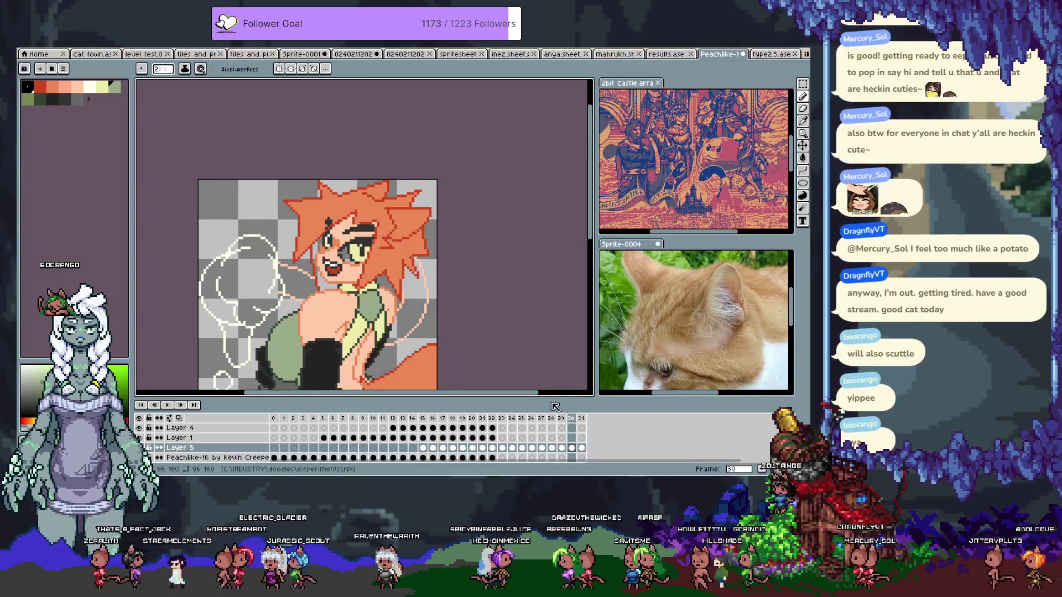
left_click(571, 418)
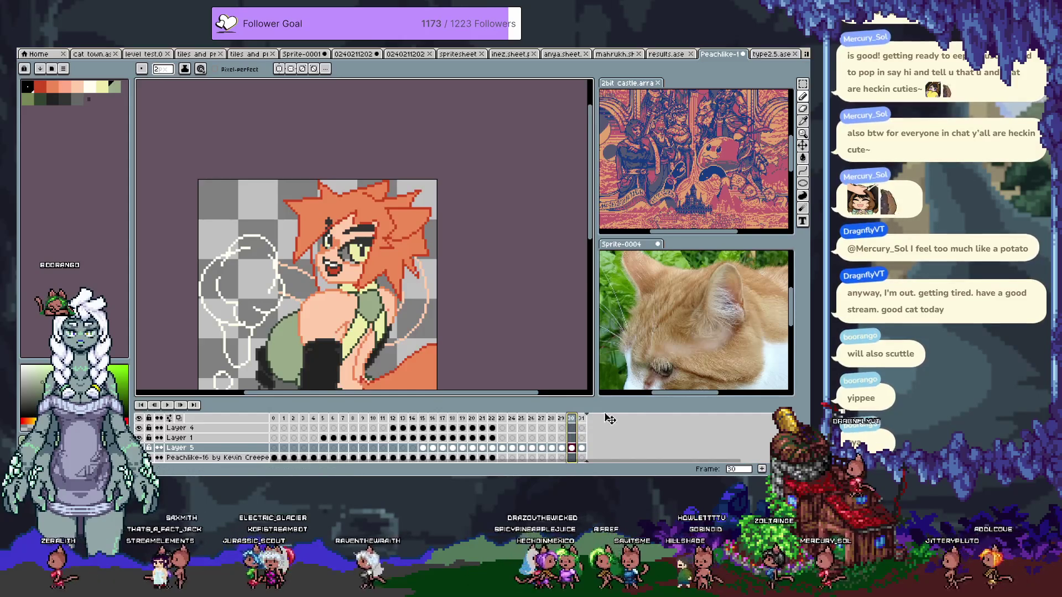
key("Tab")
key("period")
scroll(343, 206, "up", 2)
Undo the stray stroke and re-sample dark green, red outline, hair and skin colours around the eye
scroll(344, 206, "up", 1)
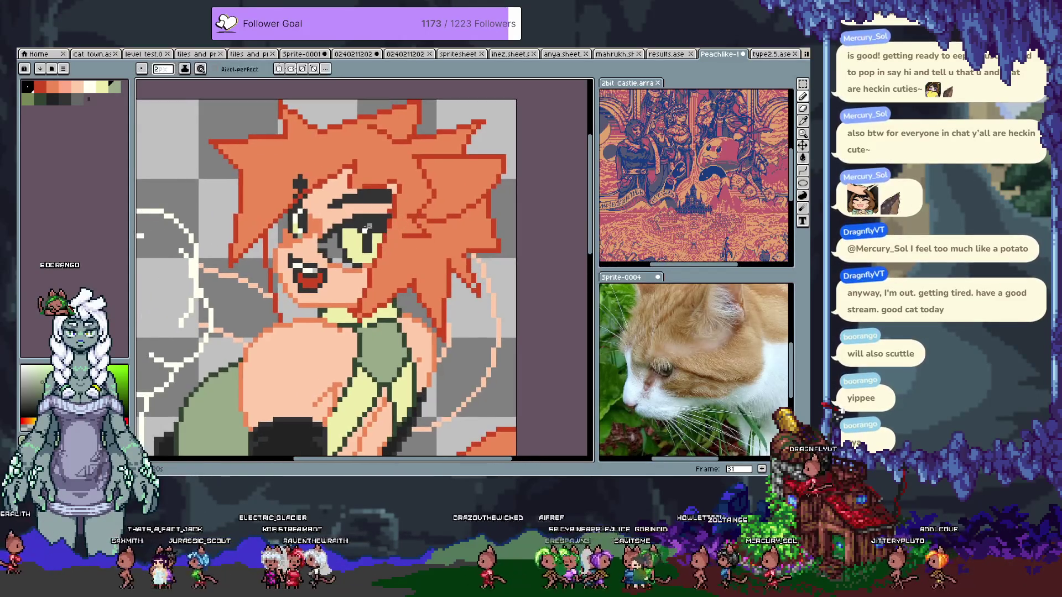
key("ctrl+z")
left_click(319, 224, "alt")
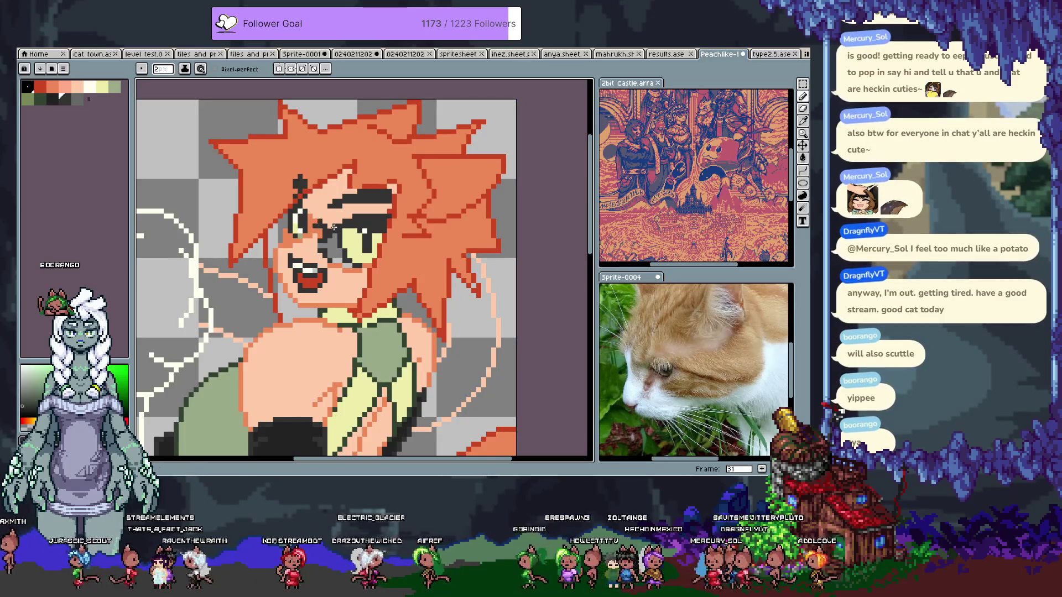
left_click(322, 239, "alt")
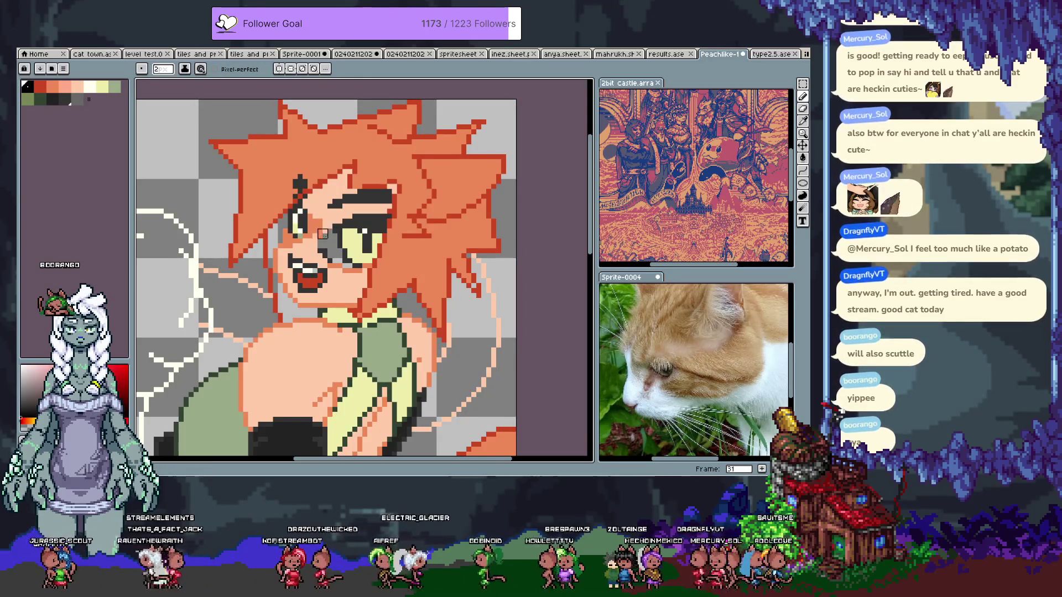
left_click(327, 223, "alt")
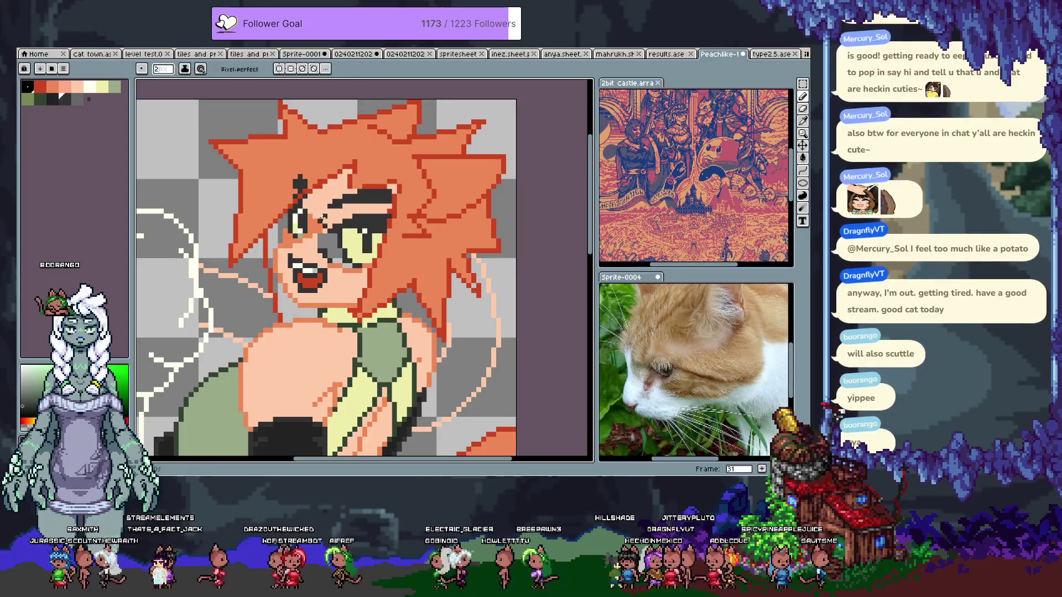
left_click(322, 249, "alt")
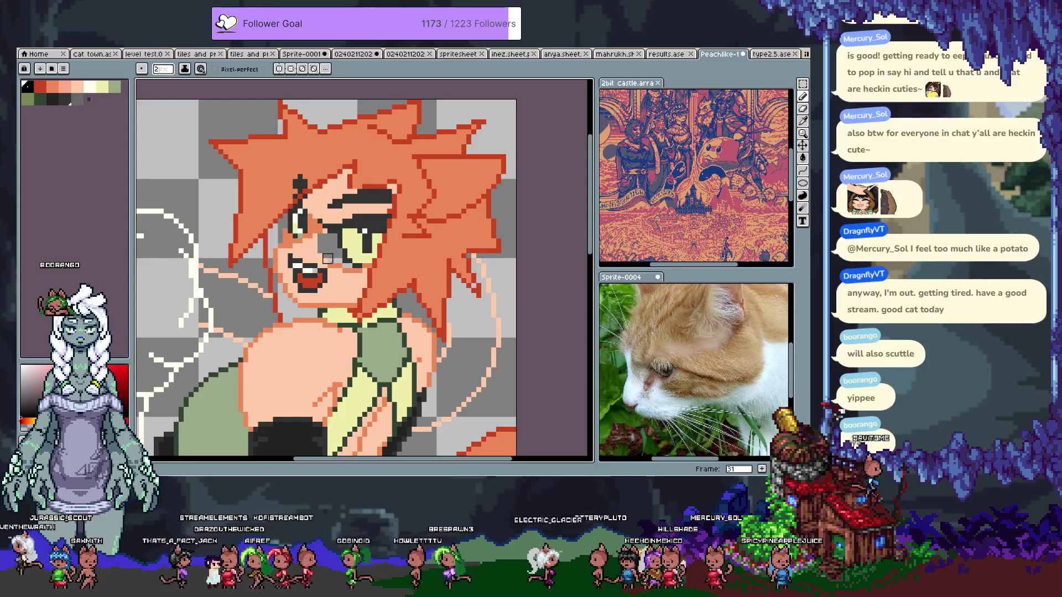
left_click(330, 255, "alt")
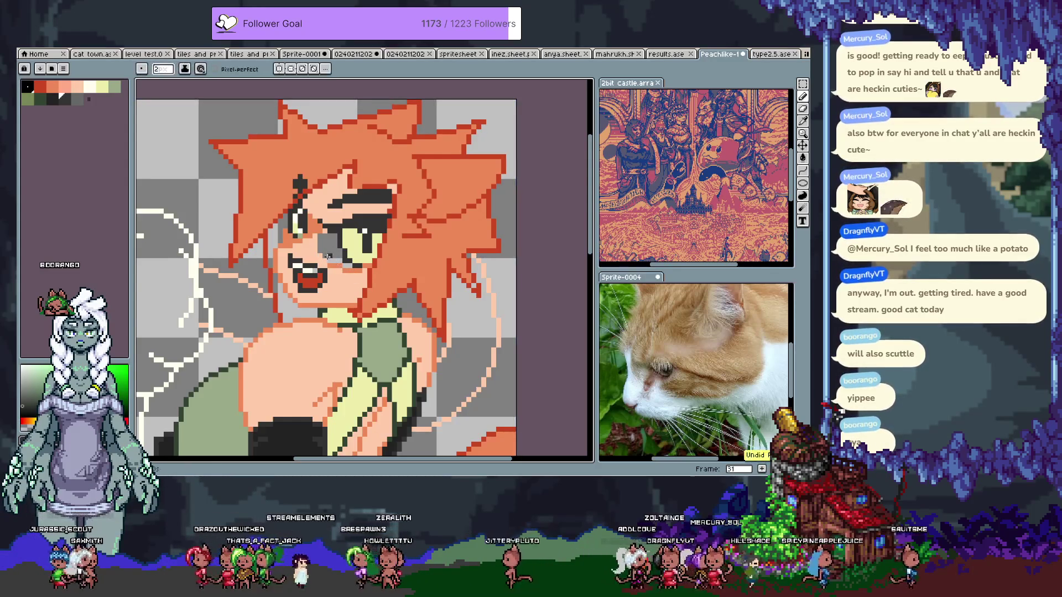
left_click(343, 258, "alt")
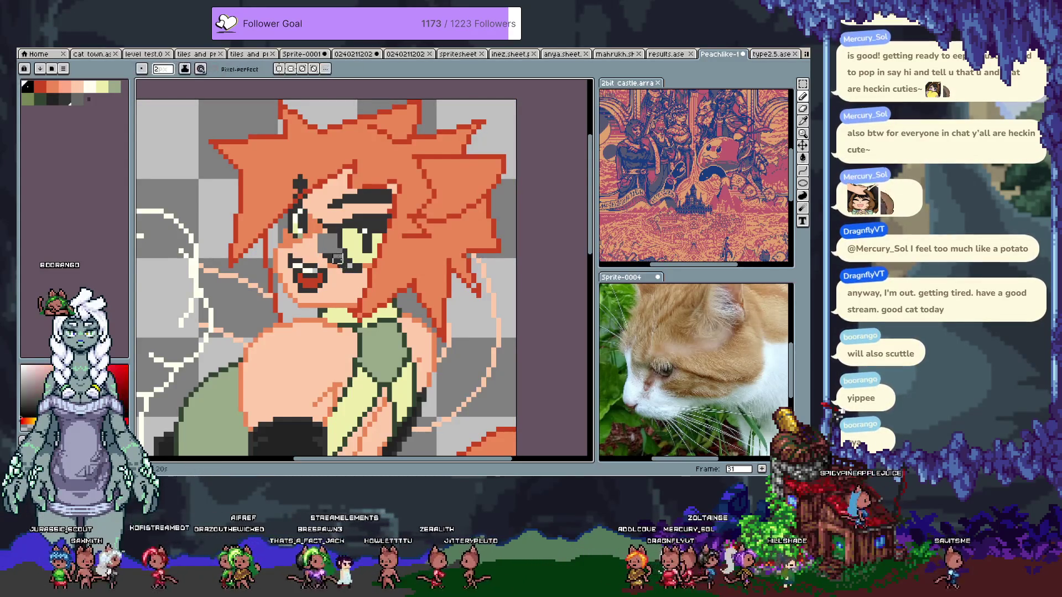
left_click(331, 260, "alt")
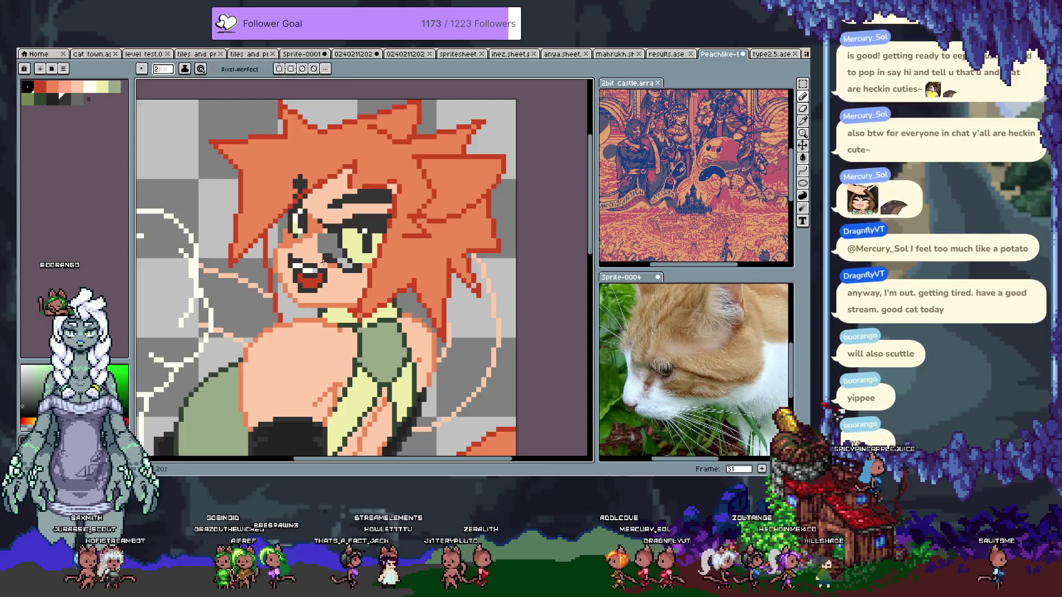
left_click(329, 262, "alt")
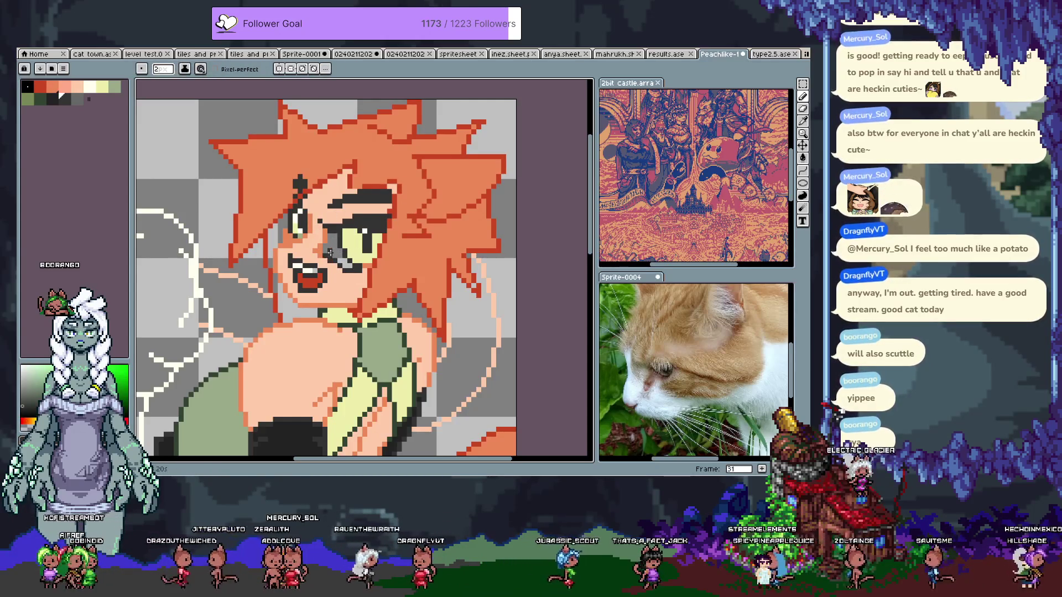
left_click(343, 279, "alt")
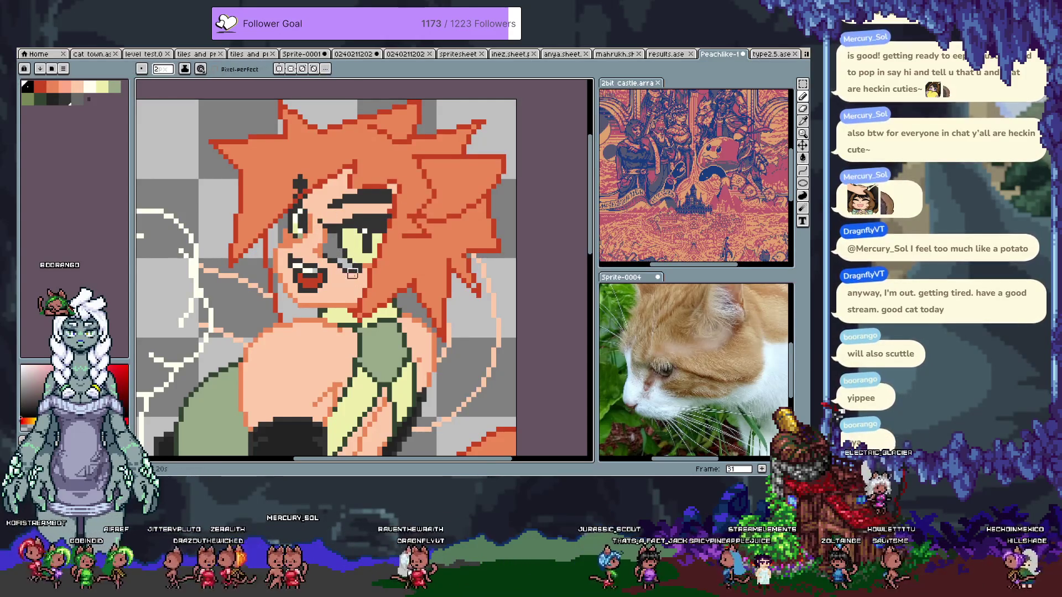
Sample skin, dark green and pale highlight colours and retouch the eye, undoing a stroke
key("v")
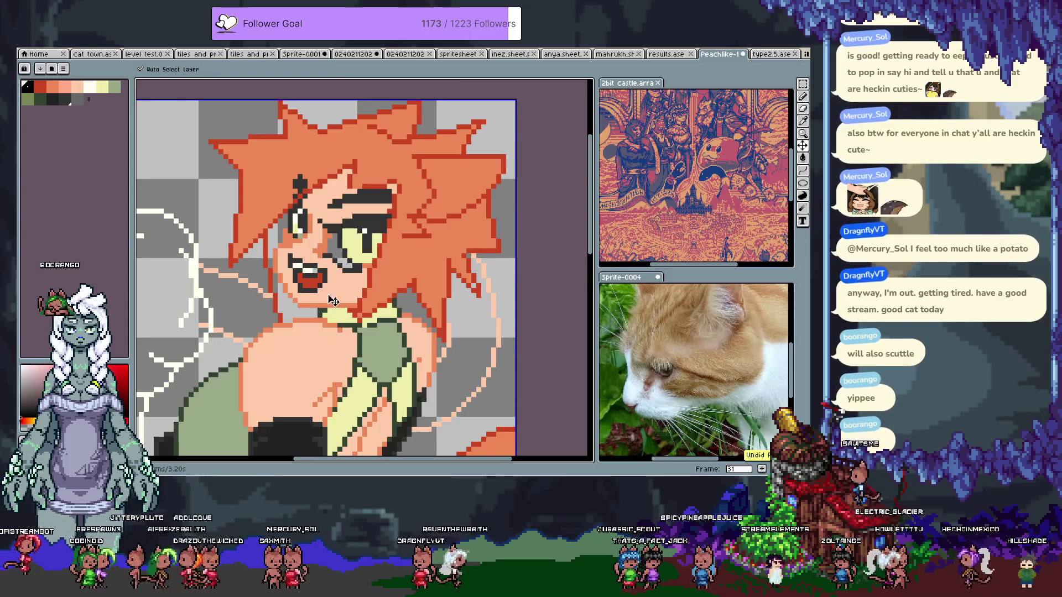
key("b")
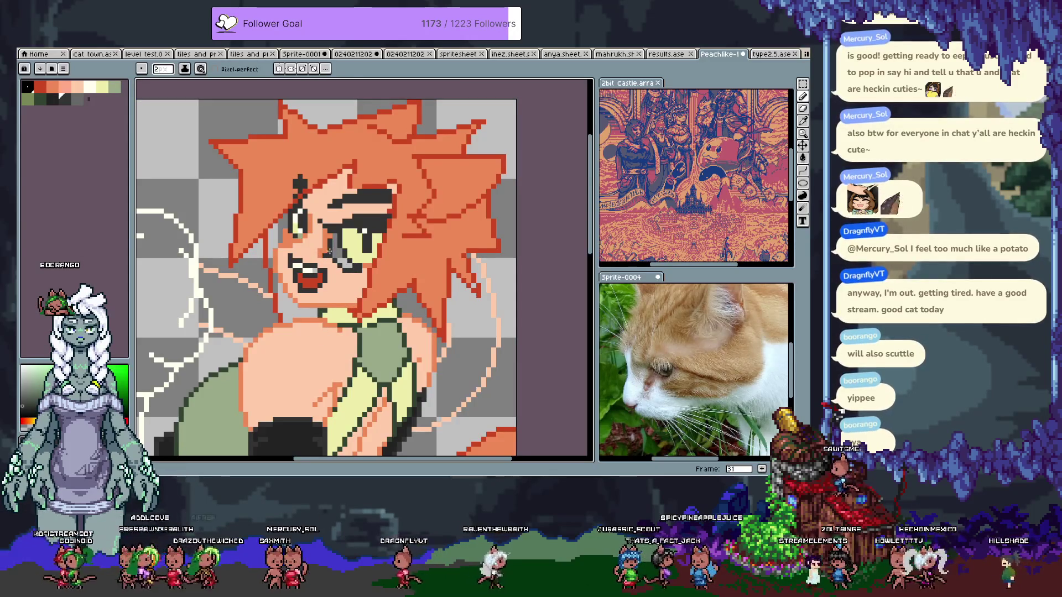
left_click(326, 264, "alt")
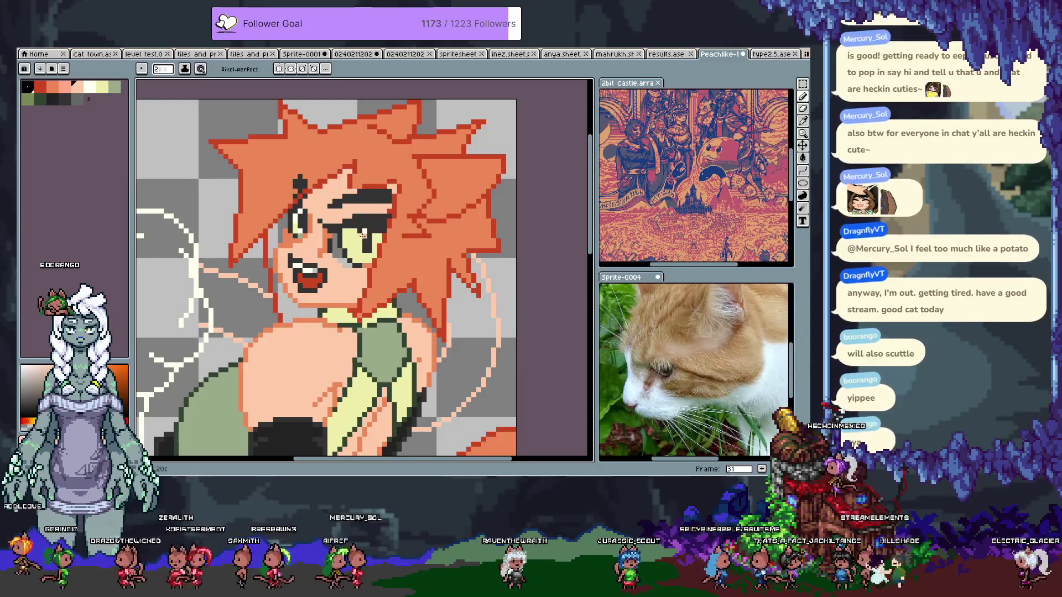
left_click(354, 230, "alt")
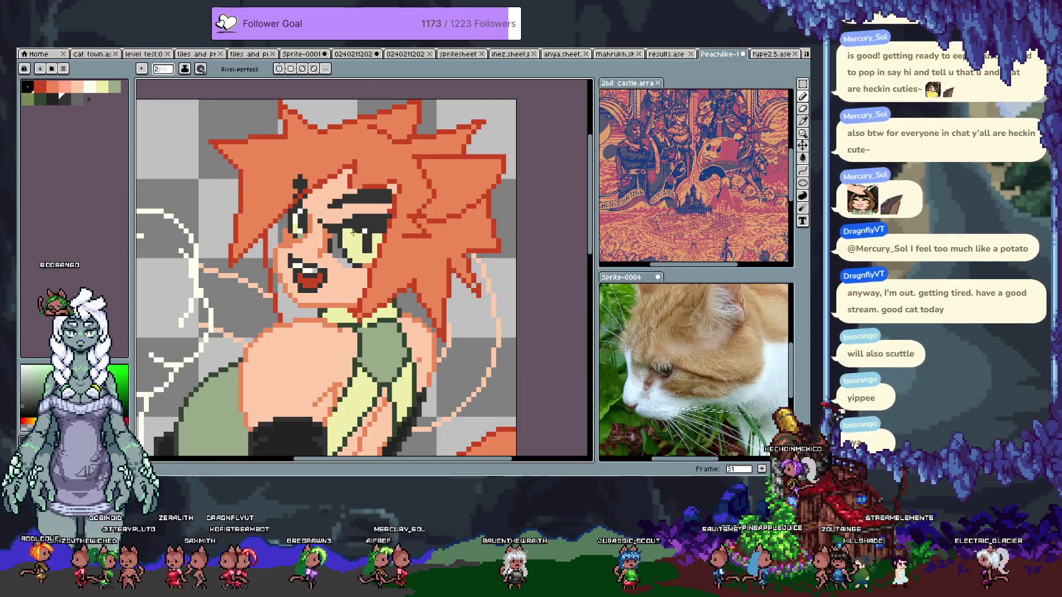
left_click(325, 236, "alt")
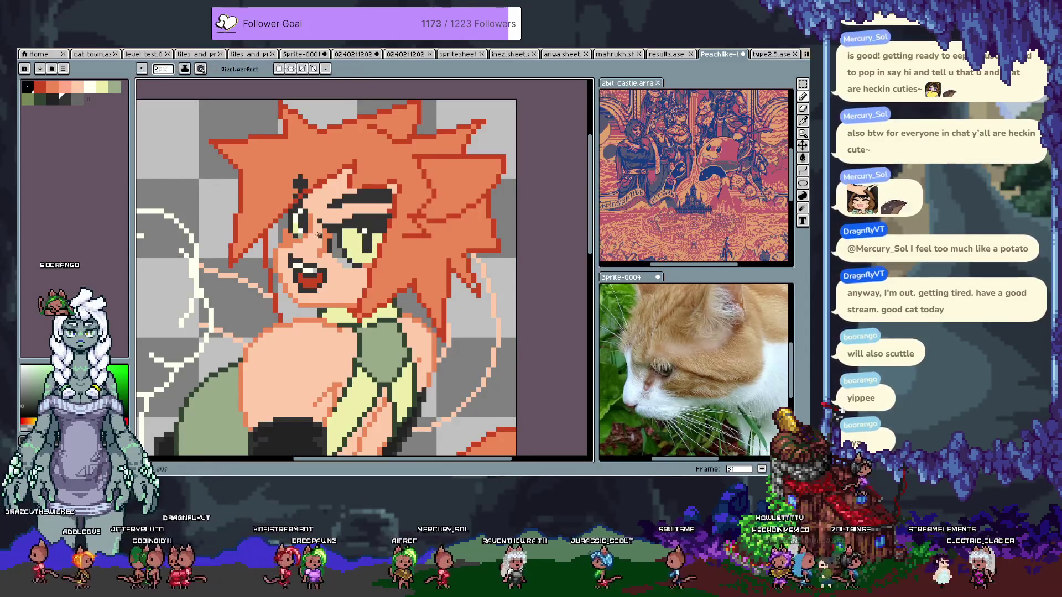
left_click(301, 223, "alt")
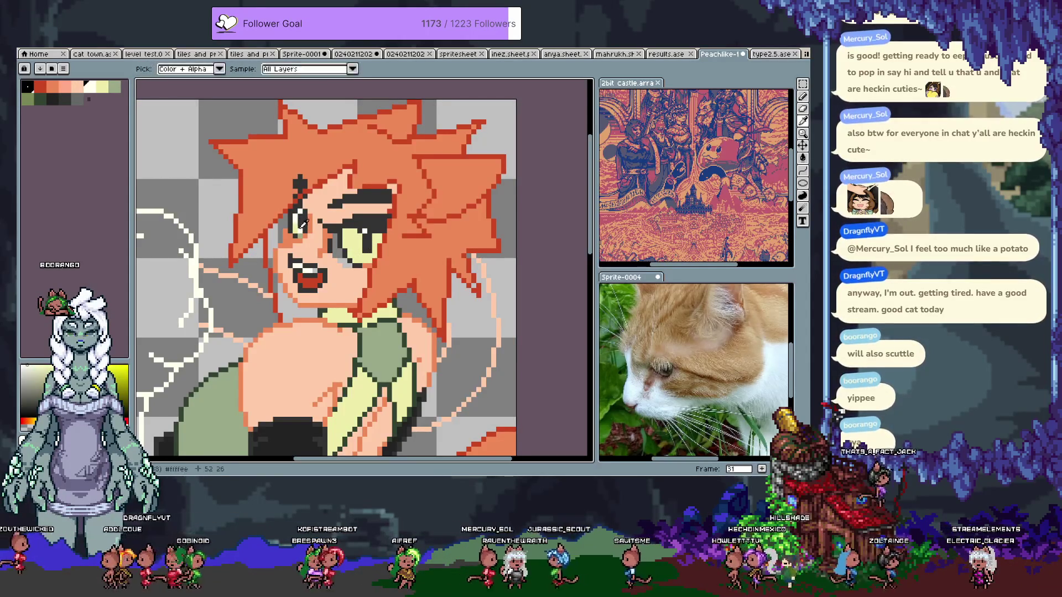
key("ctrl+z")
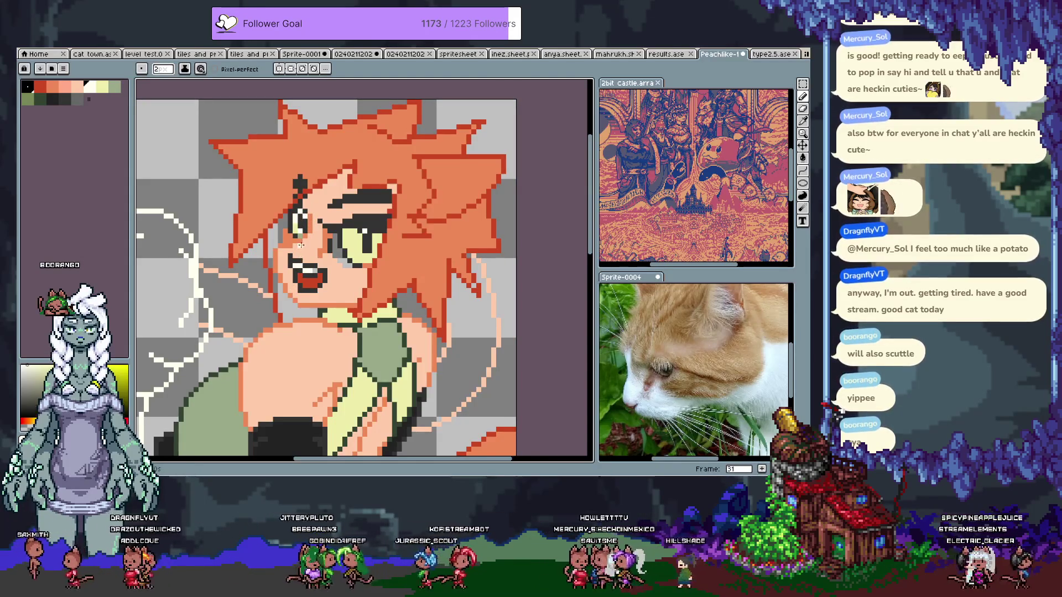
Repaint the eyes with dark green outlines and pale yellow irises
left_click(365, 235, "alt")
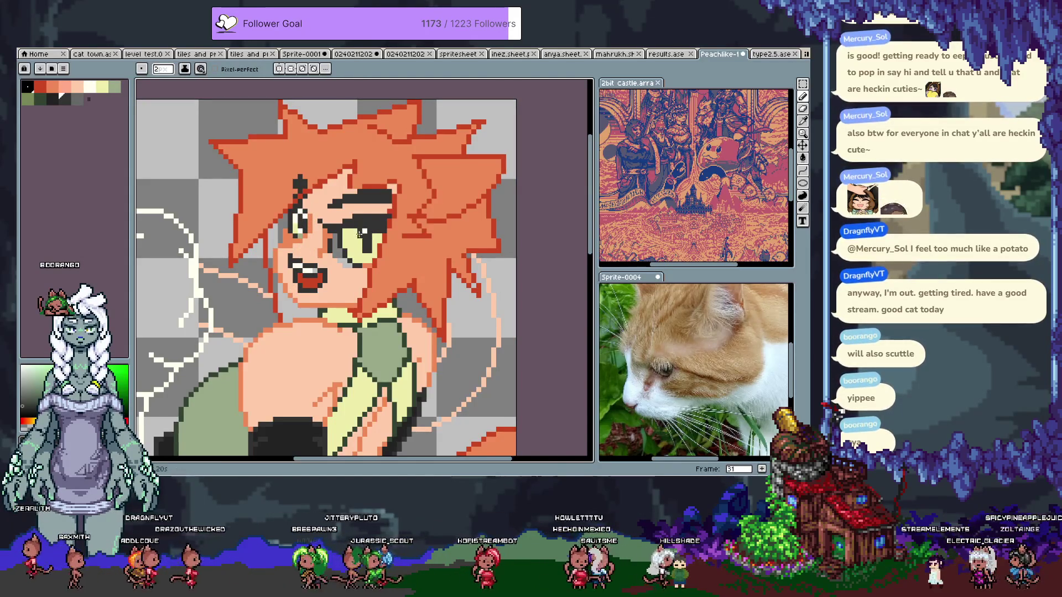
left_click(356, 235, "alt")
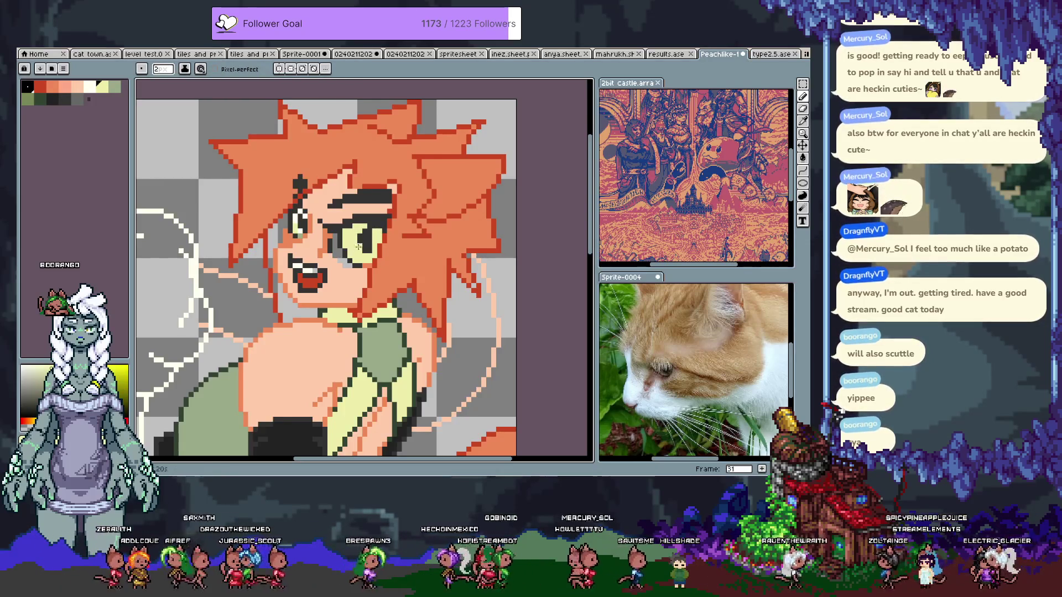
left_click(338, 245, "alt")
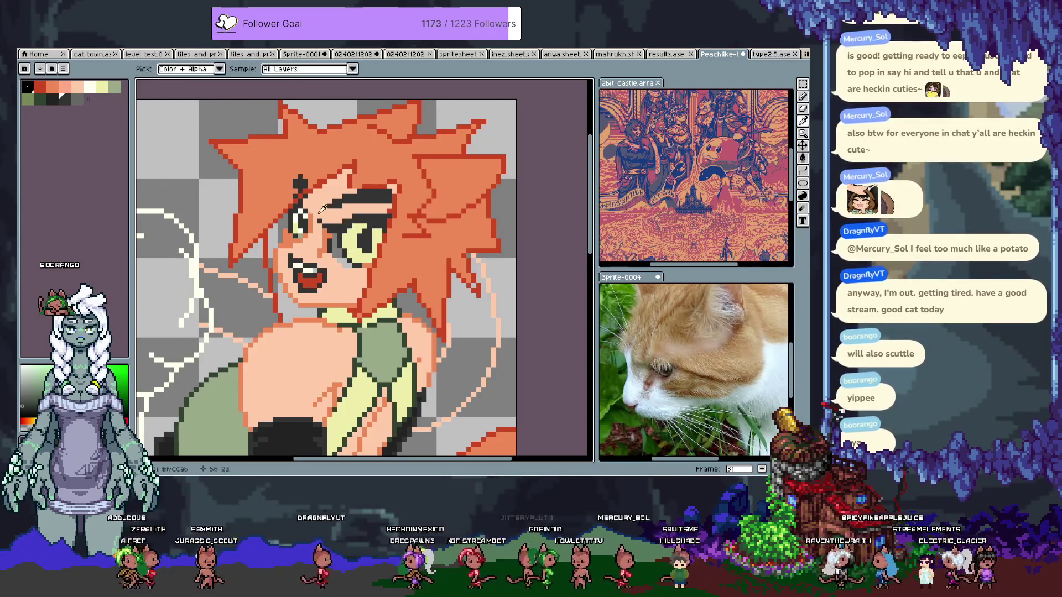
left_click(364, 240, "alt")
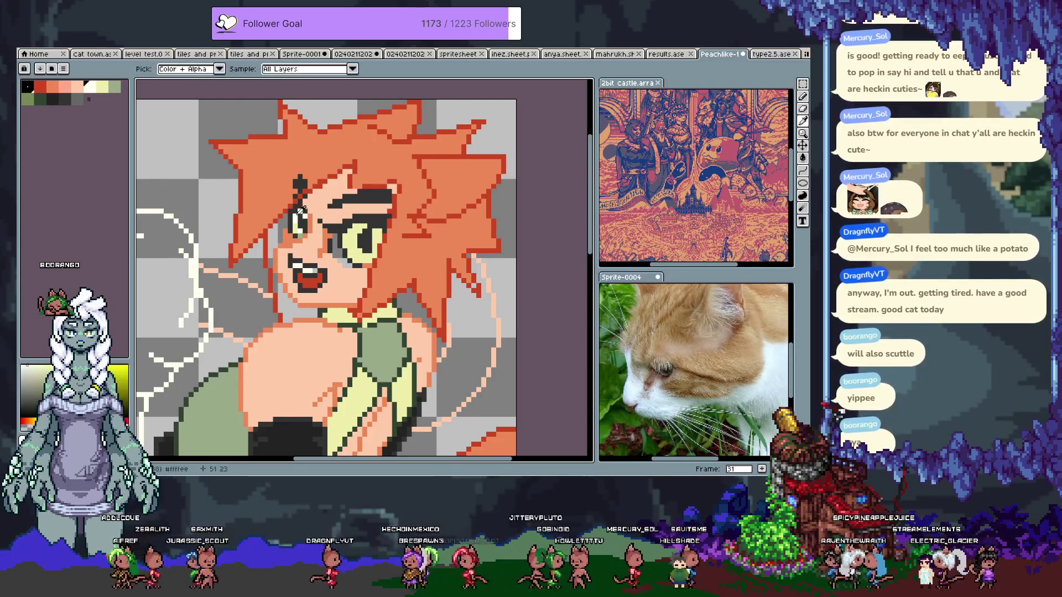
left_click(372, 239, "alt")
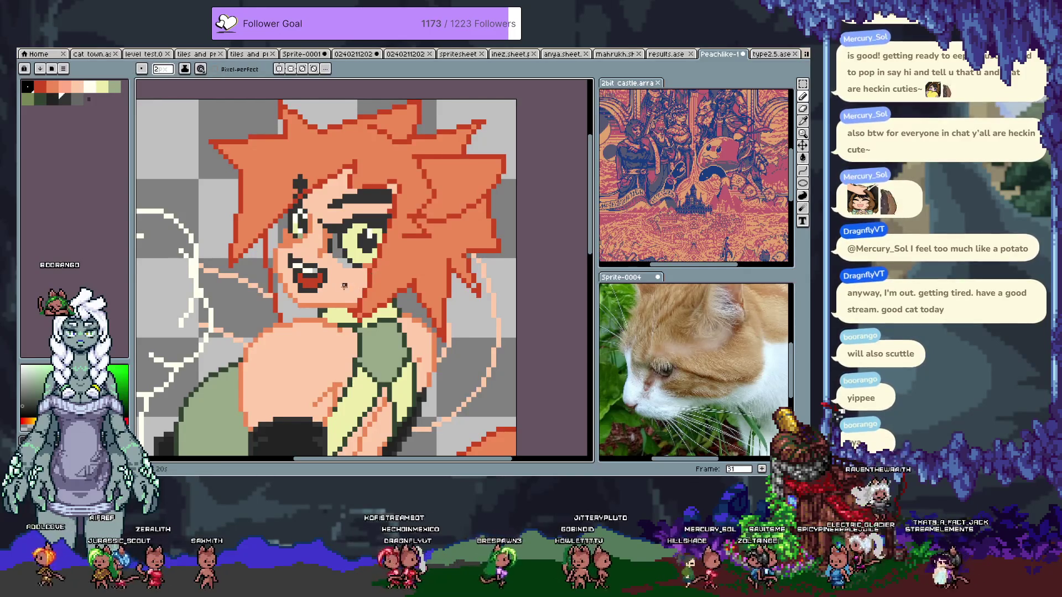
left_click(336, 319, "alt")
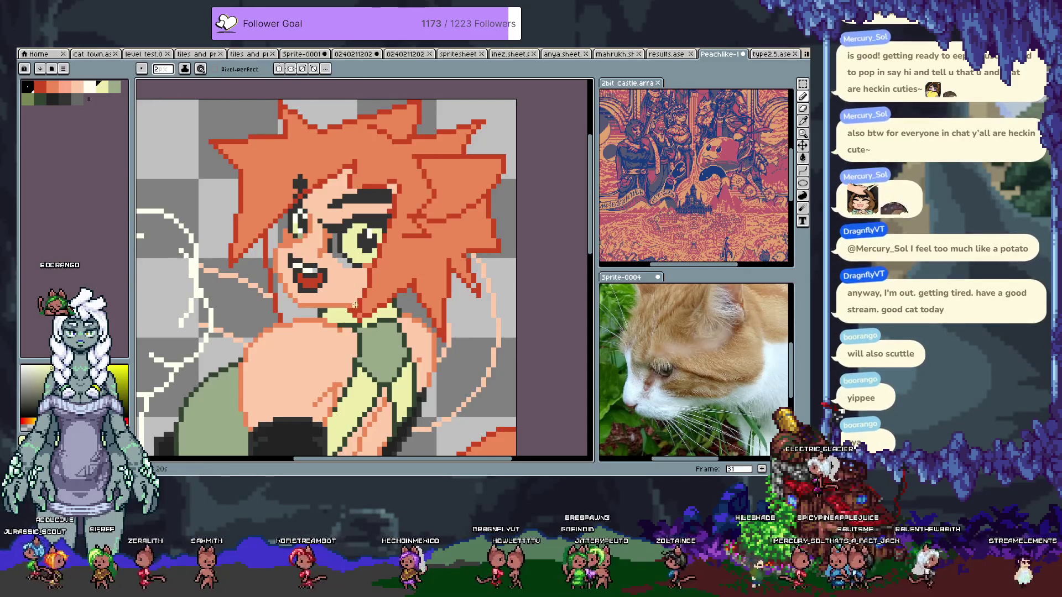
Flood-fill the right eye's iris with grey, then sketch dark lid lines, undoing the last stroke
scroll(375, 286, "down", 2)
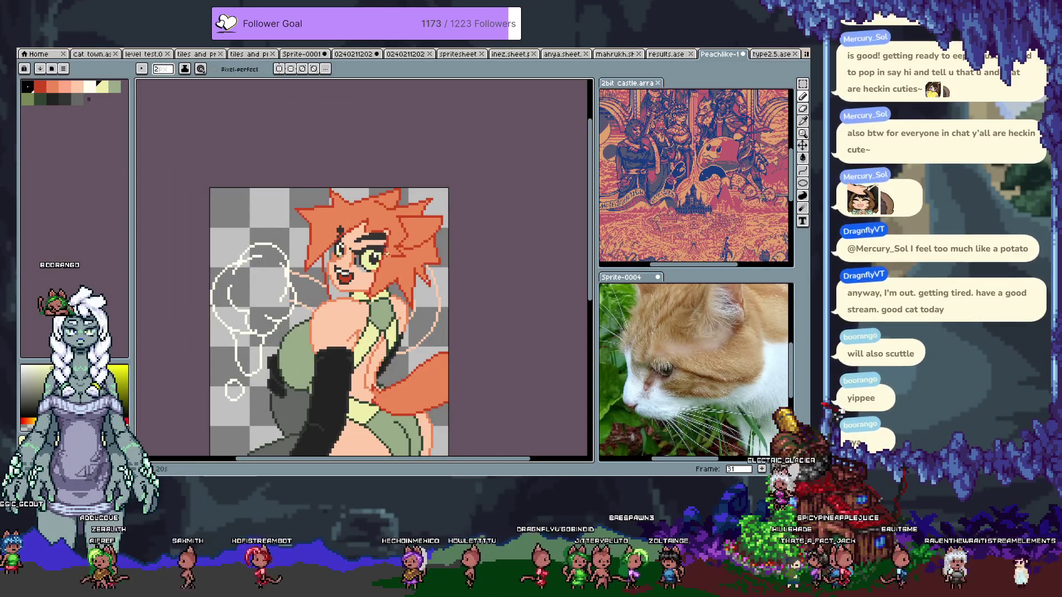
scroll(368, 234, "up", 2)
key("g")
left_click(364, 287)
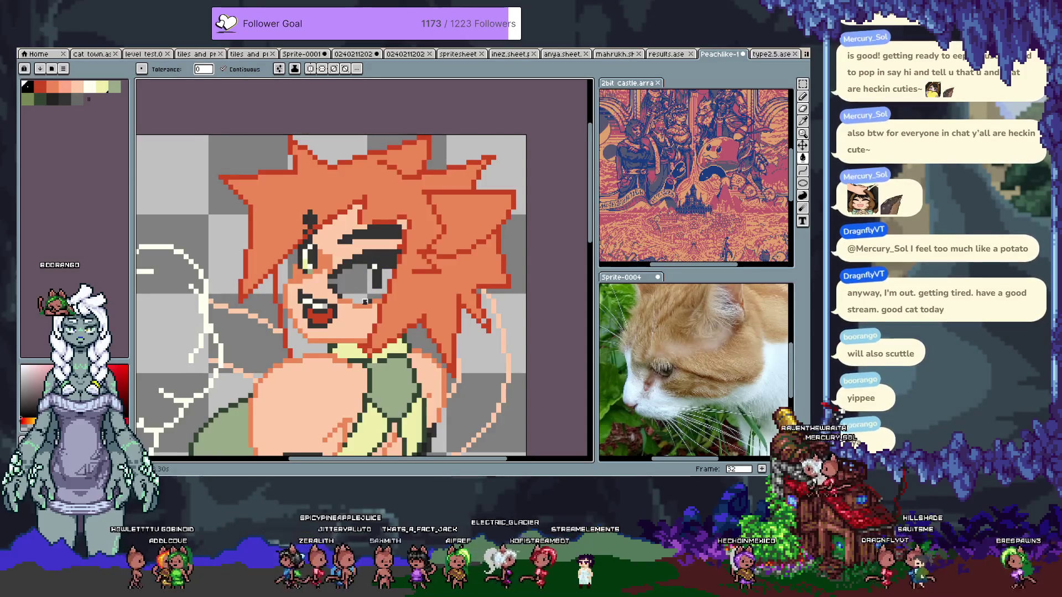
left_click(364, 285, "alt")
key("b")
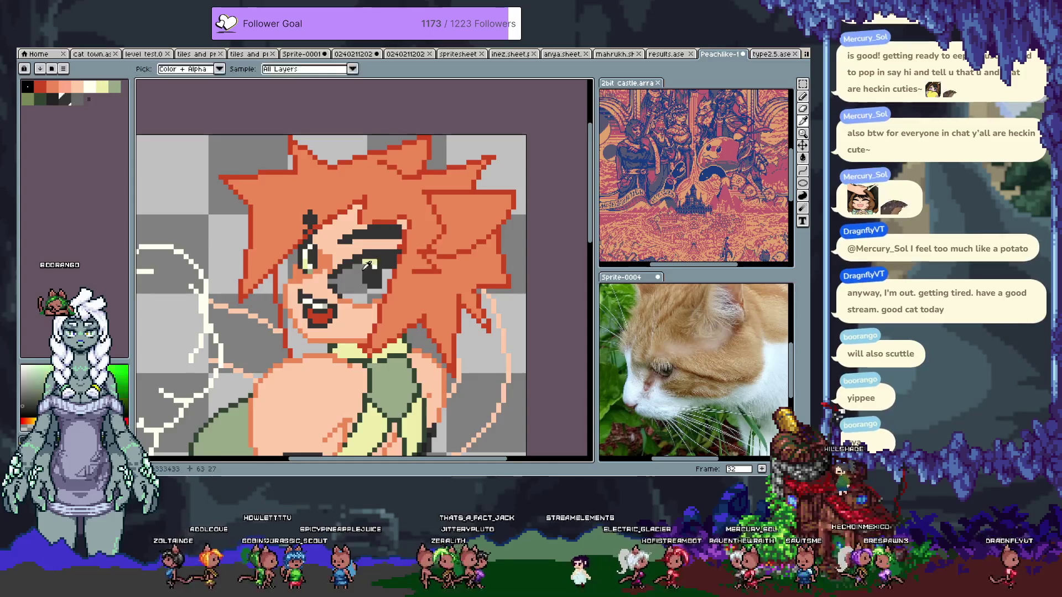
left_click(381, 269, "alt")
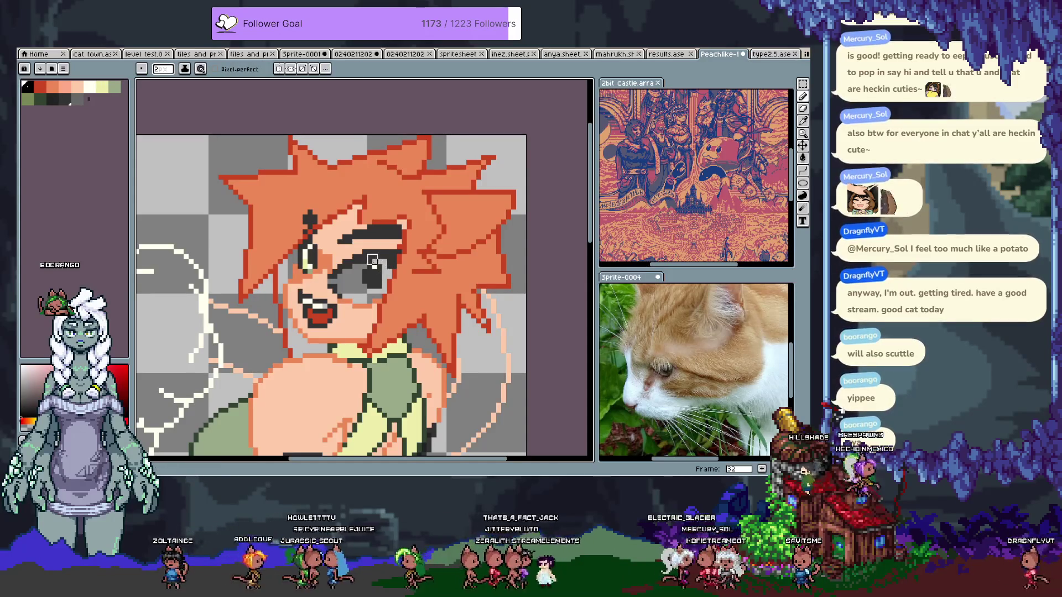
left_click(319, 260, "alt")
left_click(324, 271, "alt")
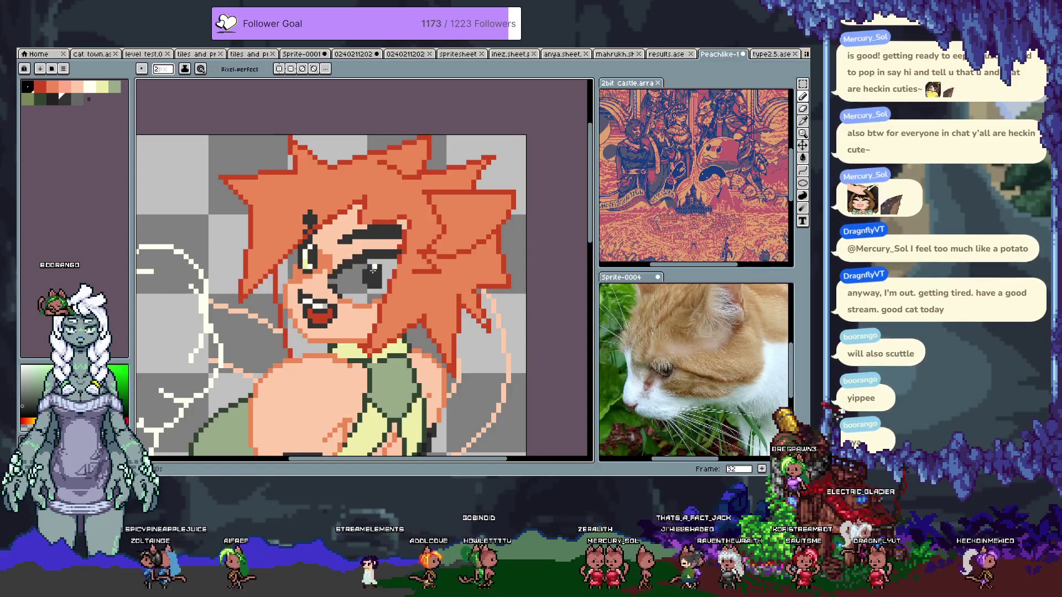
key("e")
key("b")
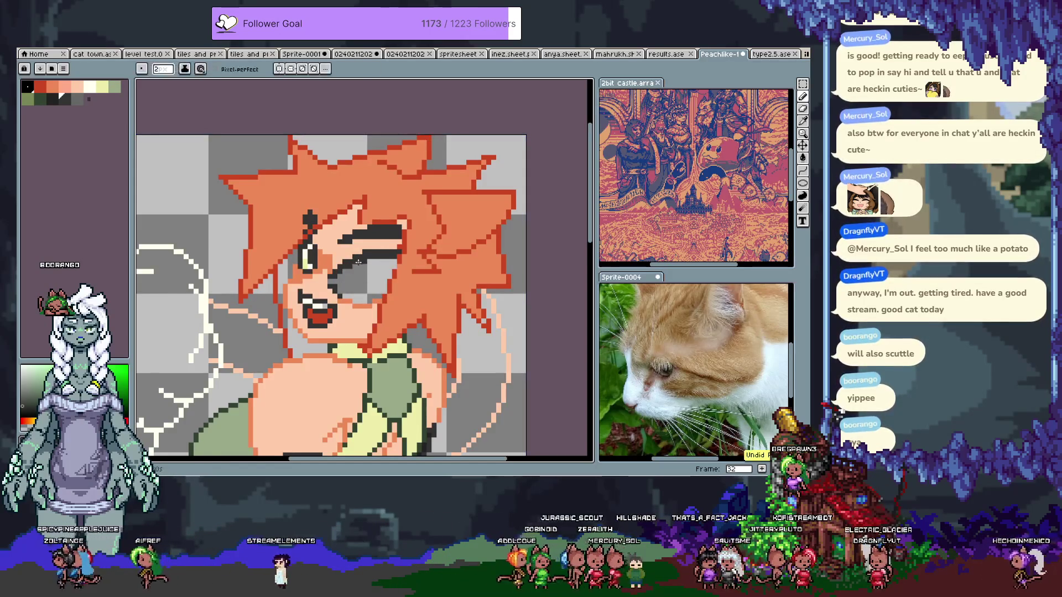
key("ctrl+z")
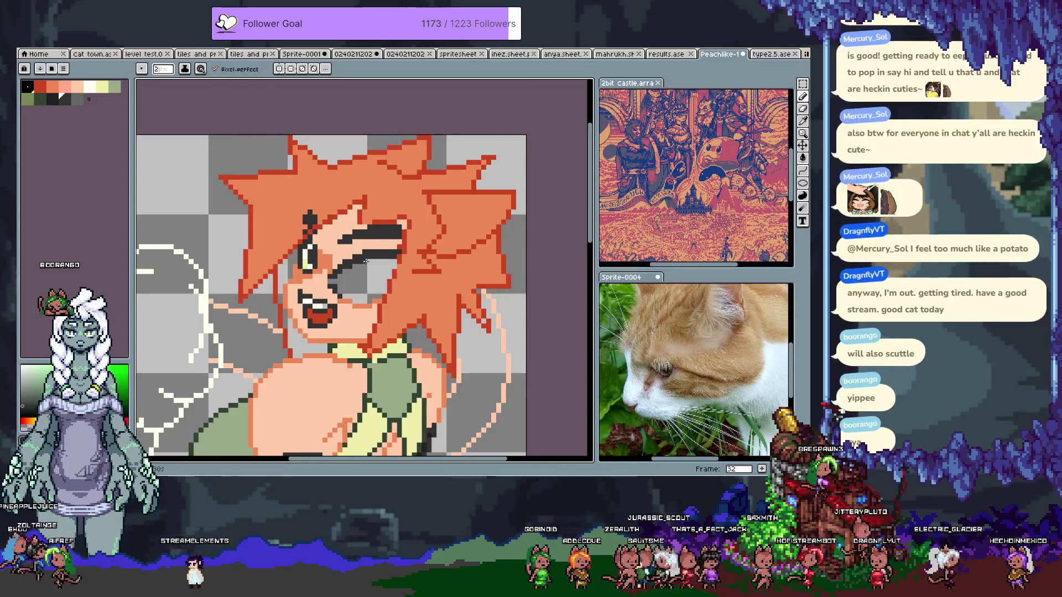
Flip between winking and open versions of the right eye, settling on the open eye
key("ctrl+z")
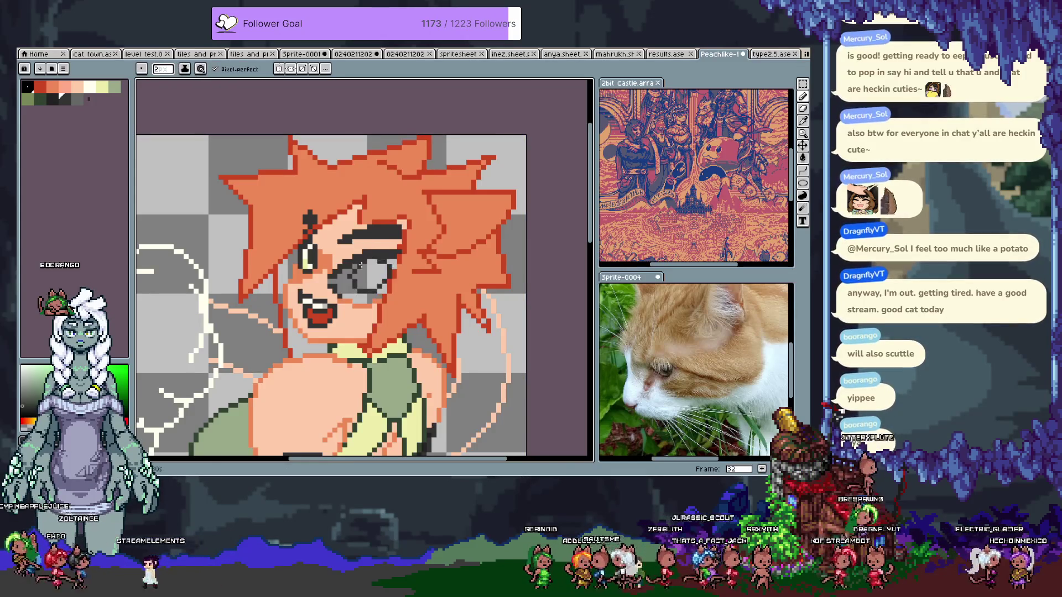
key("ctrl+z")
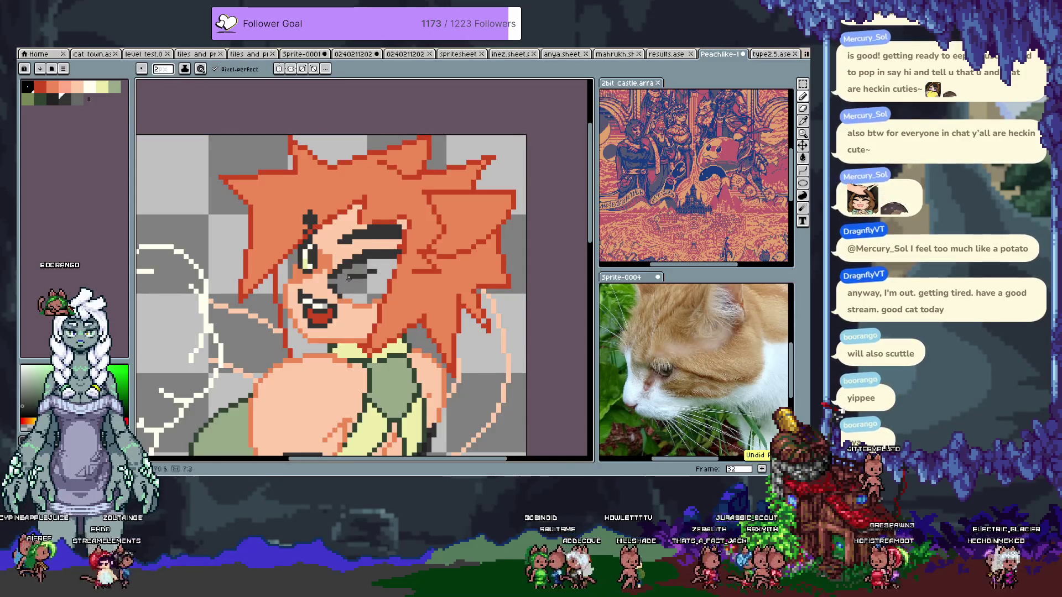
key("l")
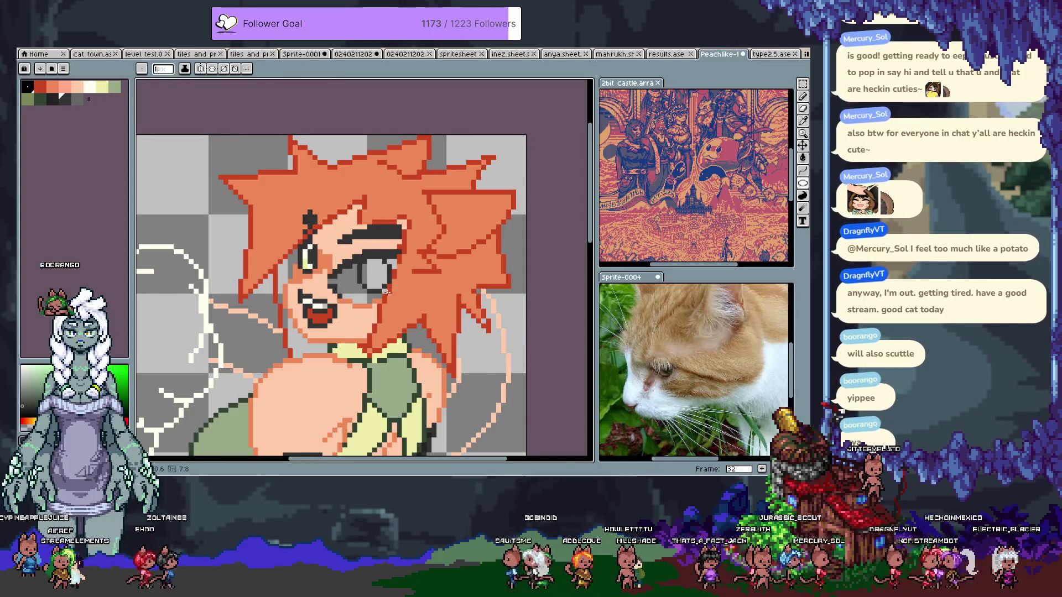
key("ctrl+y")
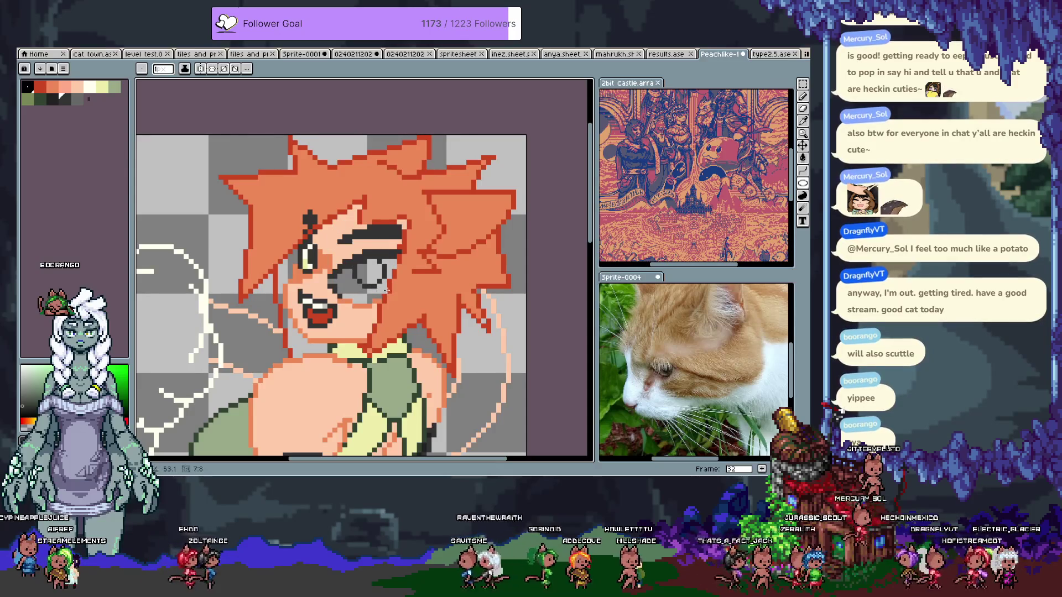
key("ctrl+y")
key("ctrl+z")
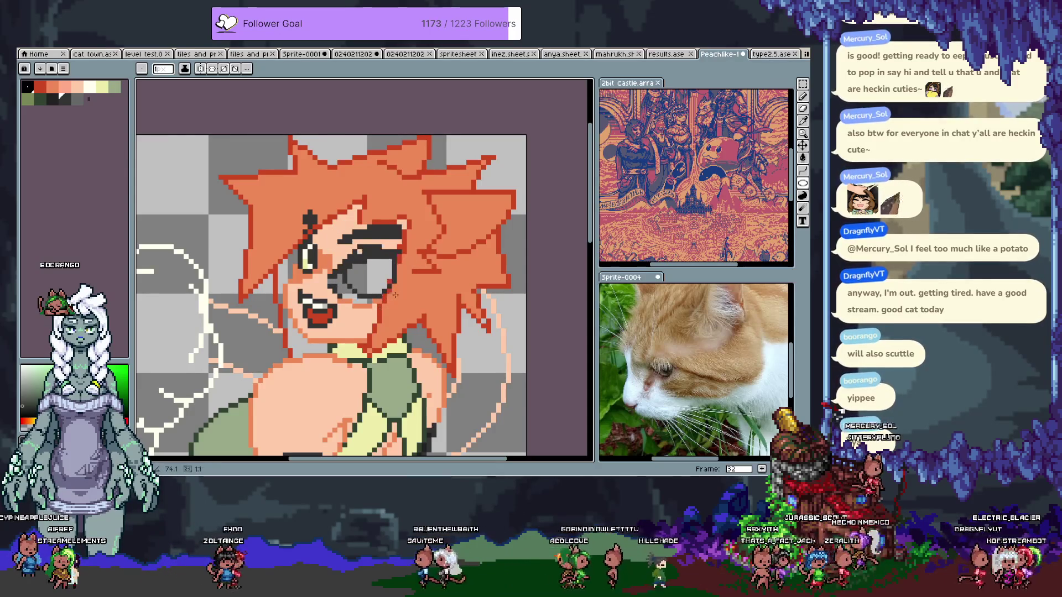
key("ctrl+y")
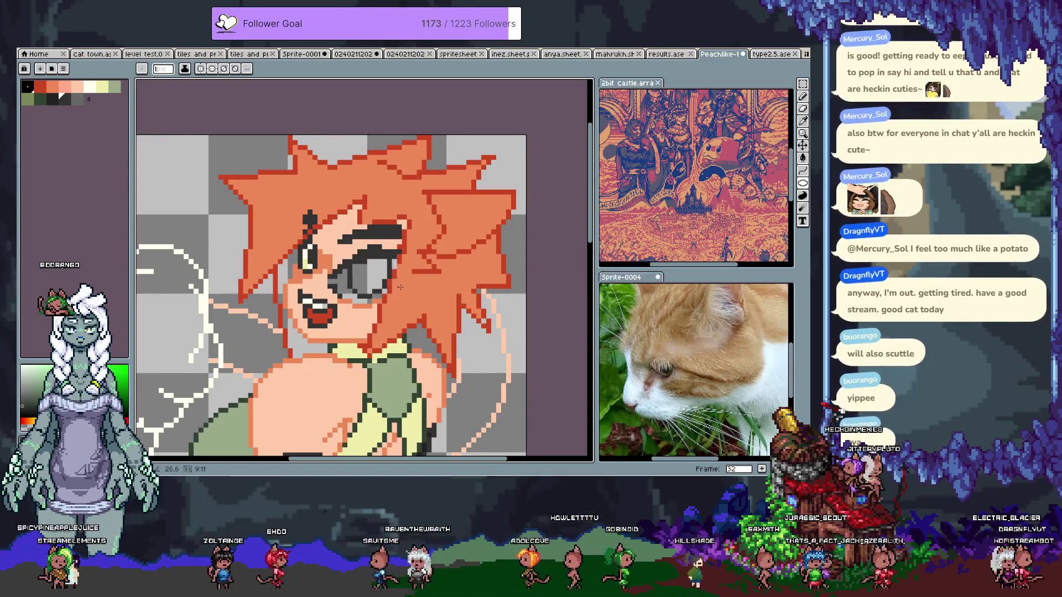
key("ctrl+z")
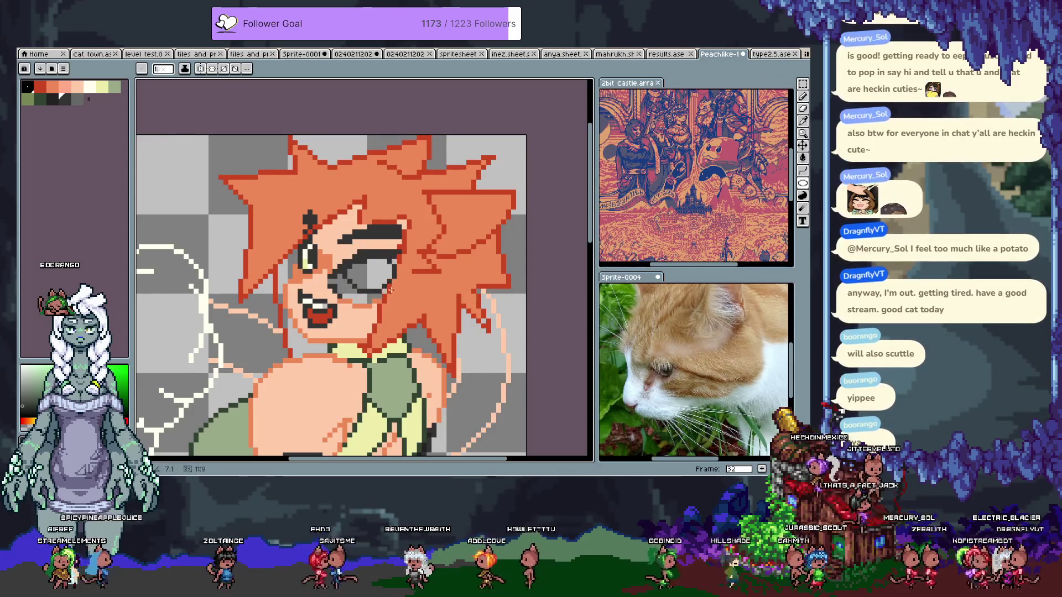
key("ctrl+y")
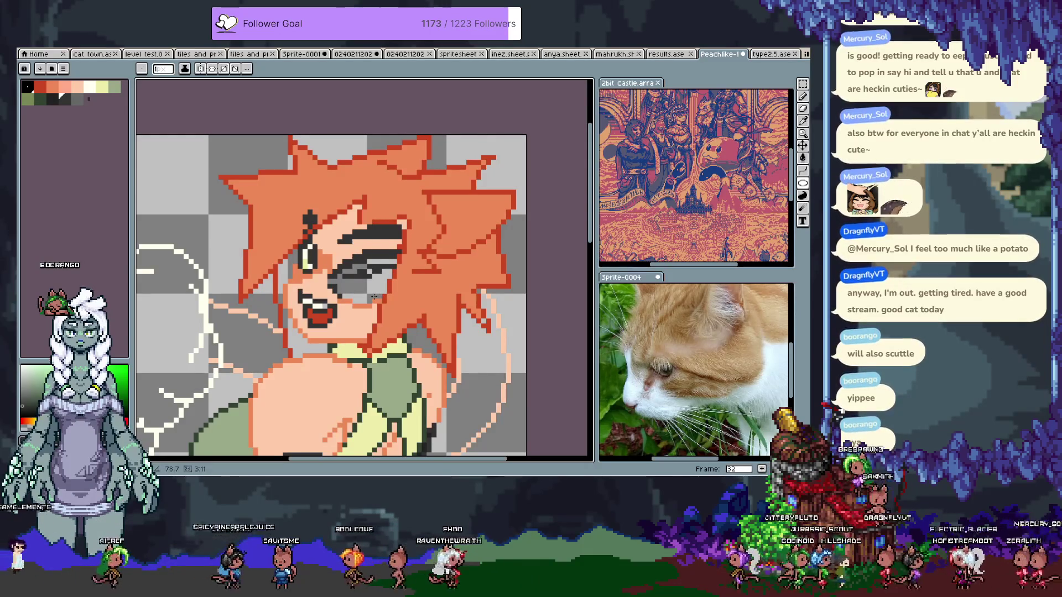
key("ctrl+z")
key("ctrl+z")
key("ctrl+z")
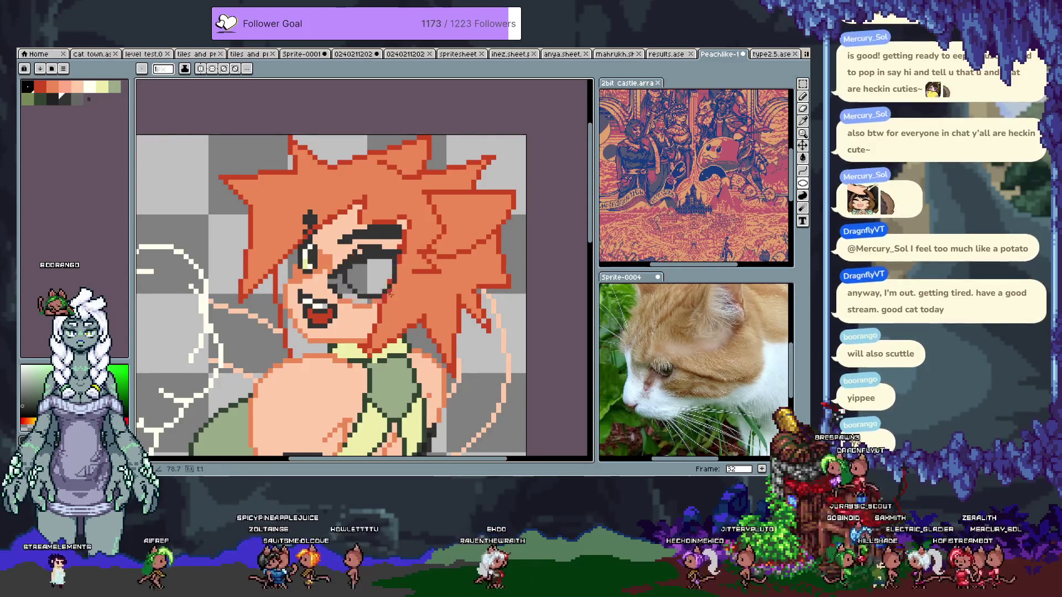
key("ctrl+y")
key("ctrl+z")
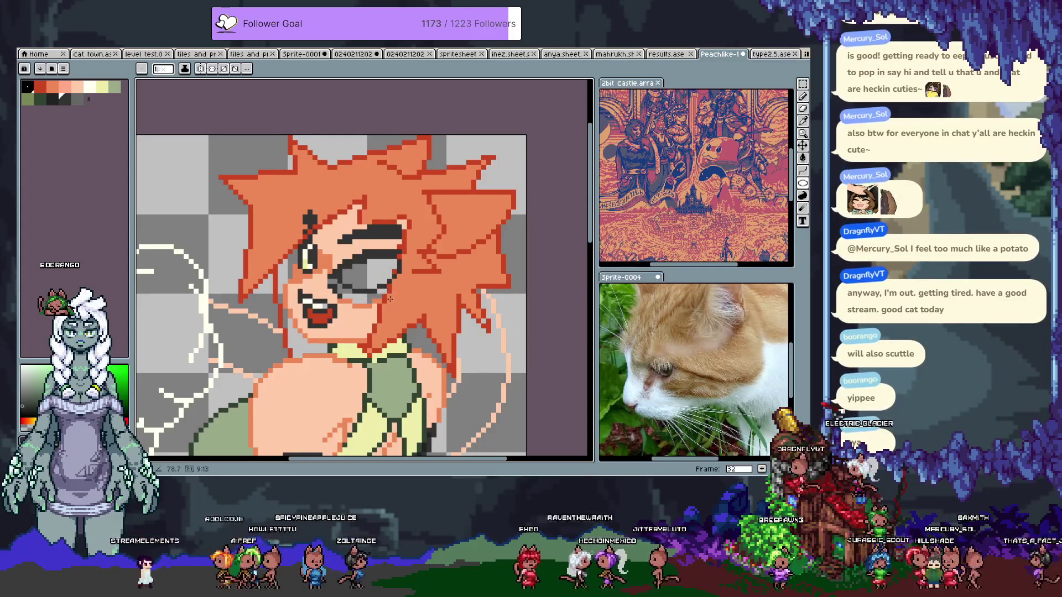
key("ctrl+z")
key("ctrl+y")
key("ctrl+y")
key("ctrl+z")
key("ctrl+y")
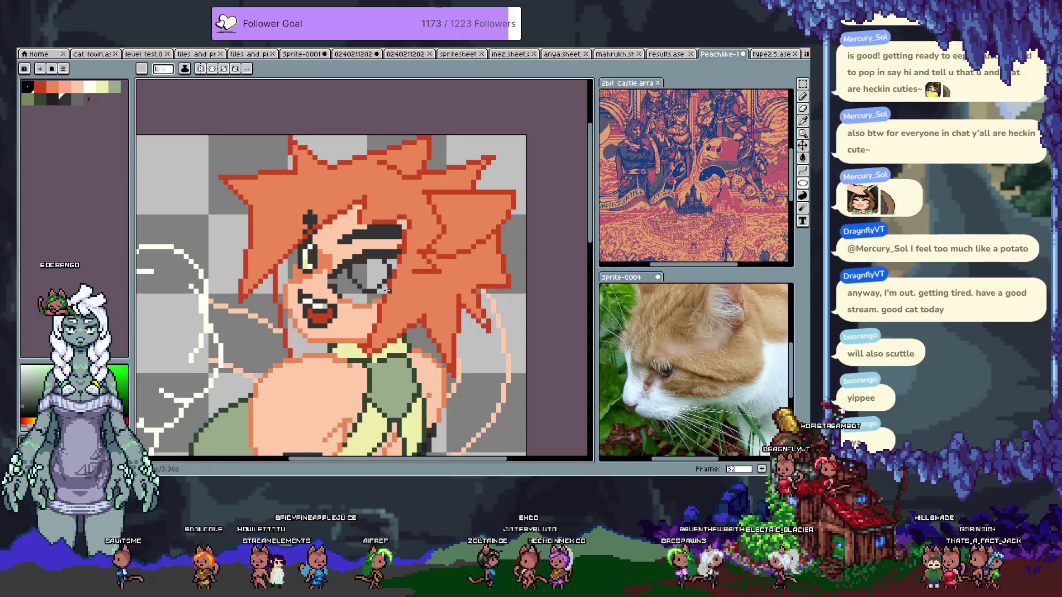
Turn off Pixel-perfect and shade the iris with dark grey palette colours
key("b")
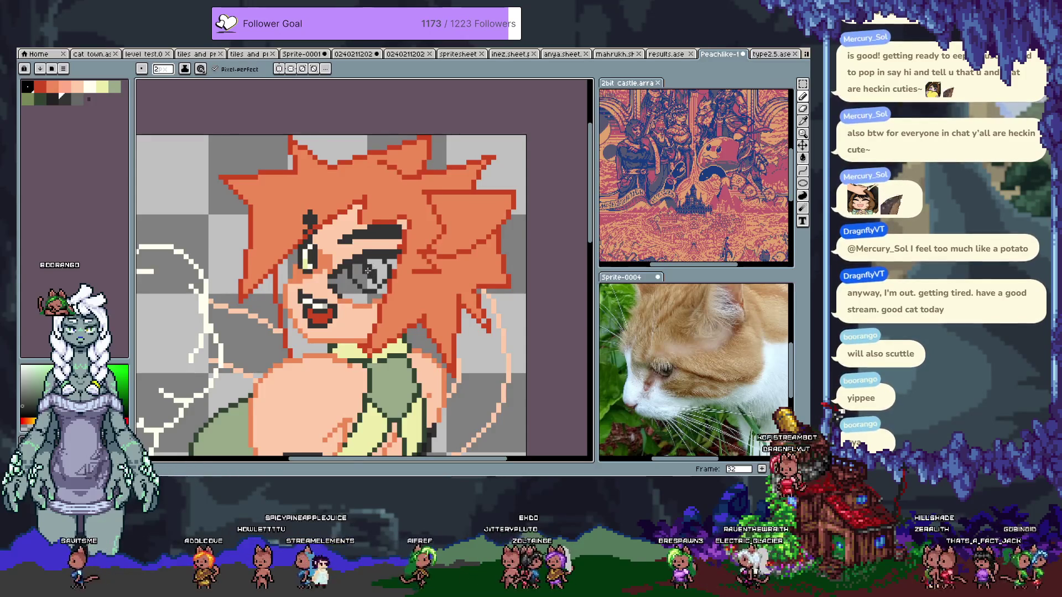
left_click(215, 69)
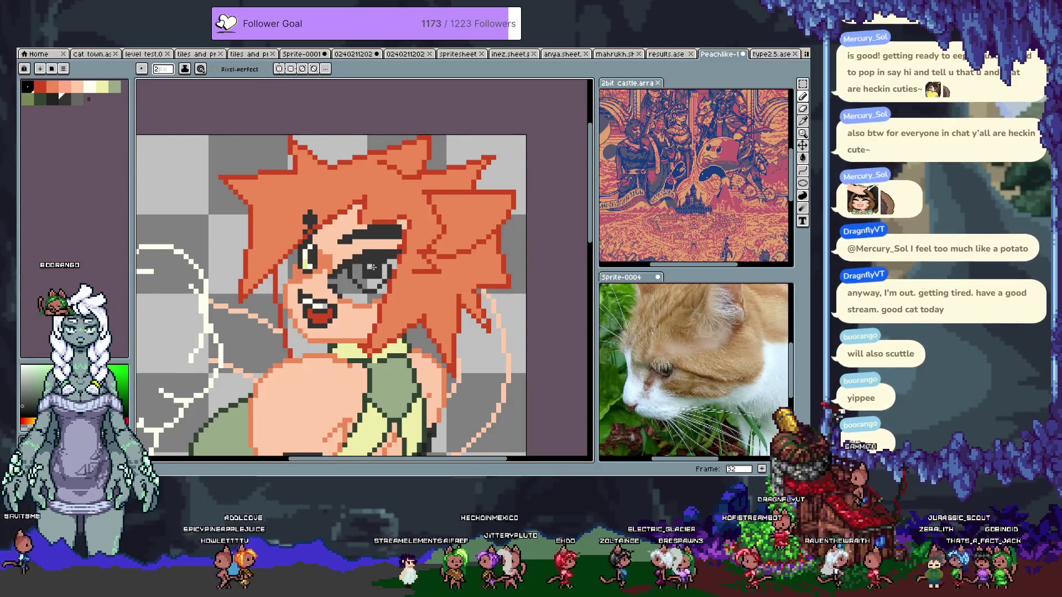
left_click(381, 271, "alt")
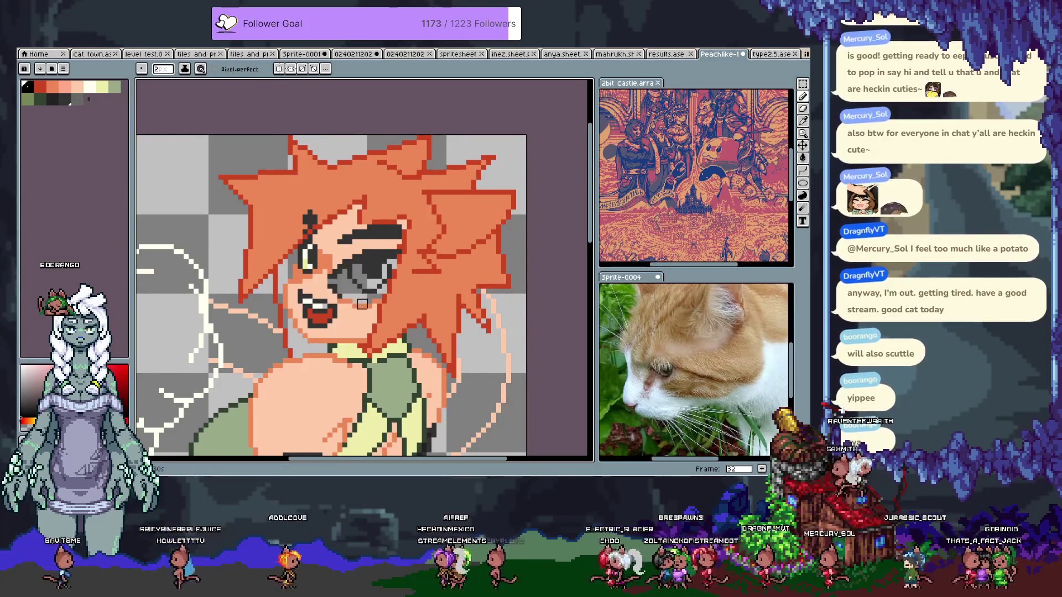
left_click(354, 279, "alt")
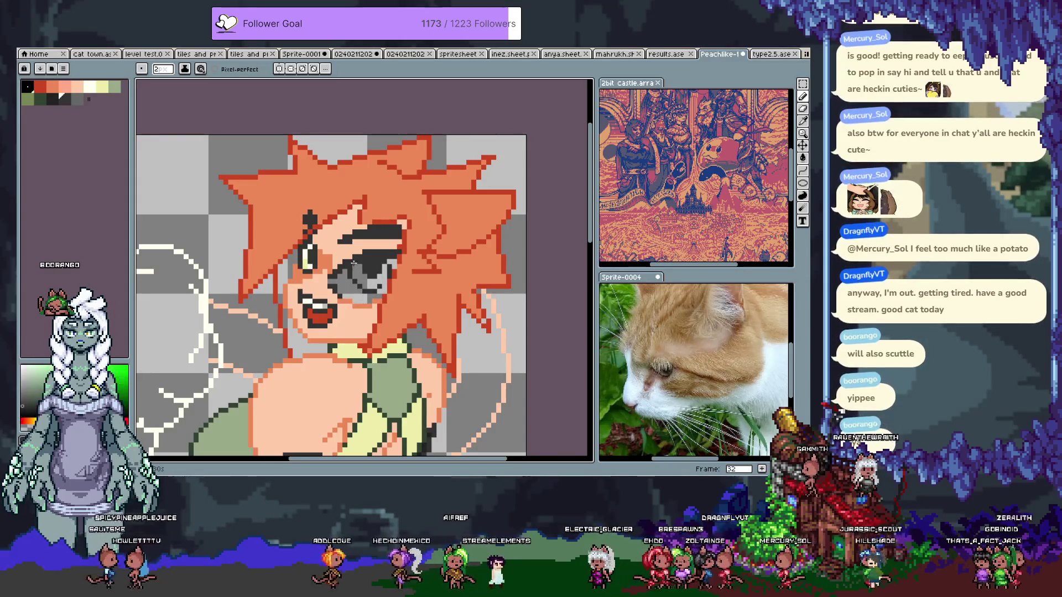
left_click(354, 280, "alt")
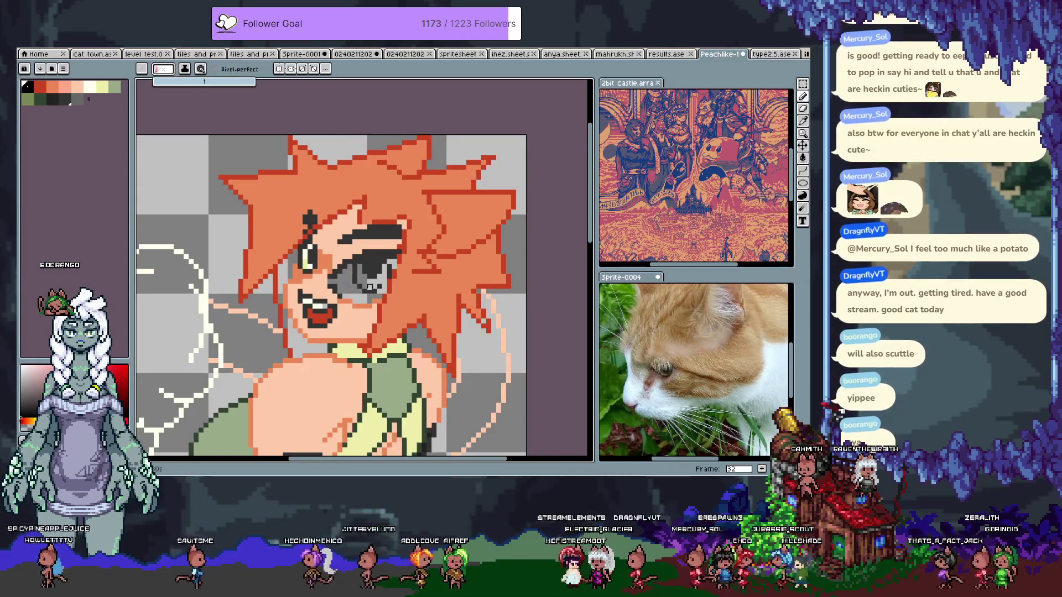
left_click(356, 272, "alt")
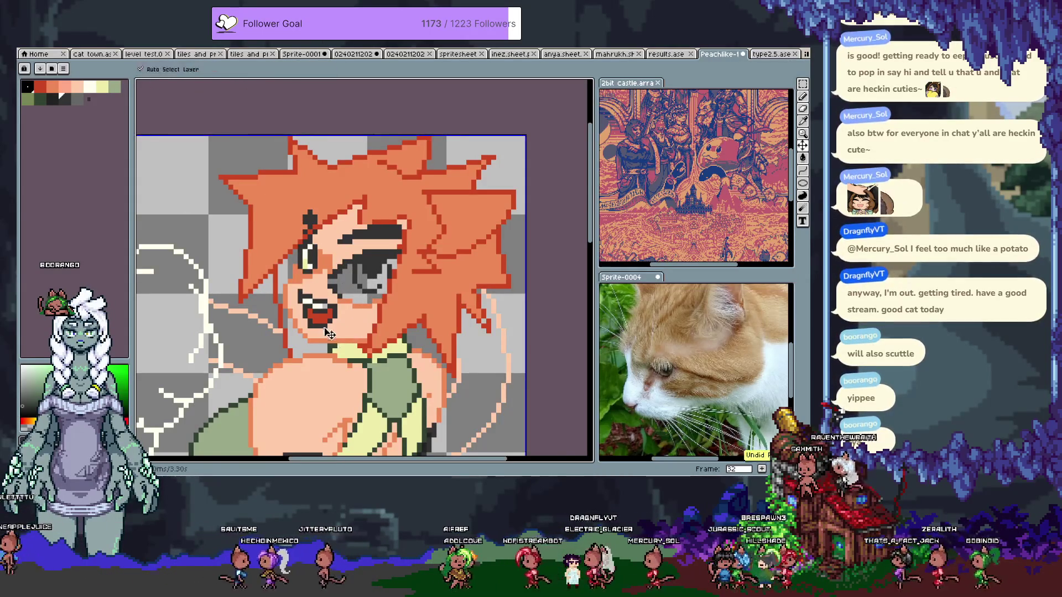
Undo the dark eye shading, sample greys and skin colour, then redo the eye edit
key("ctrl+z")
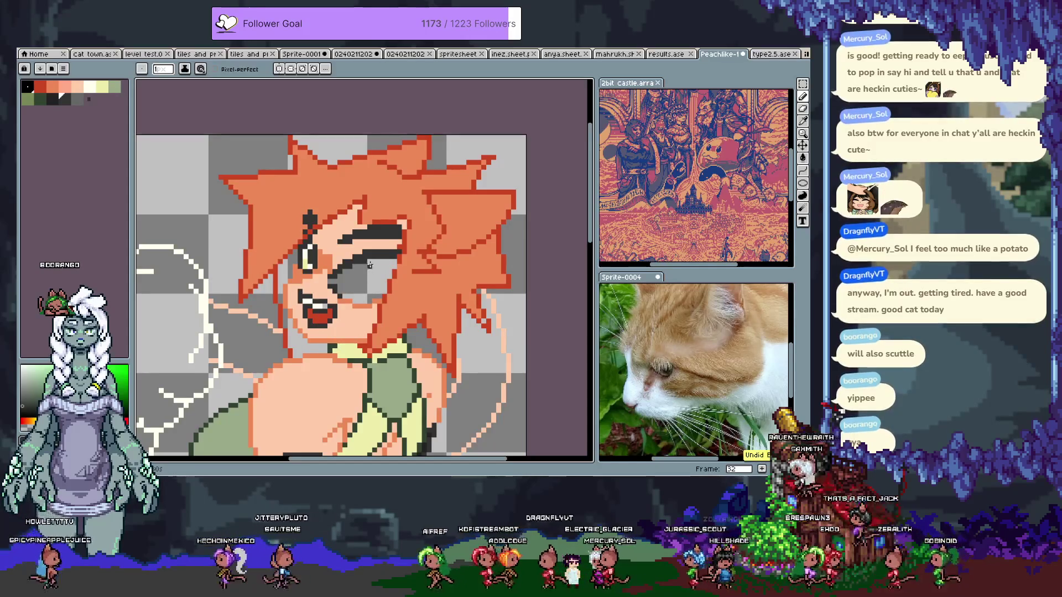
key("ctrl+z")
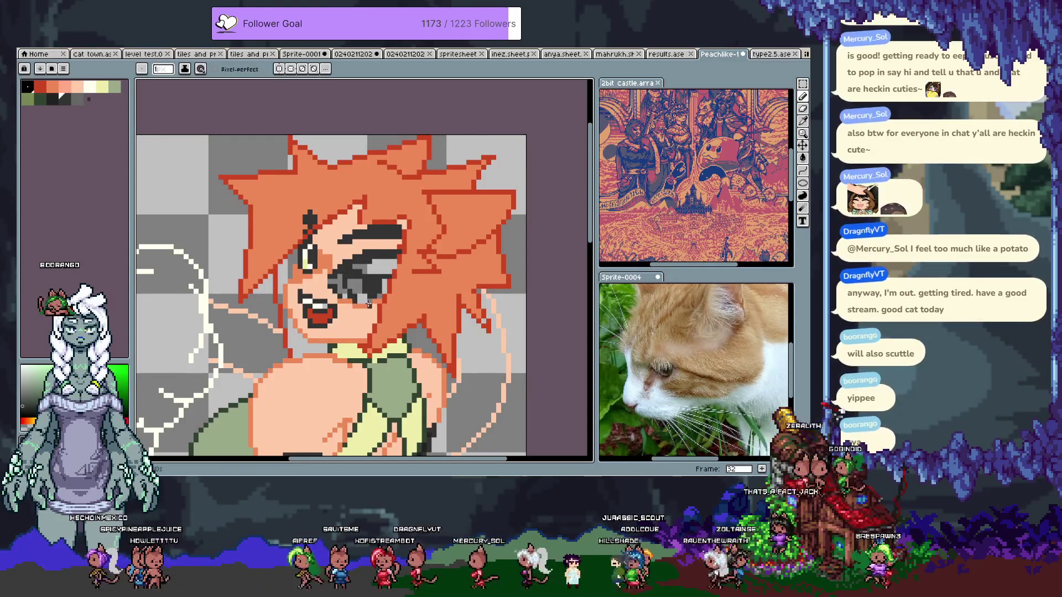
key("ctrl+z")
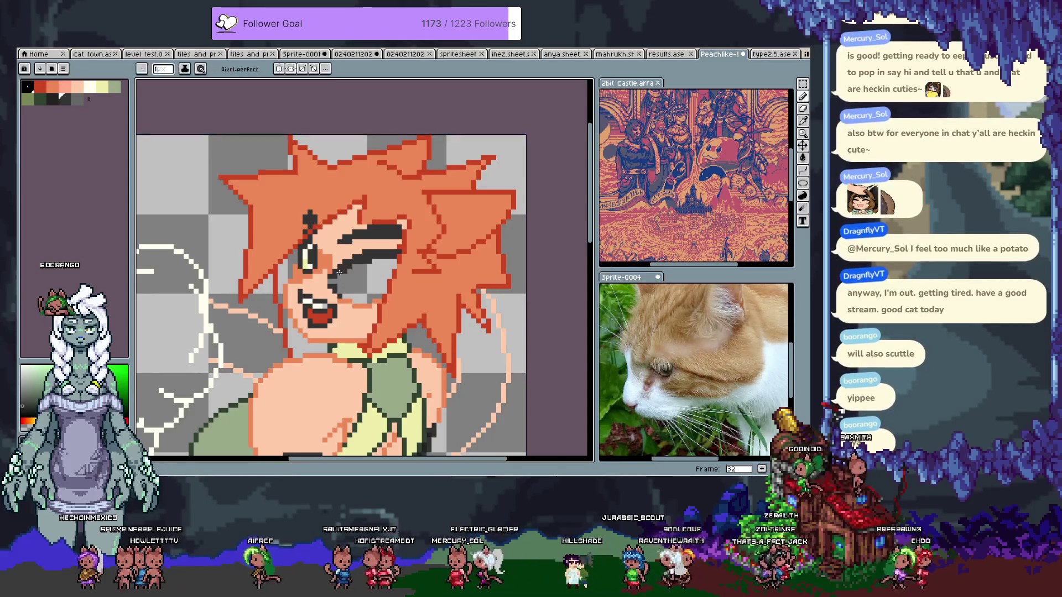
key("ctrl+z")
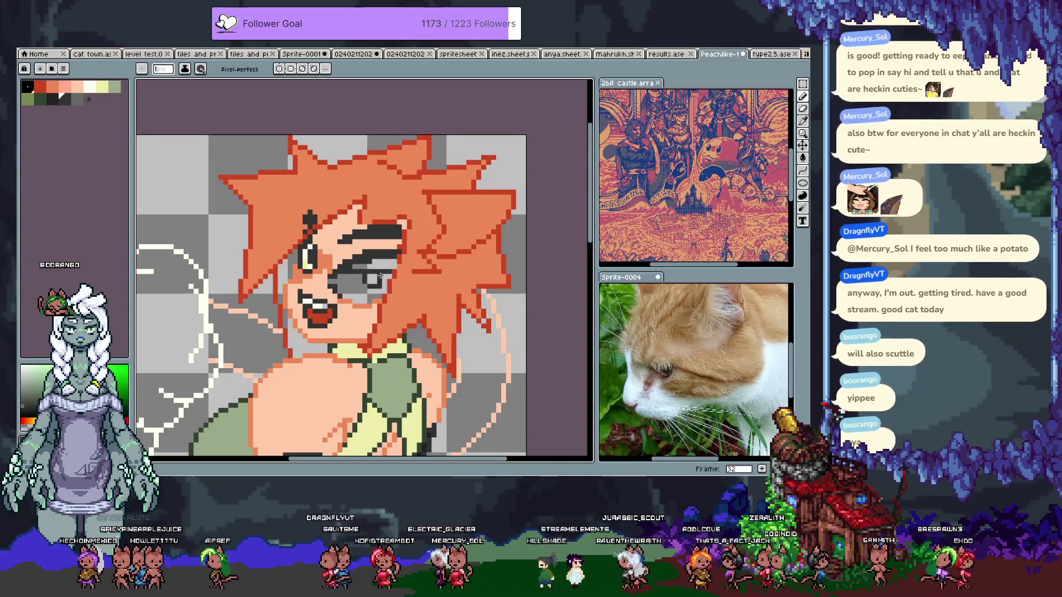
left_click(380, 282, "alt")
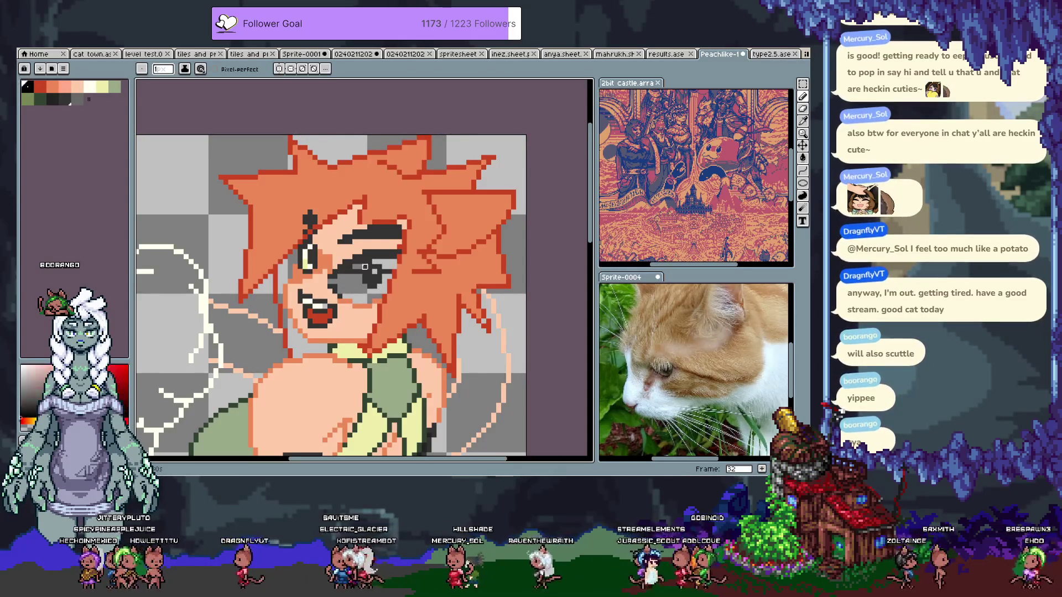
left_click(340, 279, "alt")
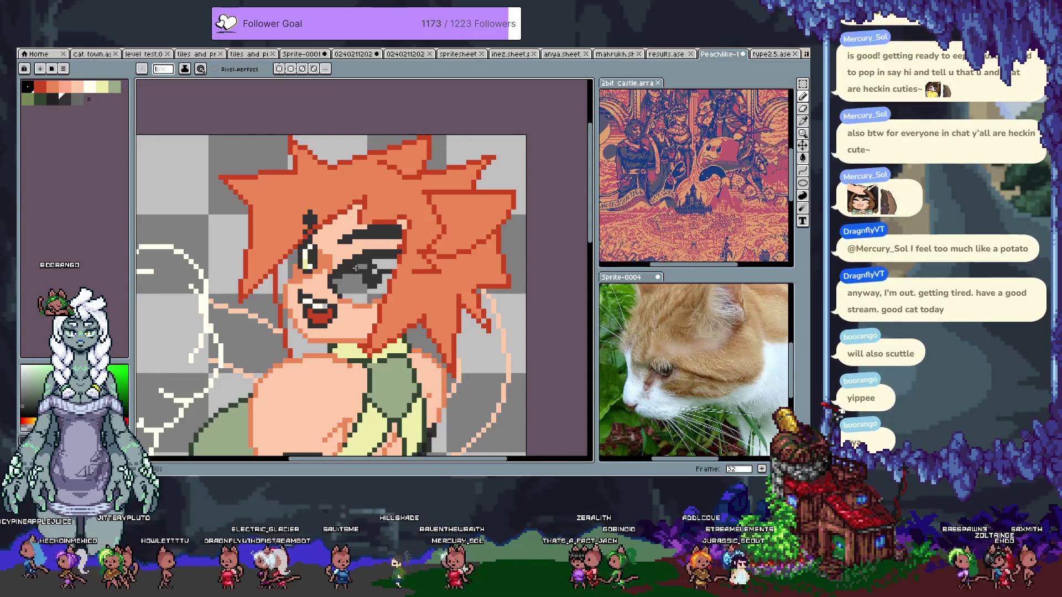
left_click(361, 299, "alt")
key("v")
key("b")
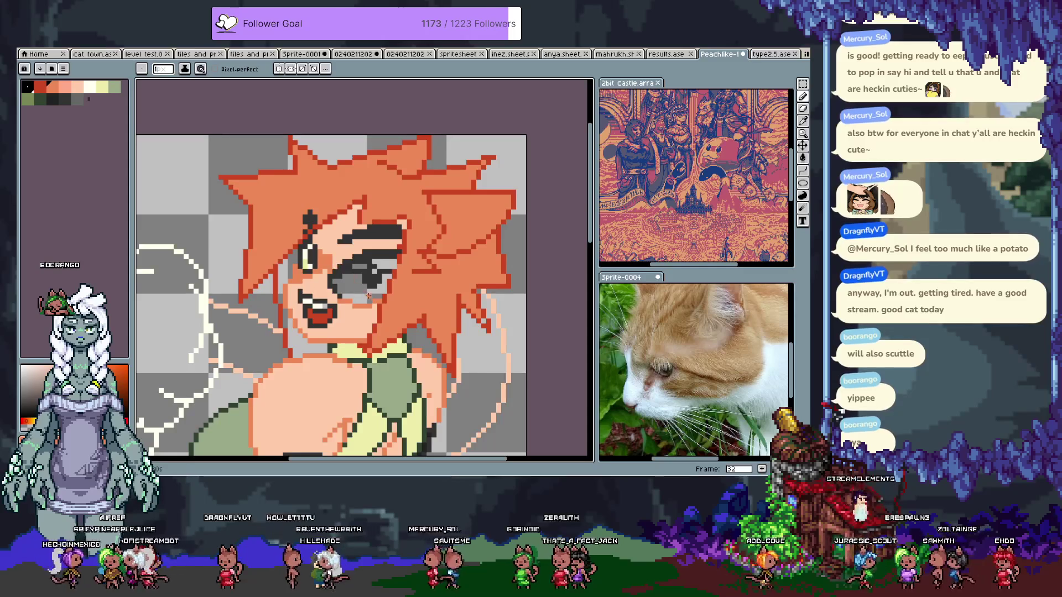
key("v")
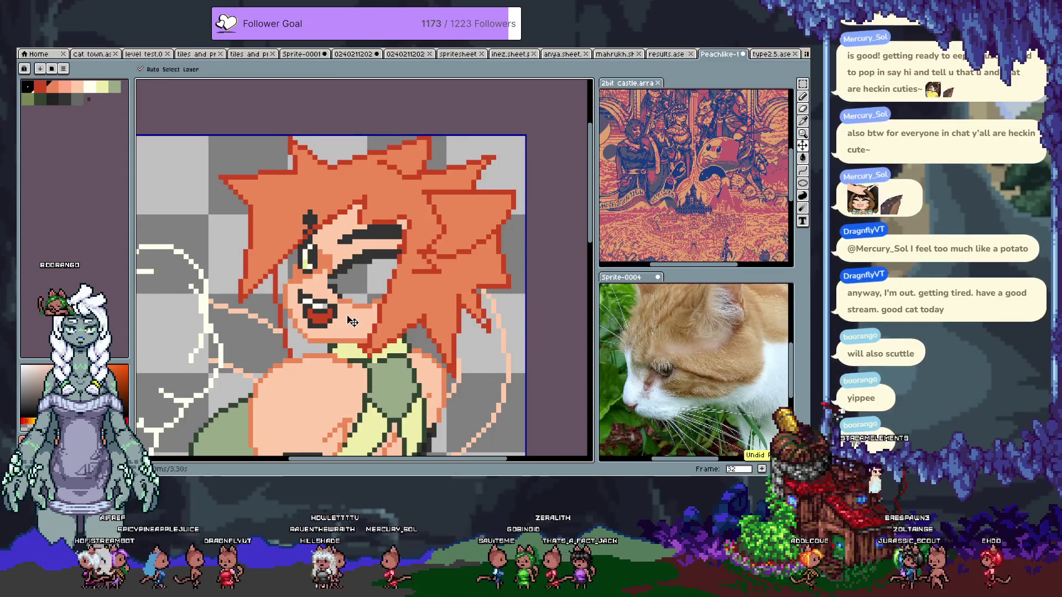
key("ctrl+y")
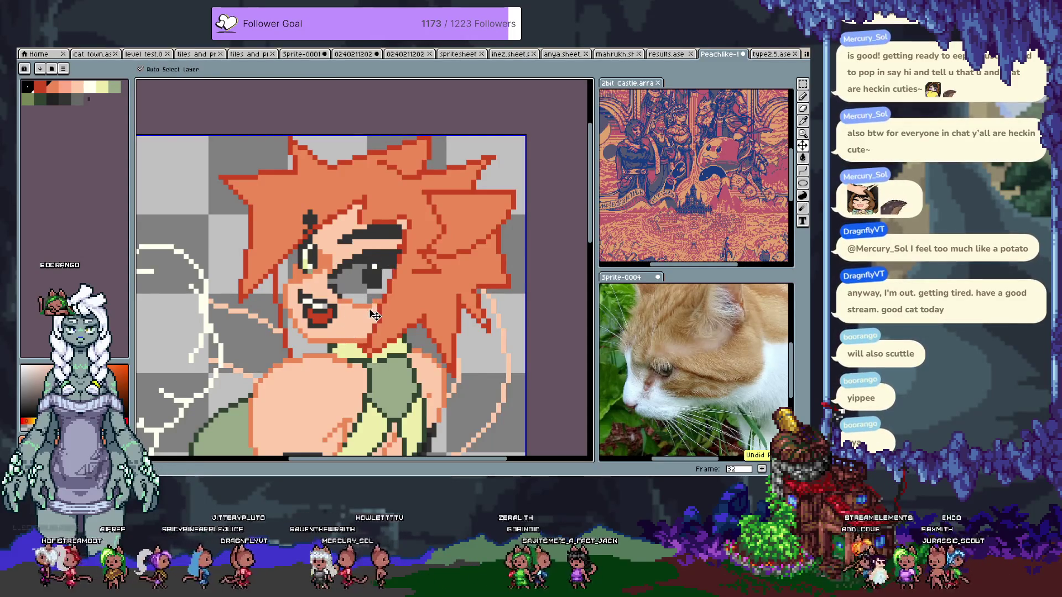
key("b")
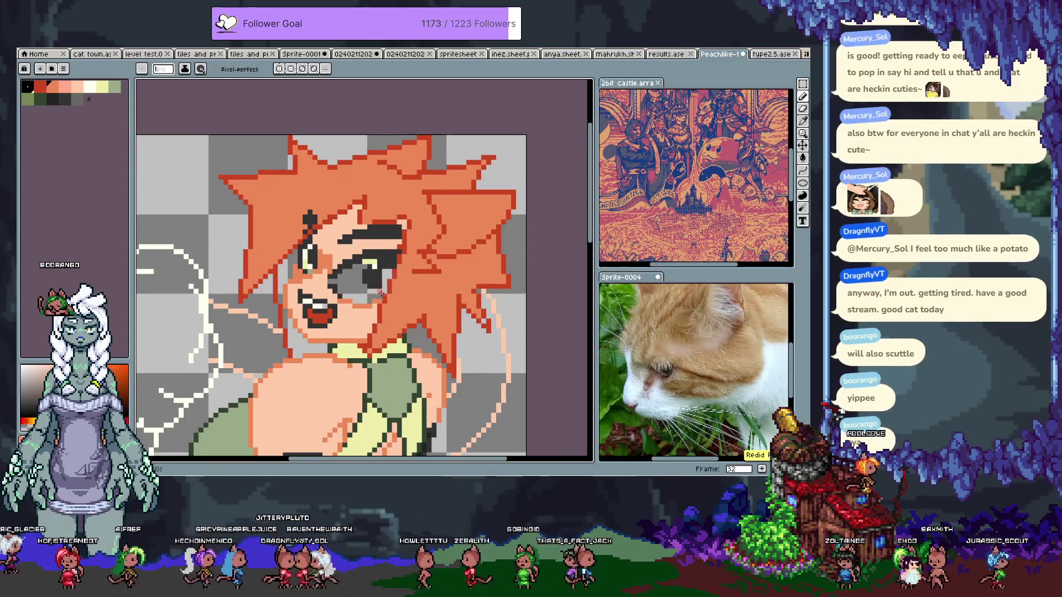
Select a small area over the eye and recolour the grey iris pale yellow-green
key("m")
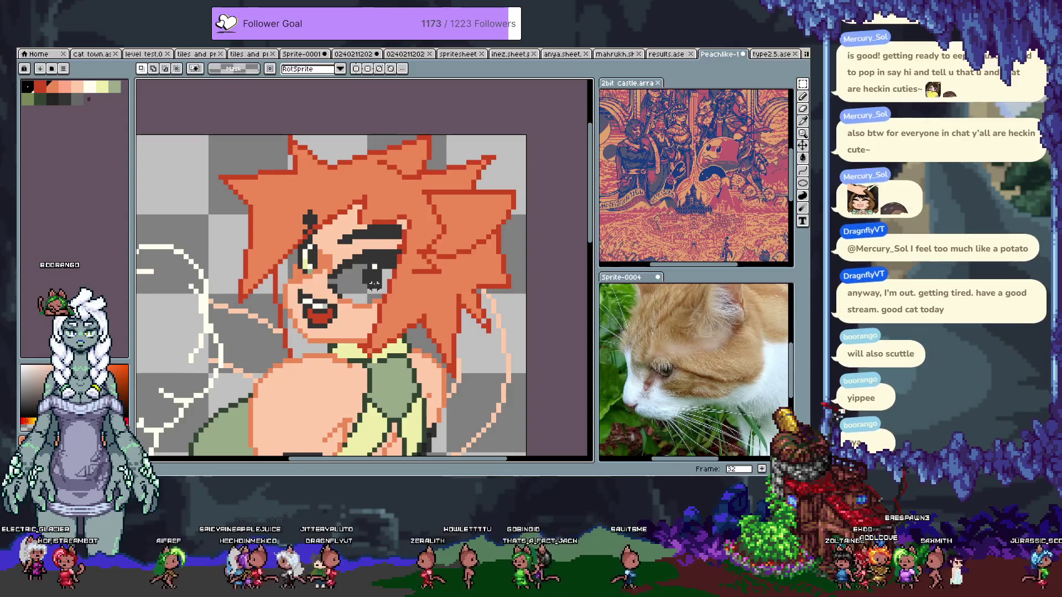
left_click_drag(378, 284, 371, 275)
key("b")
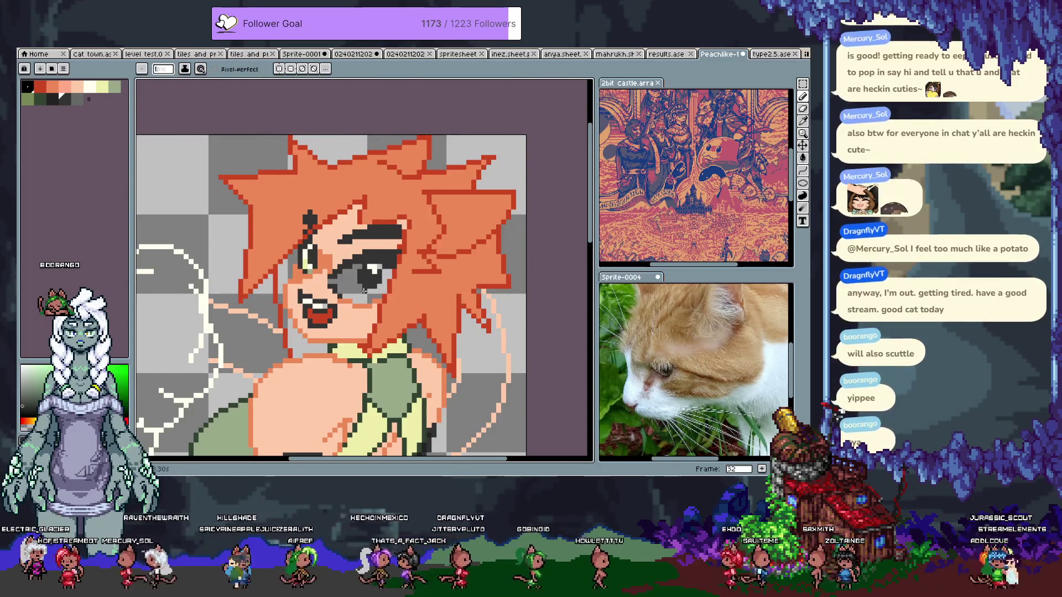
left_click(303, 248, "alt")
key("f")
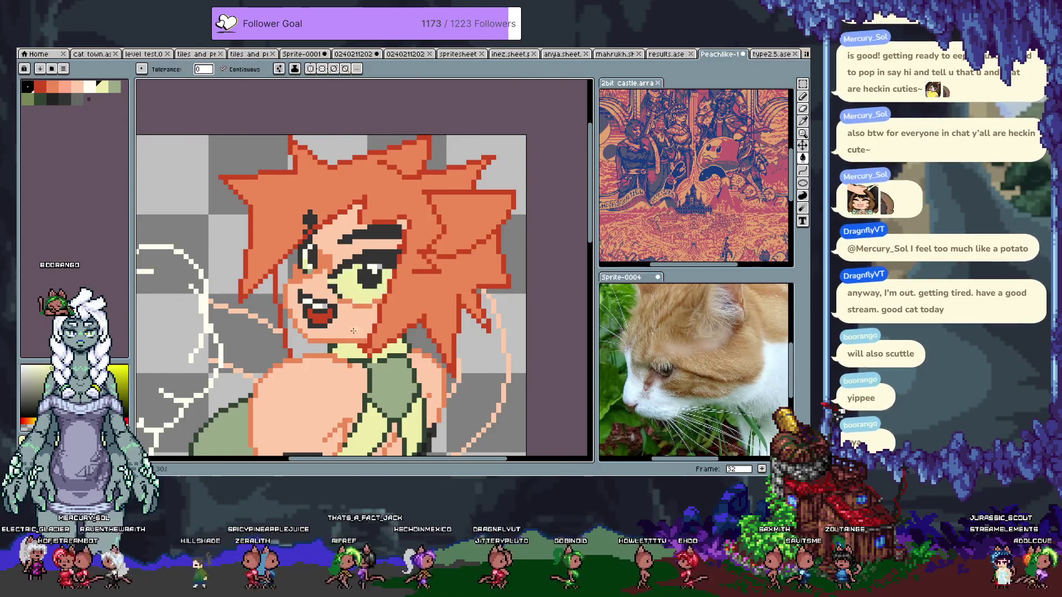
left_click(350, 271, "alt")
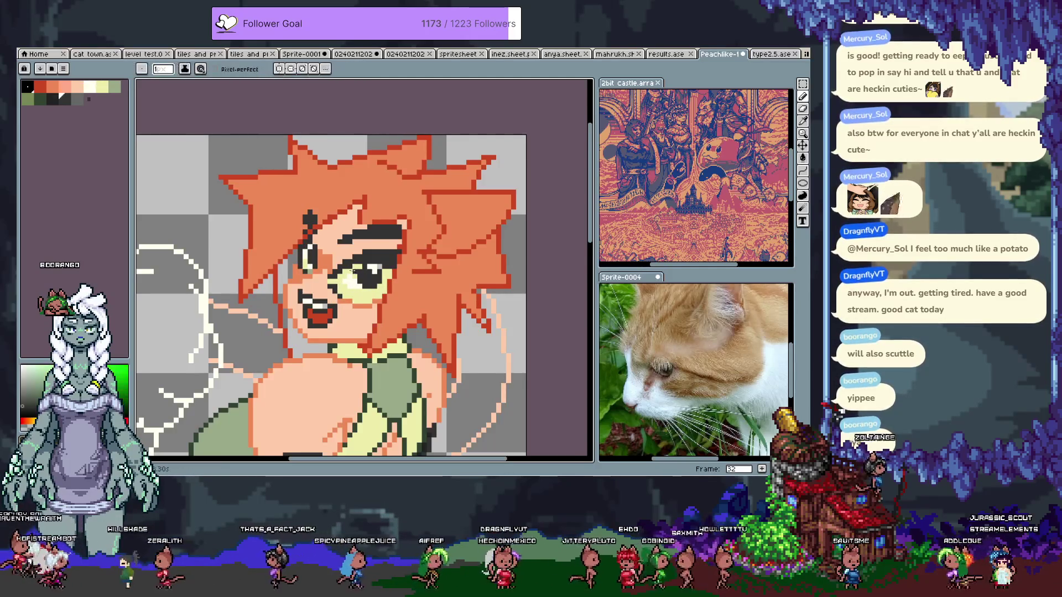
left_click(310, 248, "alt")
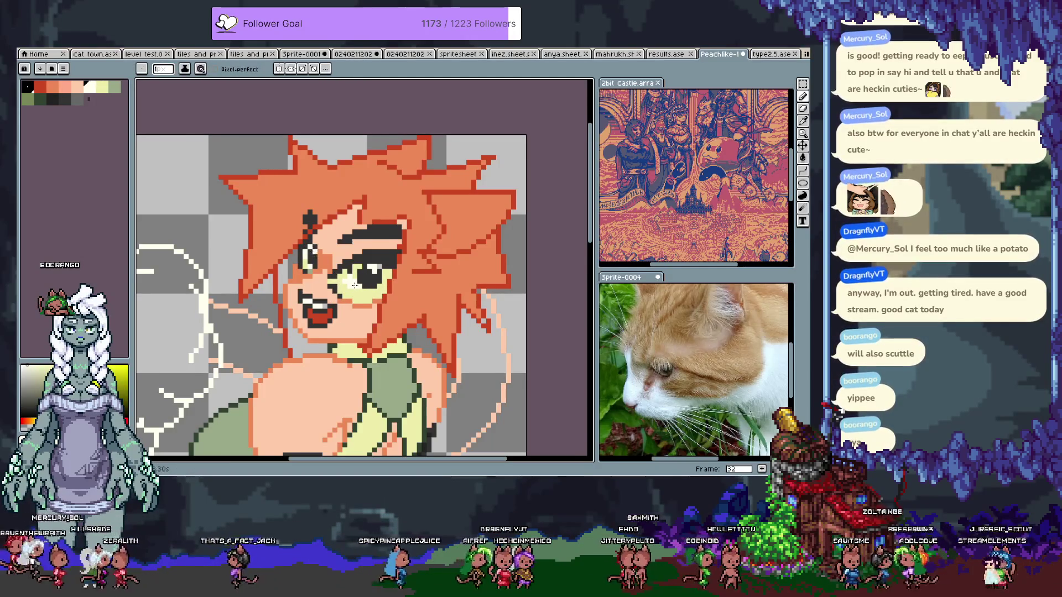
left_click(346, 274, "alt")
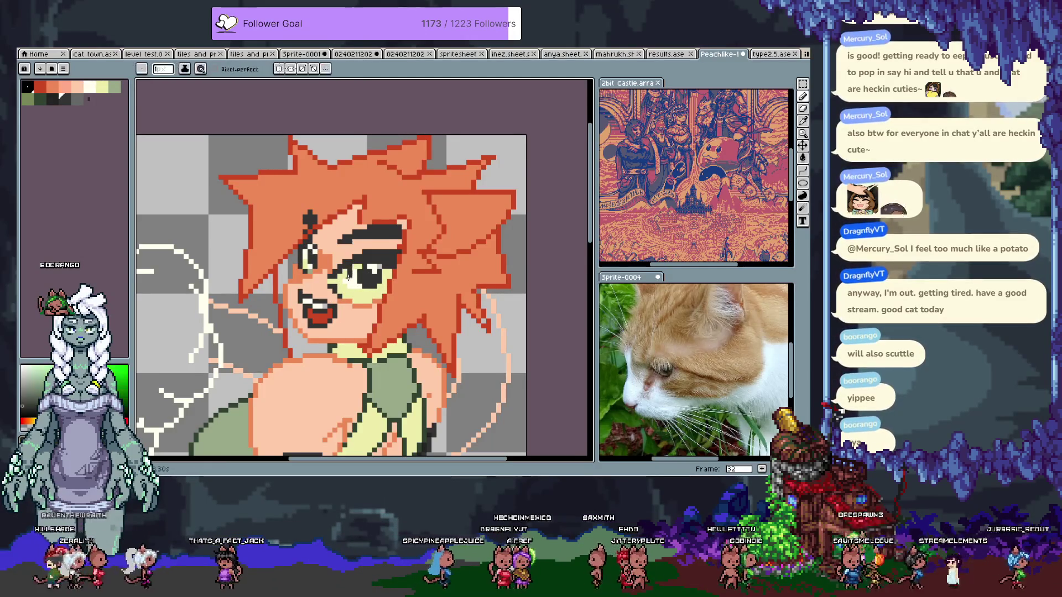
key("ctrl+z")
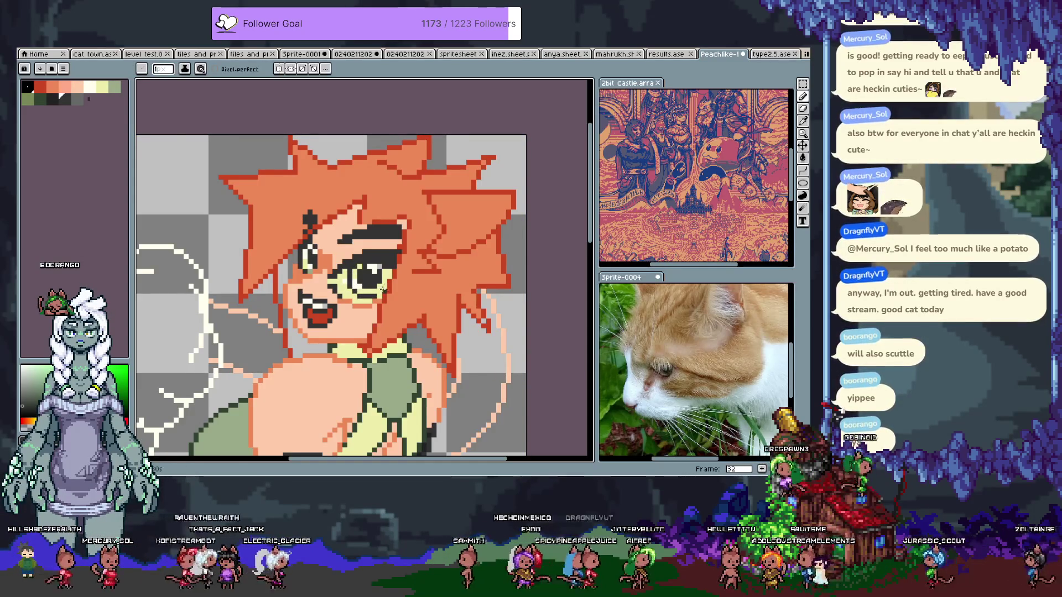
Add dark outline pixels beside the eye and sample pale yellow, green and skin #ee8957 colours
key("alt")
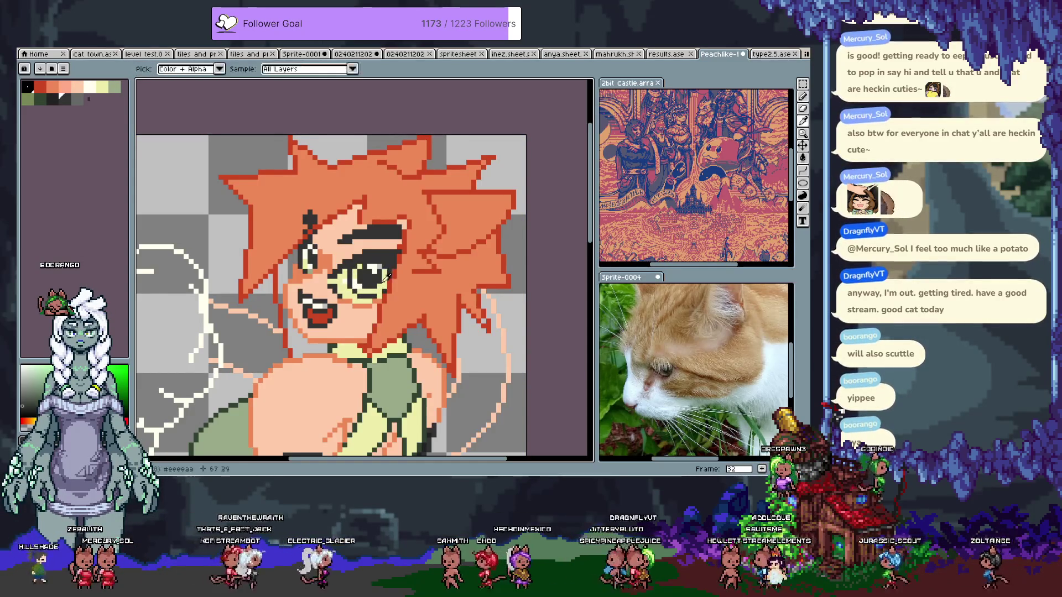
left_click(375, 266, "alt")
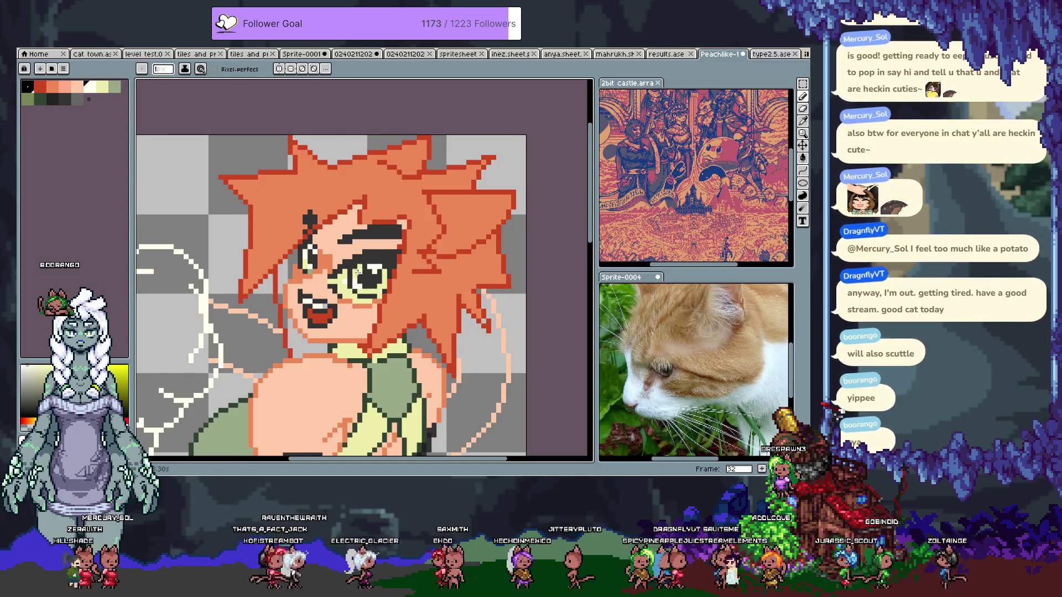
left_click(79, 99)
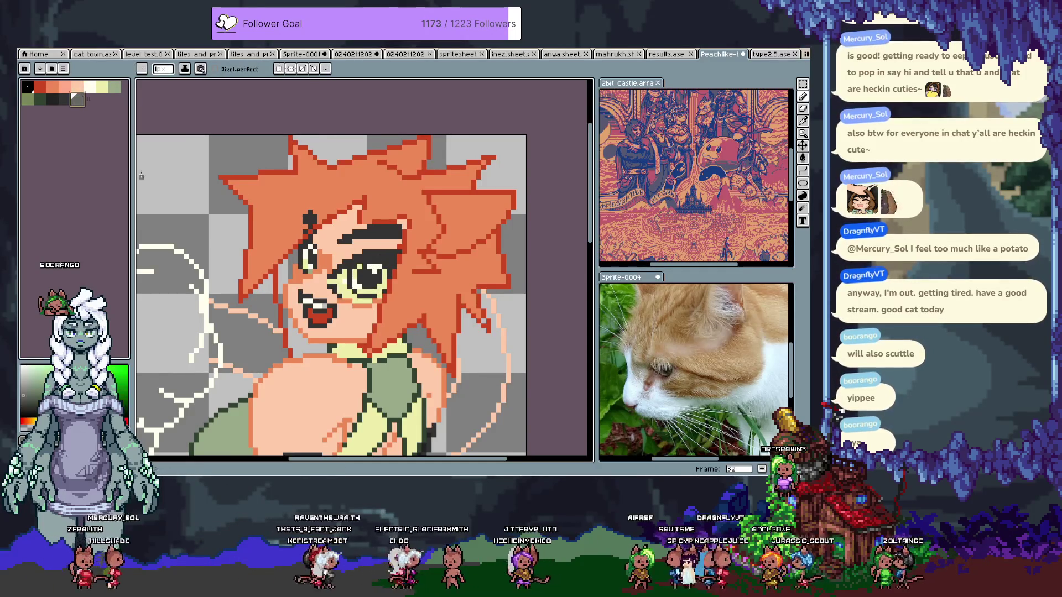
left_click_drag(394, 265, 396, 274)
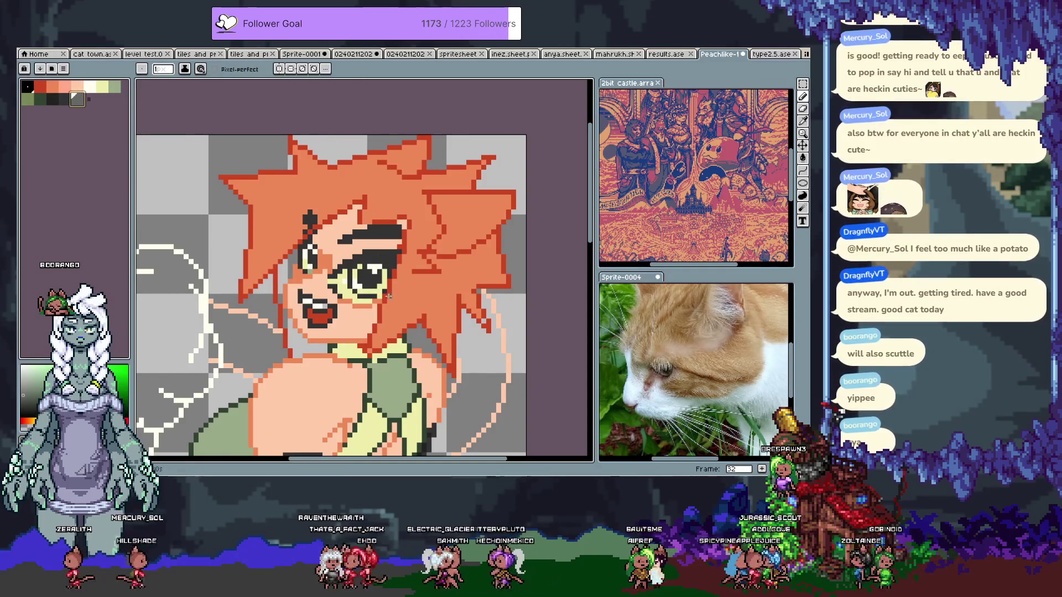
left_click(369, 277)
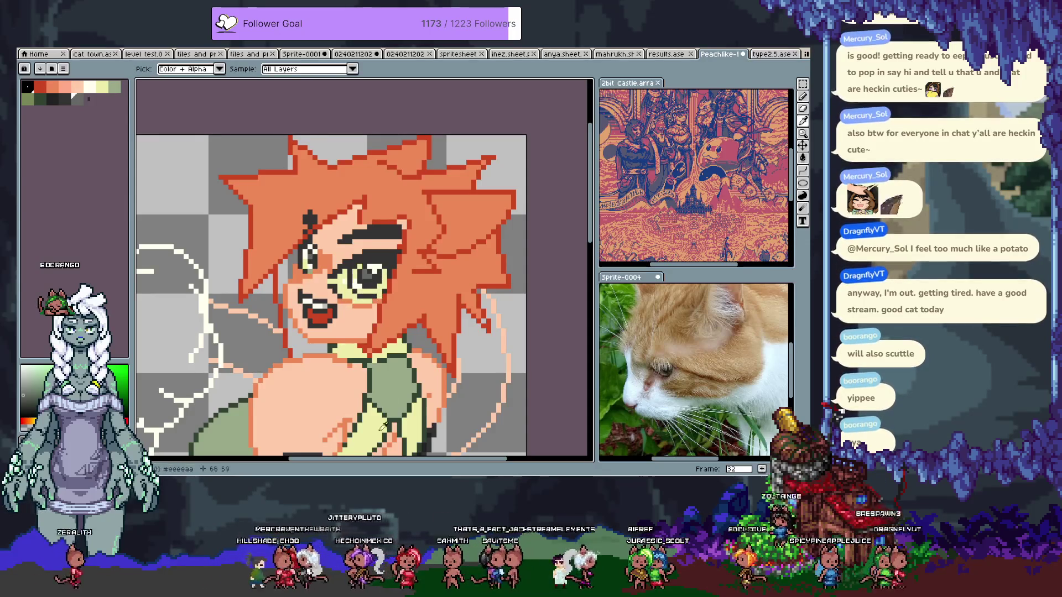
left_click(359, 289, "alt")
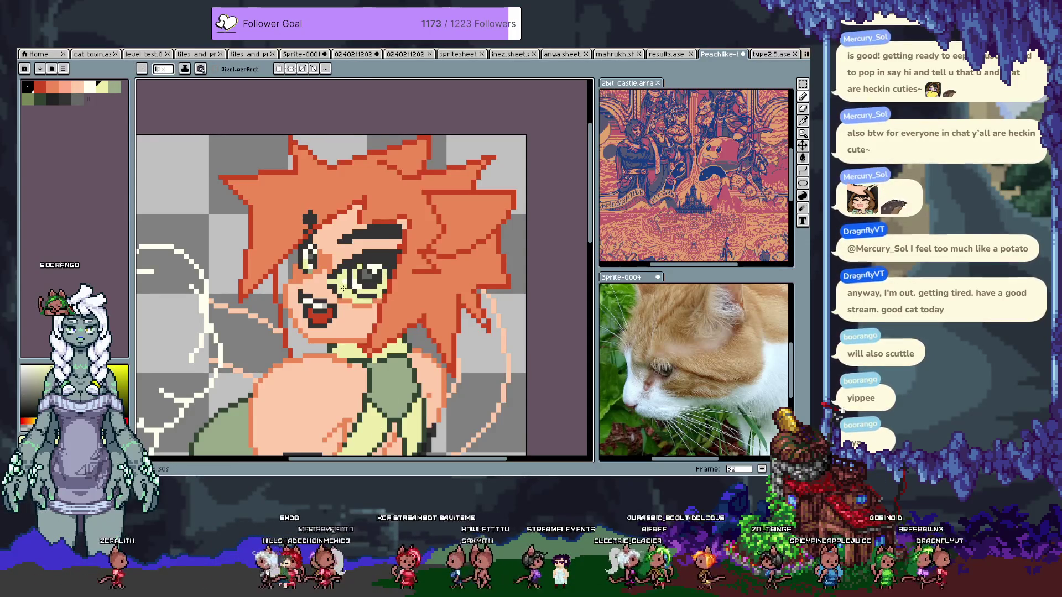
key("bracketright")
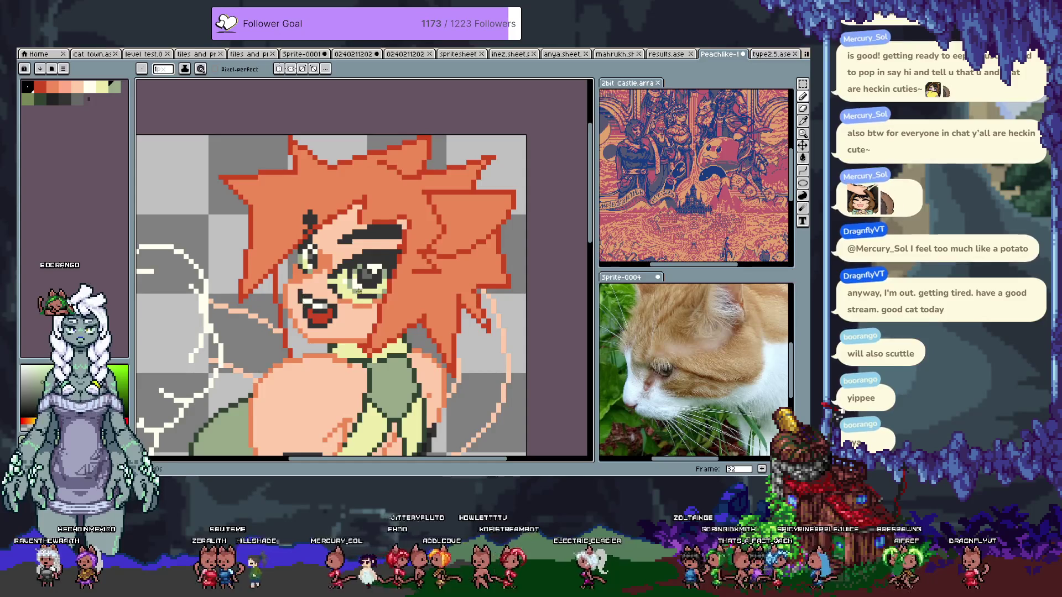
left_click(330, 258, "alt")
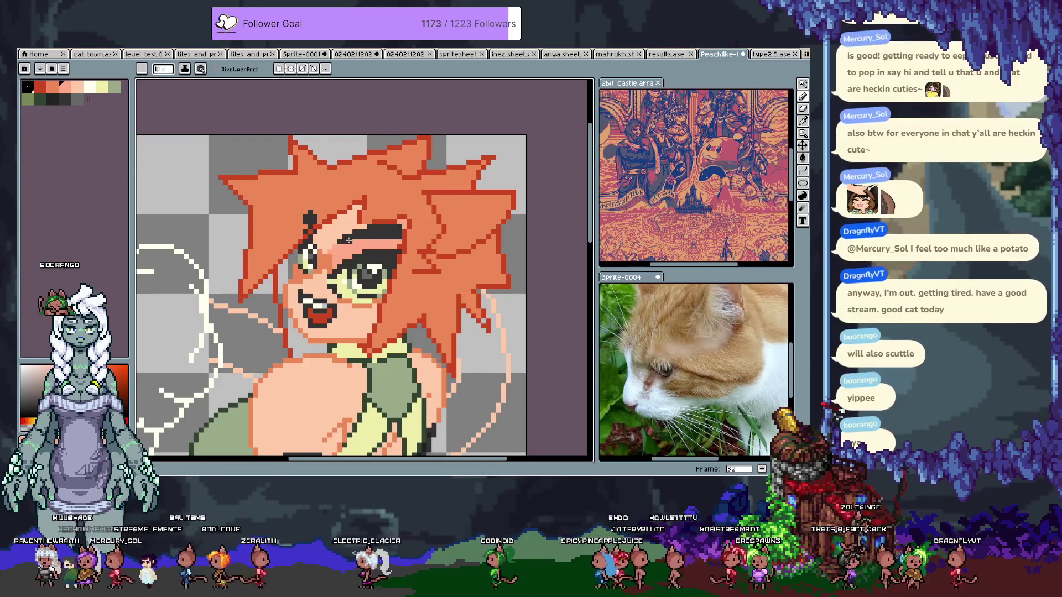
key("g")
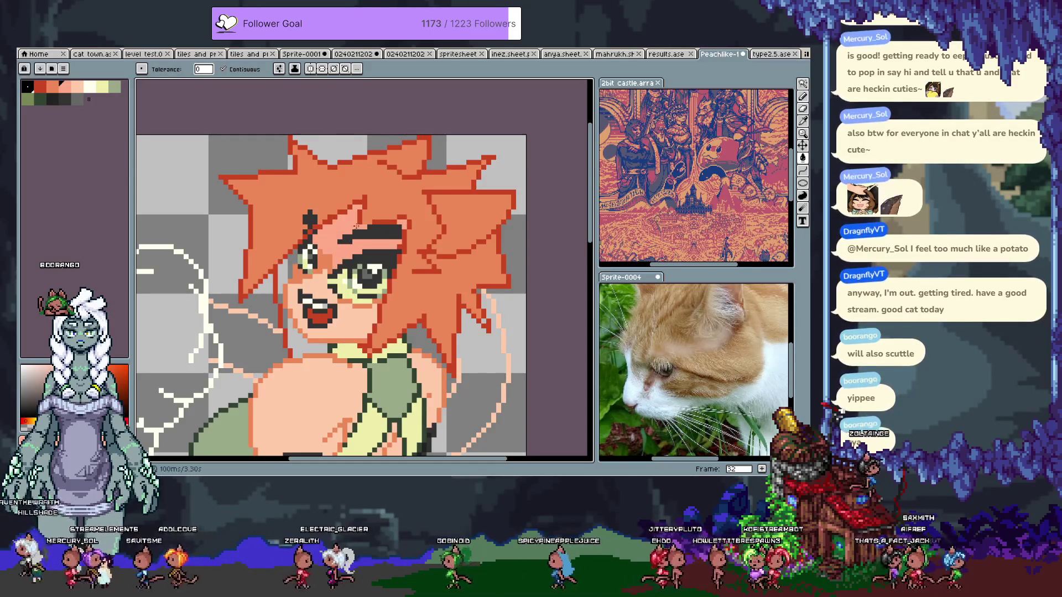
key("b")
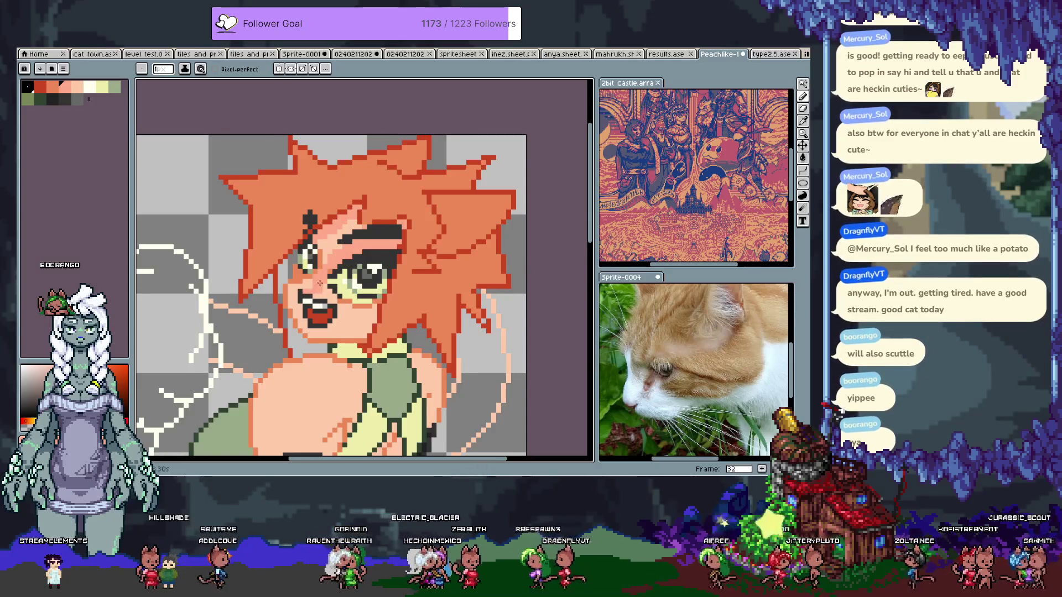
Undo two edits, add a white teeth-colour highlight pixel by the left eye, and pick the face's skin tone
key("ctrl+z")
key("alt")
left_click(320, 303, "alt")
left_click(303, 282)
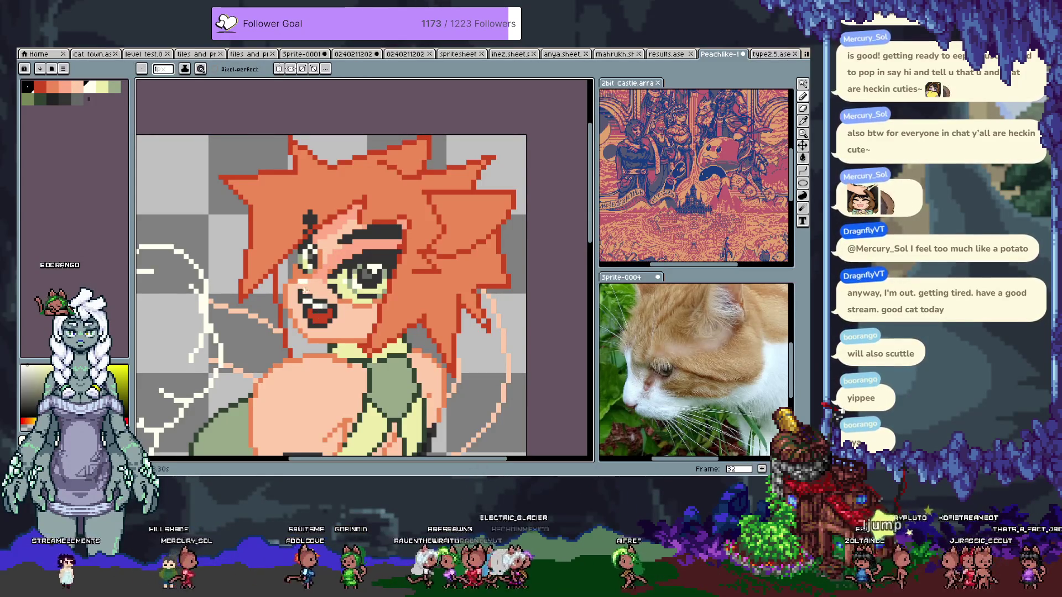
key("alt")
left_click(334, 260, "alt")
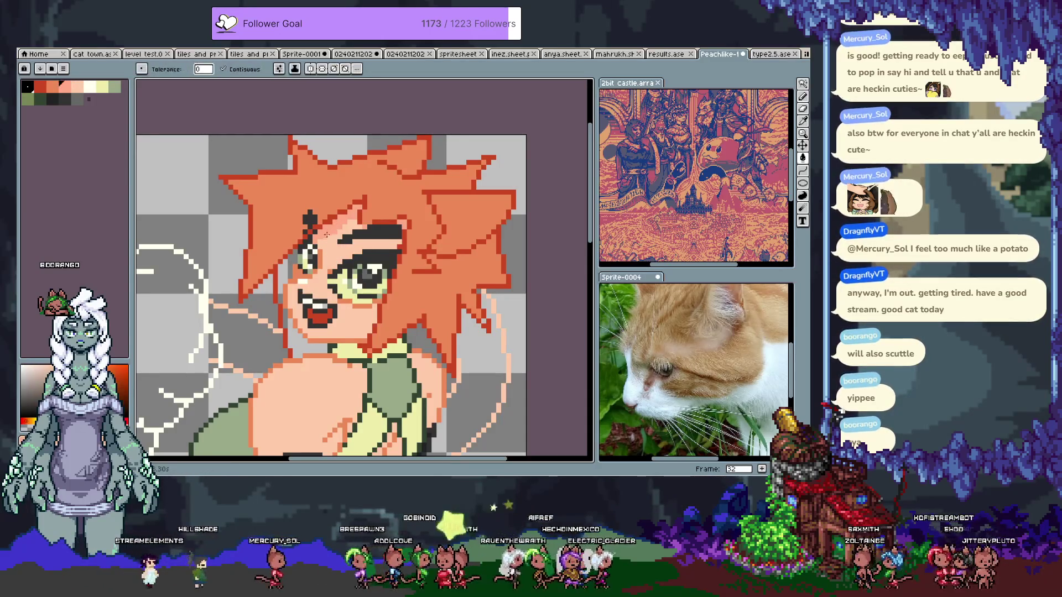
key("b")
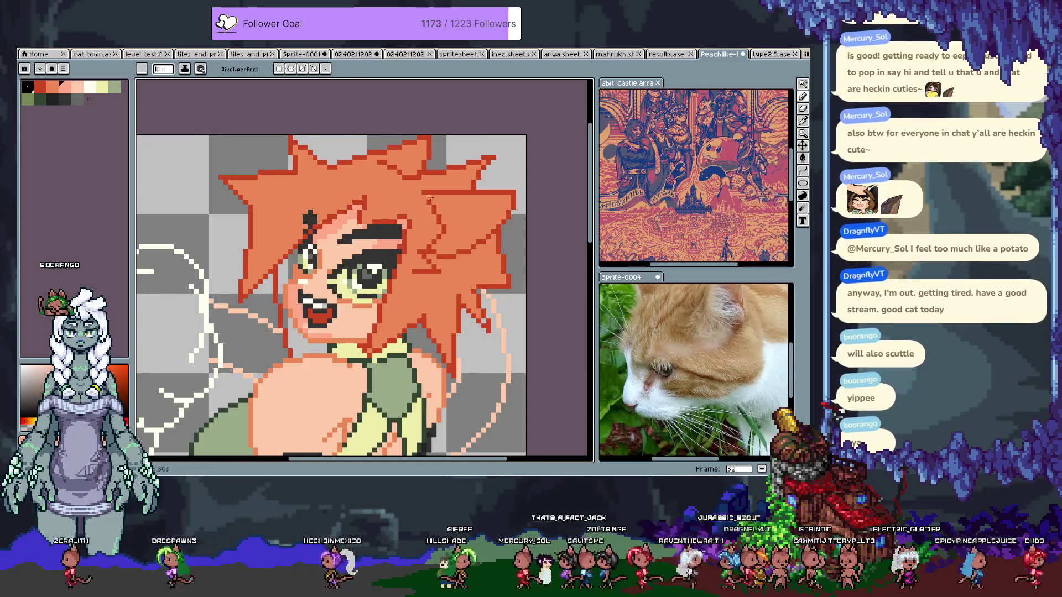
scroll(364, 326, "down", 2)
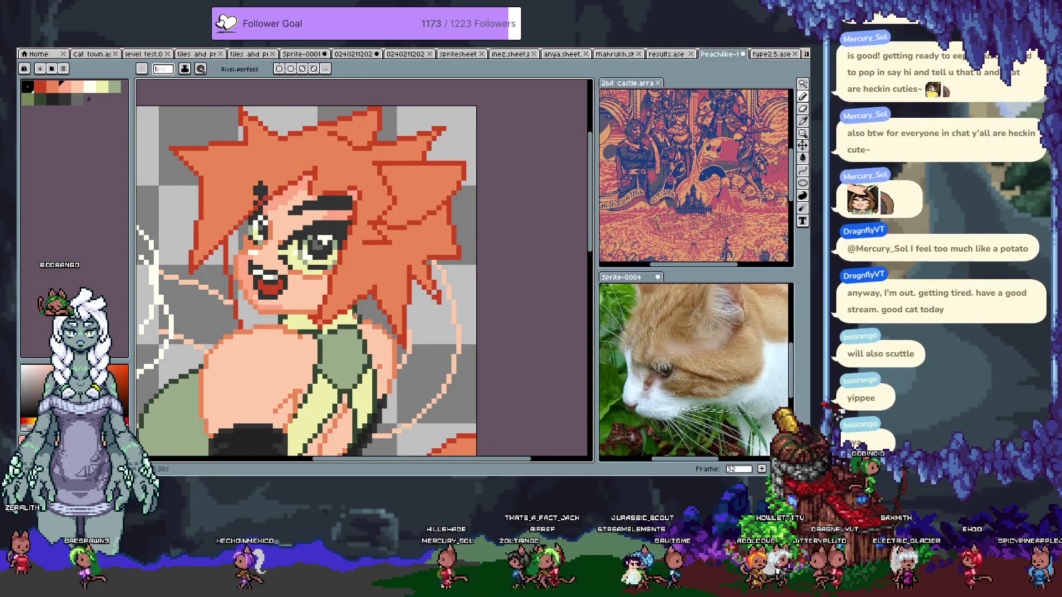
Bring the chest into view and sample the outfit's dark green and the light yellow colours
key("g")
left_click_drag(354, 317, 382, 264)
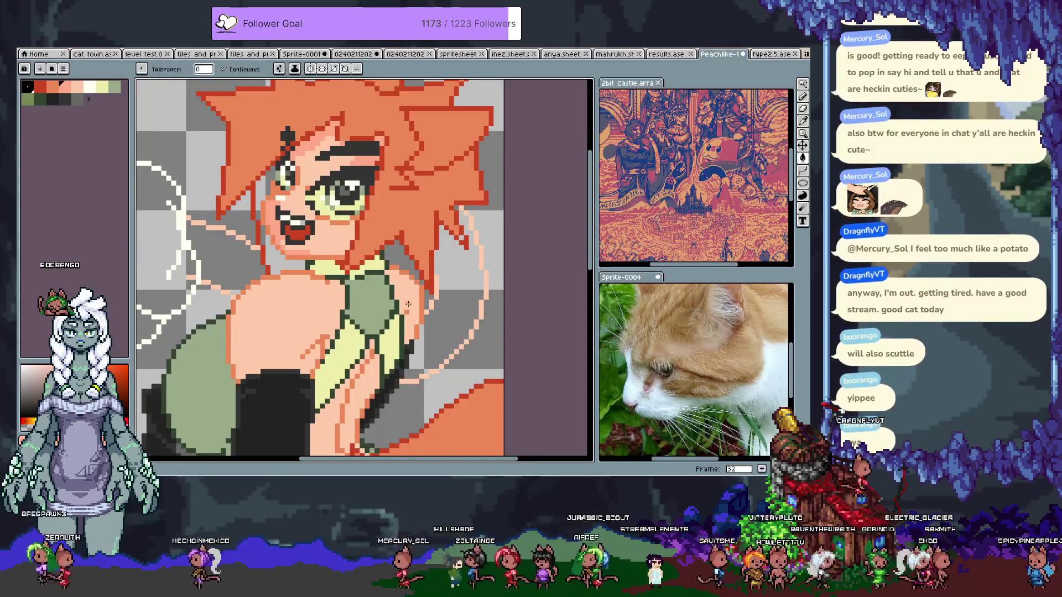
scroll(401, 346, "up", 1)
key("b")
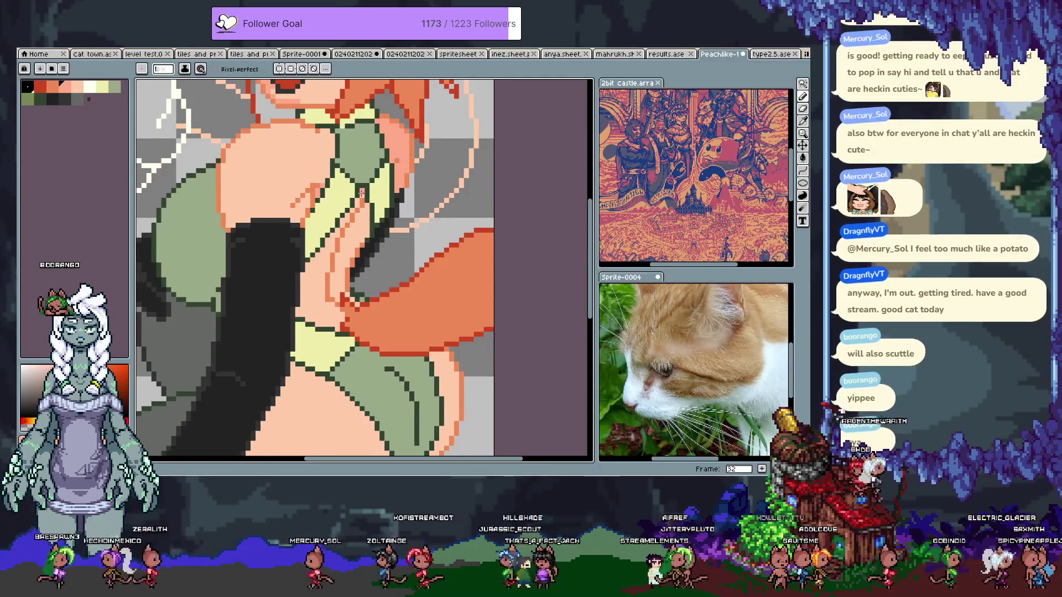
left_click_drag(368, 211, 349, 239)
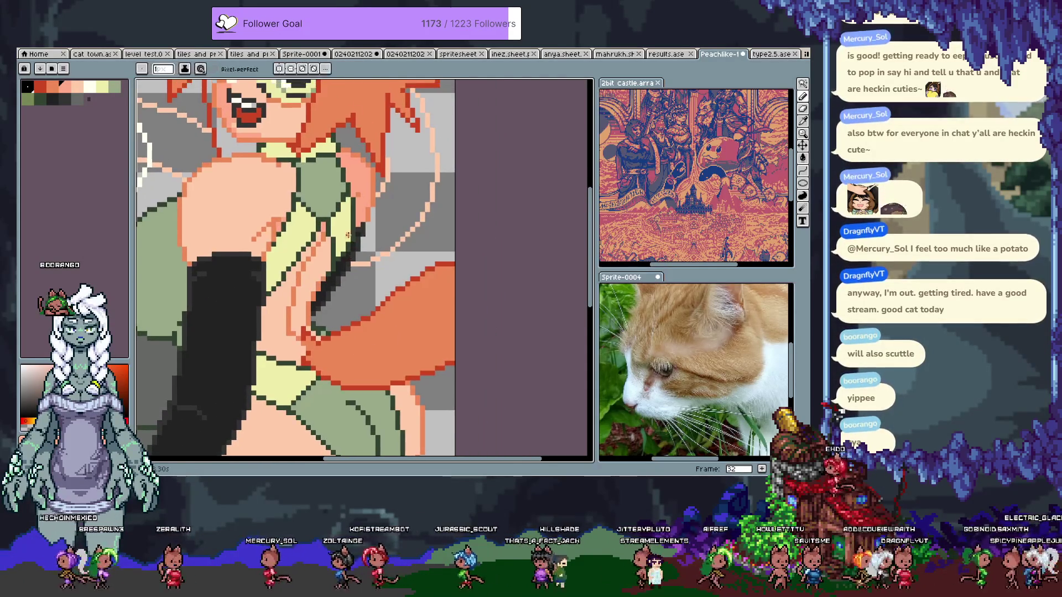
left_click(342, 239, "alt")
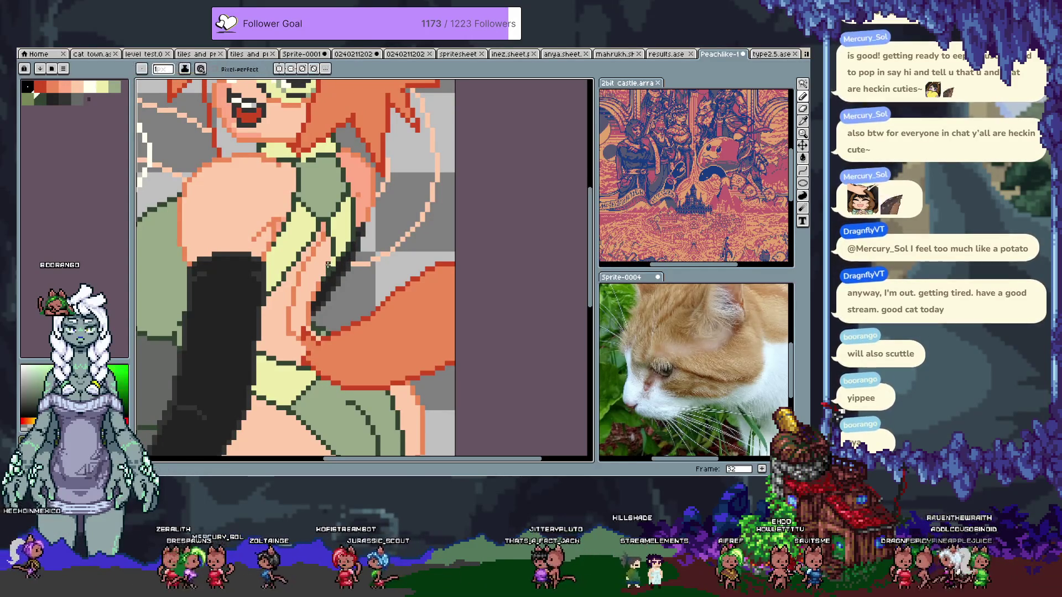
left_click(328, 271, "alt")
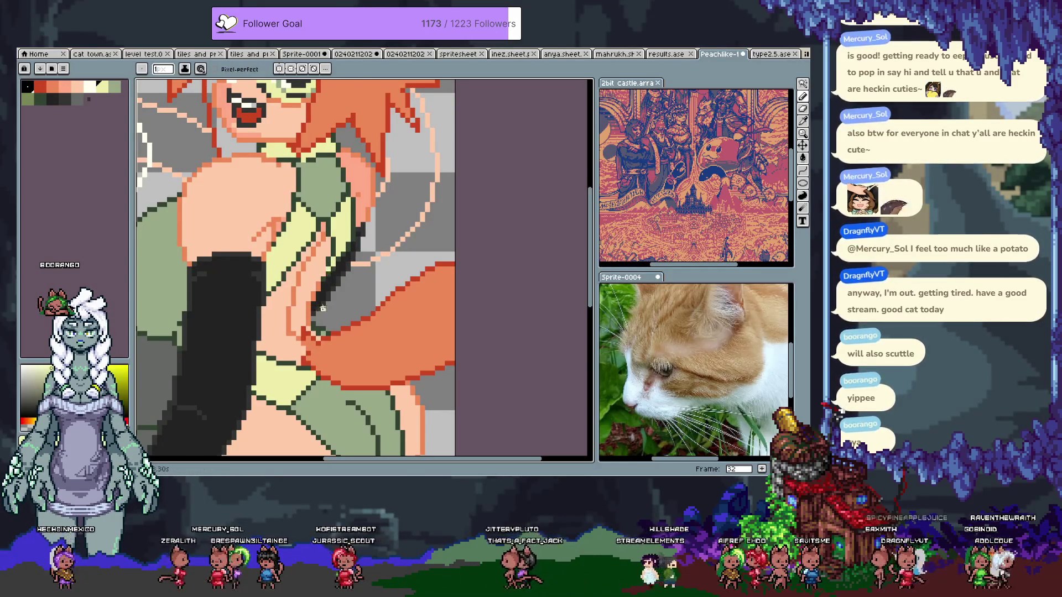
left_click(358, 239, "alt")
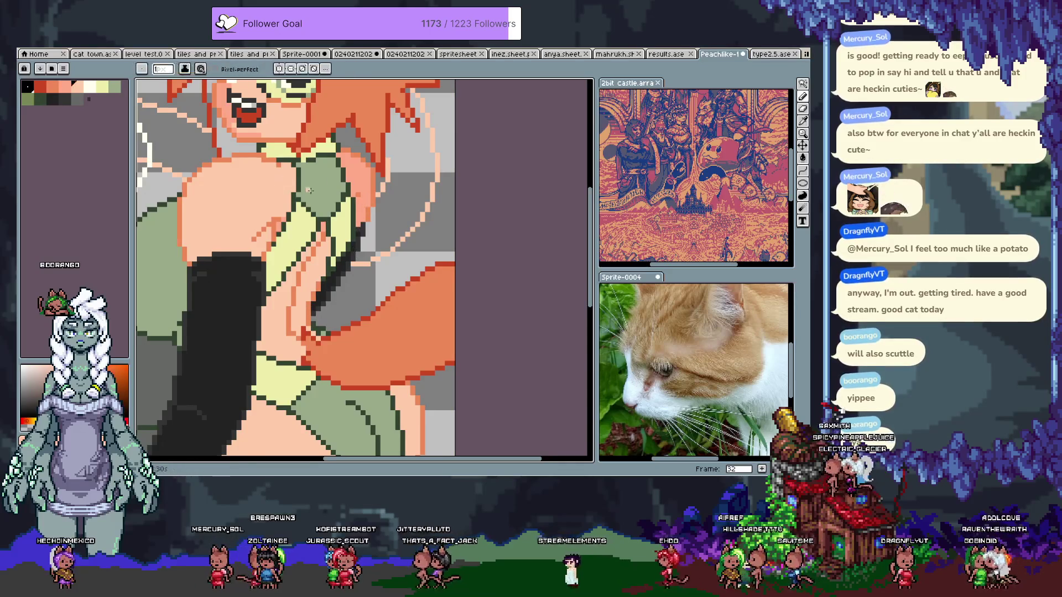
scroll(336, 213, "down", 1)
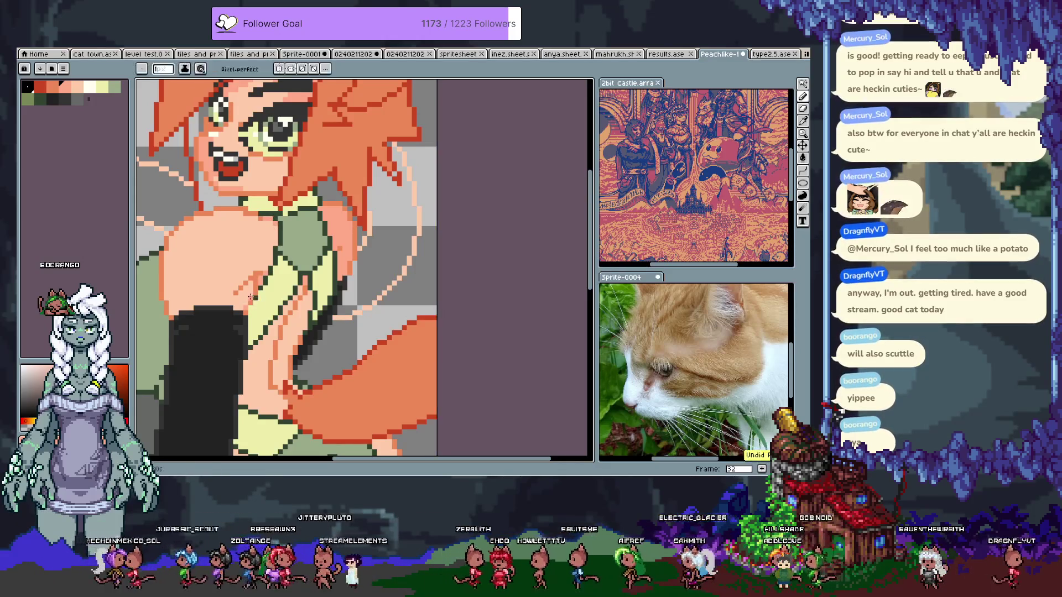
Sample the skin colour from the canvas and pan from the stocking area up toward the face
mouse_move(250, 297)
left_mouse_down()
mouse_move(331, 223)
mouse_move(335, 139)
mouse_move(338, 218)
mouse_move(345, 155)
left_mouse_up()
left_click(298, 324, "alt")
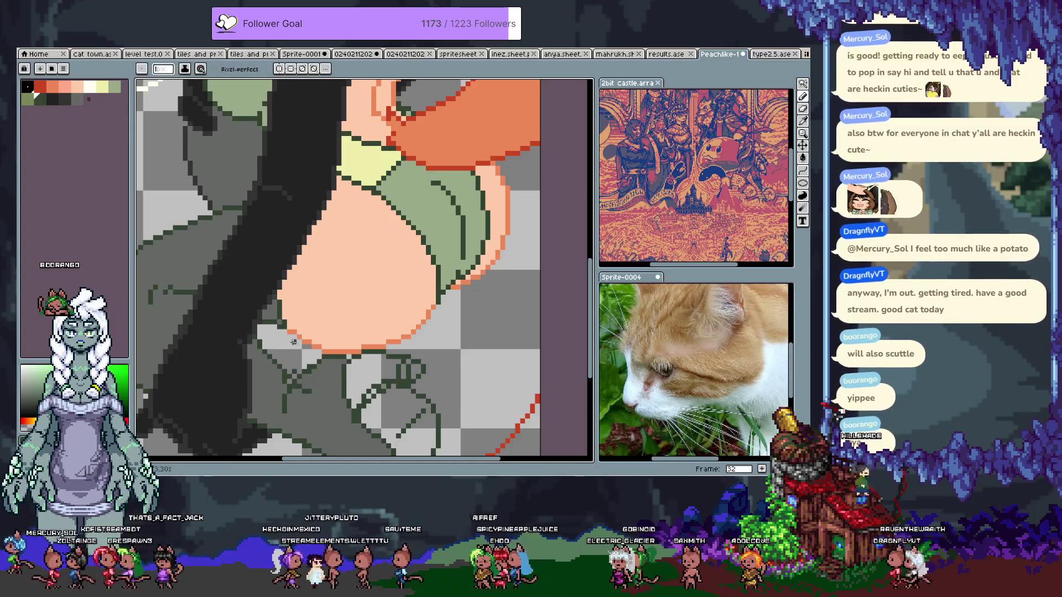
key("alt")
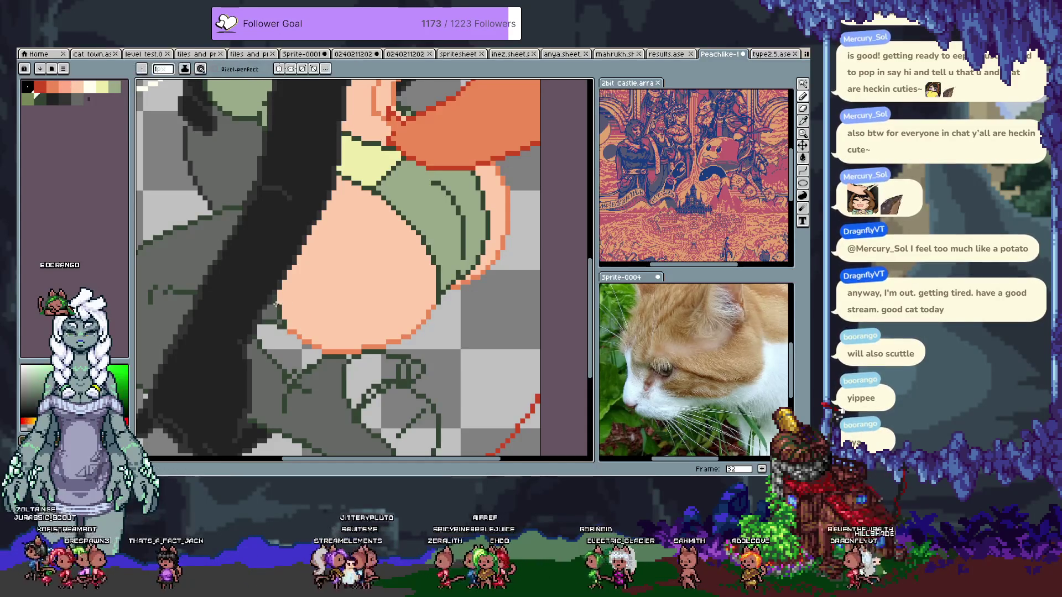
key("space")
left_click_drag(353, 231, 256, 306)
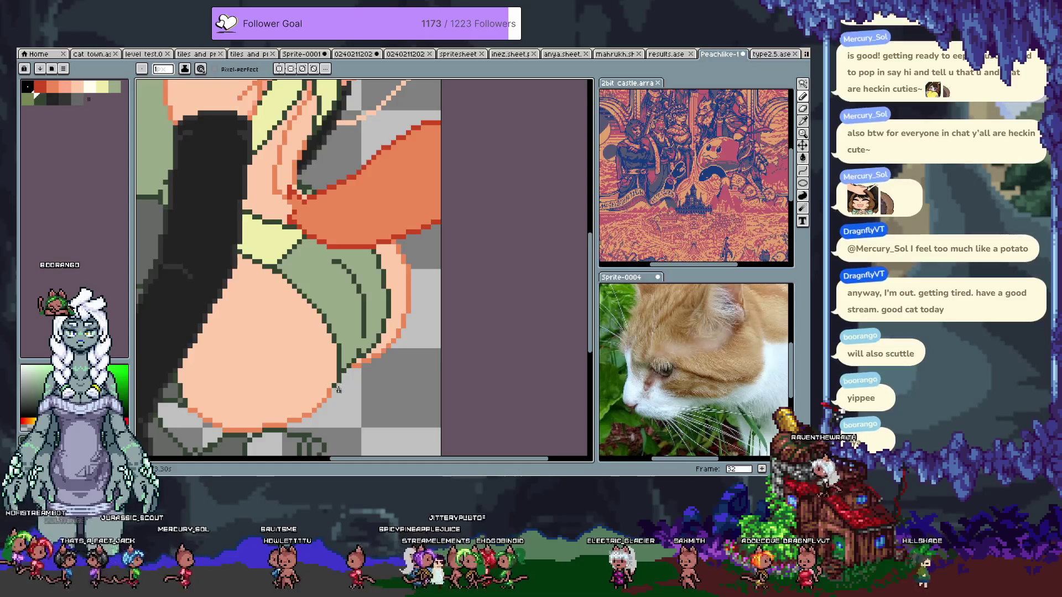
key("space")
left_click_drag(332, 194, 332, 360)
Sample the salmon skin shades from the girl's face
left_click_drag(320, 182, 320, 303)
left_click(275, 219, "alt")
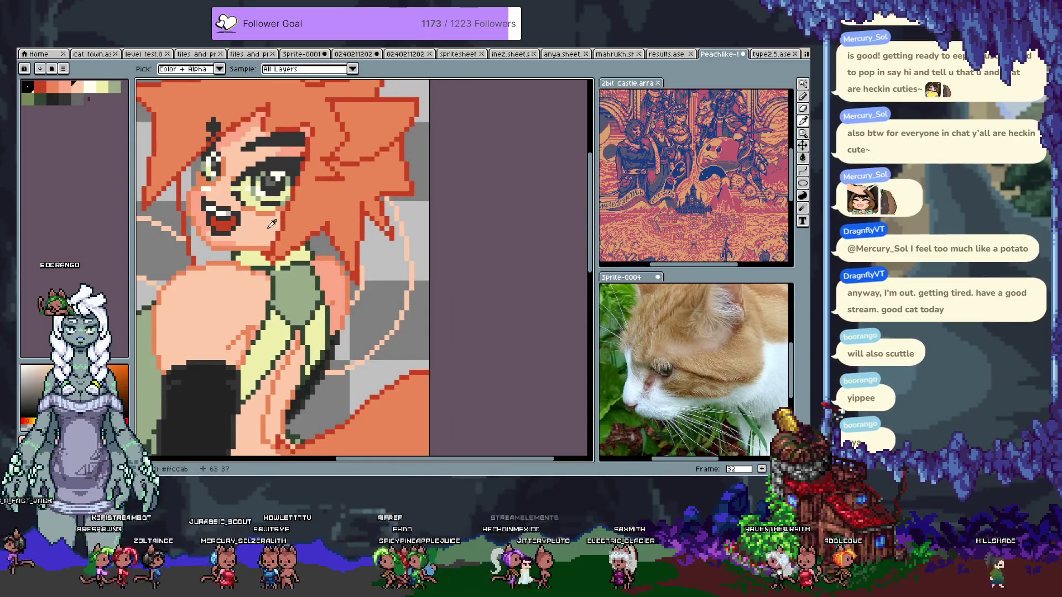
key("i")
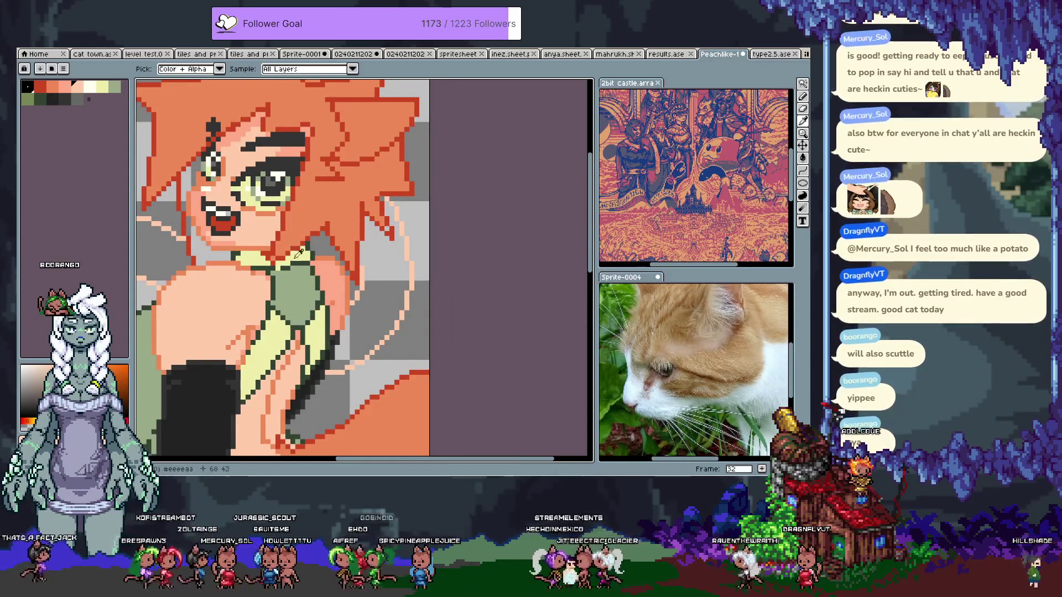
key("b")
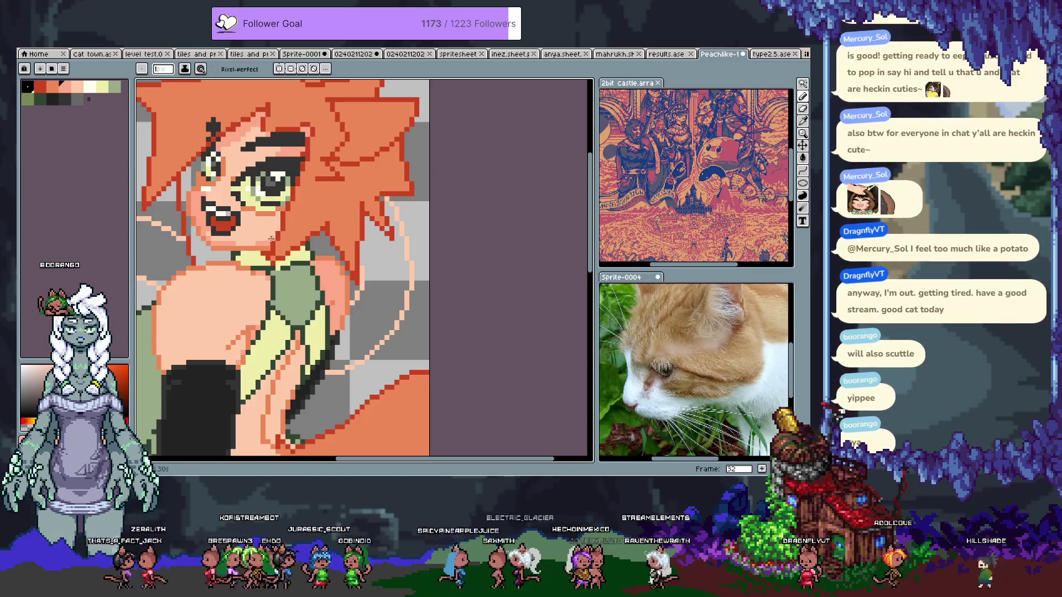
key("alt")
key("alt")
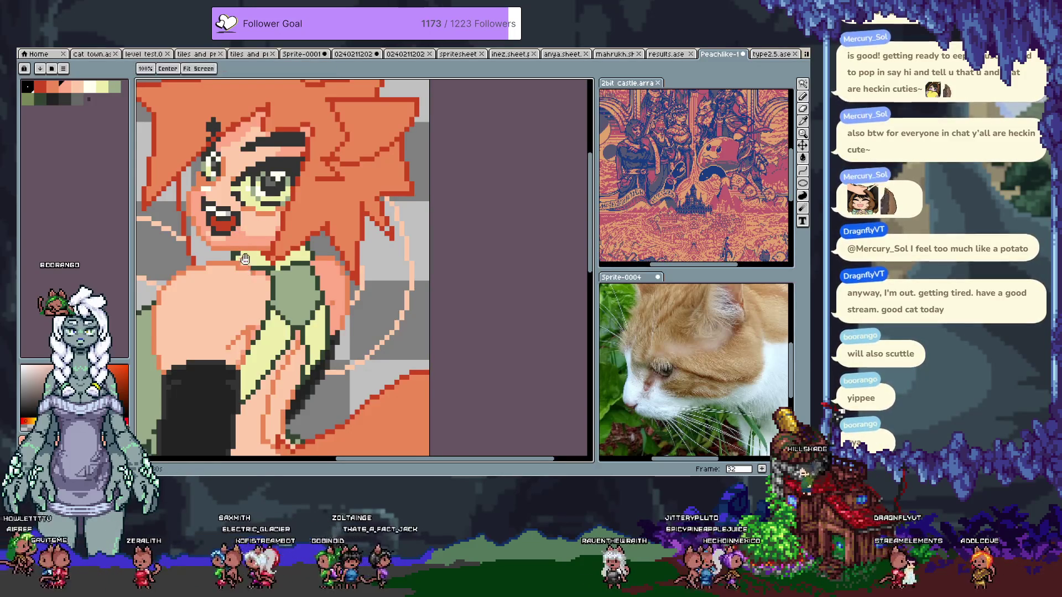
scroll(336, 336, "down", 1)
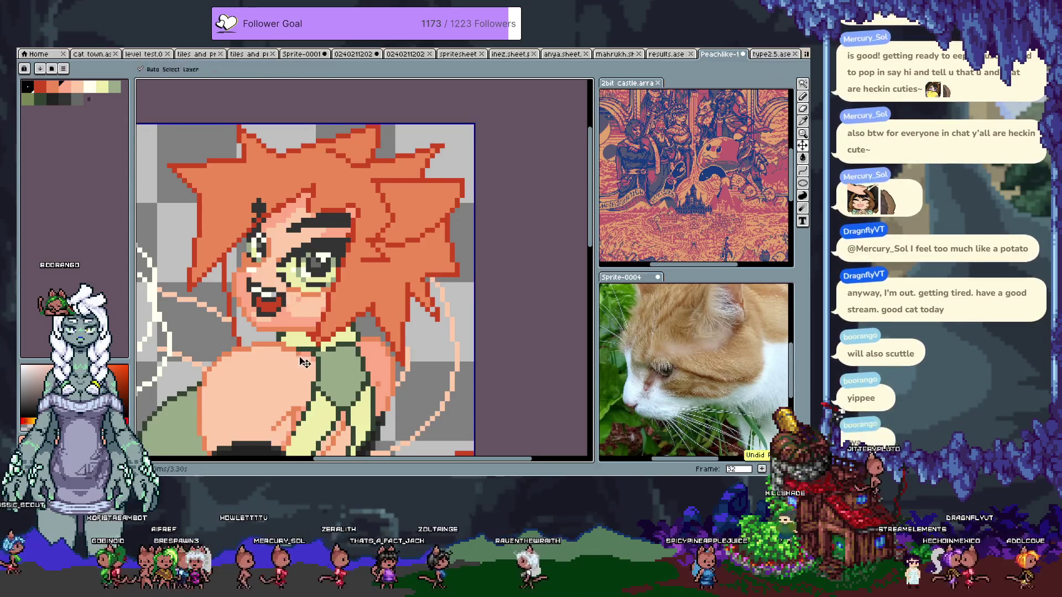
Undo the last two strokes, return to the pencil, and save the sprite
key("i")
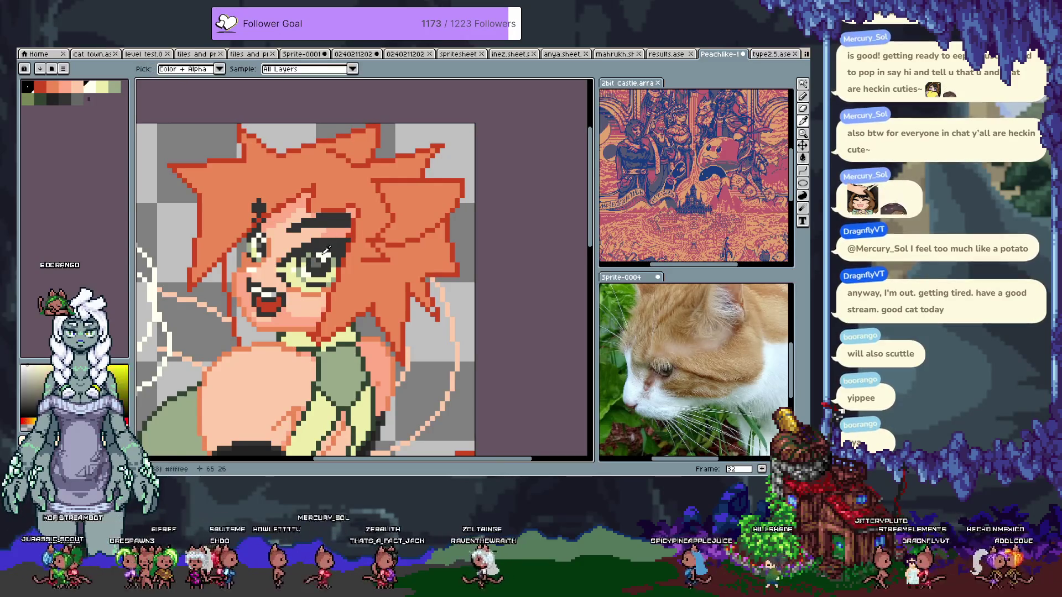
key("v")
key("ctrl+z")
key("b")
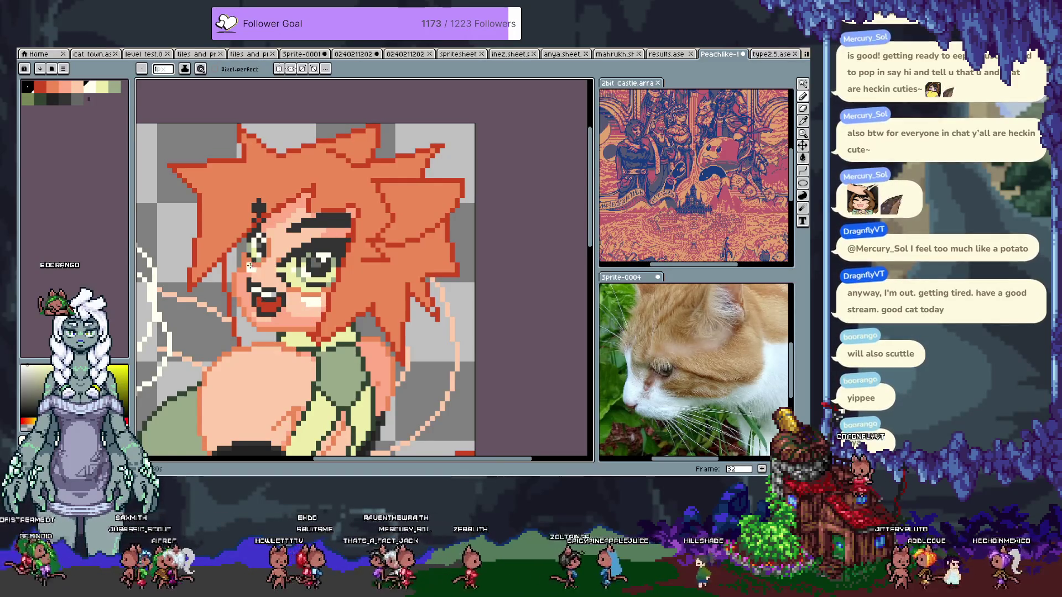
key("ctrl+s")
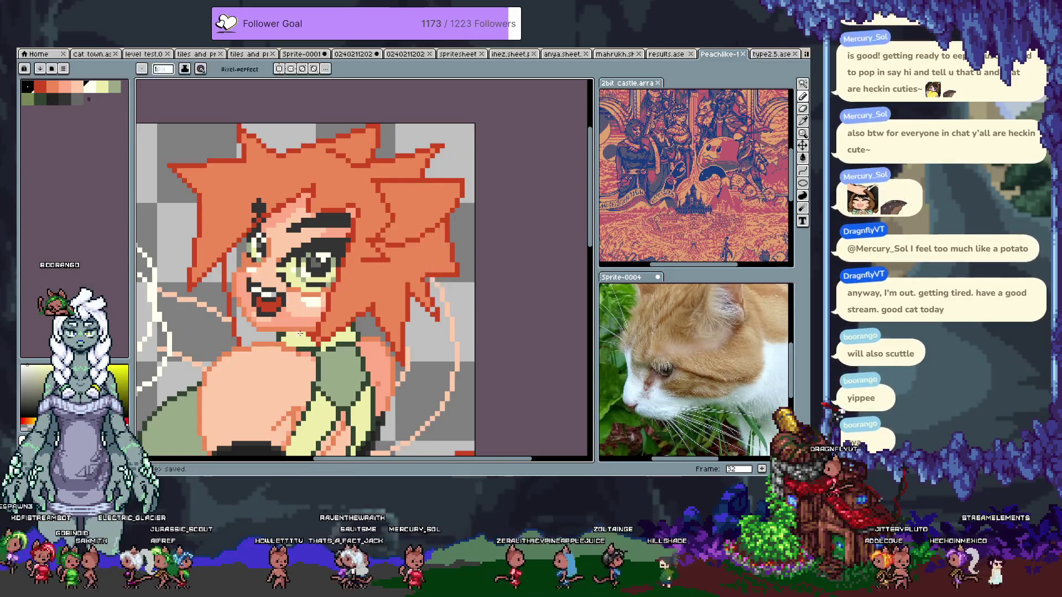
key("i")
scroll(354, 222, "up", 2)
scroll(354, 222, "right", 2)
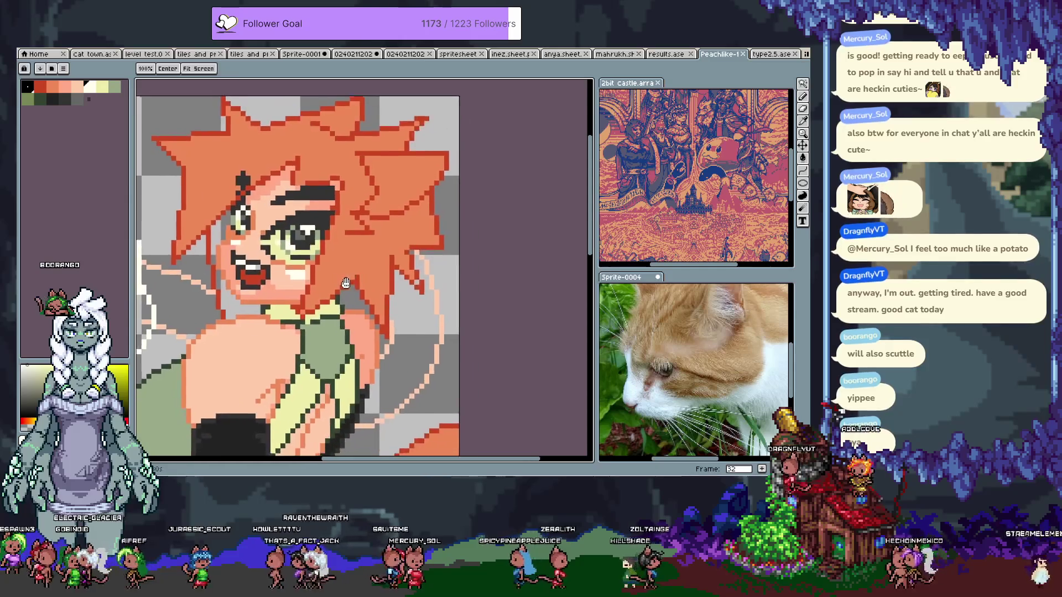
Bucket-fill the inner cat ear with light pink, undo a stray hair fill, and save
left_click(354, 222)
key("g")
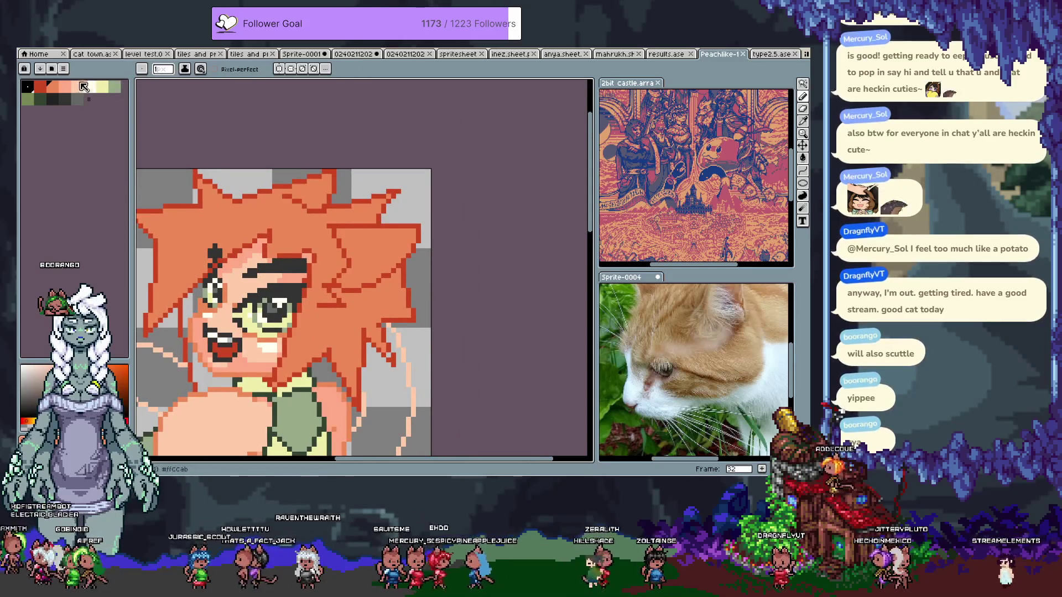
left_click(339, 256)
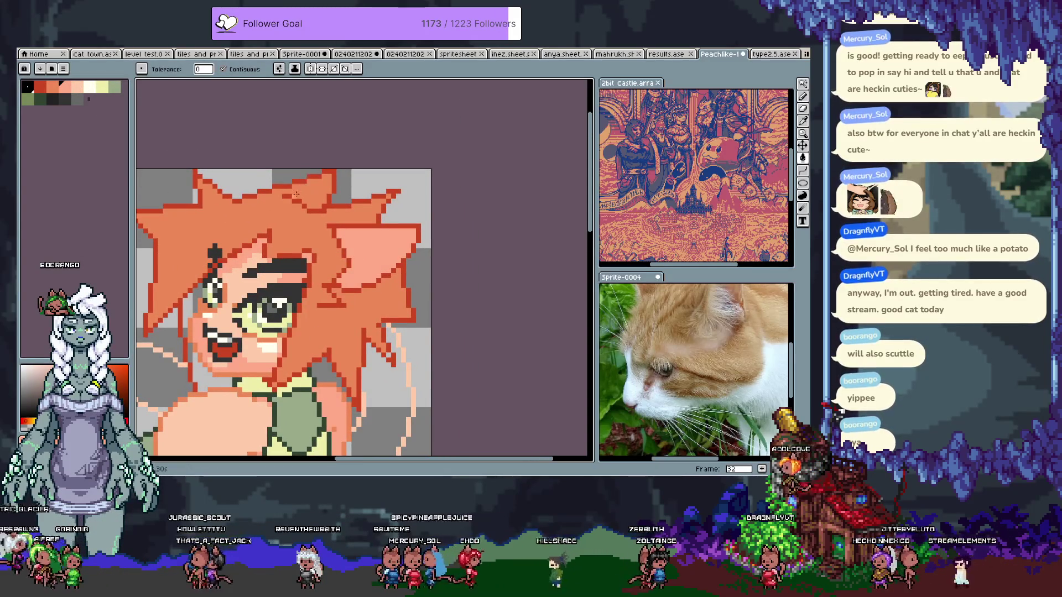
left_click(276, 194)
key("ctrl+z")
key("b")
key("g")
key("ctrl+s")
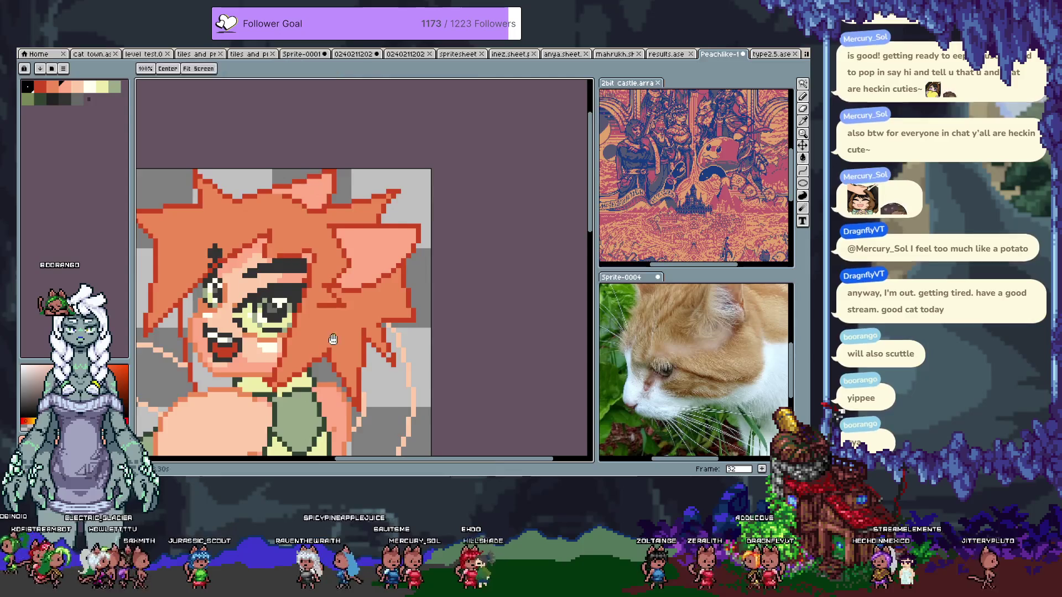
Pick the green outfit colour, pan to the upper body, and save again
scroll(332, 249, "down", 3)
scroll(332, 249, "left", 2)
scroll(372, 258, "down", 3)
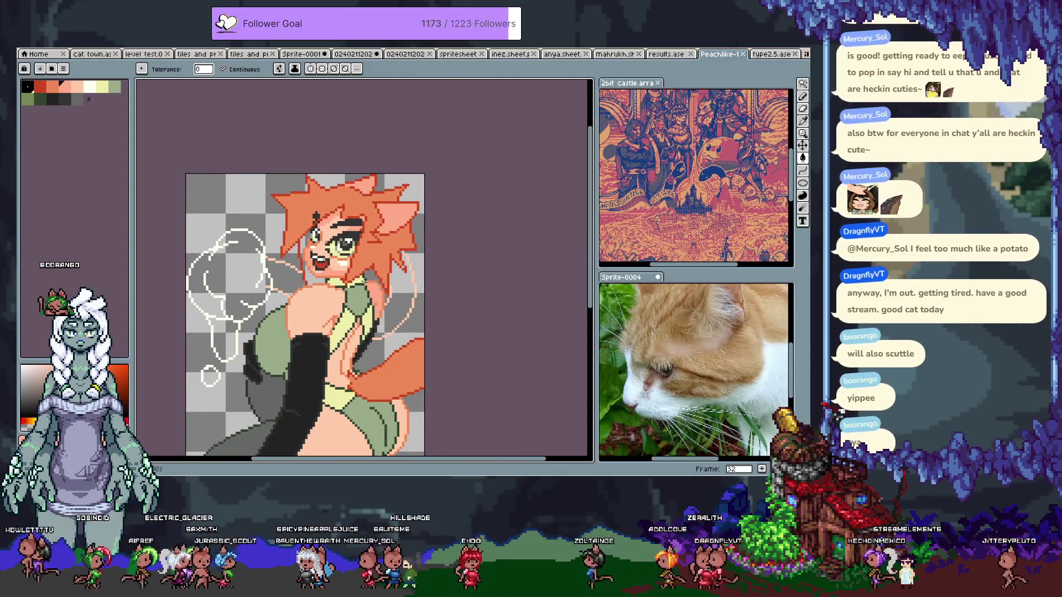
scroll(476, 249, "down", 5)
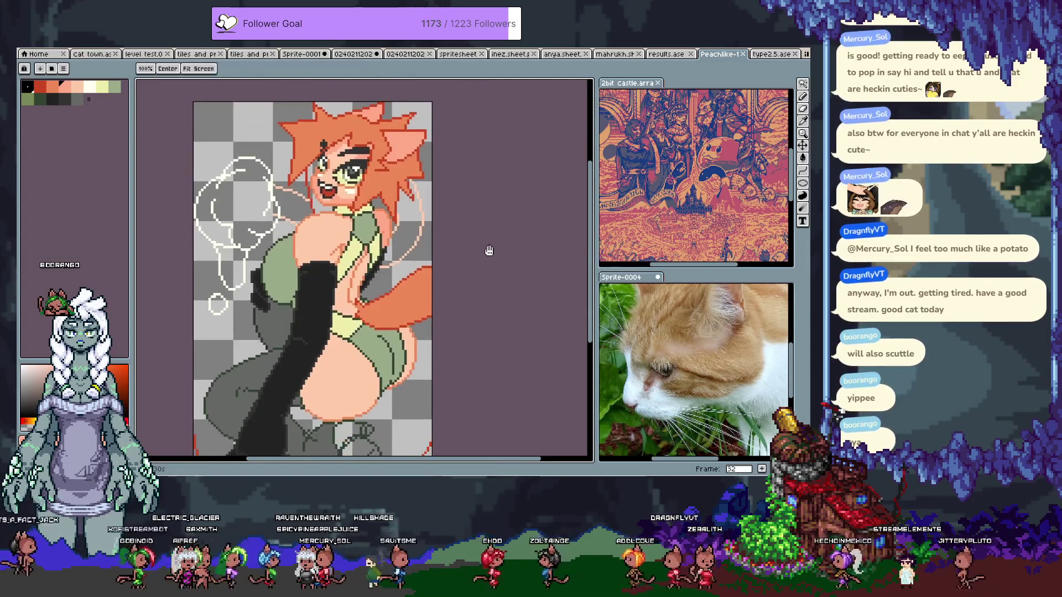
scroll(490, 250, "down", 8)
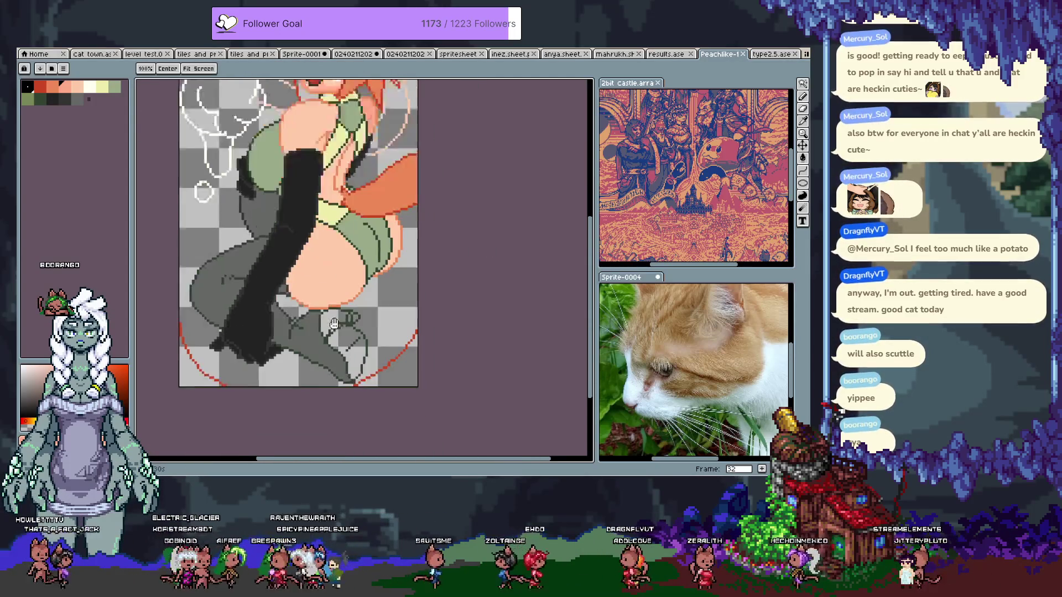
scroll(356, 285, "up", 2)
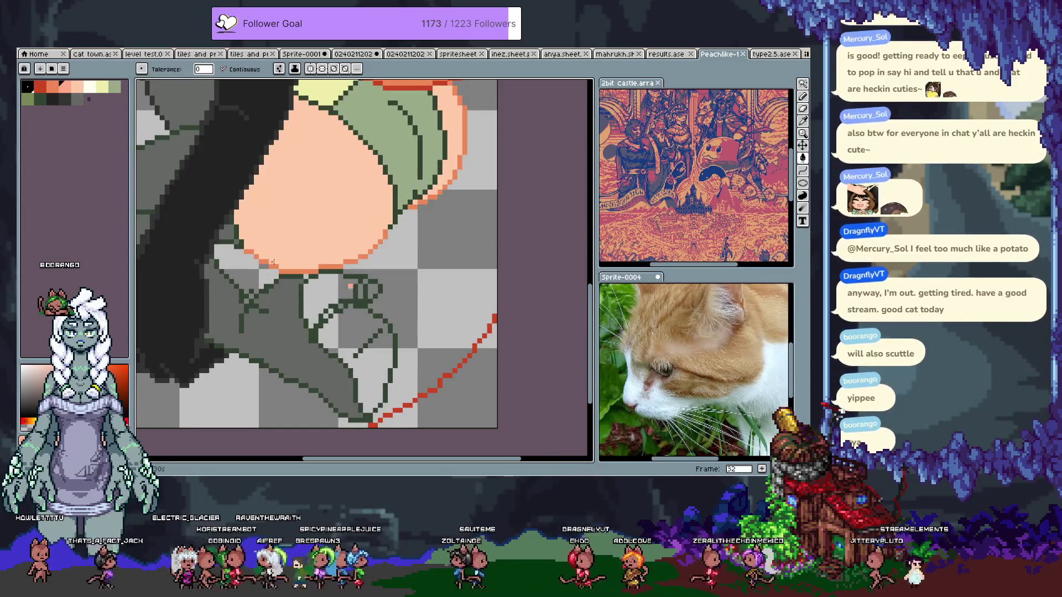
key("b")
left_click(244, 305, "alt")
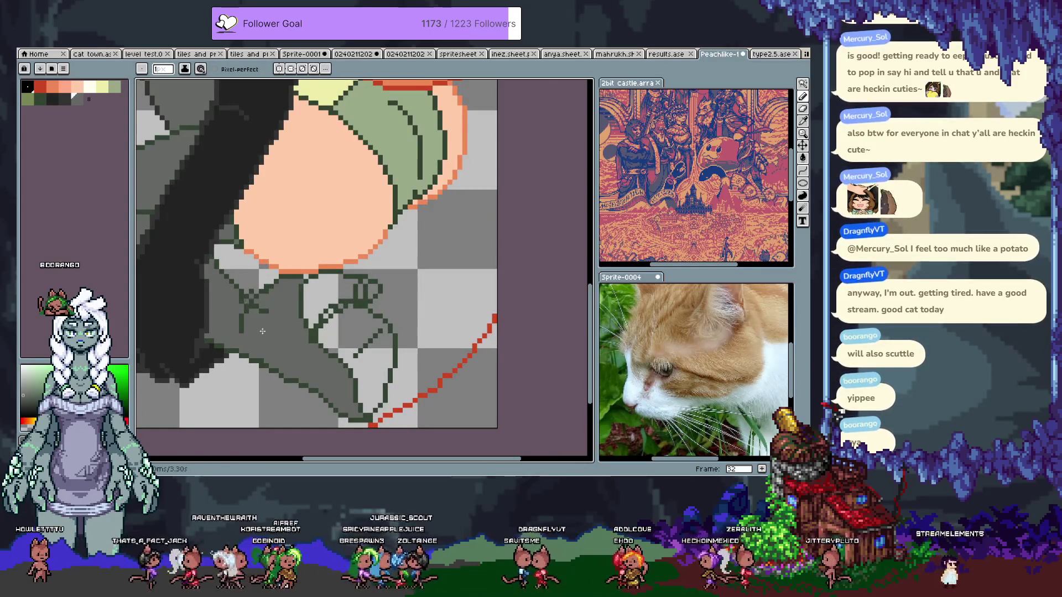
left_click_drag(272, 225, 284, 308)
key("ctrl+s")
left_click_drag(318, 272, 293, 335)
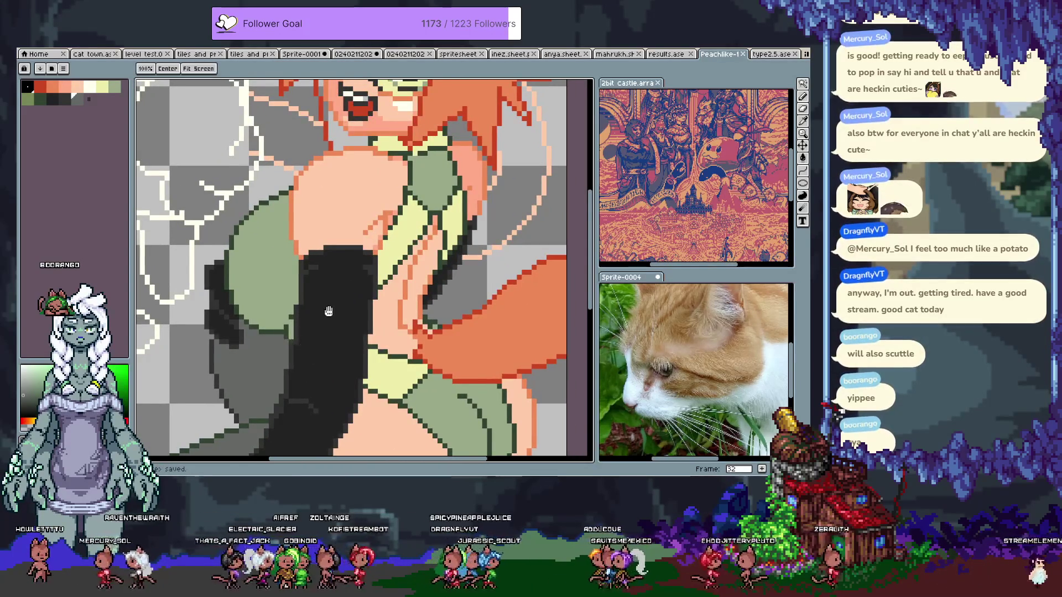
Check the next animation frame, then return to frame 32
key("period")
key("b")
key("Tab")
key("Tab")
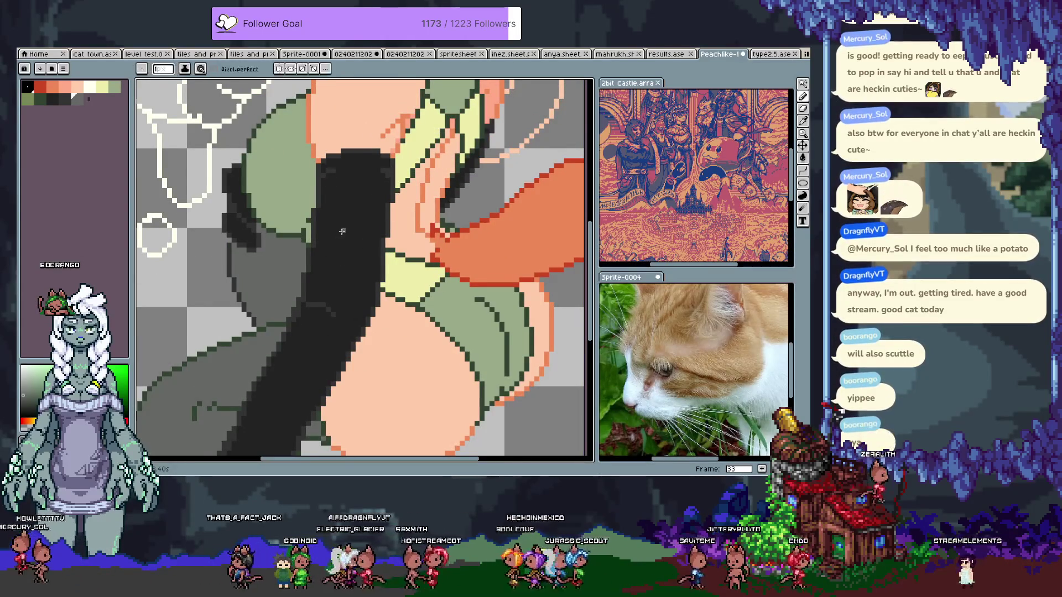
scroll(340, 231, "down", 5)
left_click_drag(340, 231, 358, 254)
scroll(315, 311, "up", 4)
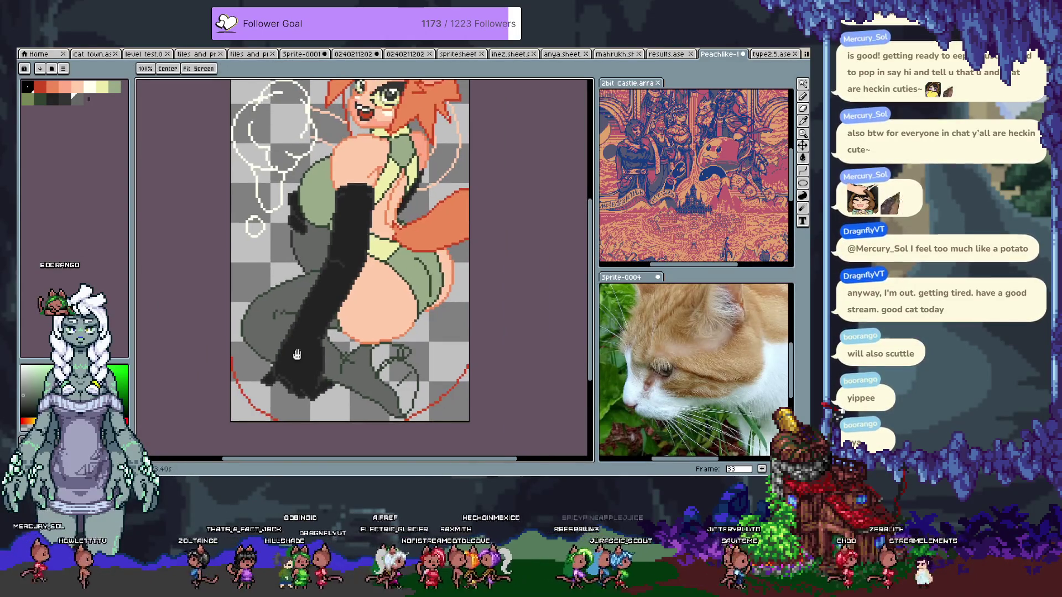
key("v")
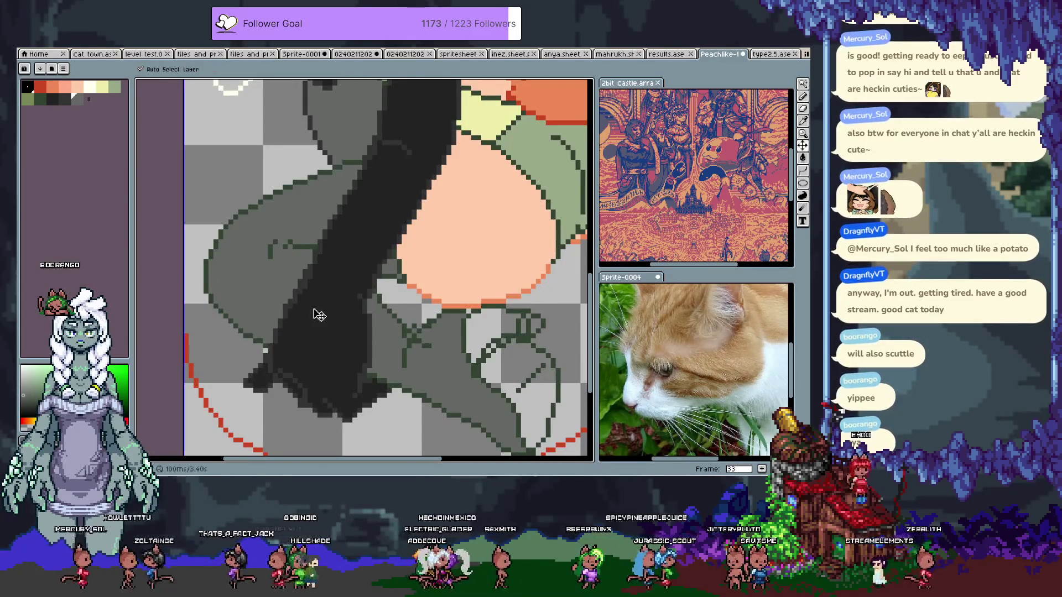
key("b")
key("comma")
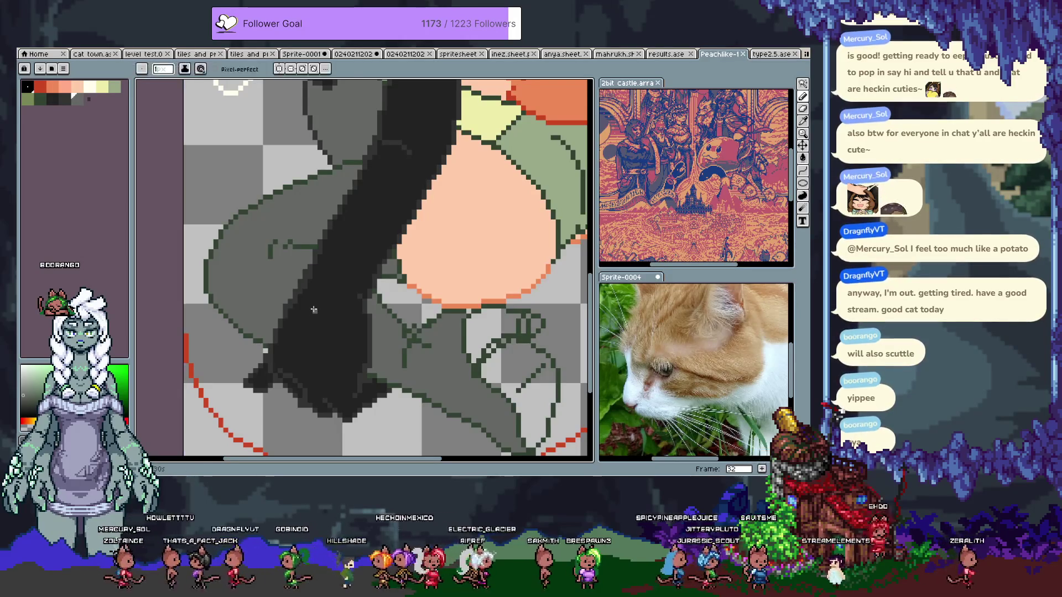
Sample the stocking's dark grey shades, pick a new drawing colour, and save the sprite
left_click(289, 292, "alt")
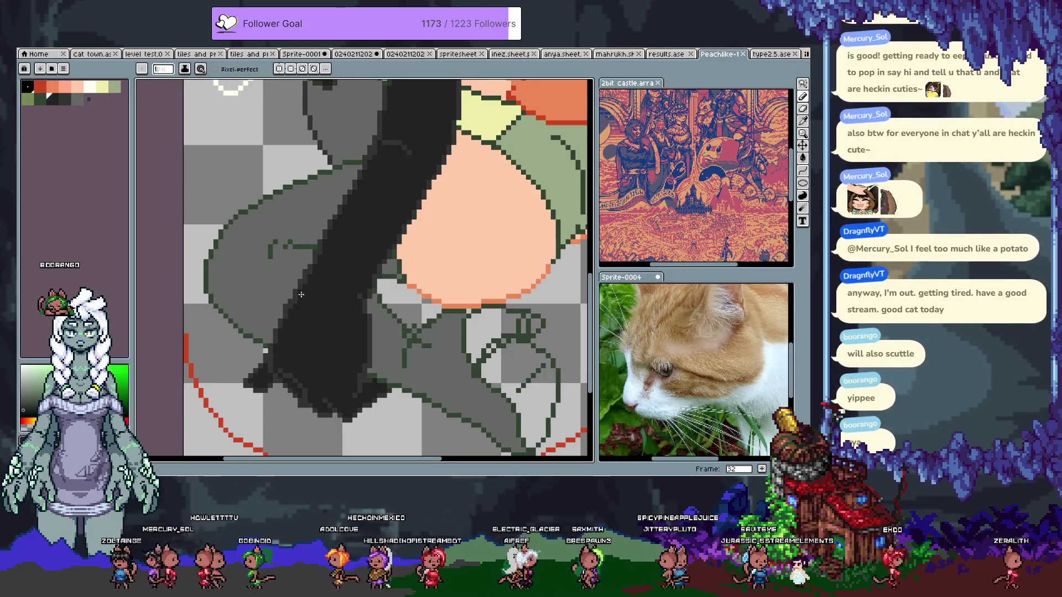
key("i")
left_click(284, 302, "alt")
left_click(304, 284, "alt")
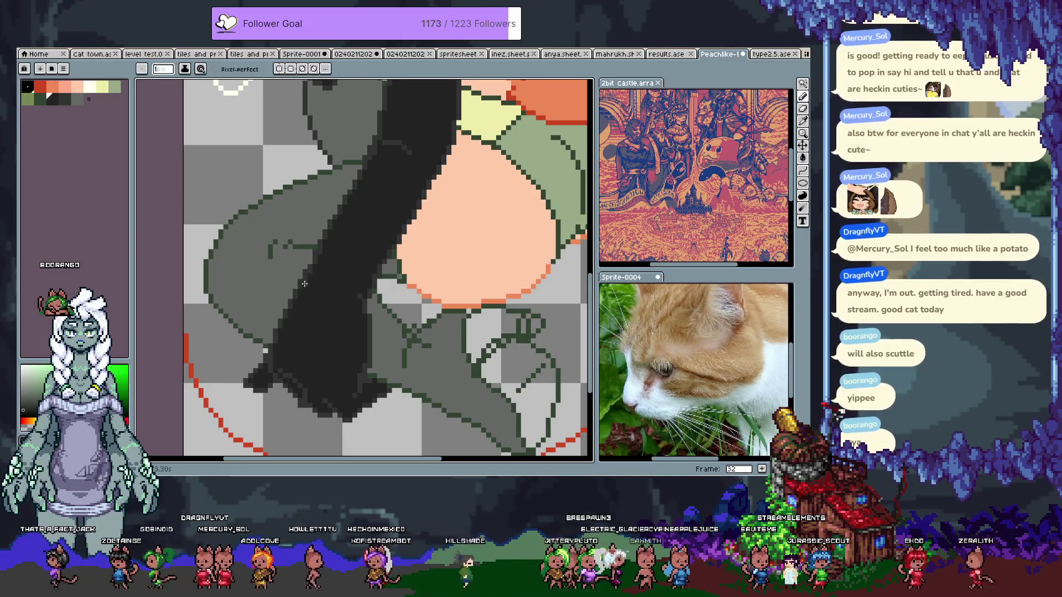
left_click(321, 256, "alt")
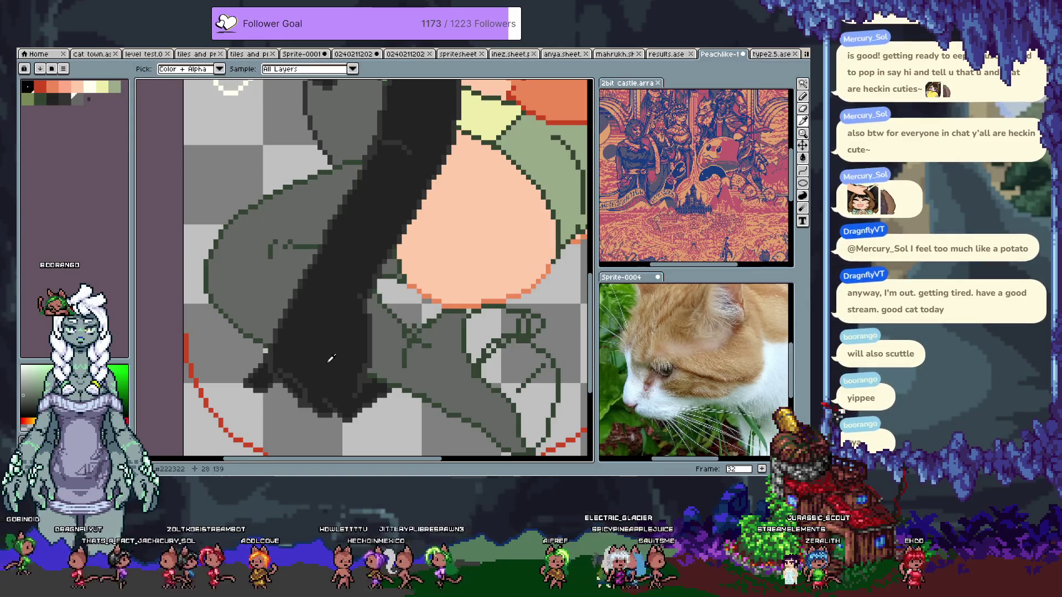
left_click(300, 401, "alt")
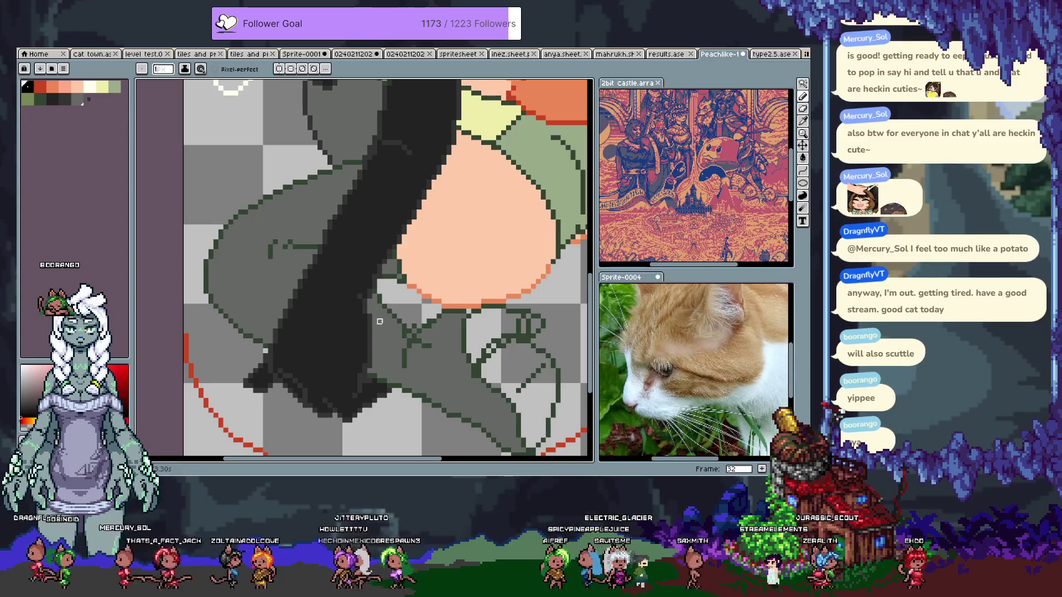
key("ctrl+s")
scroll(387, 265, "up", 3)
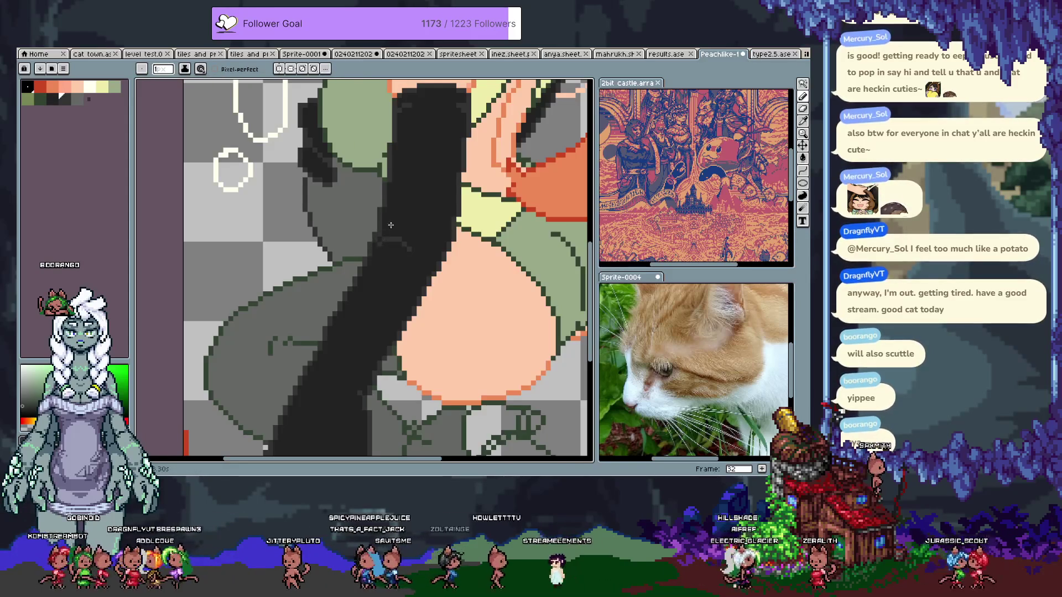
key("ctrl+s")
scroll(458, 229, "up", 3)
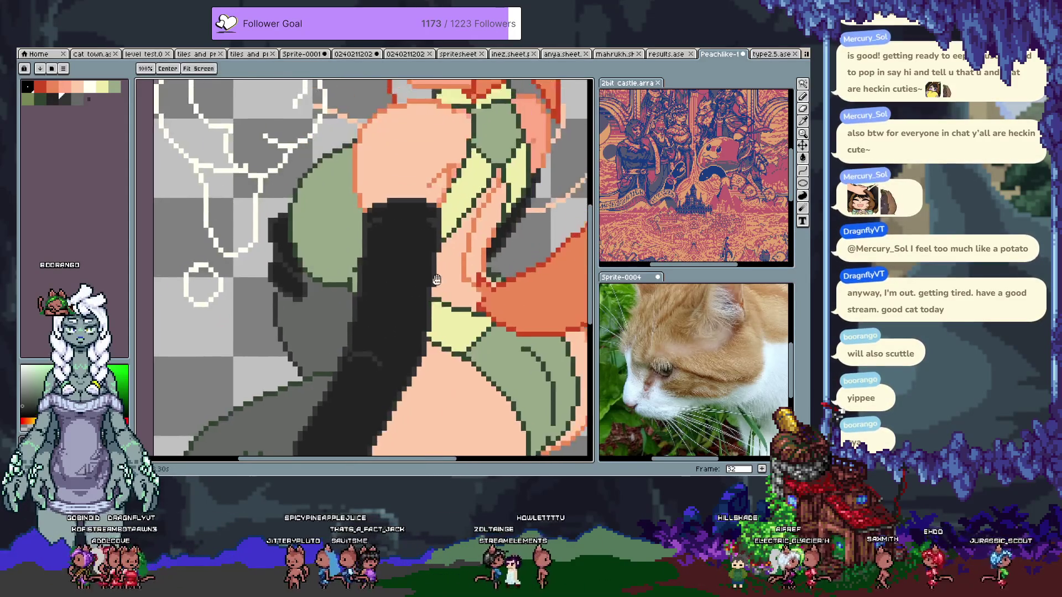
Zoom out over the figure, undo the last change, pan back toward the glove, and save
scroll(409, 256, "down", 3)
scroll(464, 202, "up", 3)
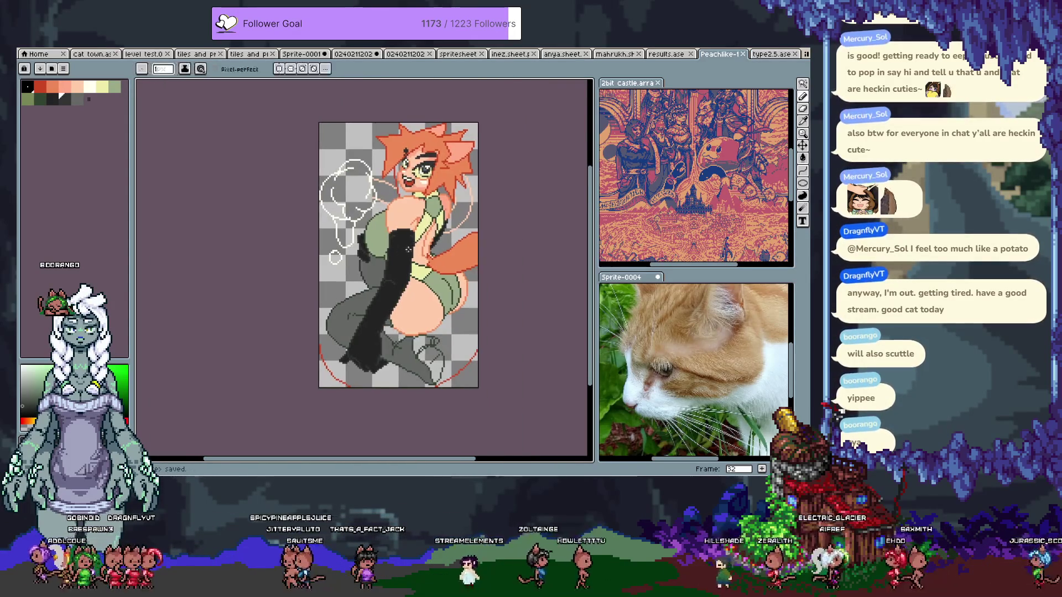
key("g")
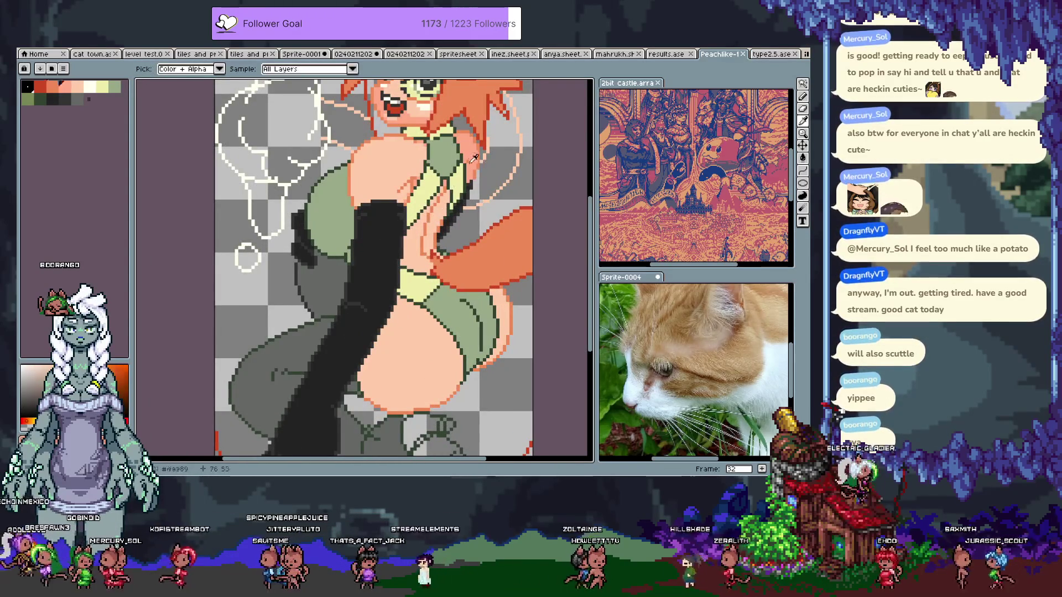
key("b")
scroll(419, 258, "right", 3)
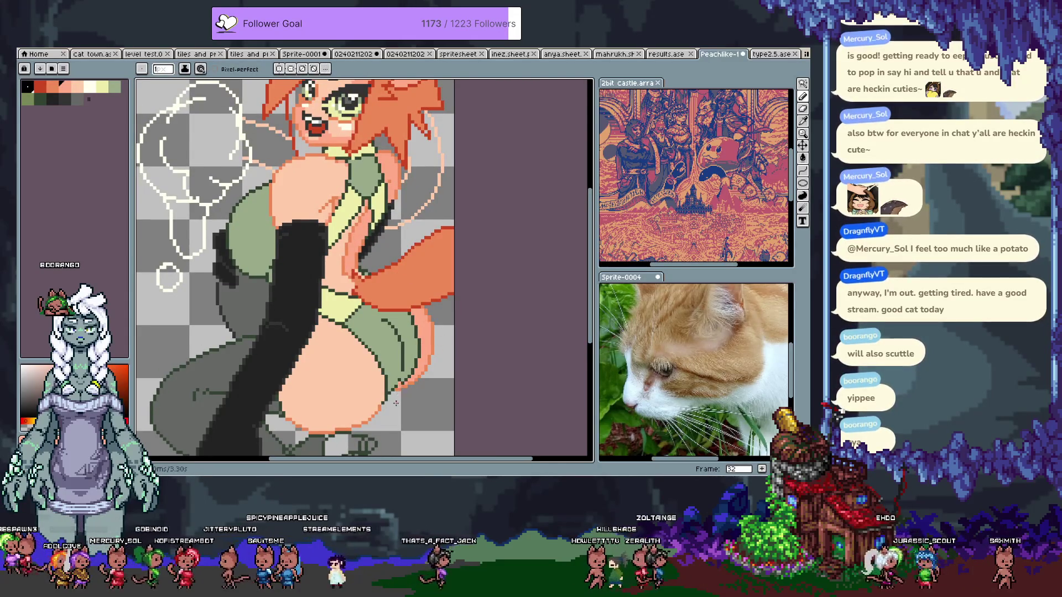
key("ctrl+z")
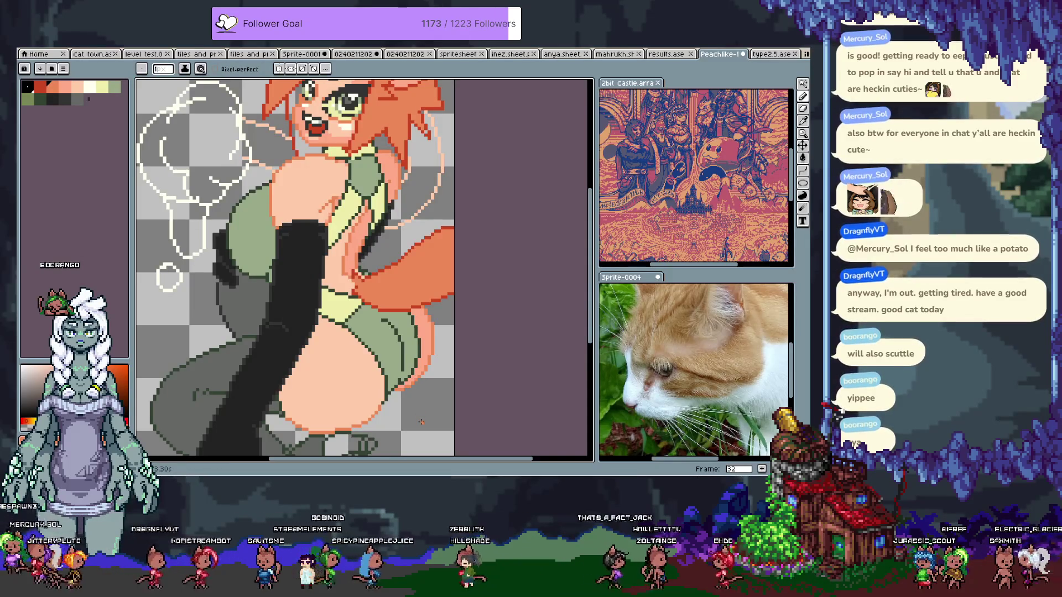
left_click_drag(424, 398, 429, 416)
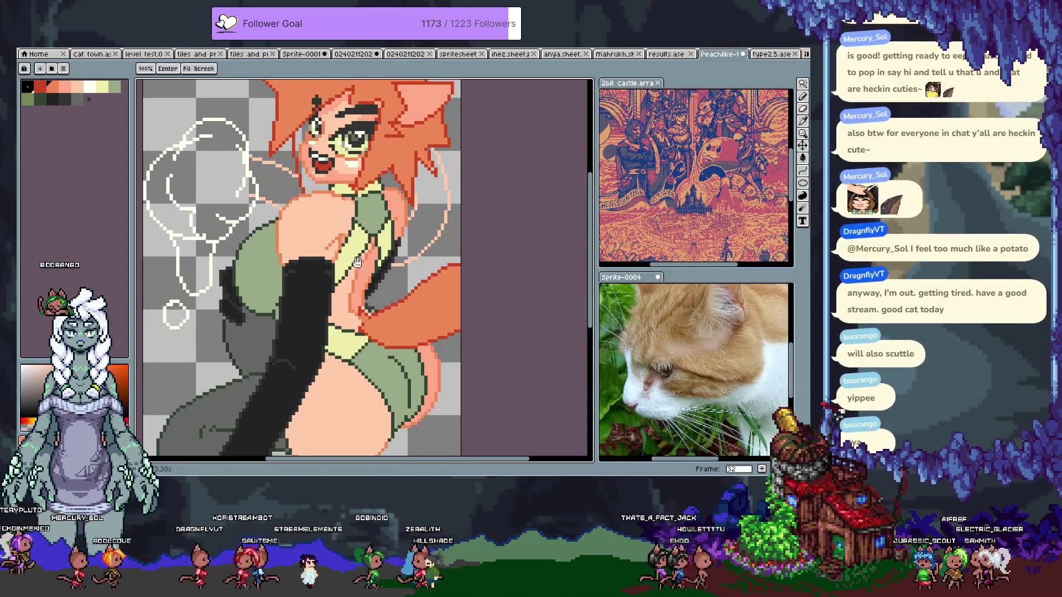
left_click_drag(373, 225, 338, 253)
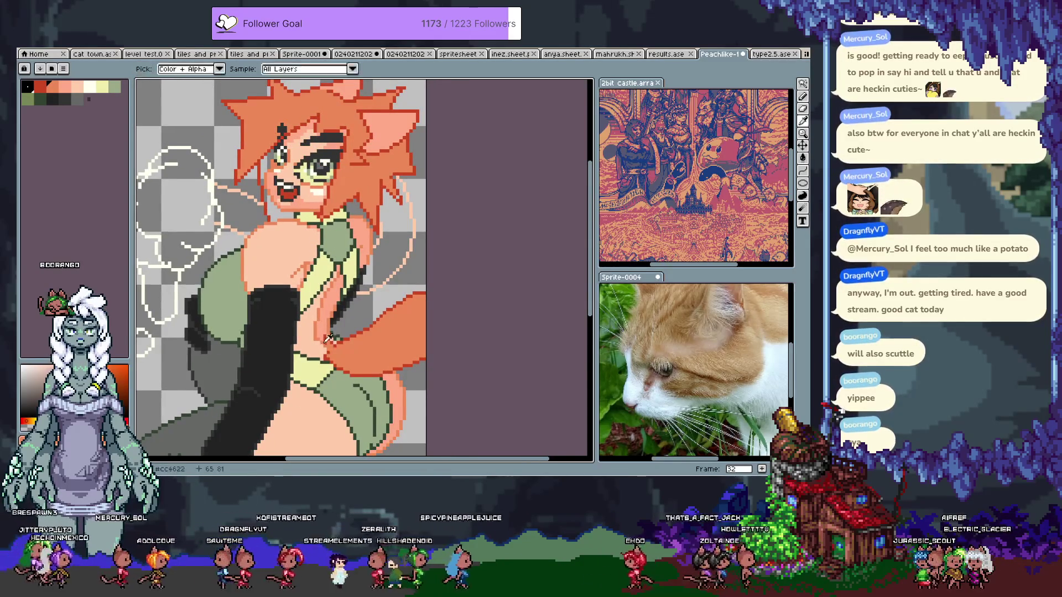
left_click_drag(339, 268, 330, 312)
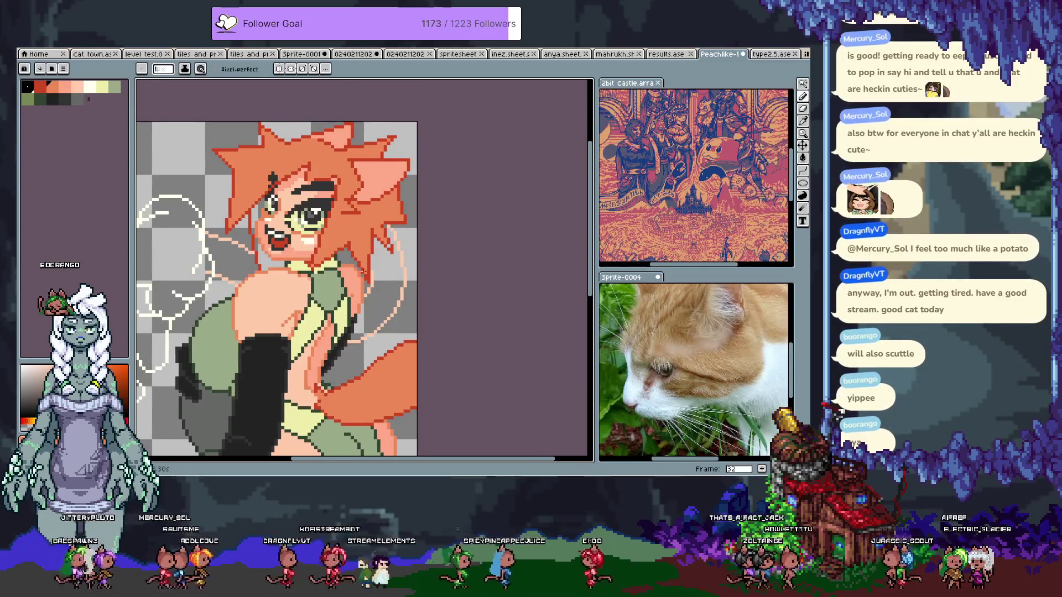
key("ctrl+s")
left_click_drag(317, 358, 321, 335)
scroll(320, 335, "up", 1)
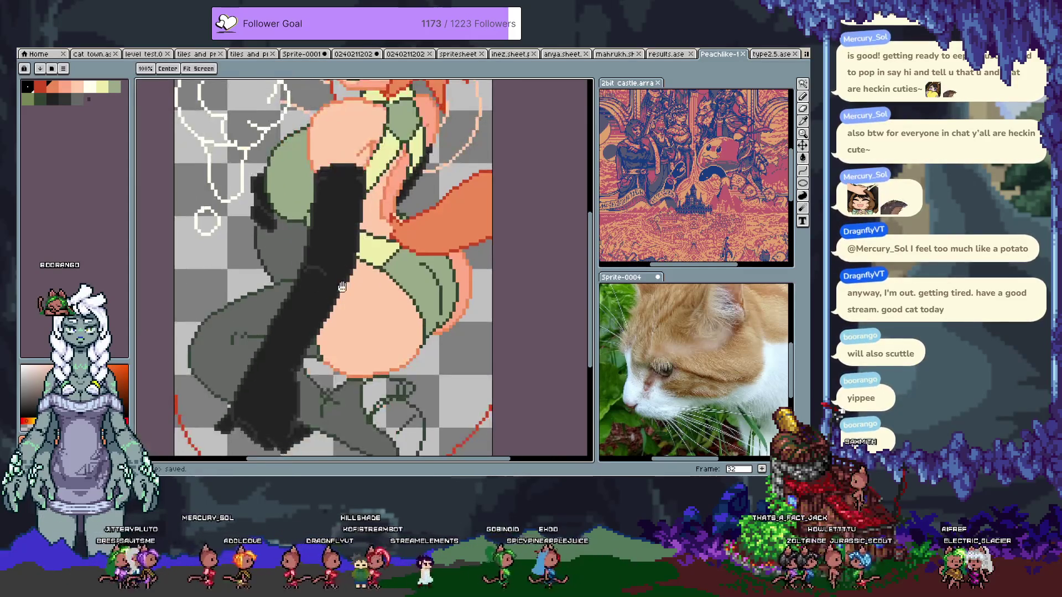
Draw a light grey highlight streak down the black glove, then undo and redo it
key("i")
left_click(325, 242)
key("b")
key("ctrl+z")
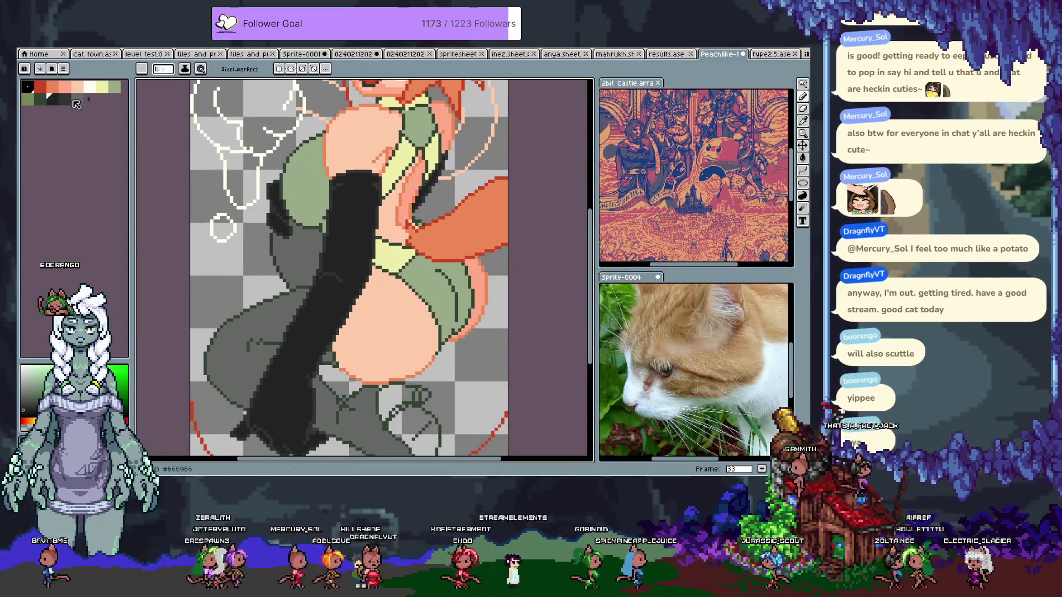
left_click(352, 187, "alt")
left_click_drag(352, 187, 340, 235)
key("v")
key("ctrl+z")
key("alt")
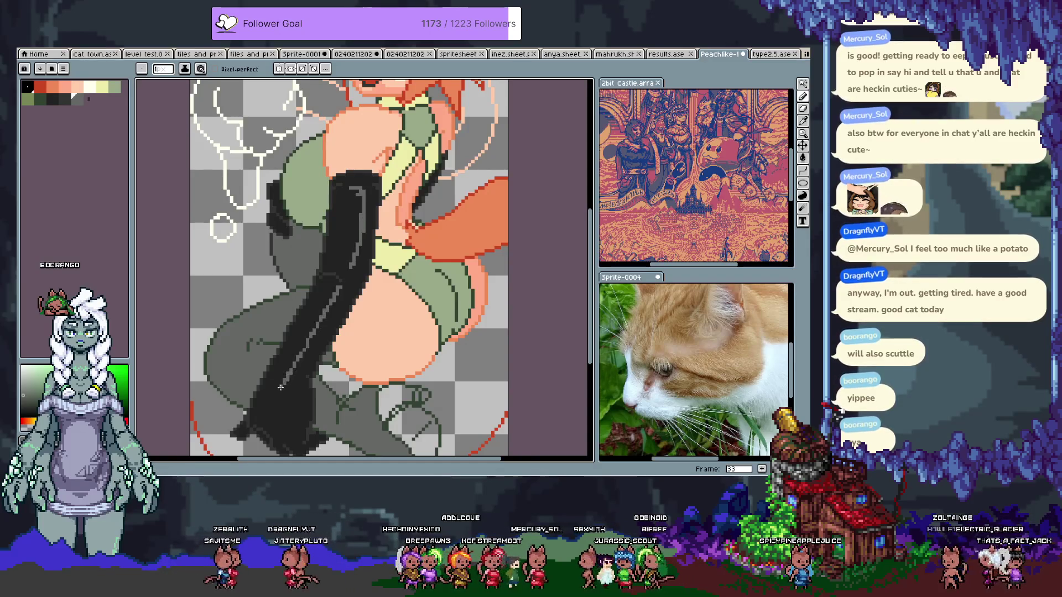
key("ctrl+z")
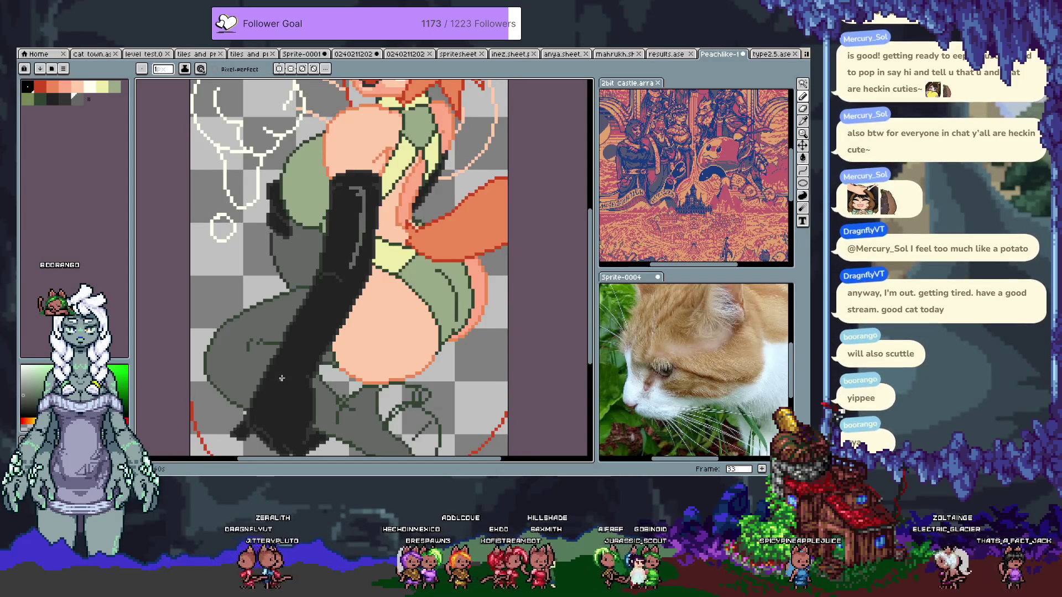
key("ctrl+y")
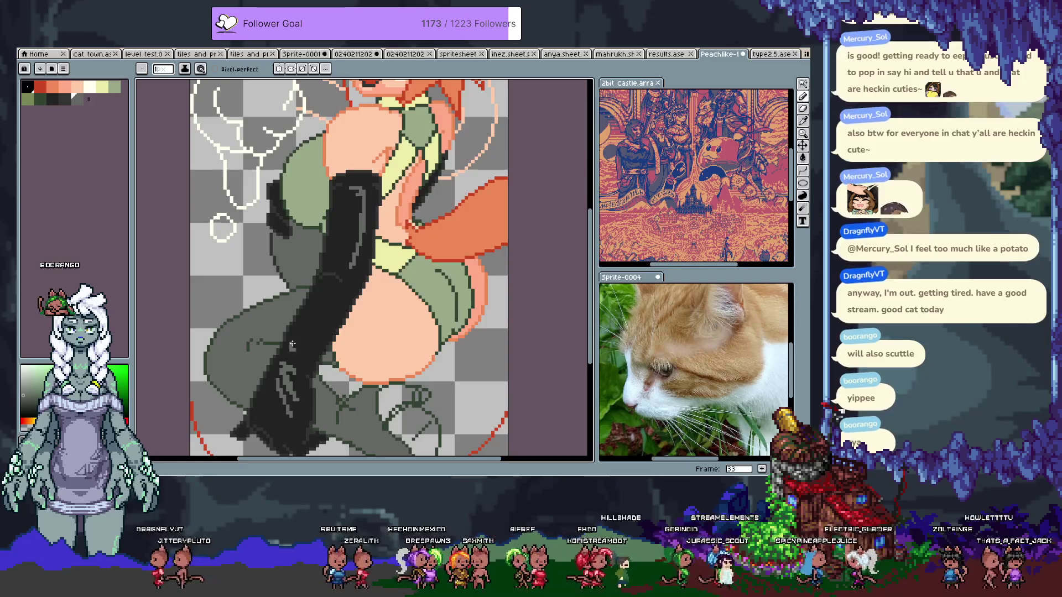
key("ctrl+z")
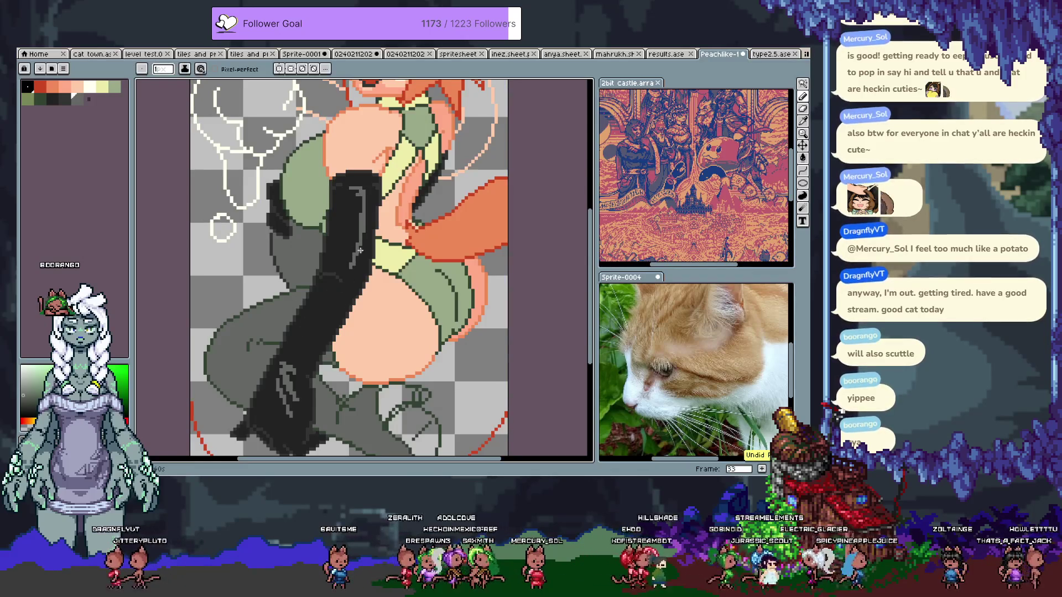
scroll(336, 286, "up", 2)
Bucket-fill a grey highlight back to black, repaint a highlight line, sample the near-black, and save
key("g")
left_click(353, 265)
key("b")
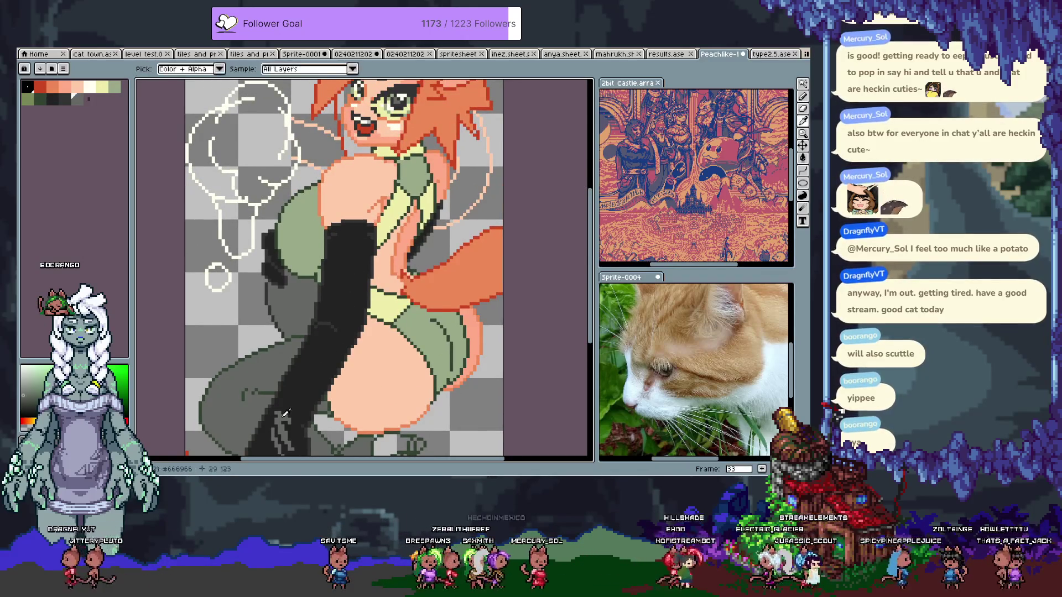
left_click(297, 382)
left_click_drag(318, 346, 285, 406)
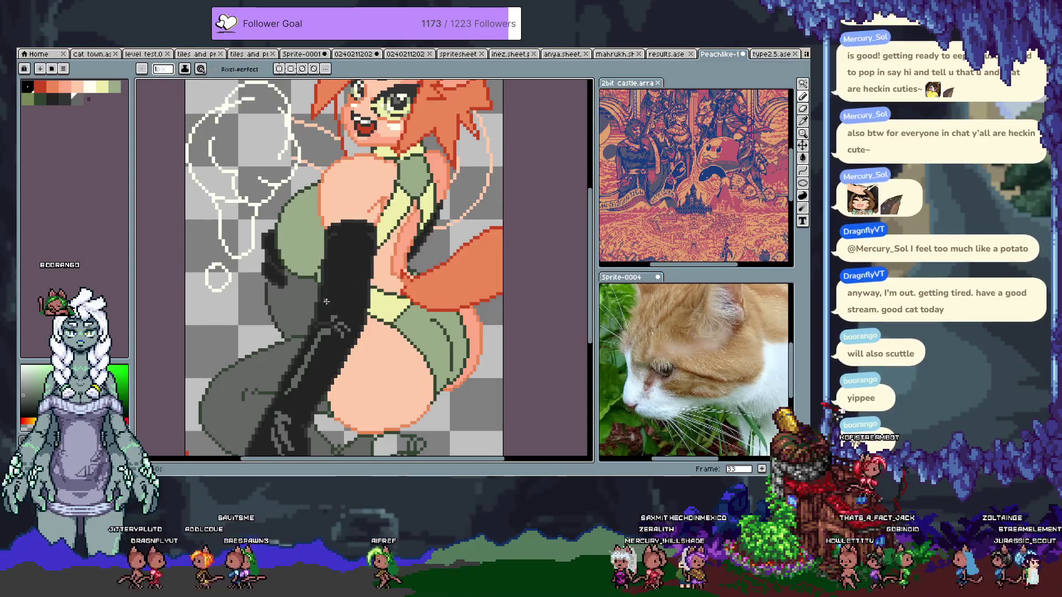
left_click(348, 254, "alt")
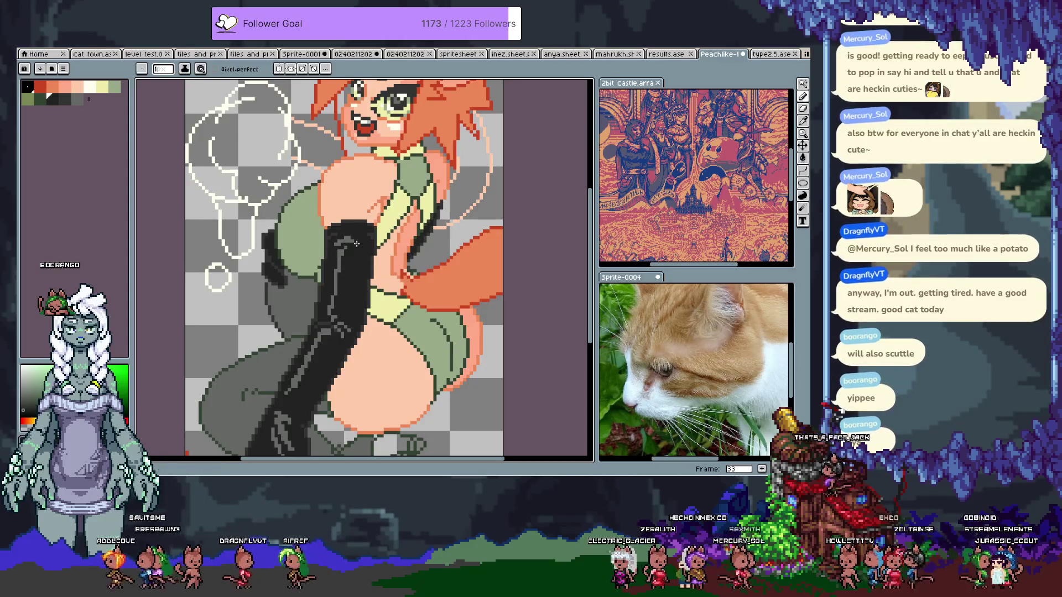
key("ctrl+s")
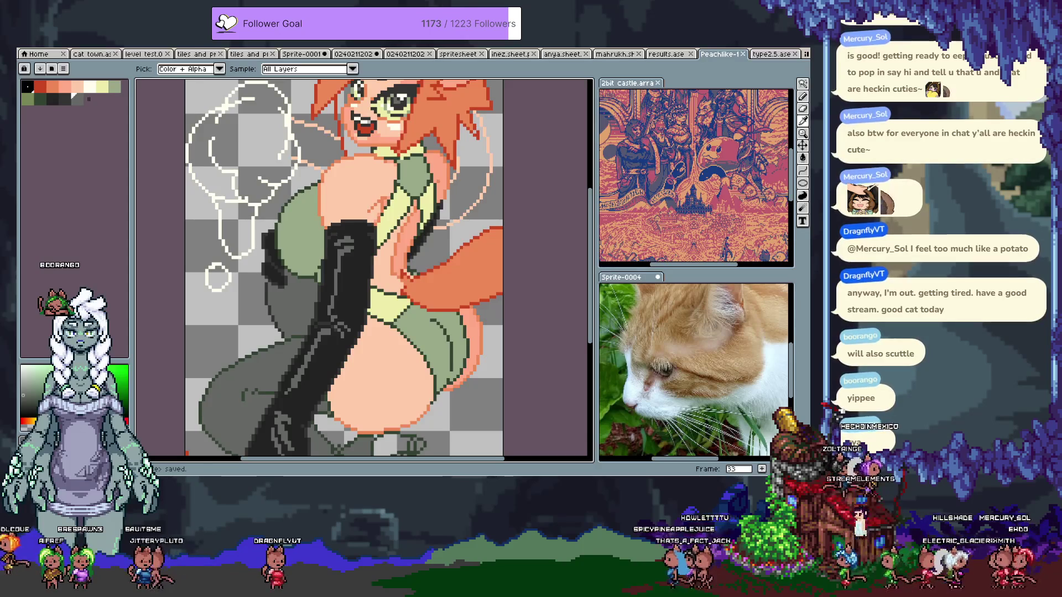
Choose a dark palette colour and sample the glove's mid-grey
left_click(467, 170, "alt")
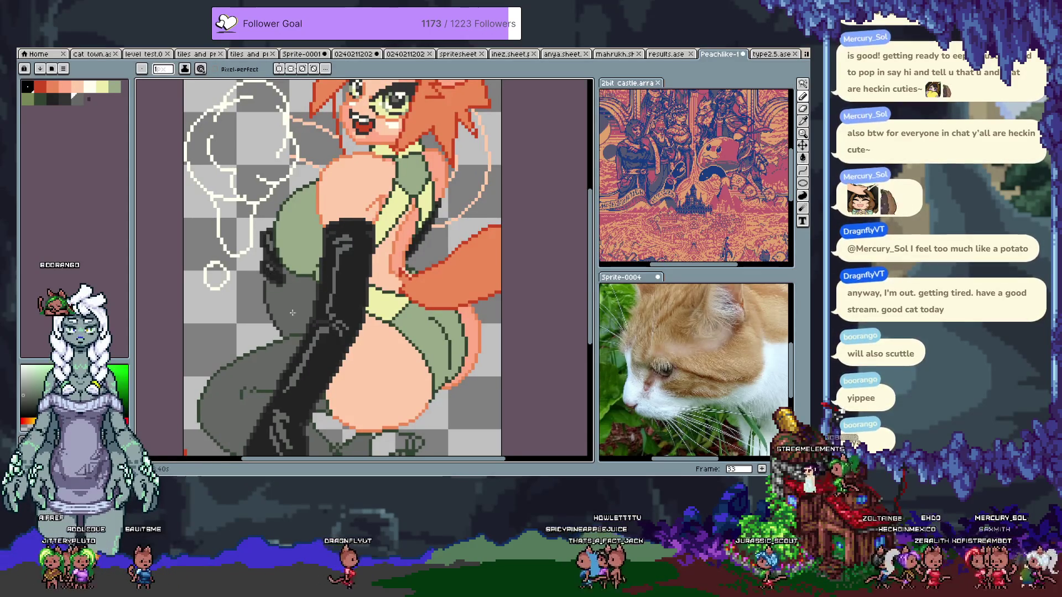
scroll(336, 216, "down", 3)
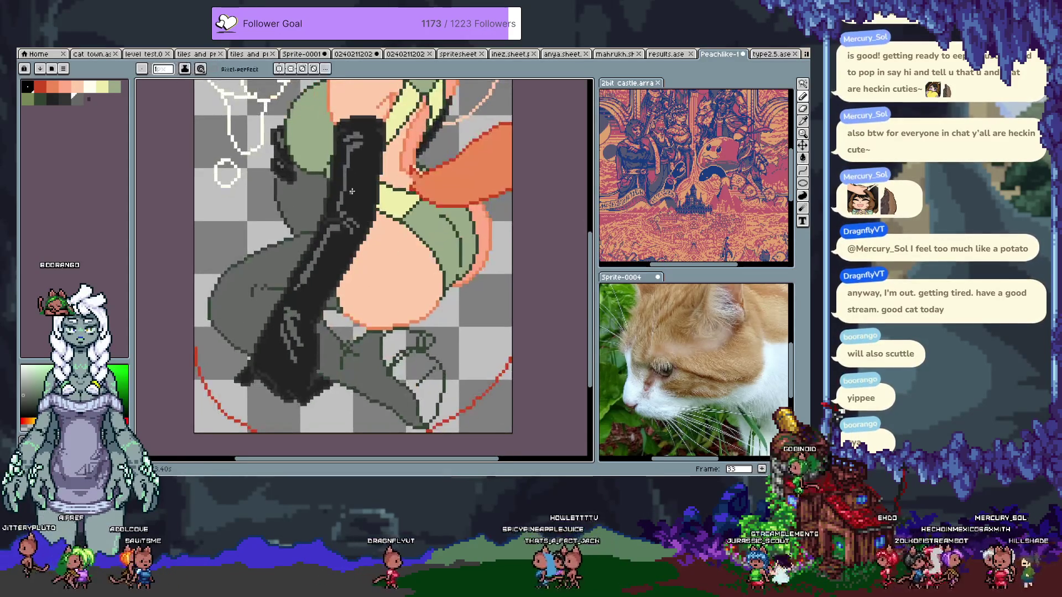
left_click(281, 339, "alt")
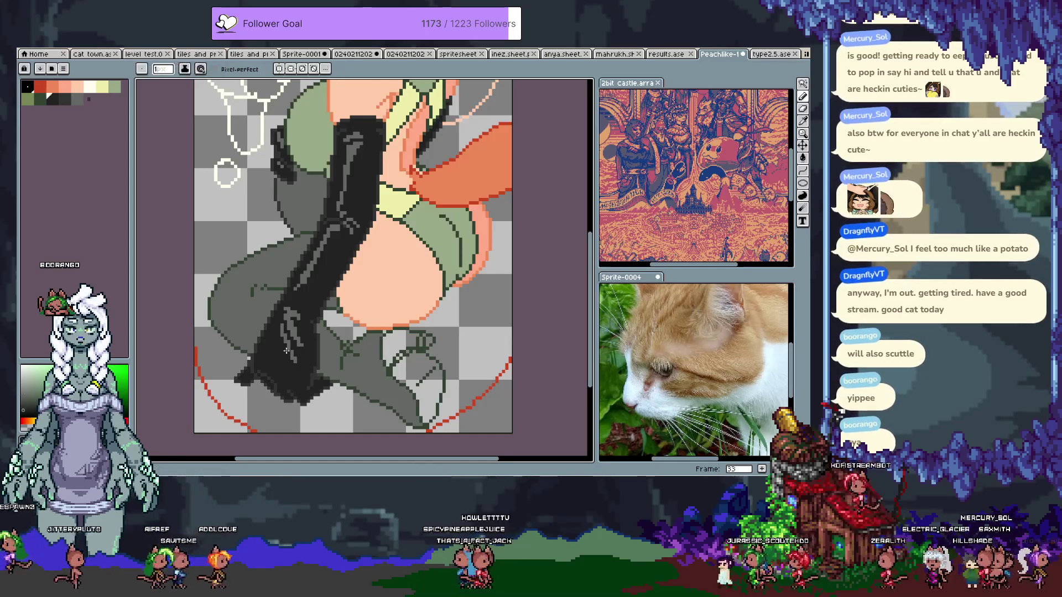
left_click(297, 308, "alt")
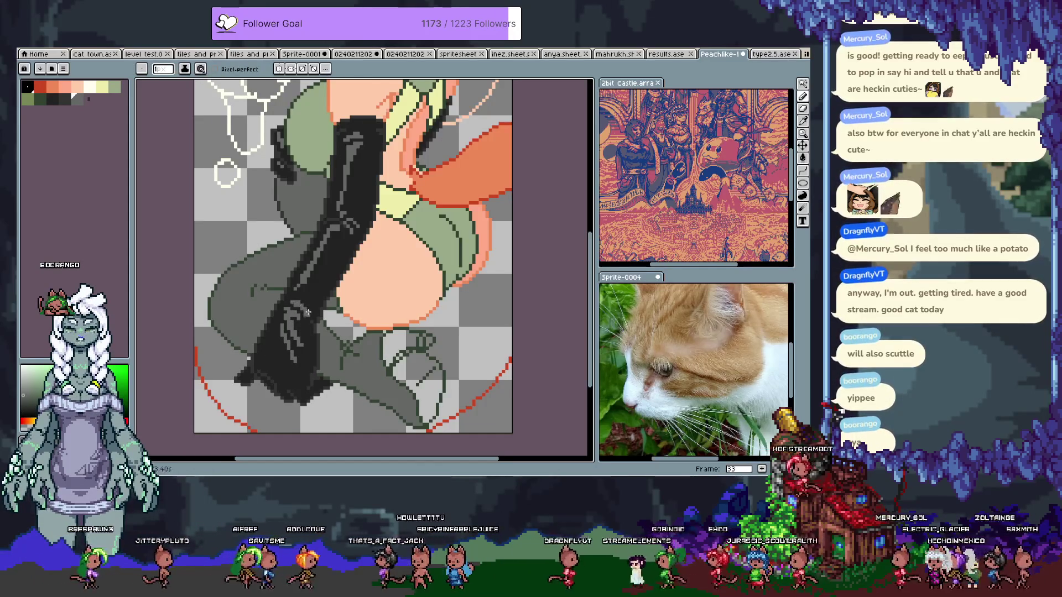
scroll(310, 253, "up", 3)
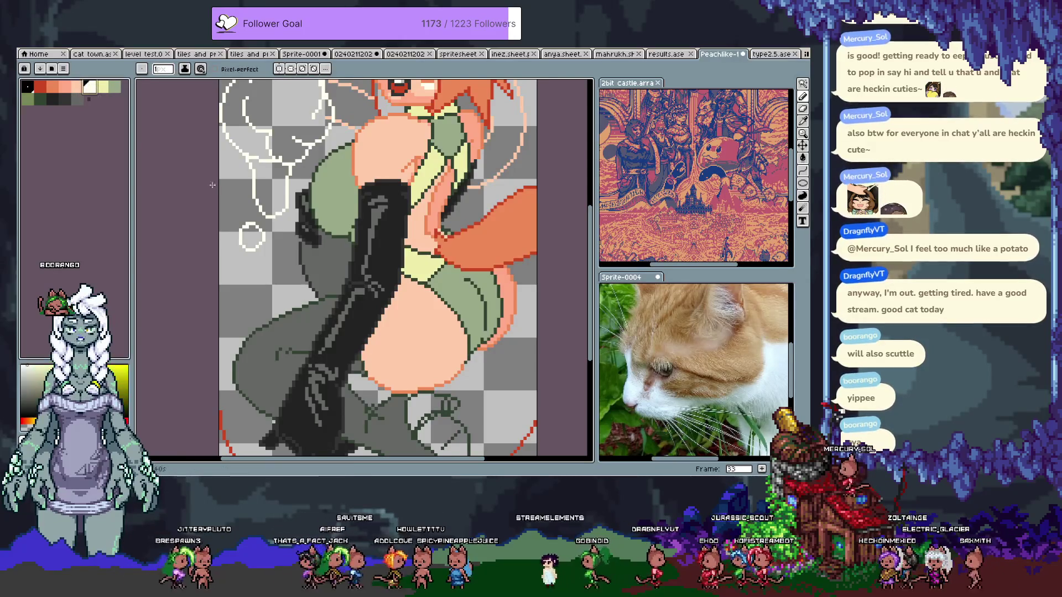
Try selecting the black glove and painting pale yellow shine streaks on the boot, undoing both
key("w")
left_click(381, 227)
key("ctrl+z")
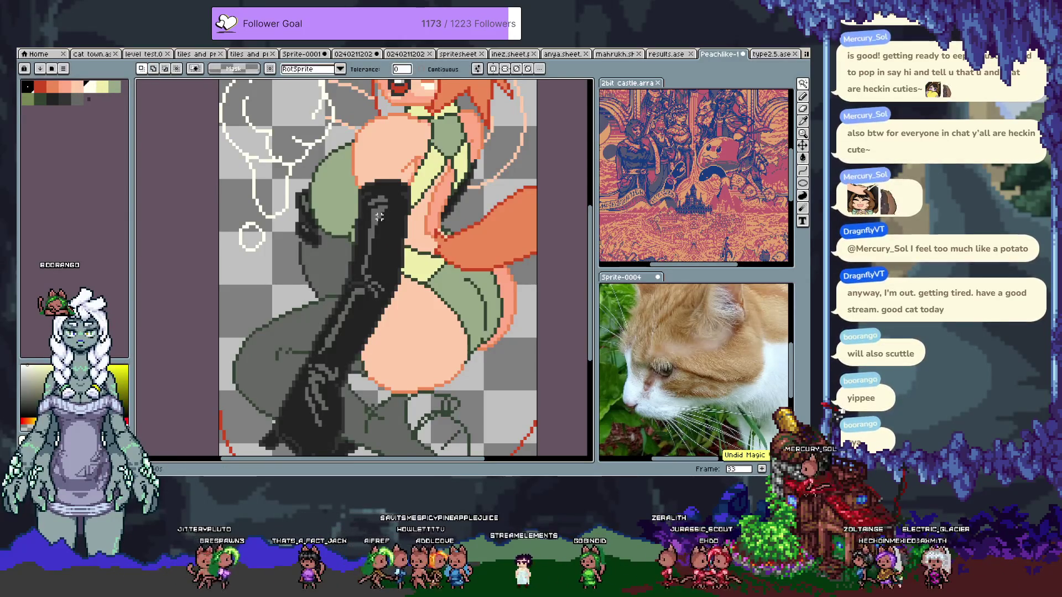
left_click(379, 217)
key("ctrl+d")
key("b")
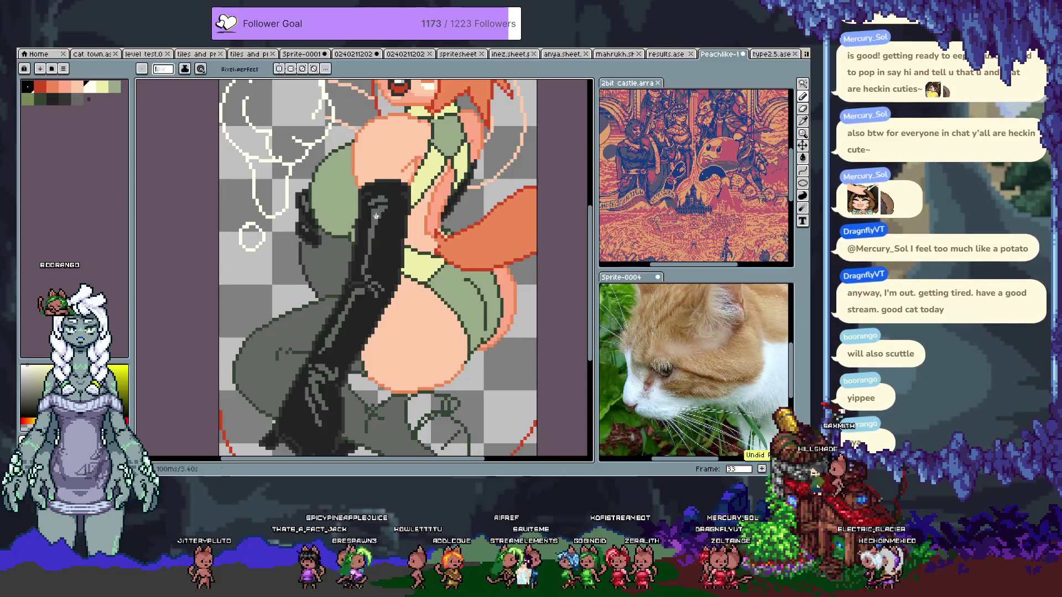
left_click(102, 88)
key("ctrl+z")
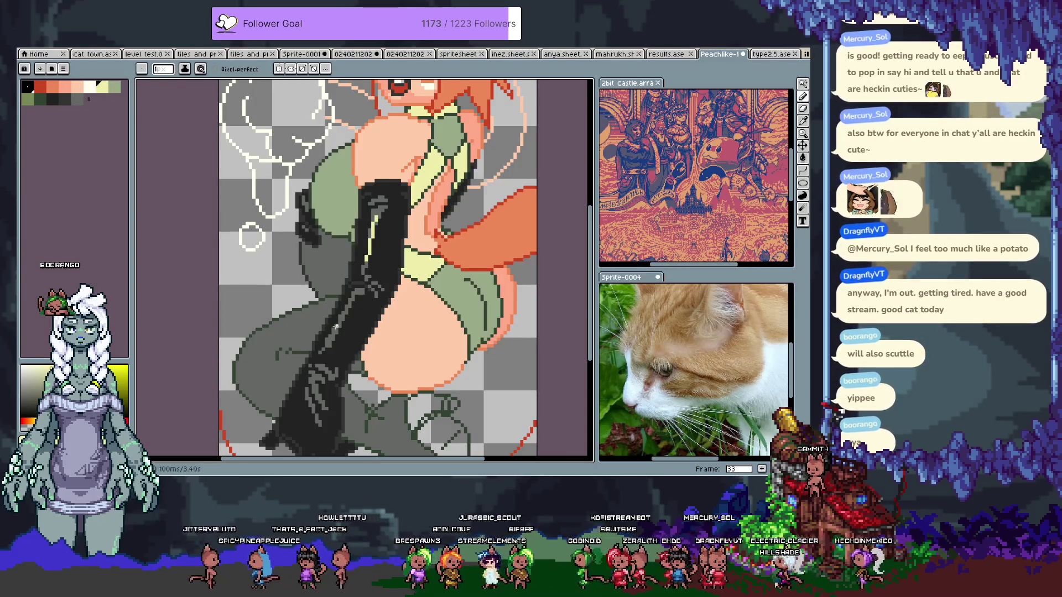
left_click_drag(307, 387, 319, 407)
key("ctrl+z")
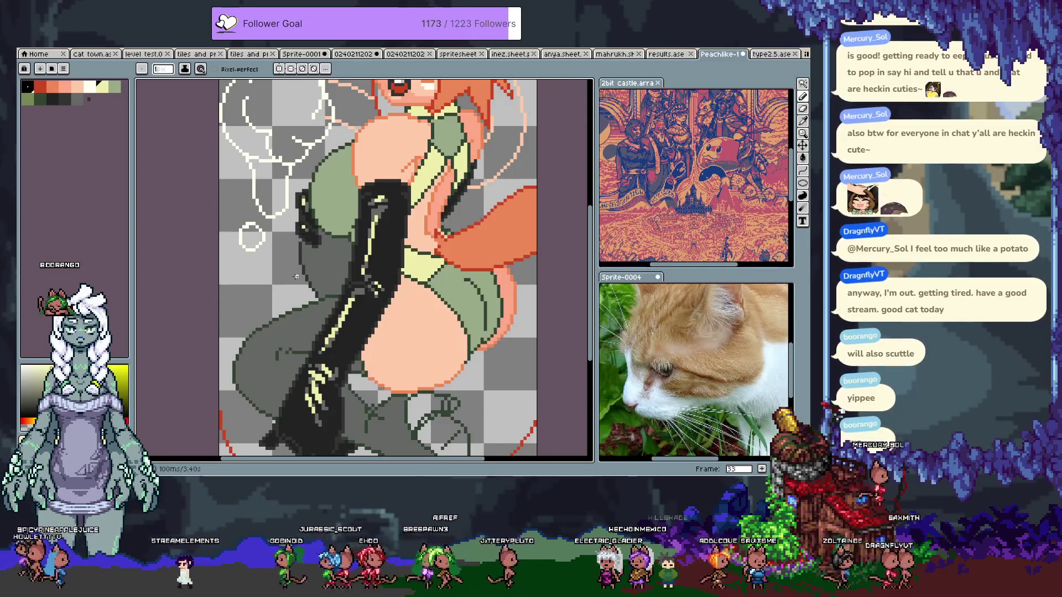
Pick the striped leg's green and bucket-fill both shoes with it
left_click_drag(349, 378, 362, 294)
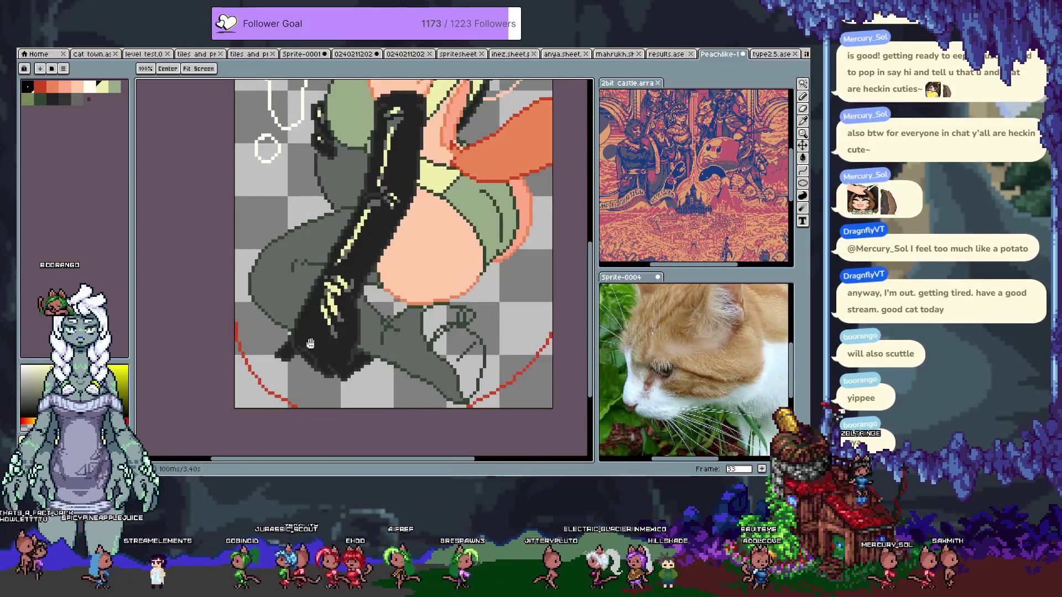
mouse_move(371, 235)
left_mouse_down()
mouse_move(321, 351)
mouse_move(345, 303)
mouse_move(332, 265)
left_mouse_up()
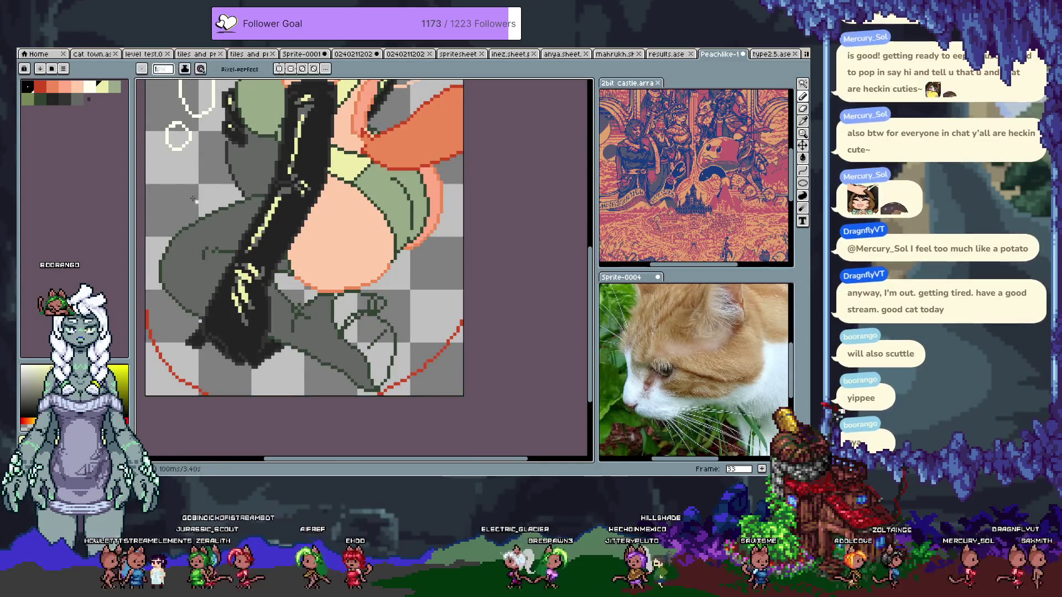
left_click(256, 289, "alt")
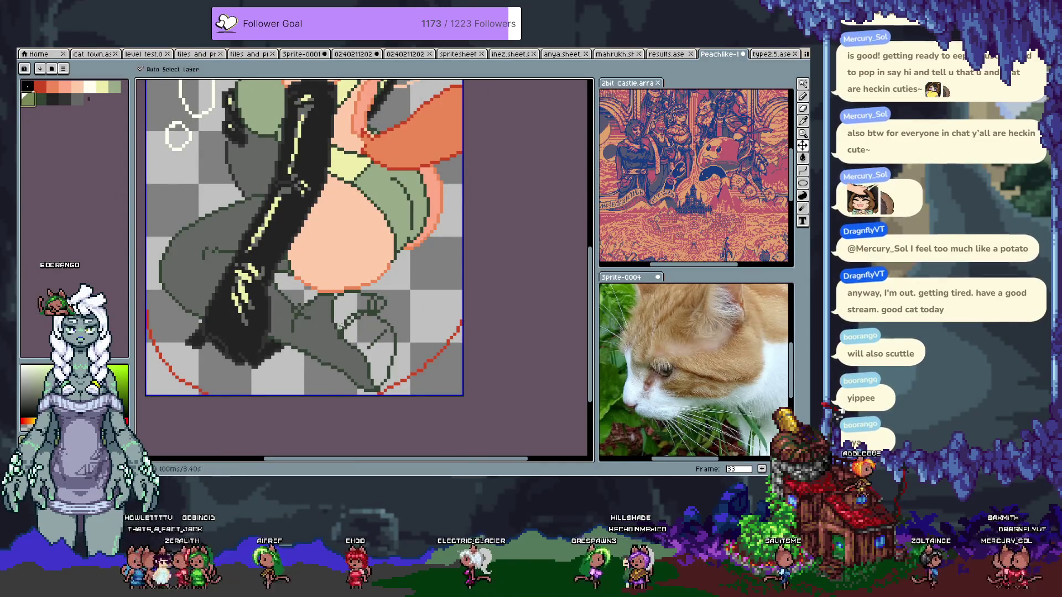
key("g")
left_click(370, 349)
left_click(357, 308)
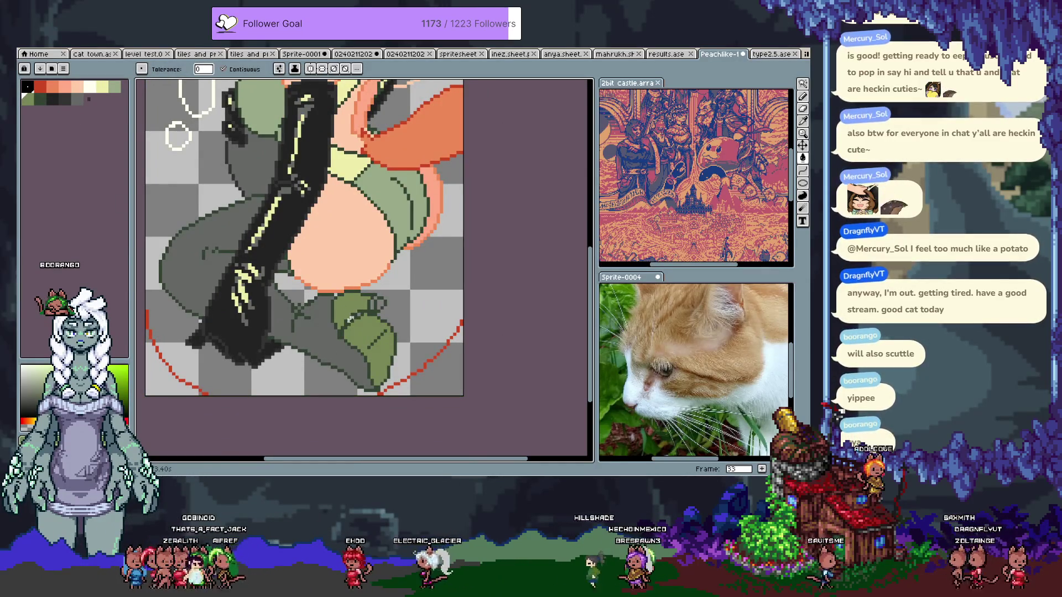
key("b")
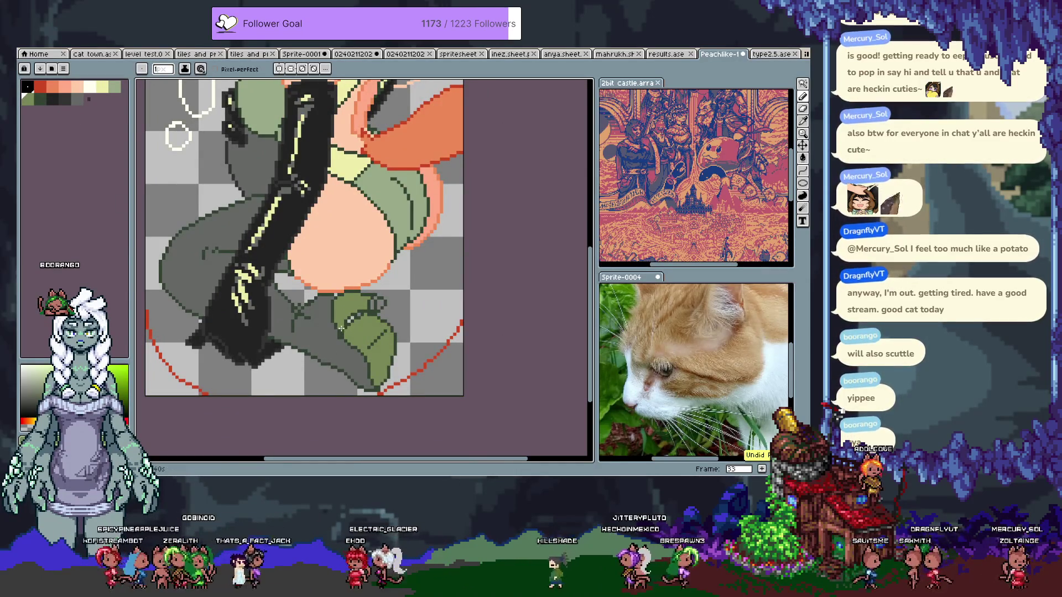
key("space")
mouse_move(374, 247)
left_mouse_down()
mouse_move(370, 307)
mouse_move(430, 320)
left_mouse_up()
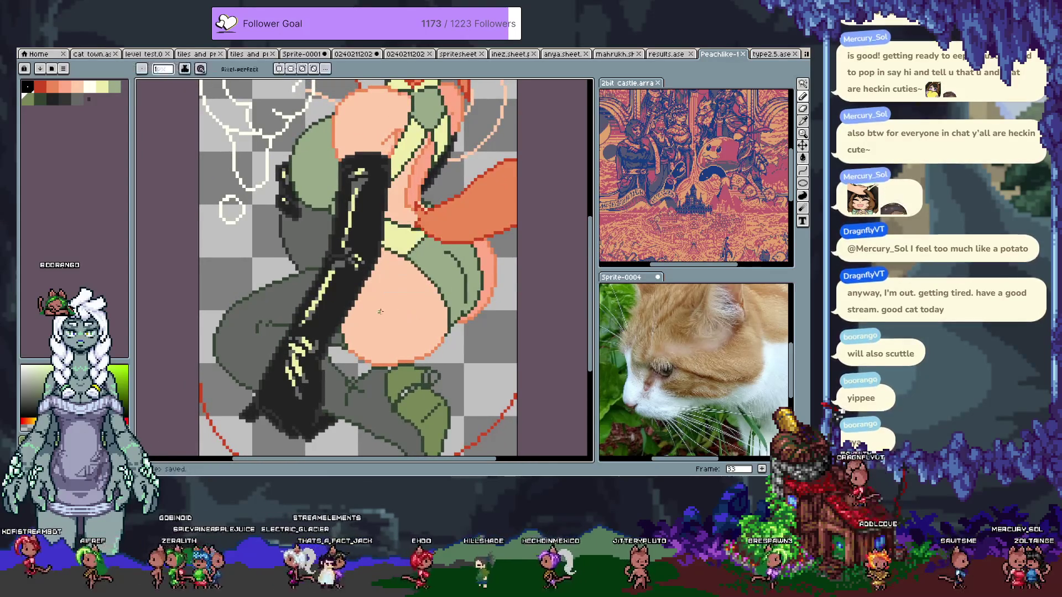
scroll(380, 312, "down", 4)
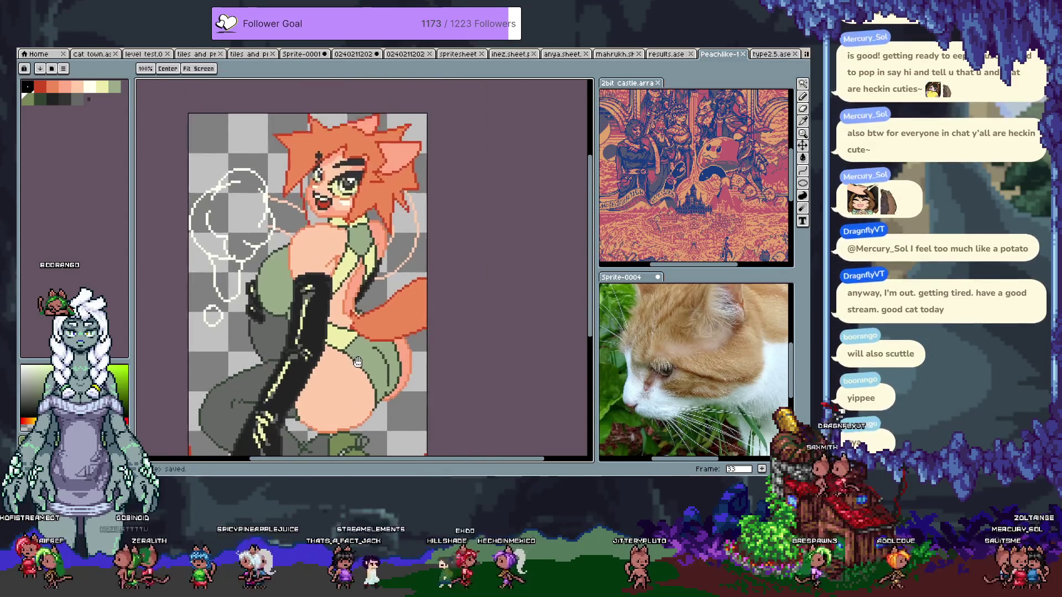
Reposition the view over the whole sprite and save it
key("space")
left_click_drag(456, 282, 463, 262)
key("ctrl+s")
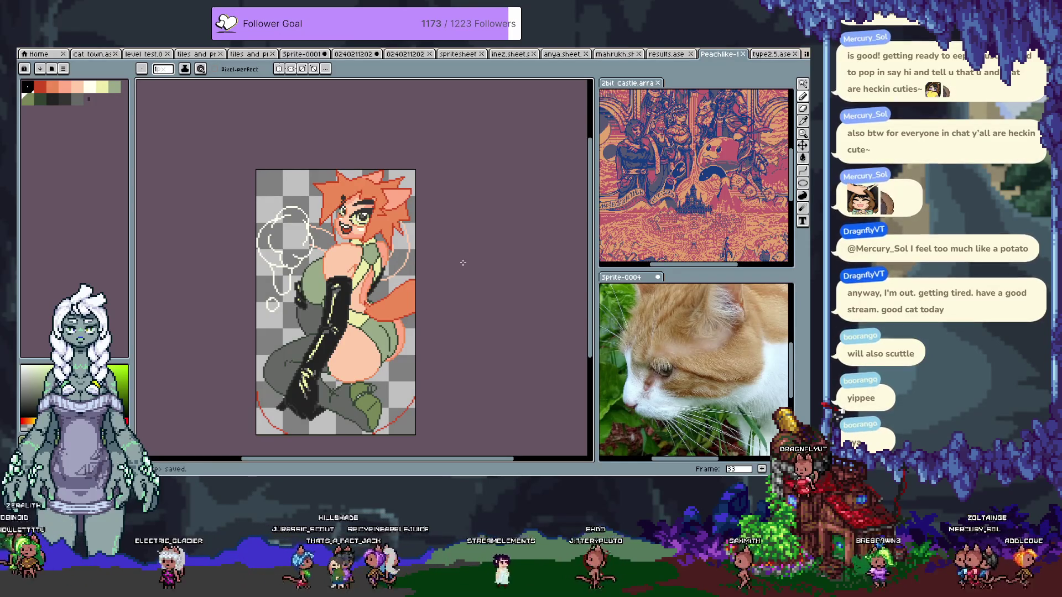
Zoom onto the mouth and pencil in dark outline and cream tooth pixels
scroll(390, 227, "up", 4)
key("i")
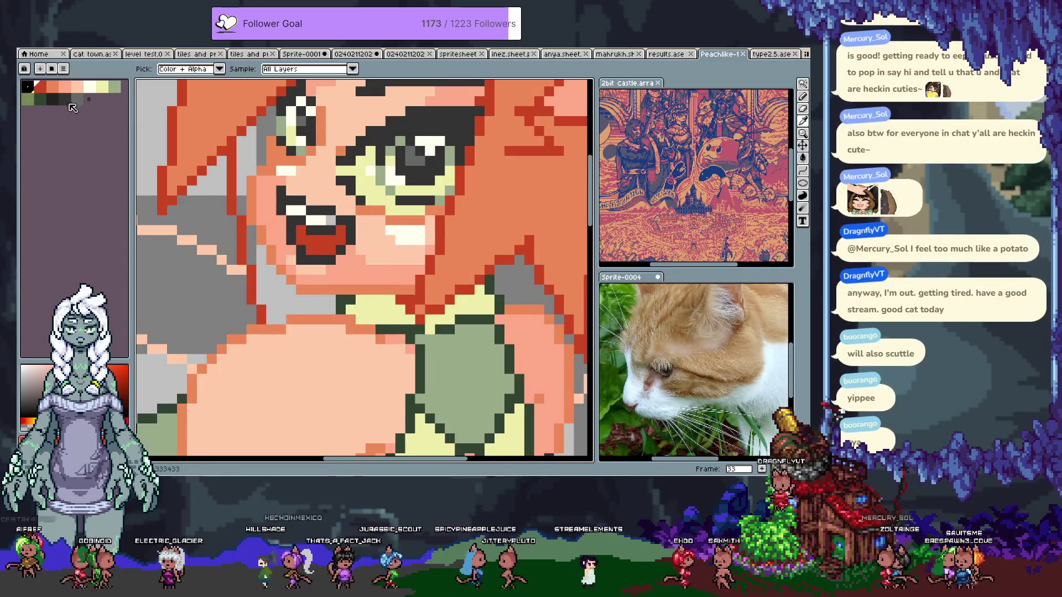
left_click(272, 202)
key("b")
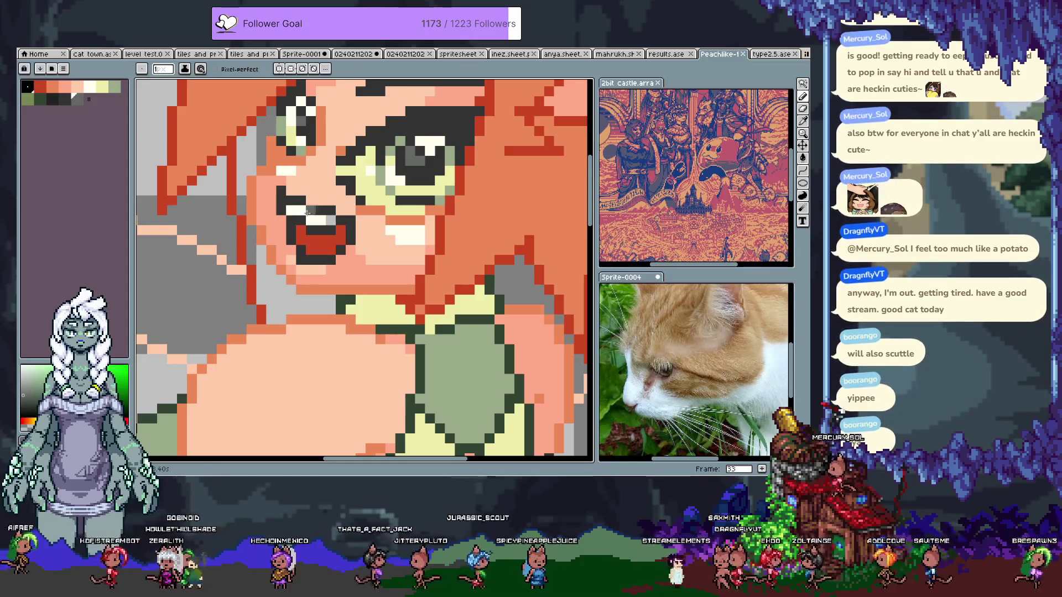
key("i")
left_click(323, 216)
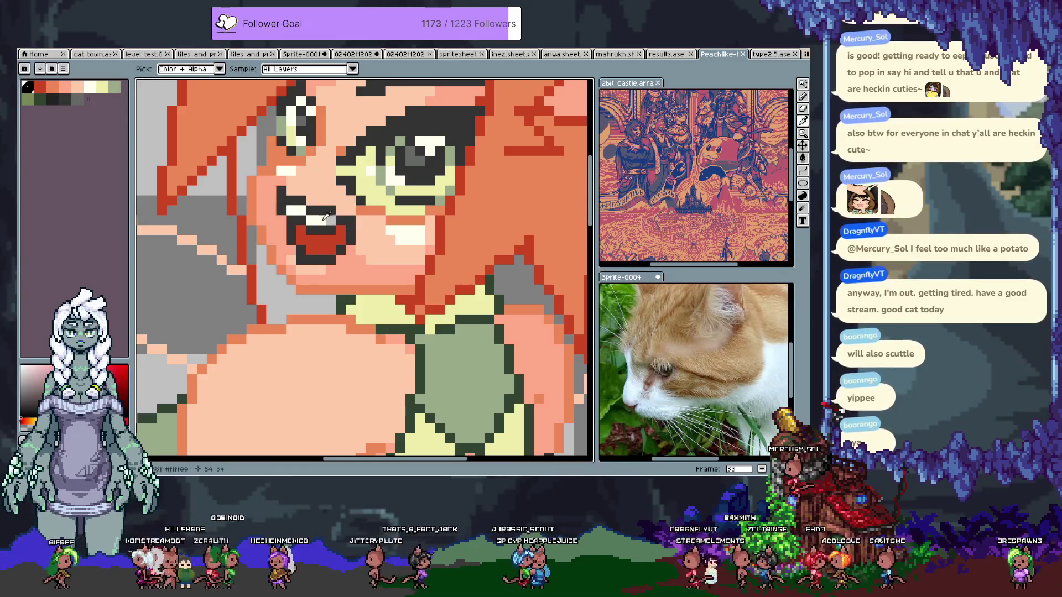
left_click(302, 199, "alt")
key("b")
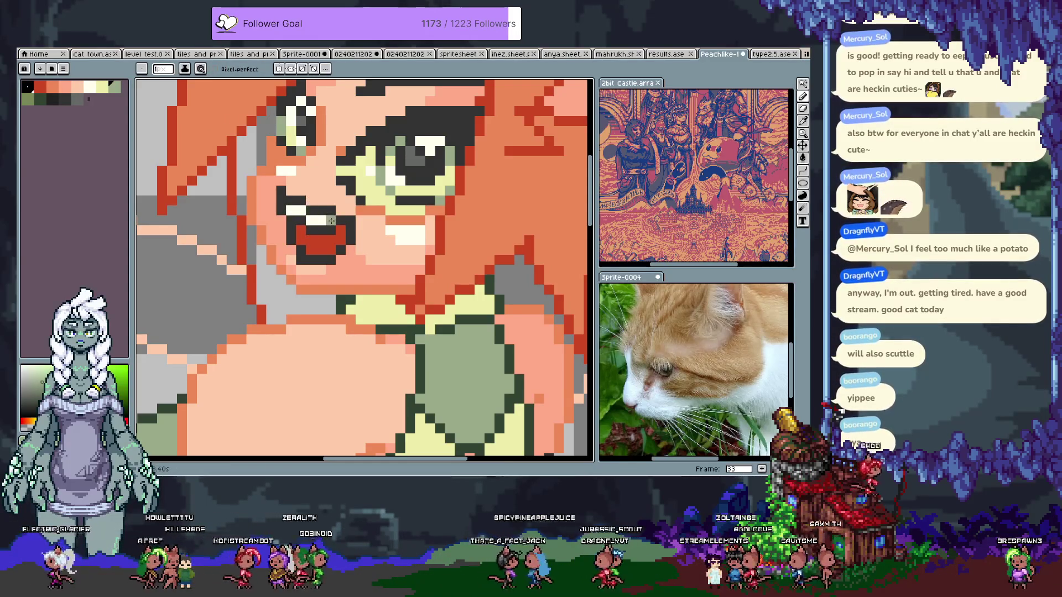
left_click(294, 210, "alt")
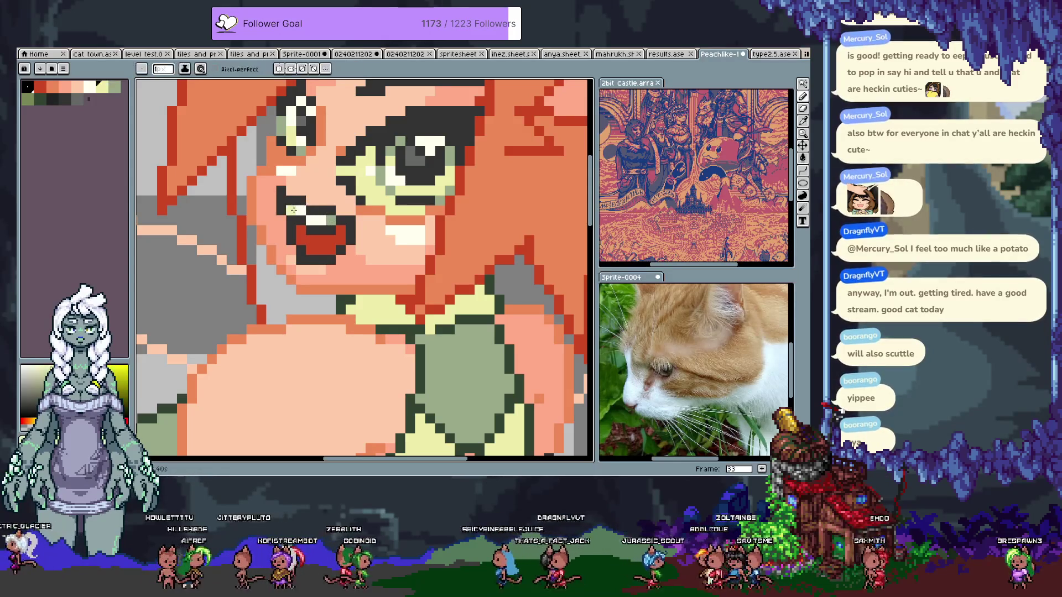
left_click(329, 230, "alt")
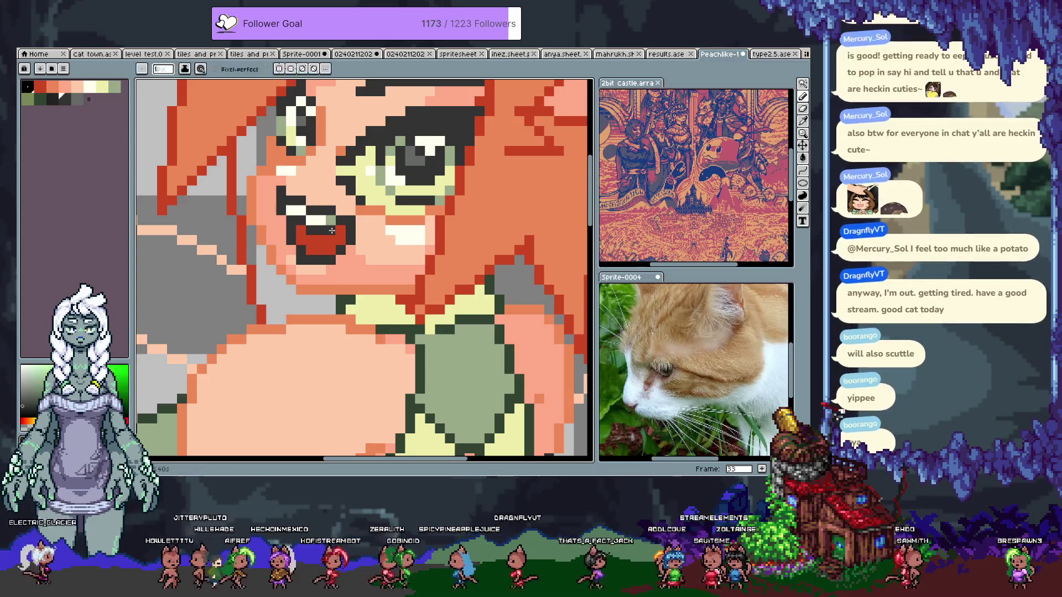
left_click(319, 221, "alt")
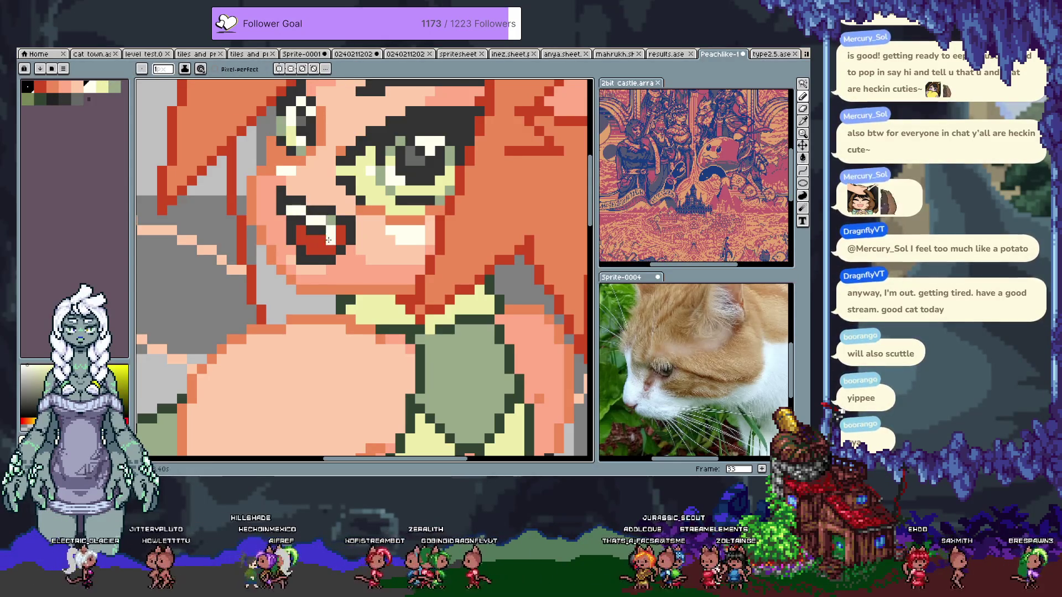
Add another cream pixel inside the mouth and zoom in and out to check it
scroll(319, 221, "down", 4)
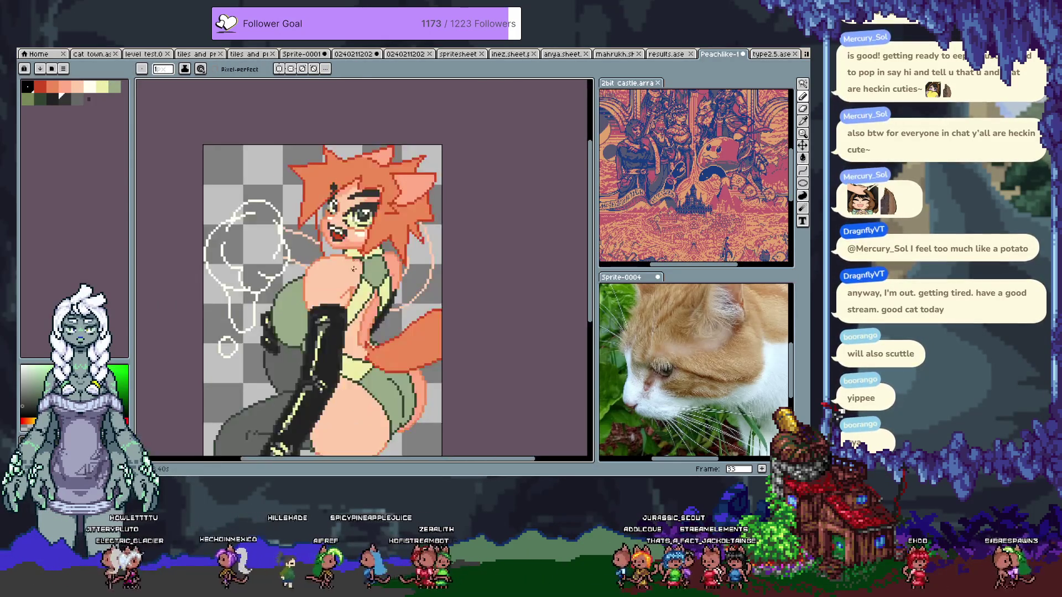
scroll(332, 228, "up", 4)
left_click(328, 199, "alt")
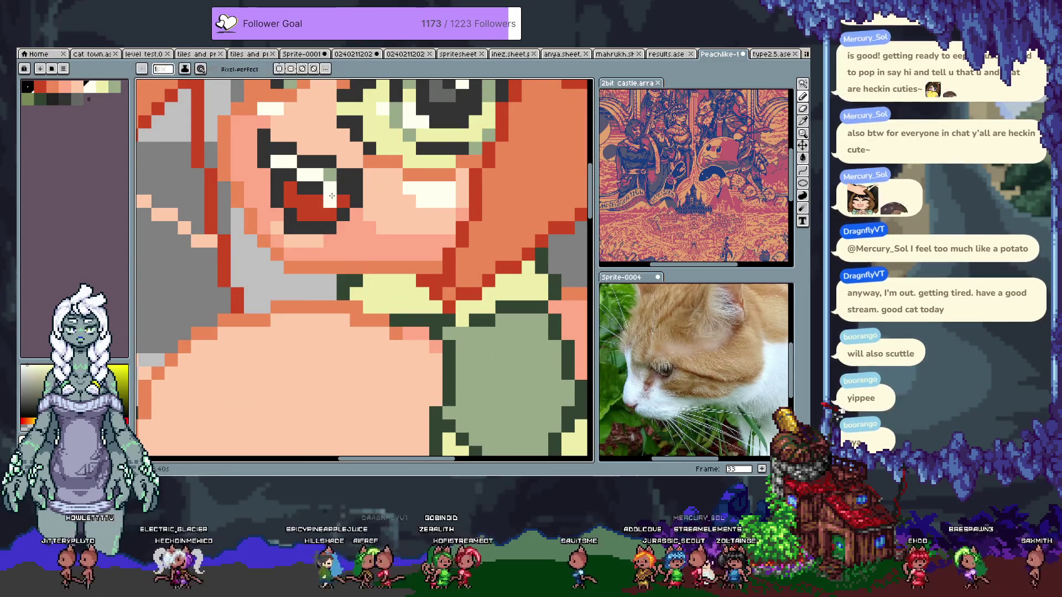
key("v")
key("b")
scroll(320, 199, "down", 3)
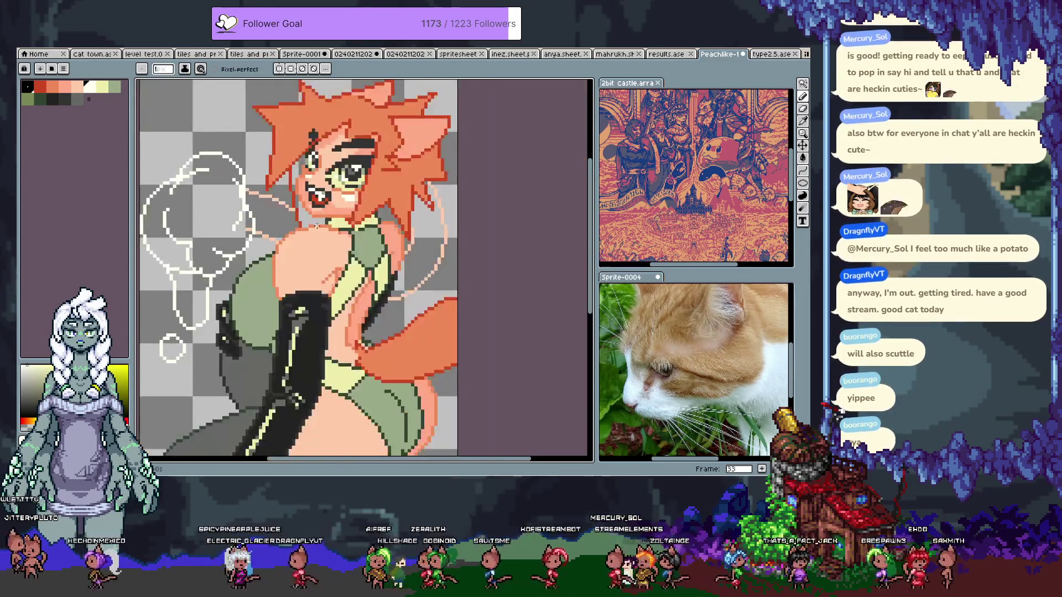
scroll(371, 223, "up", 2)
scroll(372, 223, "down", 3)
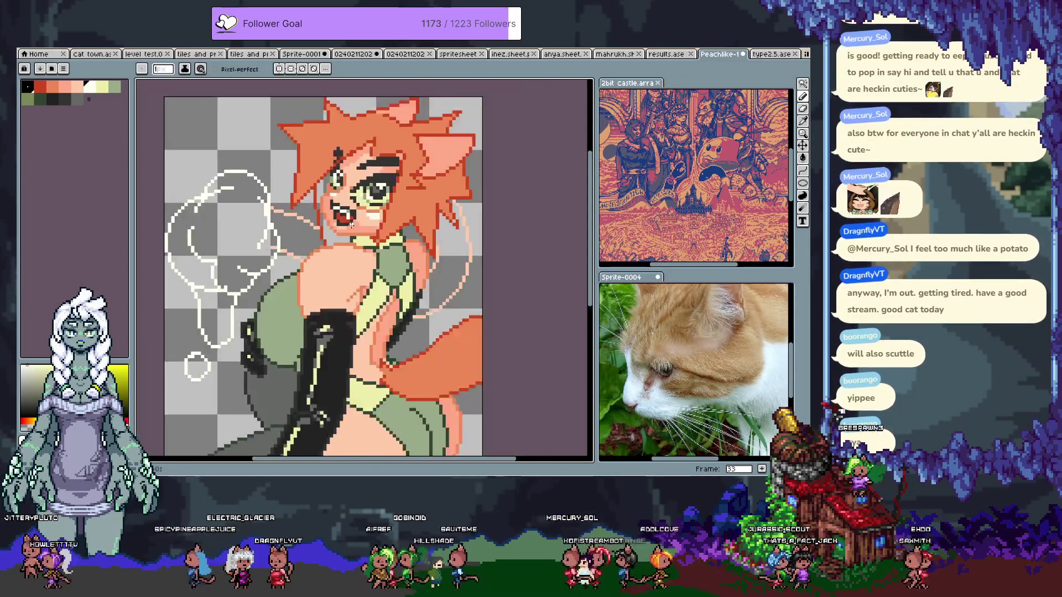
scroll(335, 225, "up", 4)
scroll(335, 225, "down", 3)
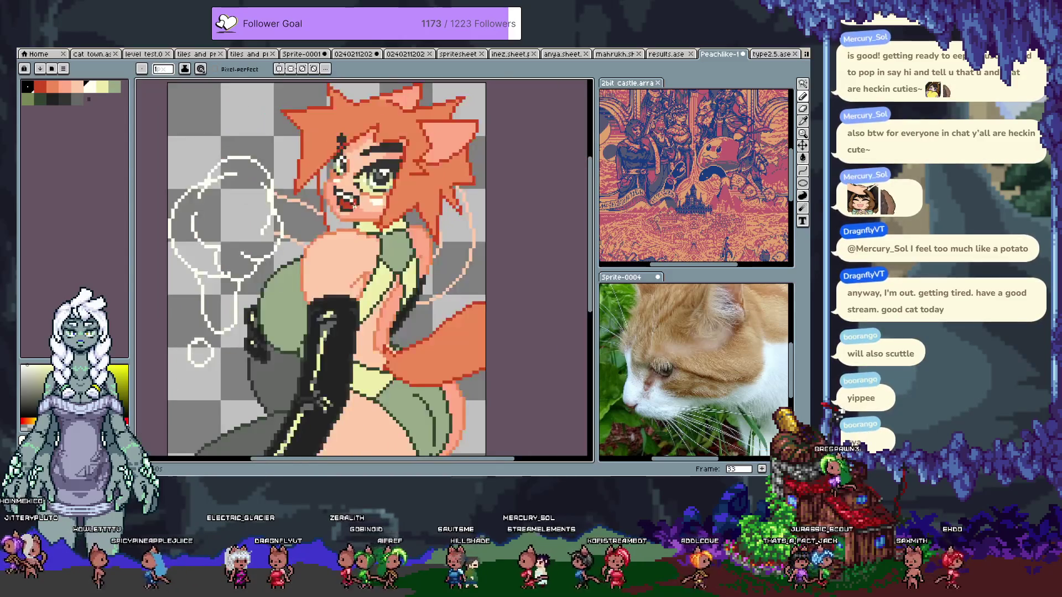
scroll(348, 183, "up", 2)
scroll(348, 184, "up", 2)
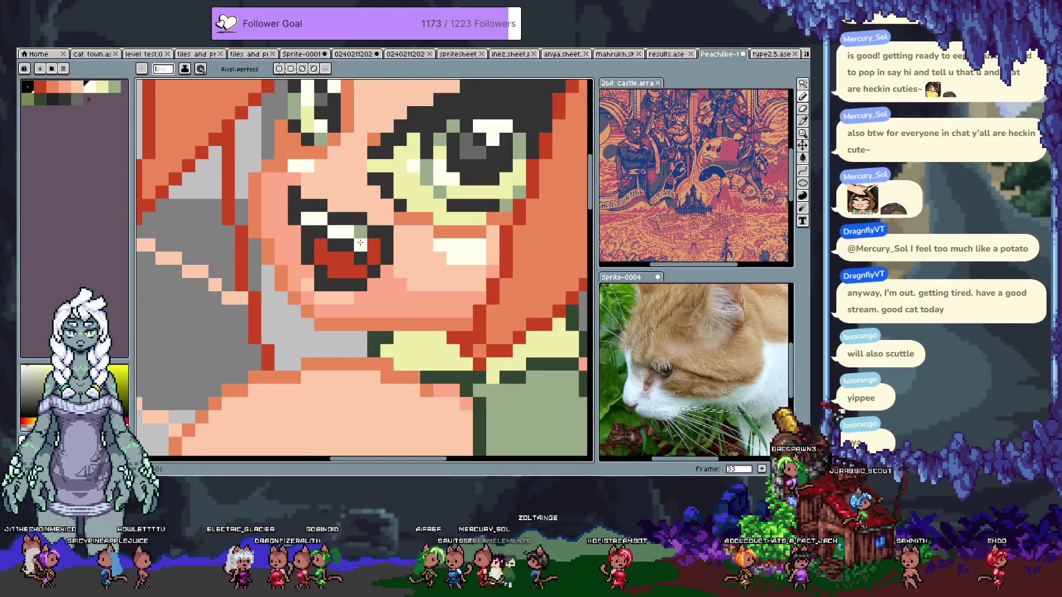
scroll(374, 224, "down", 3)
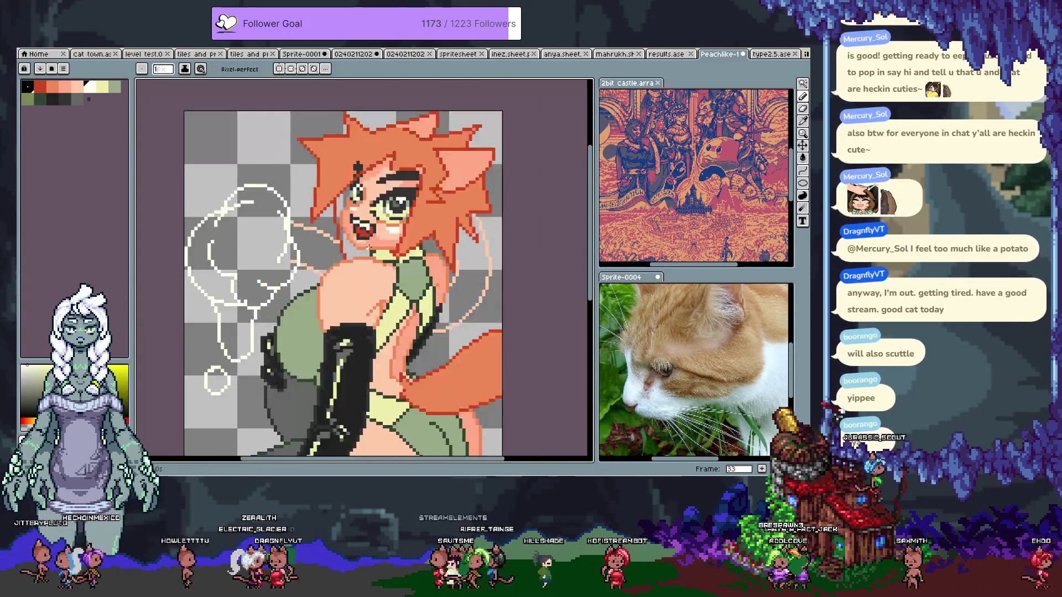
scroll(357, 218, "up", 3)
Eyedrop the red mouth, pale yellow and light green colours from the canvas
key("i")
left_click(366, 233)
scroll(359, 238, "down", 2)
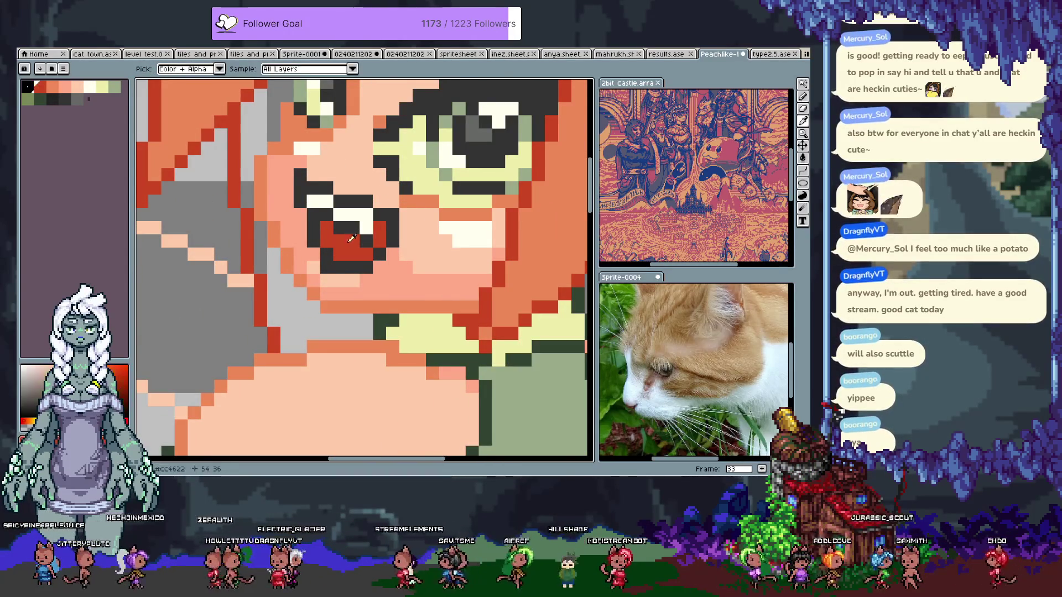
scroll(353, 252, "down", 1)
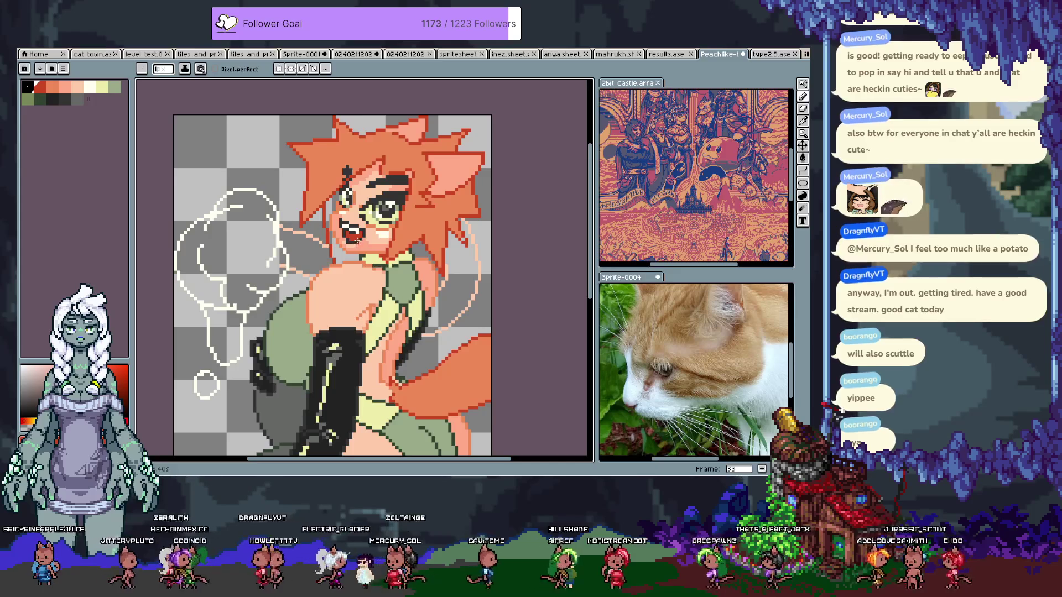
scroll(359, 211, "up", 2)
left_click(234, 295, "alt")
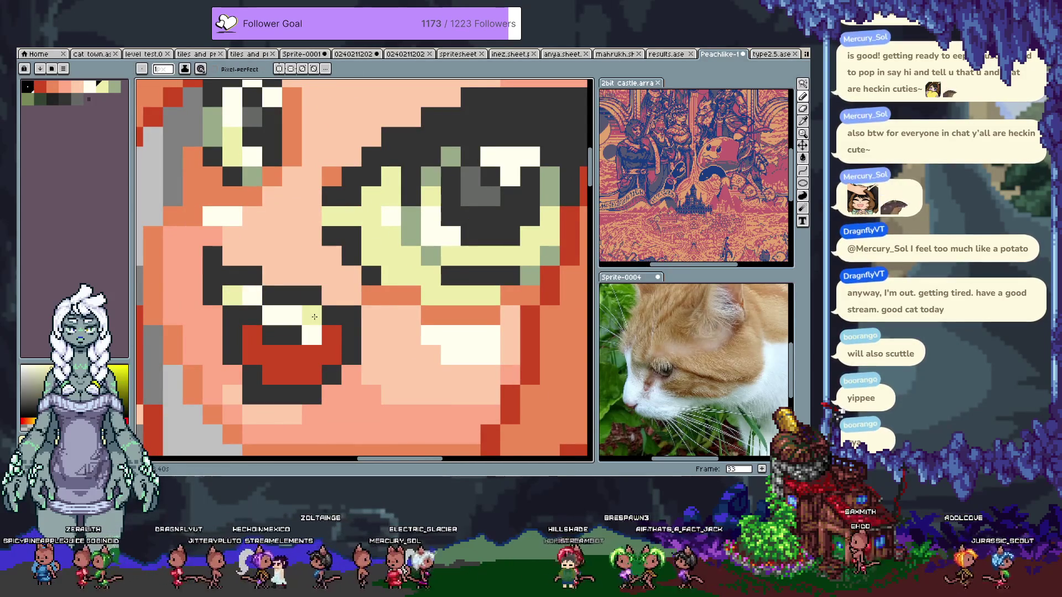
scroll(314, 317, "down", 3)
scroll(313, 312, "up", 3)
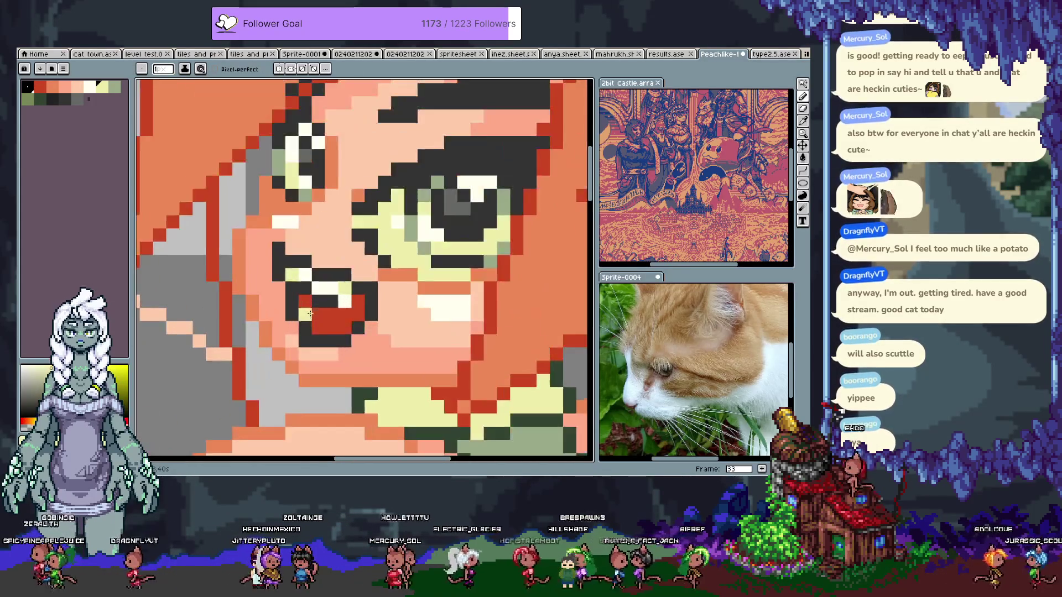
key("alt")
left_click(305, 274, "alt")
scroll(305, 274, "down", 3)
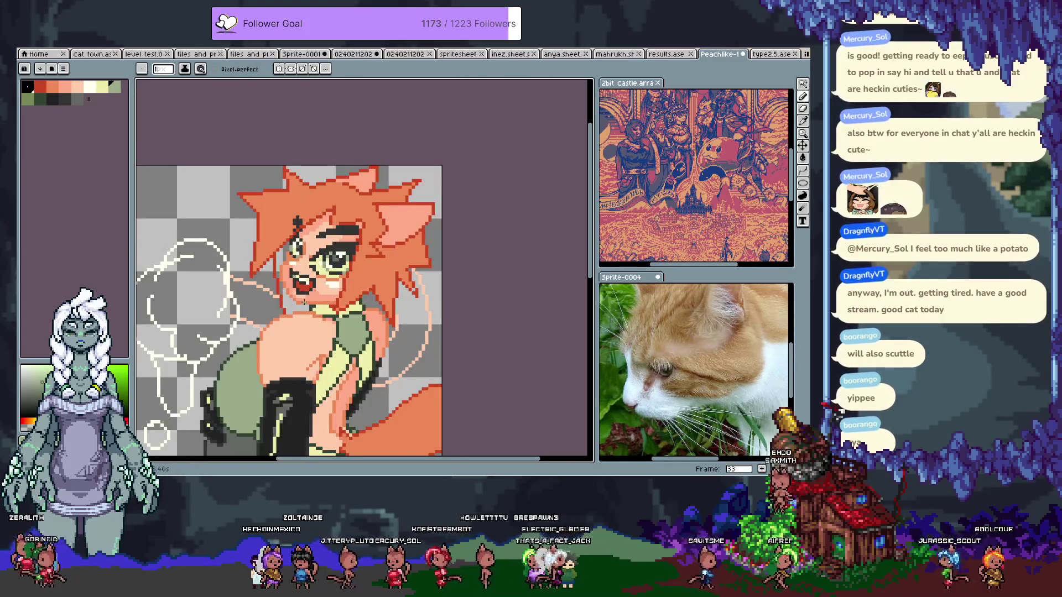
scroll(298, 282, "up", 3)
Repaint several pixels inside the mouth, undoing the last mistaken edit
key("alt")
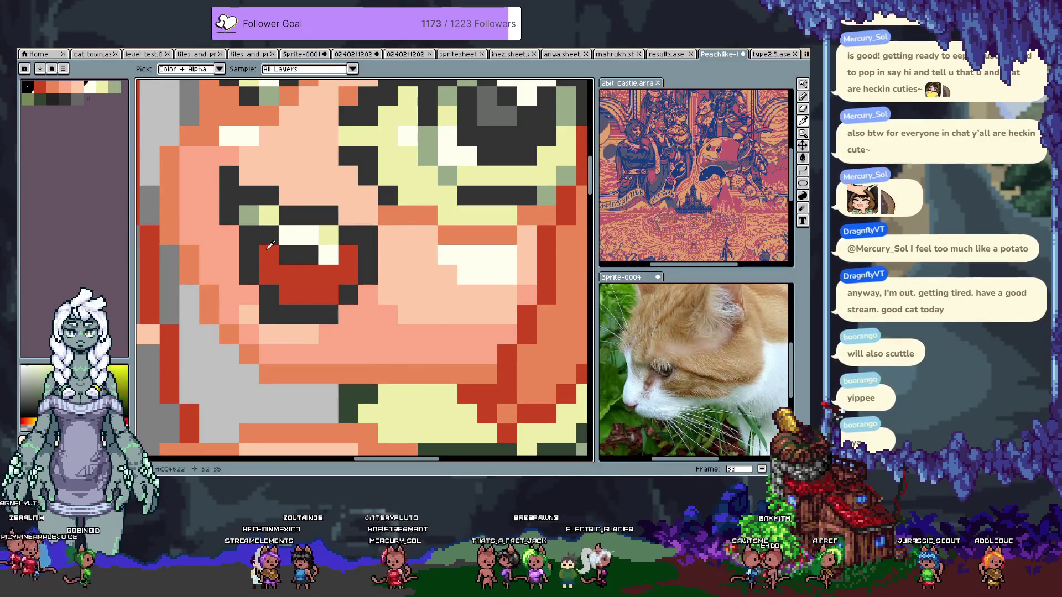
left_click(266, 258)
scroll(266, 258, "down", 4)
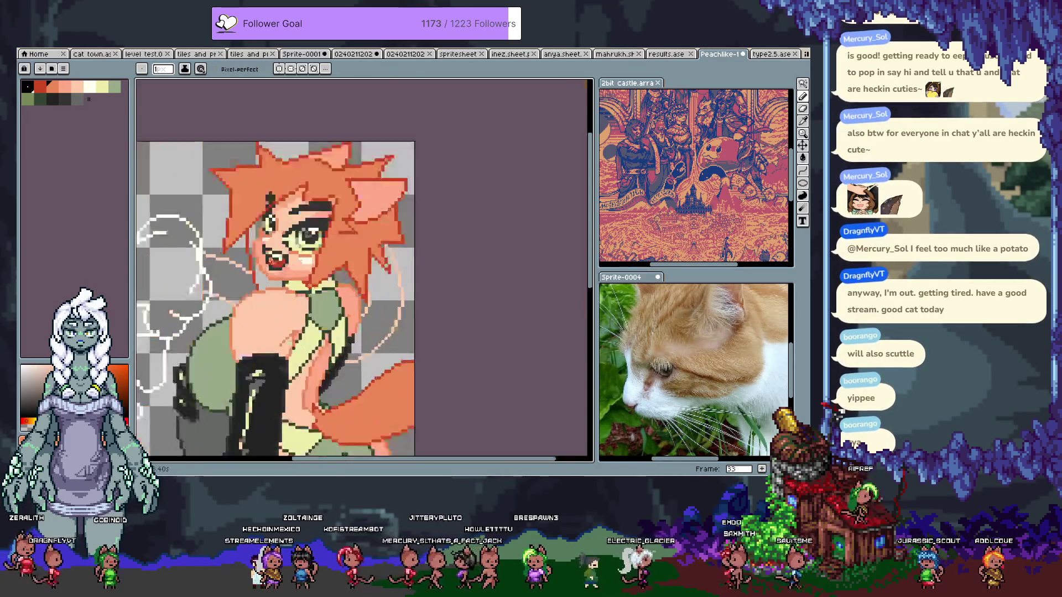
scroll(273, 258, "up", 4)
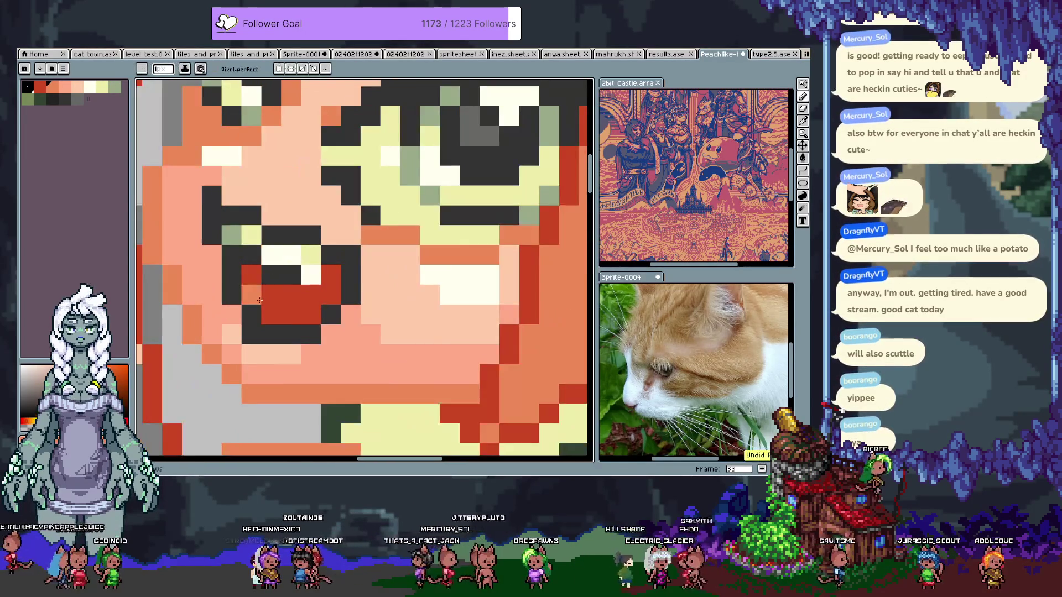
left_click(293, 293)
left_click(326, 284)
left_click(330, 295)
scroll(329, 301, "down", 4)
key("v")
key("ctrl+z")
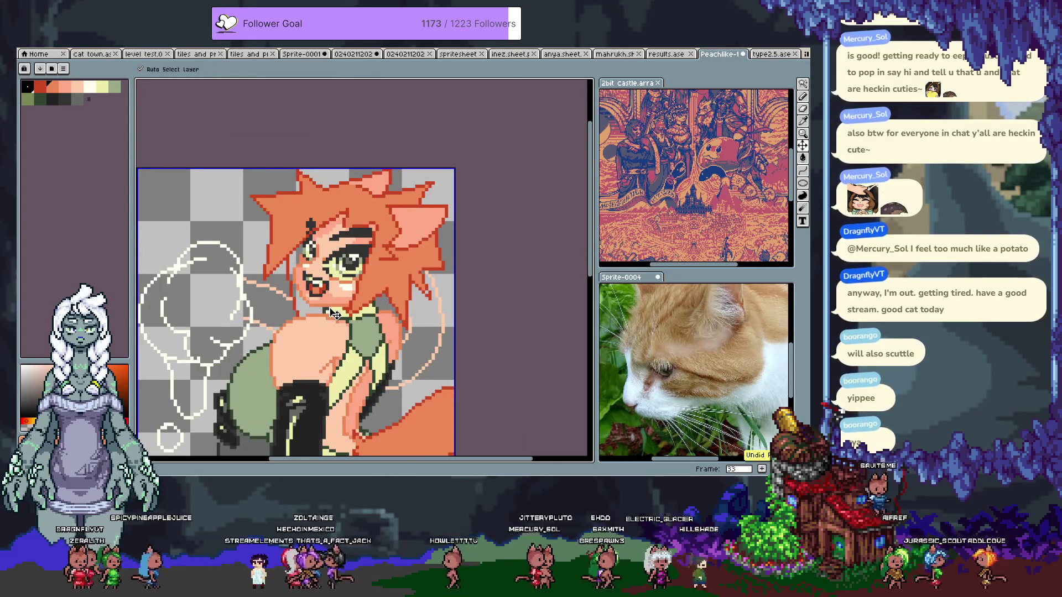
key("b")
scroll(328, 313, "up", 4)
scroll(328, 314, "down", 4)
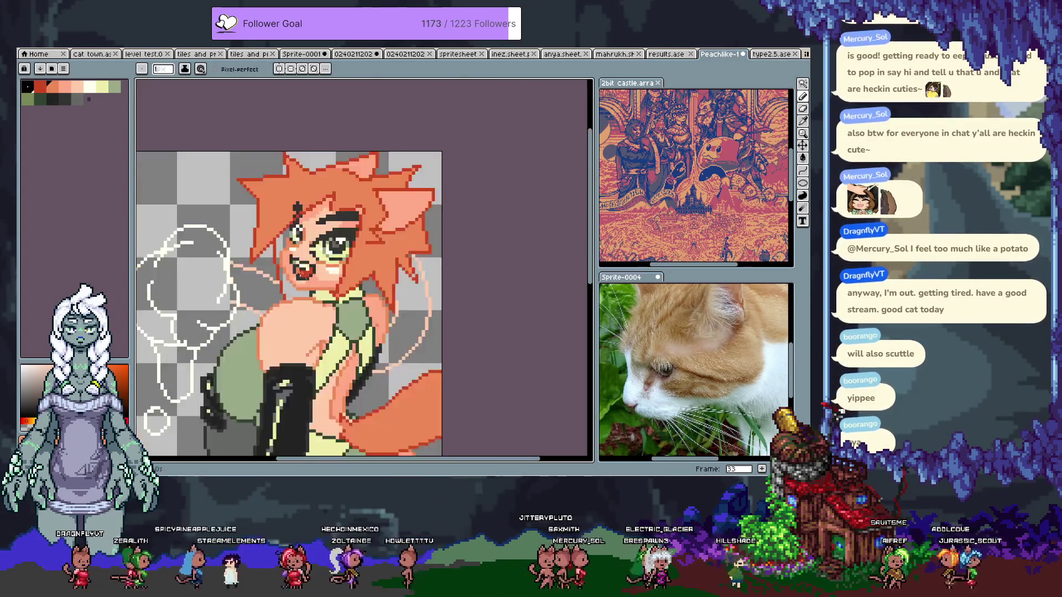
Save the sprite and add a dark pixel to the face
key("ctrl+s")
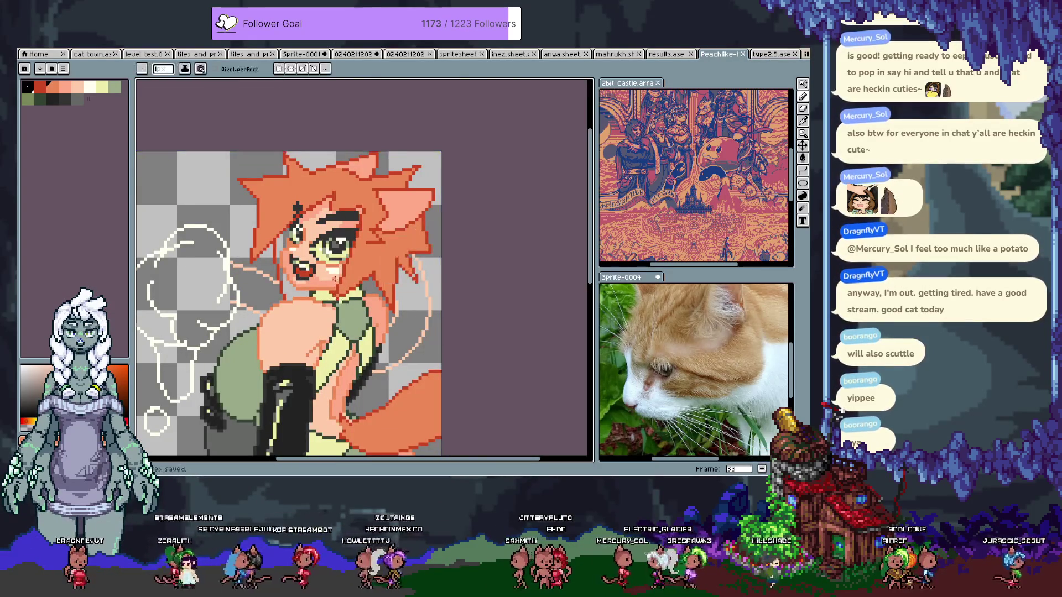
scroll(363, 243, "up", 3)
left_click(354, 209)
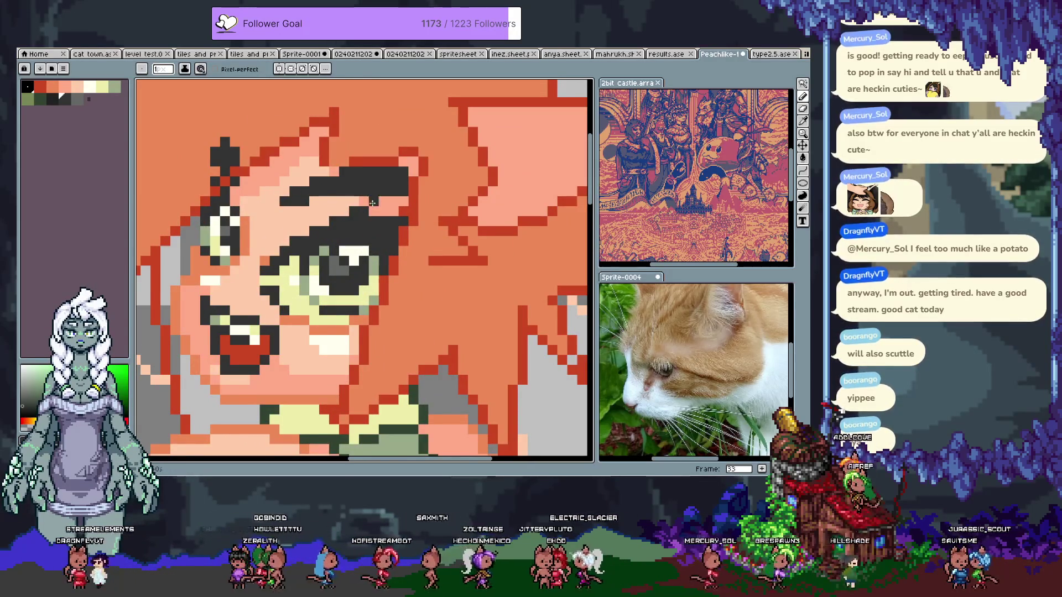
Zoom to the eye and add a dark pixel at the eyelash's outer tip
scroll(398, 227, "down", 3)
key("v")
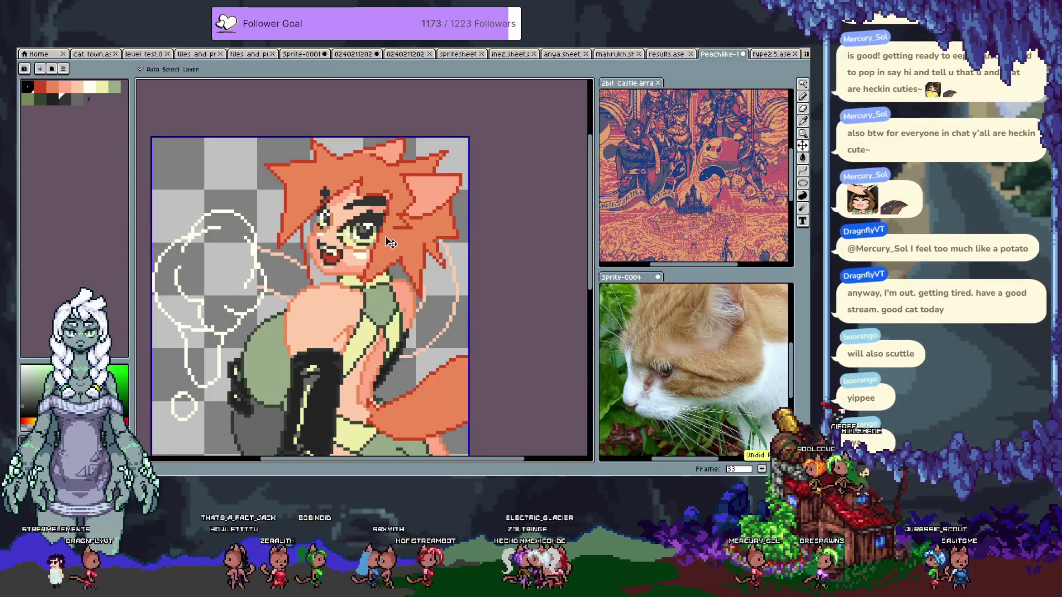
key("b")
scroll(338, 242, "up", 3)
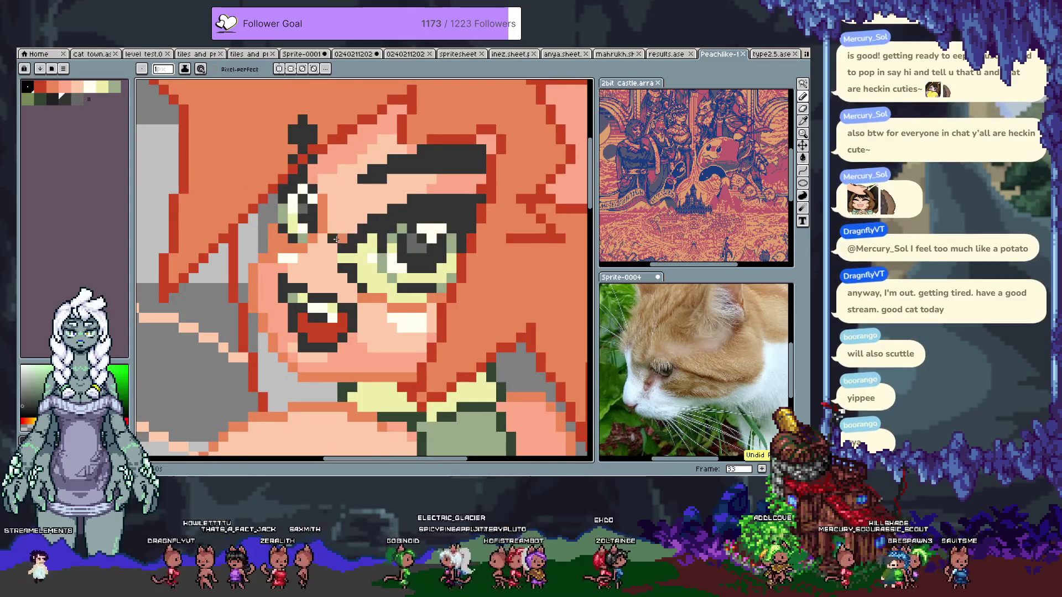
scroll(344, 235, "down", 3)
scroll(382, 231, "up", 5)
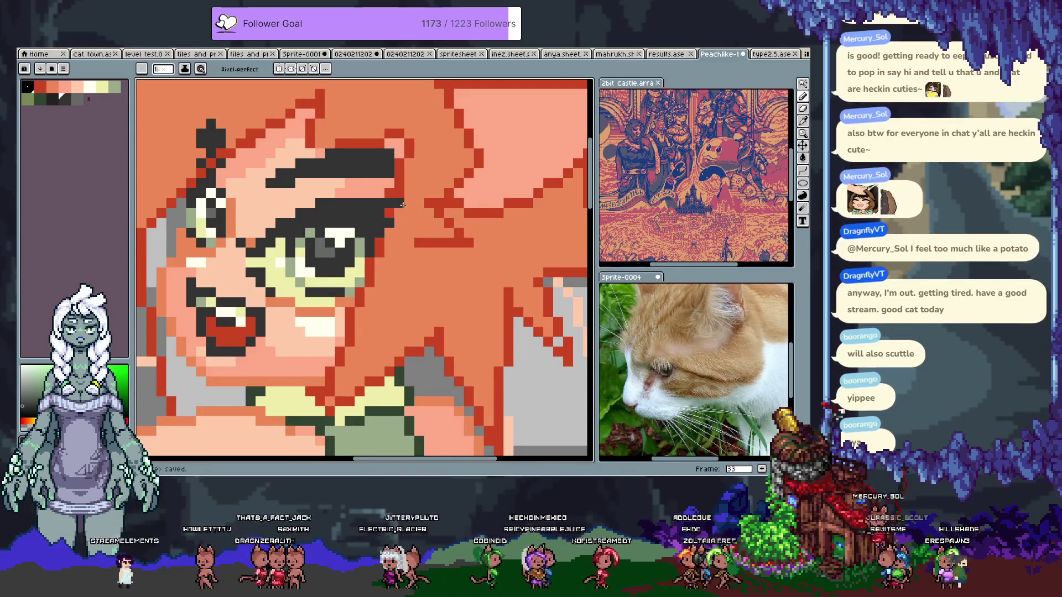
left_click(396, 225)
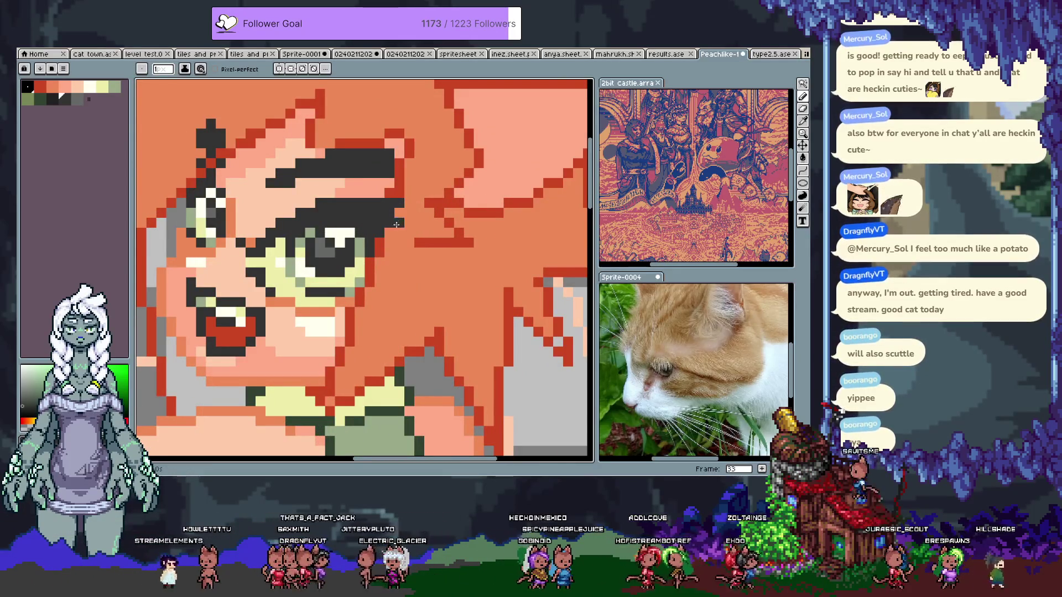
Compare the lengthened eyelash by toggling Move and Pencil, then save the sprite
scroll(381, 240, "down", 3)
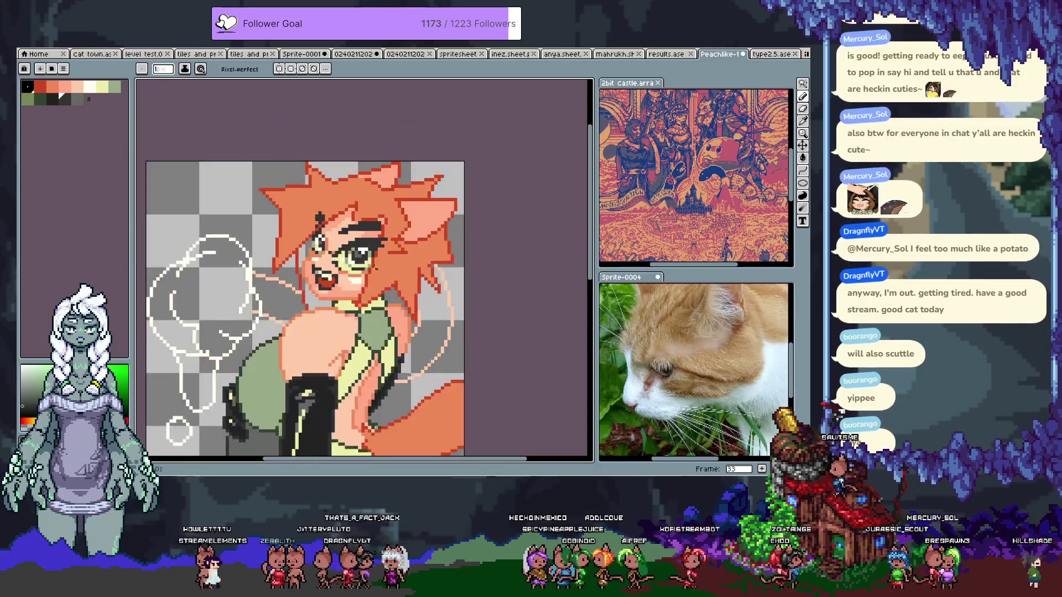
key("v")
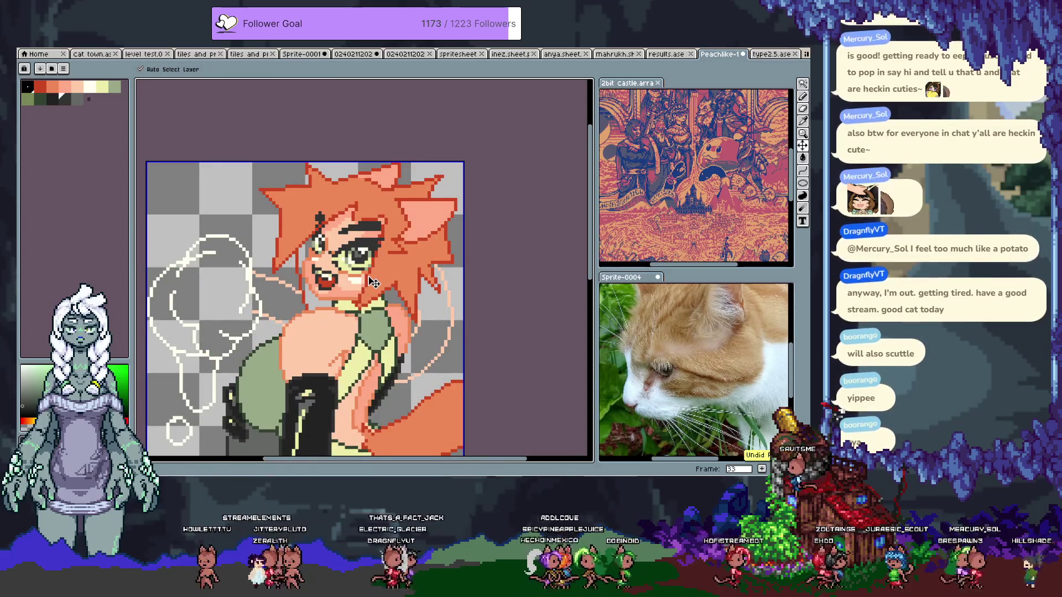
key("b")
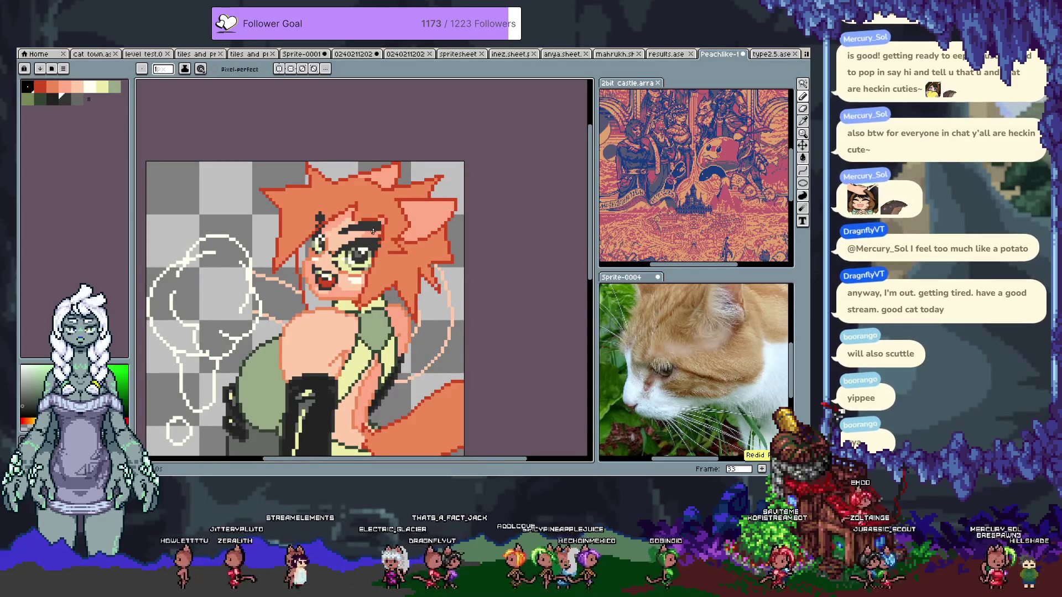
scroll(375, 214, "up", 3)
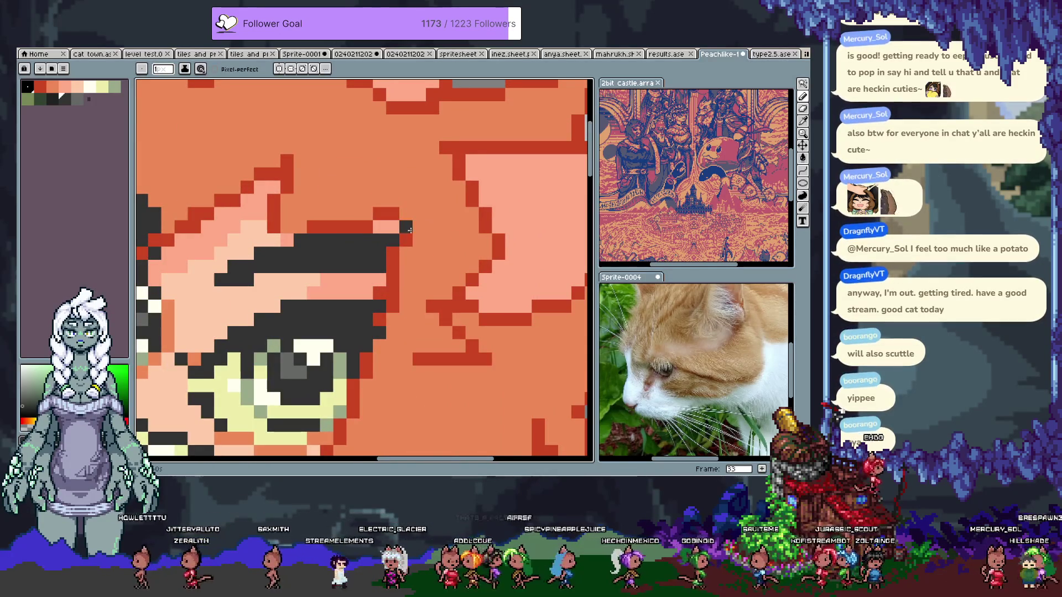
scroll(404, 253, "down", 3)
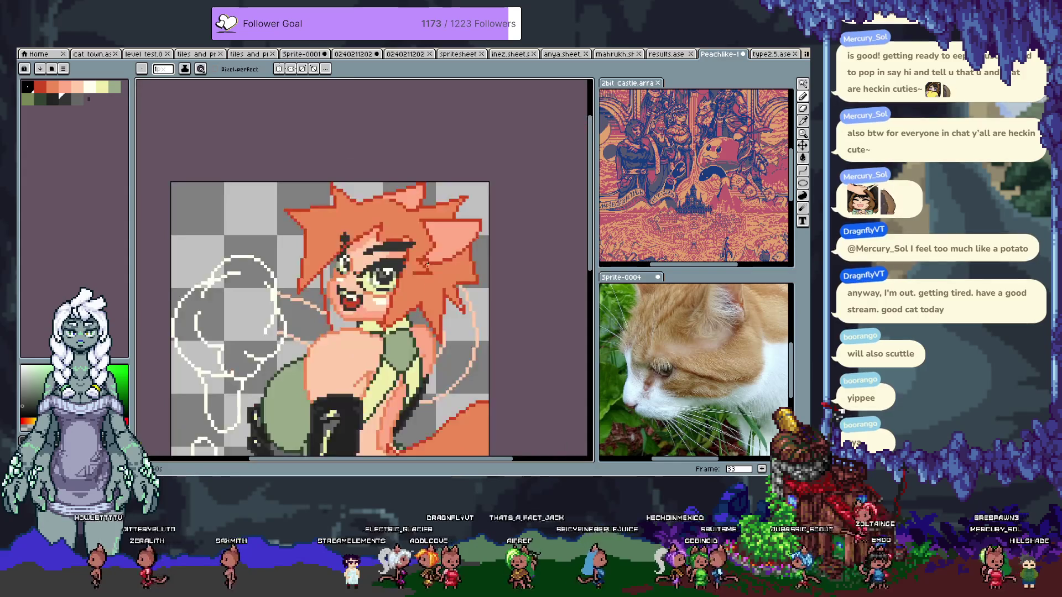
key("v")
key("b")
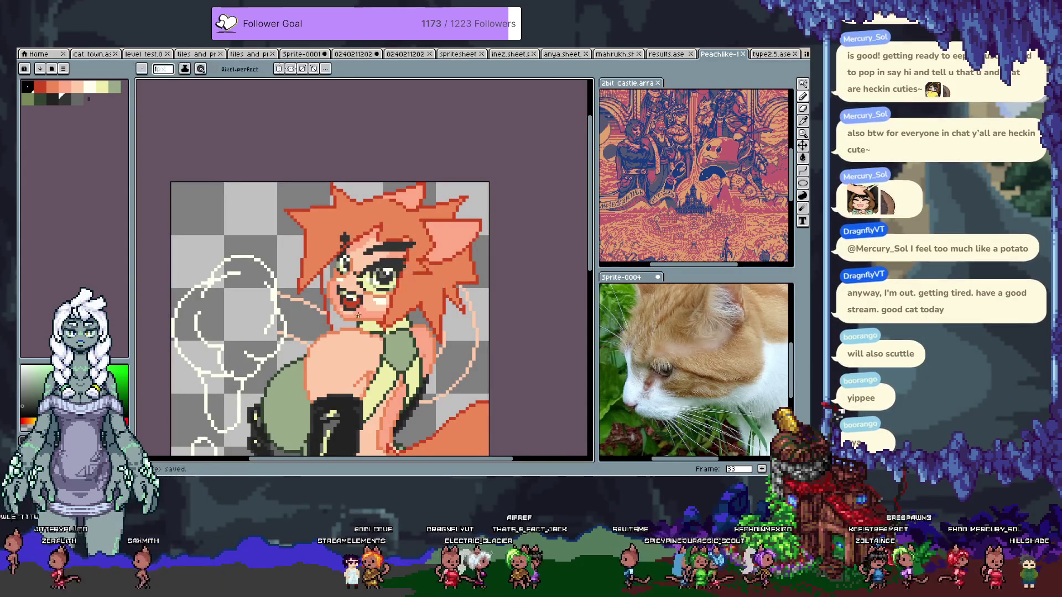
scroll(360, 266, "down", 3)
key("ctrl+s")
Draw a short salmon stroke extending the chest's diagonal outline and save
scroll(306, 295, "up", 2)
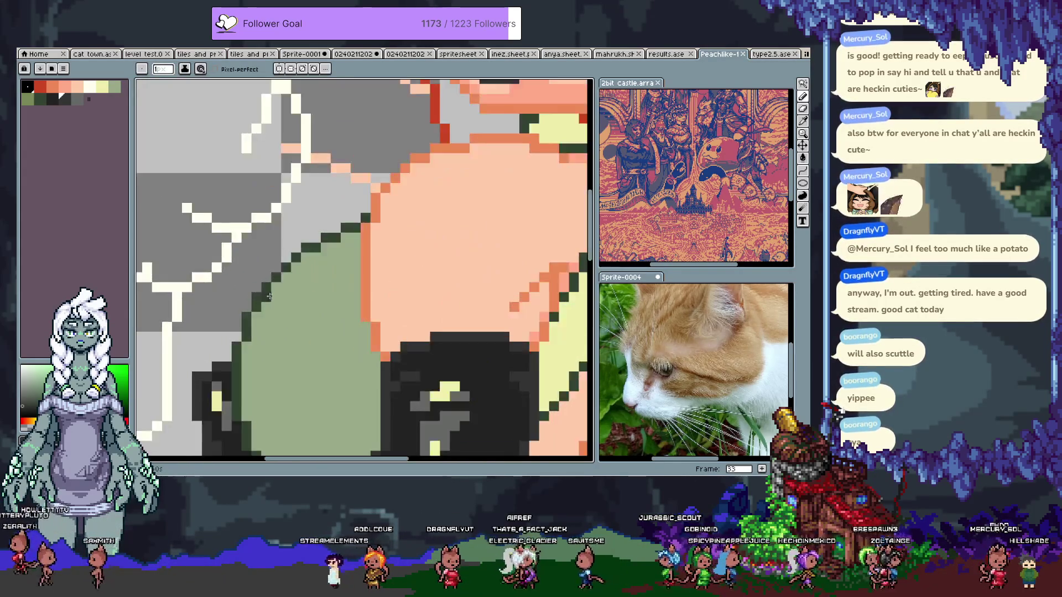
scroll(293, 288, "down", 2)
scroll(257, 268, "up", 1)
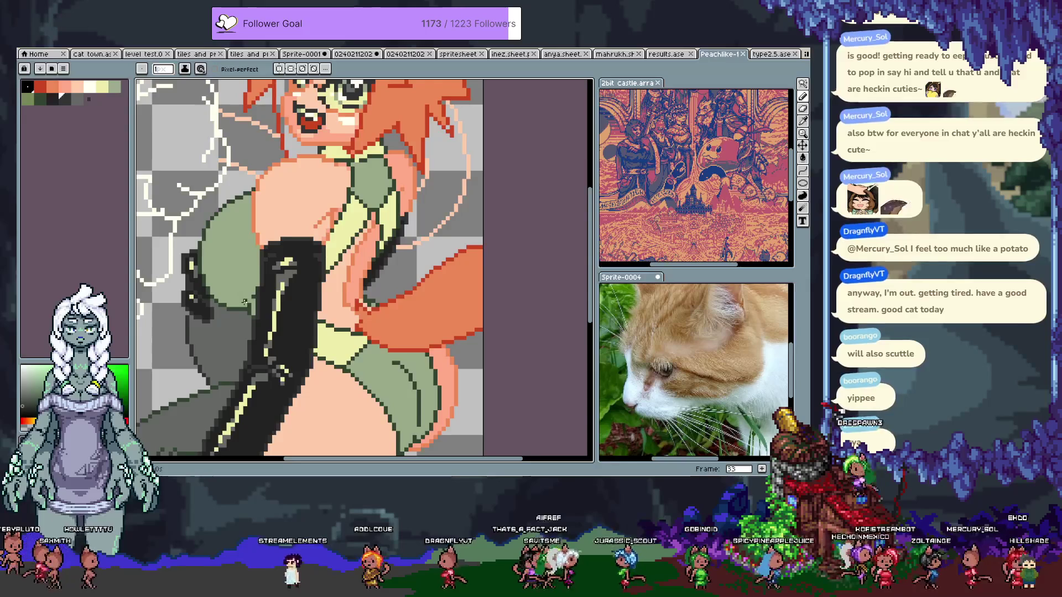
scroll(310, 267, "down", 1)
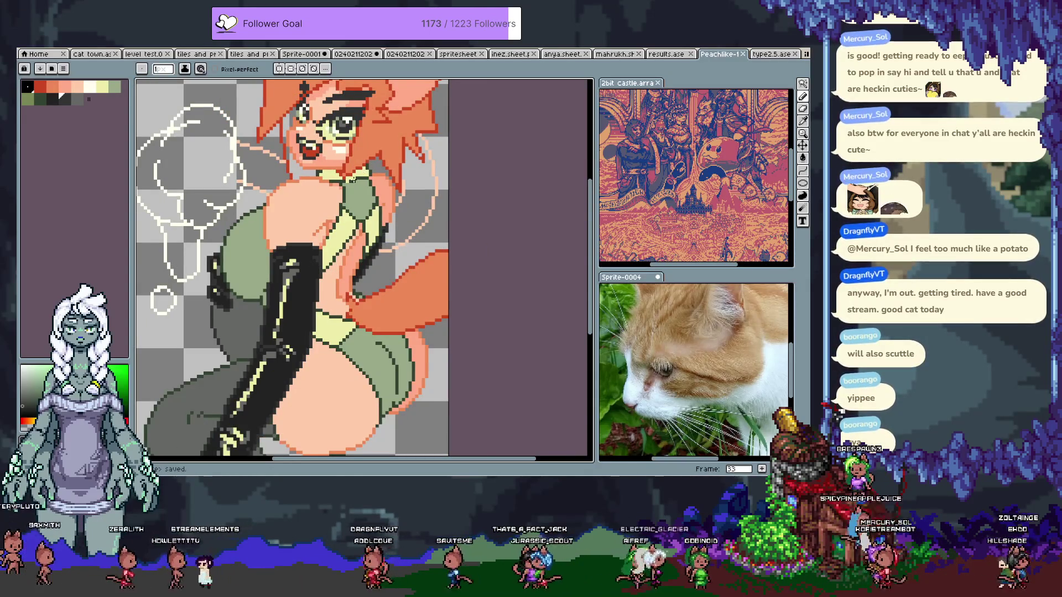
scroll(345, 184, "up", 1)
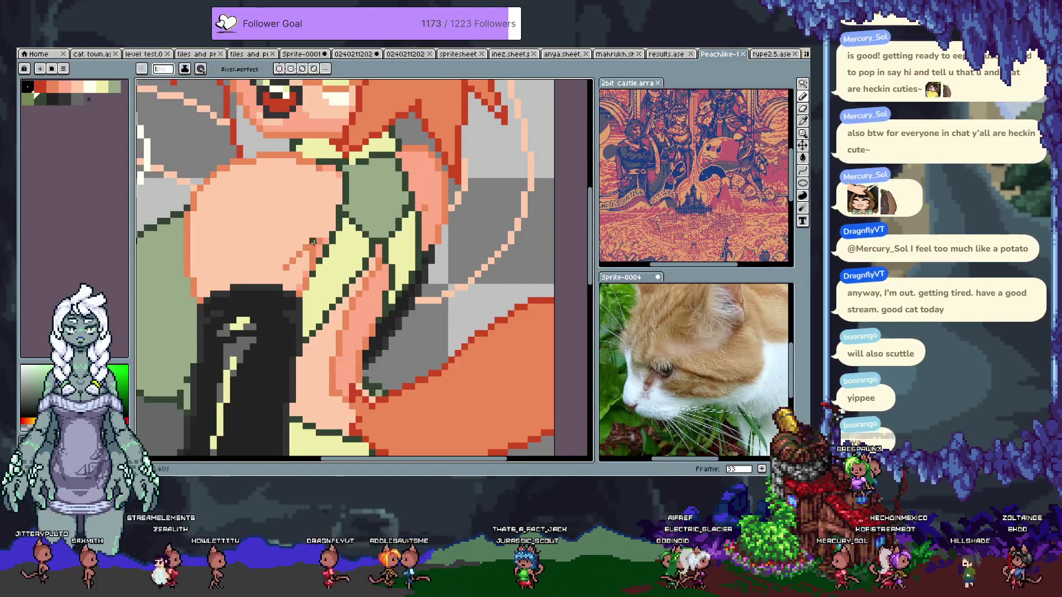
left_click_drag(306, 242, 326, 234)
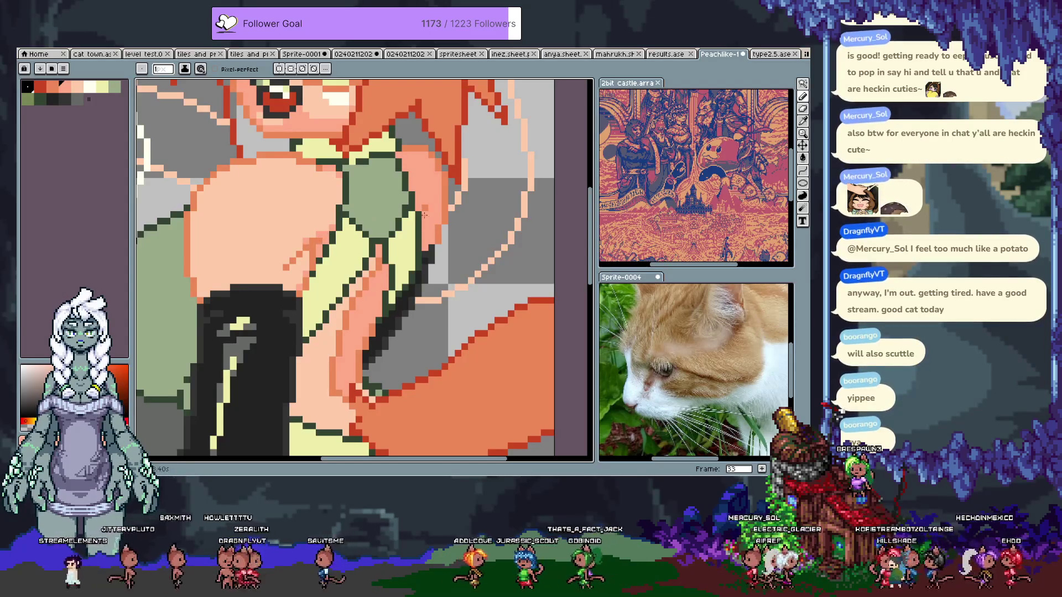
key("ctrl+s")
Zoom out, show the layers-and-frames timeline, and switch to the cat town document
scroll(363, 343, "down", 3)
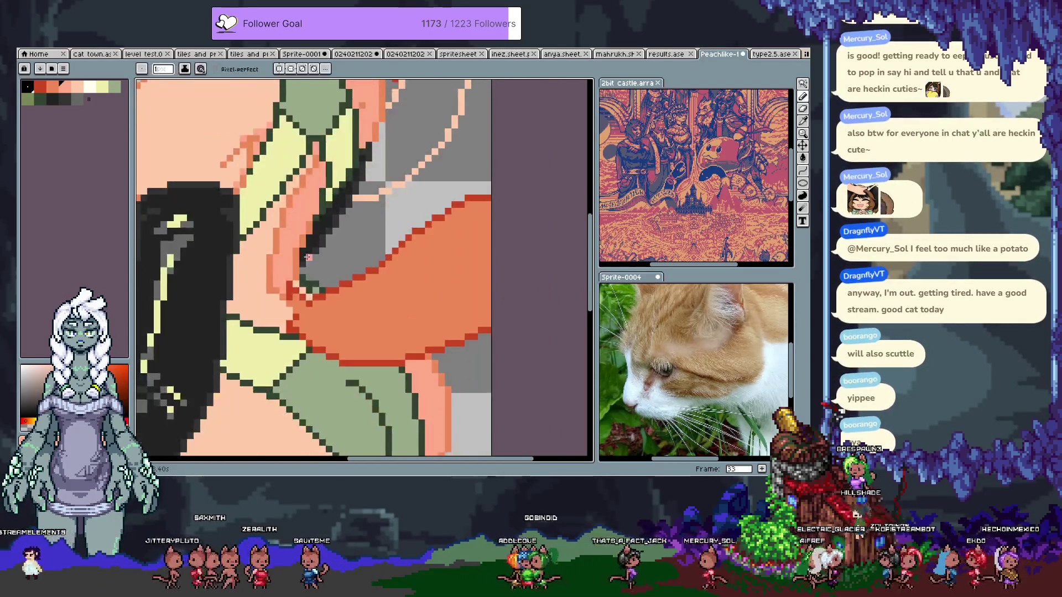
scroll(309, 273, "down", 3)
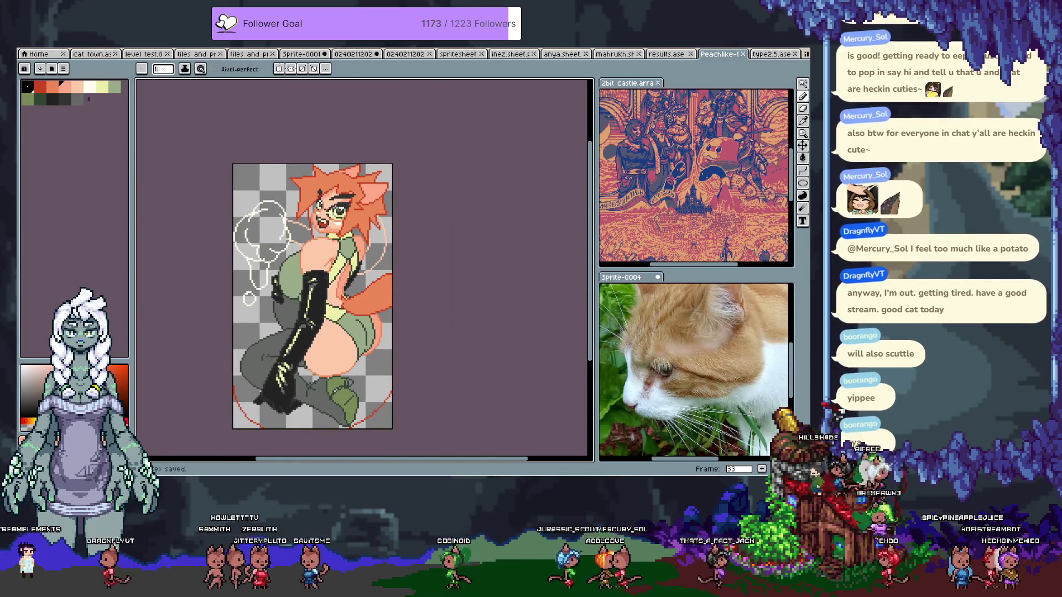
key("Tab")
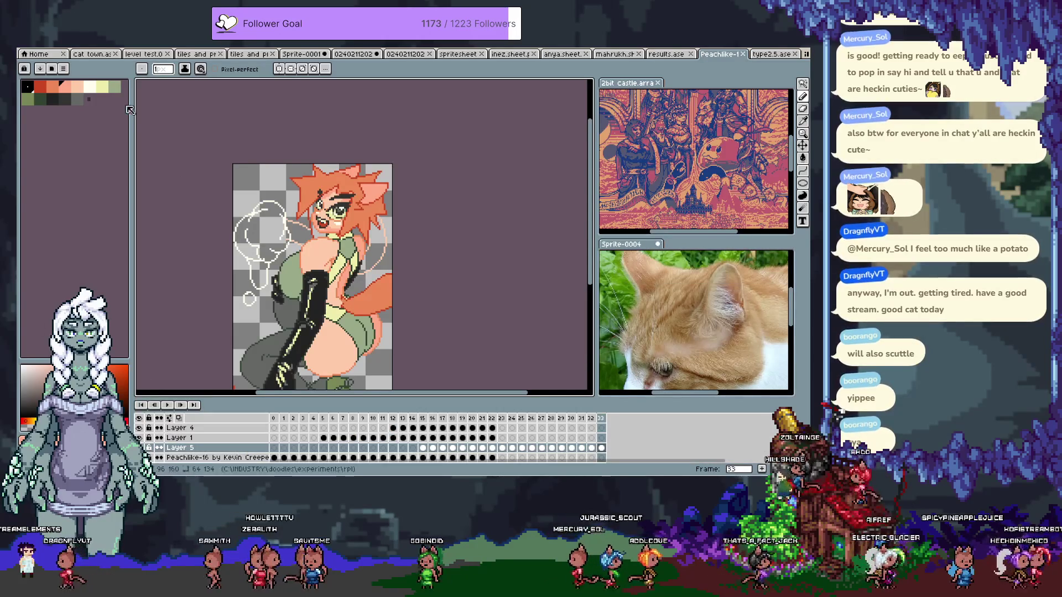
left_click(81, 55)
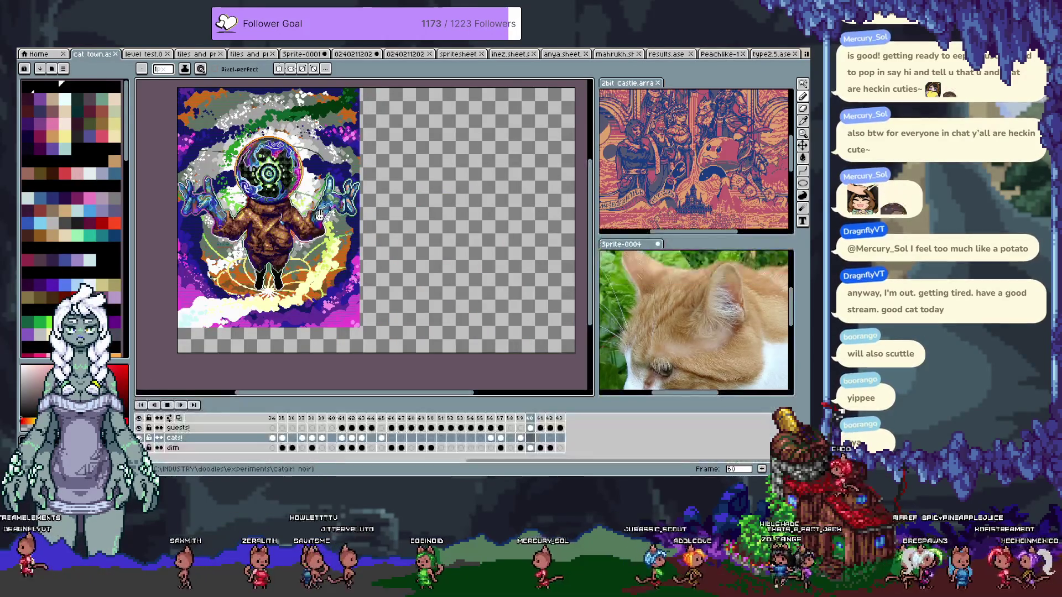
Jump to frame 0, hide the timeline, and step forward to frame 3's cat-girl pose sheet
key("Home")
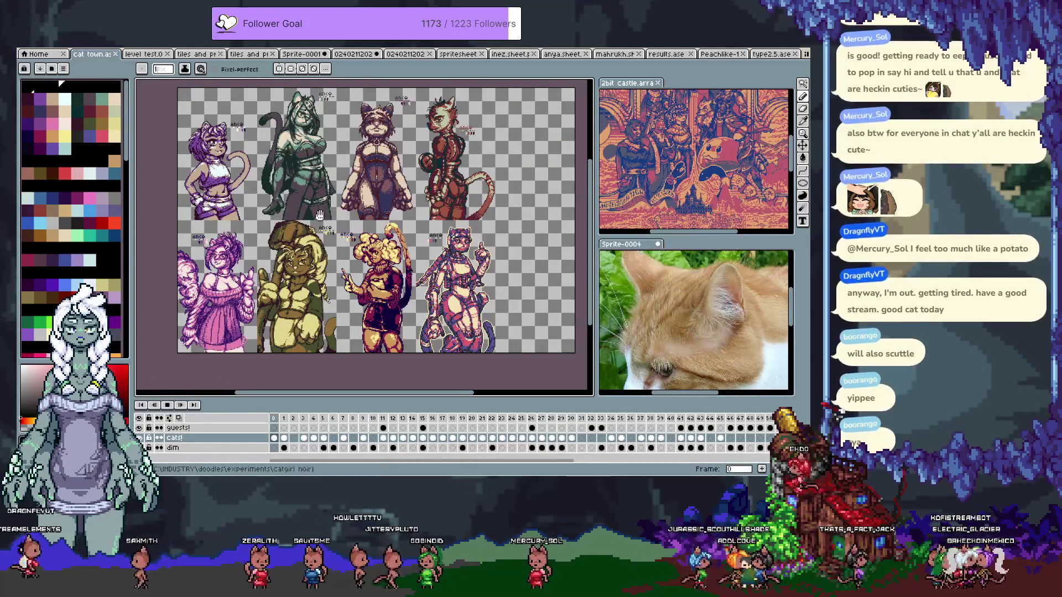
key("Tab")
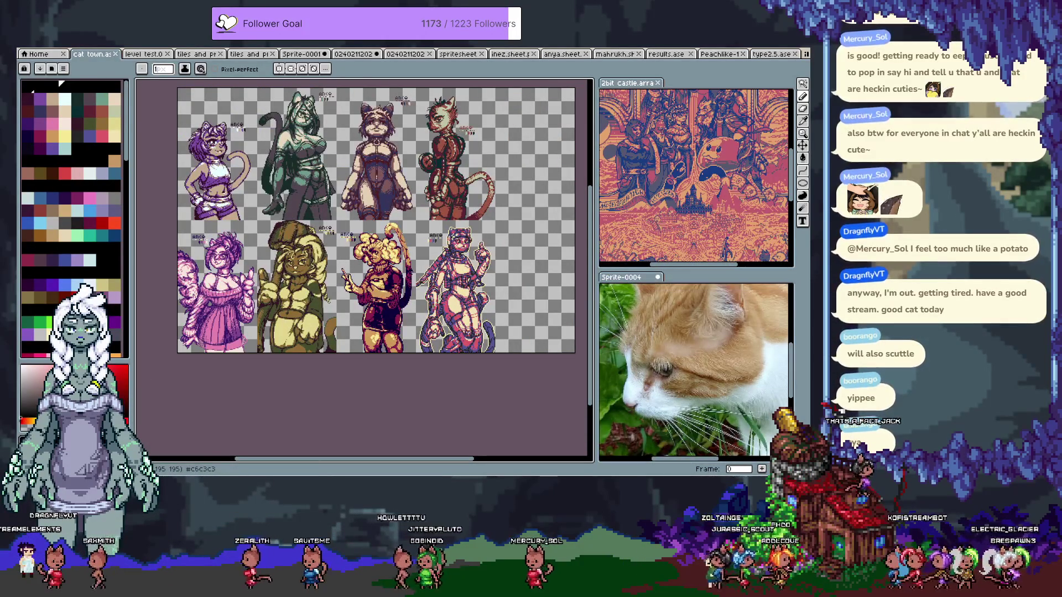
key("Right")
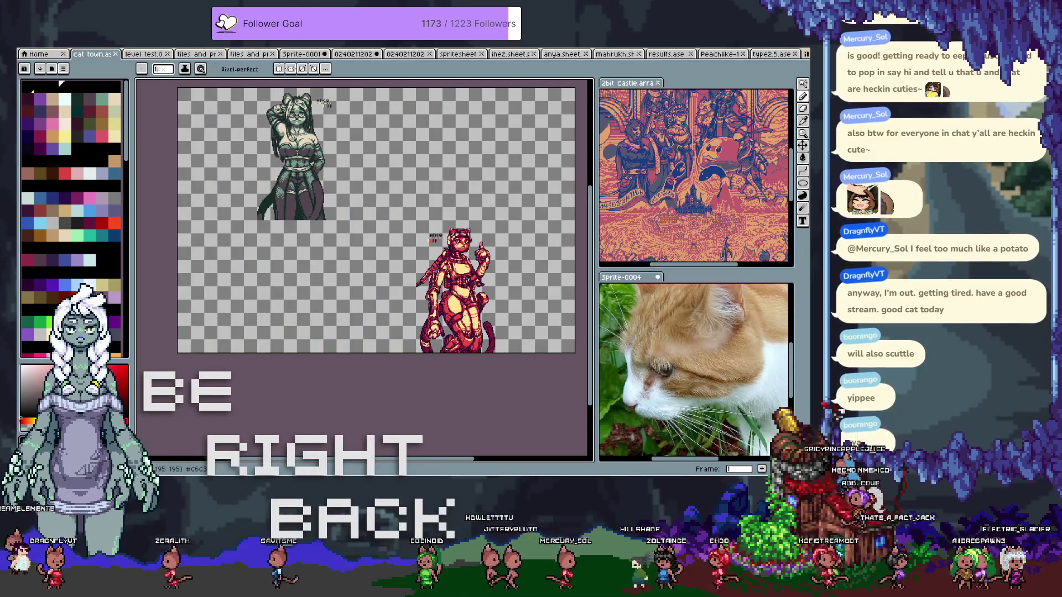
key("Right")
key("Right")
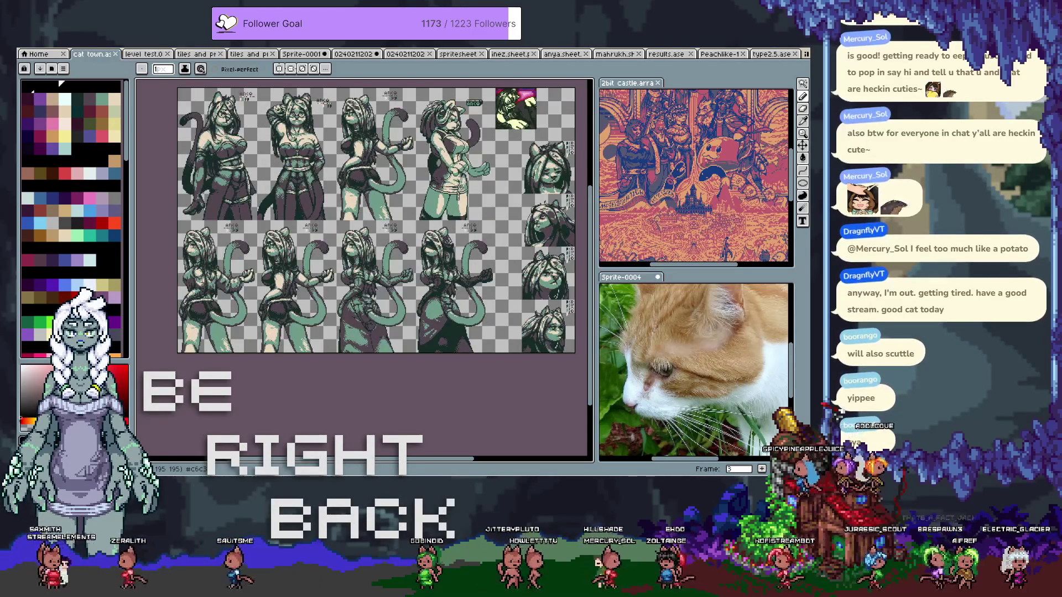
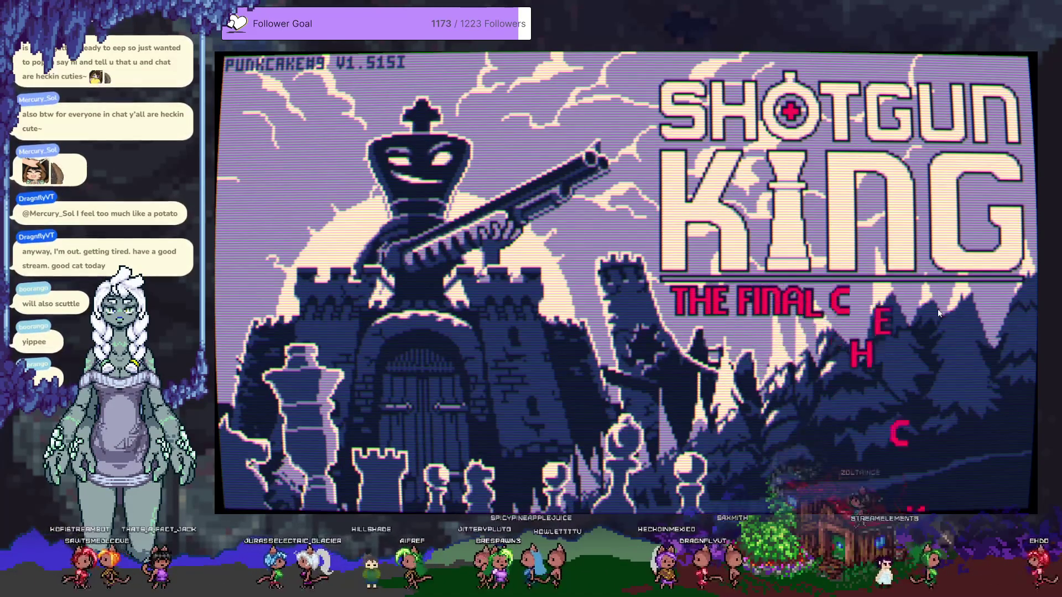
Skip the title screen and pick PLAY, then ENDLESS, to launch a new endless run
left_click(763, 330)
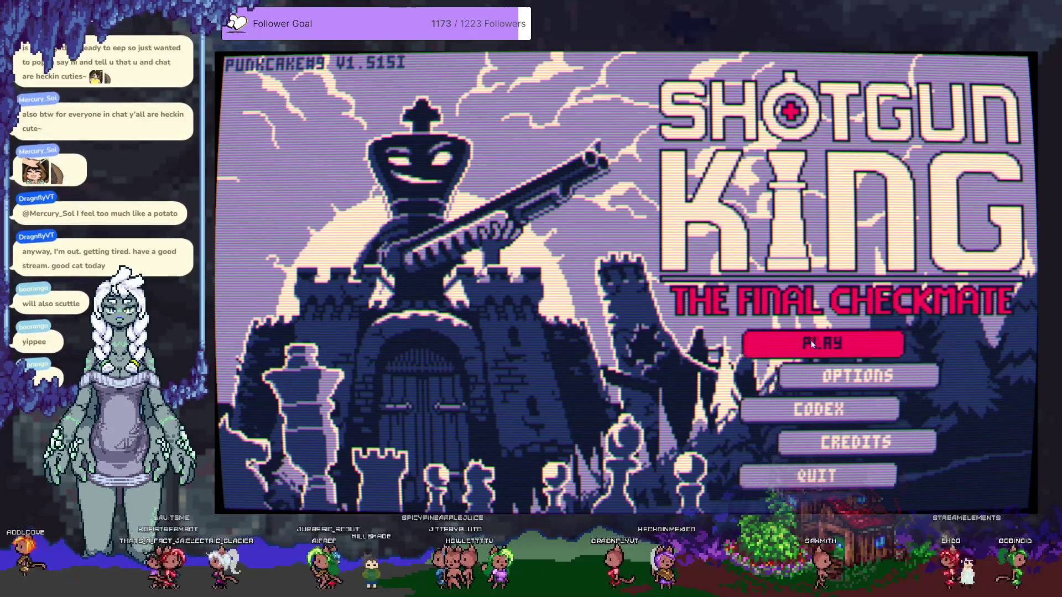
left_click(812, 344)
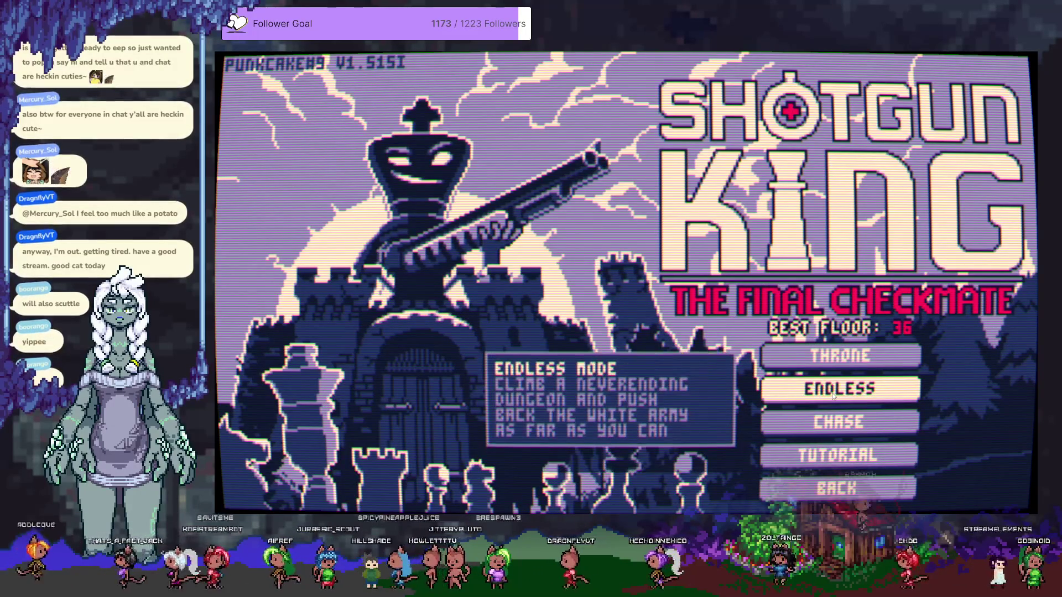
left_click(832, 393)
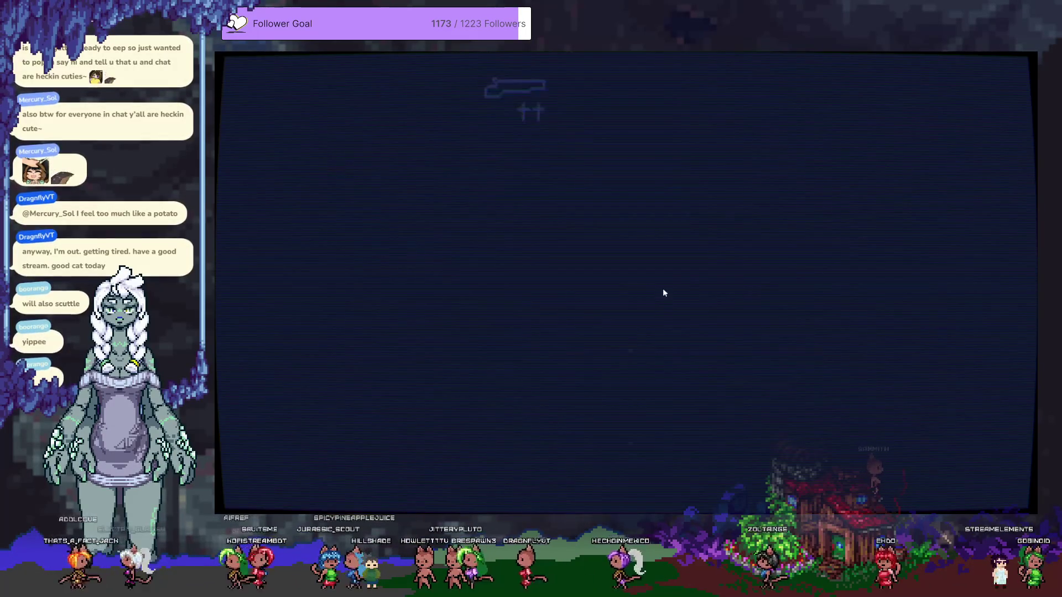
Clear floor 1's white pawns by moving the king up-left and firing the shotgun
left_click(608, 395)
left_click(564, 354)
left_click(572, 226)
left_click(597, 241)
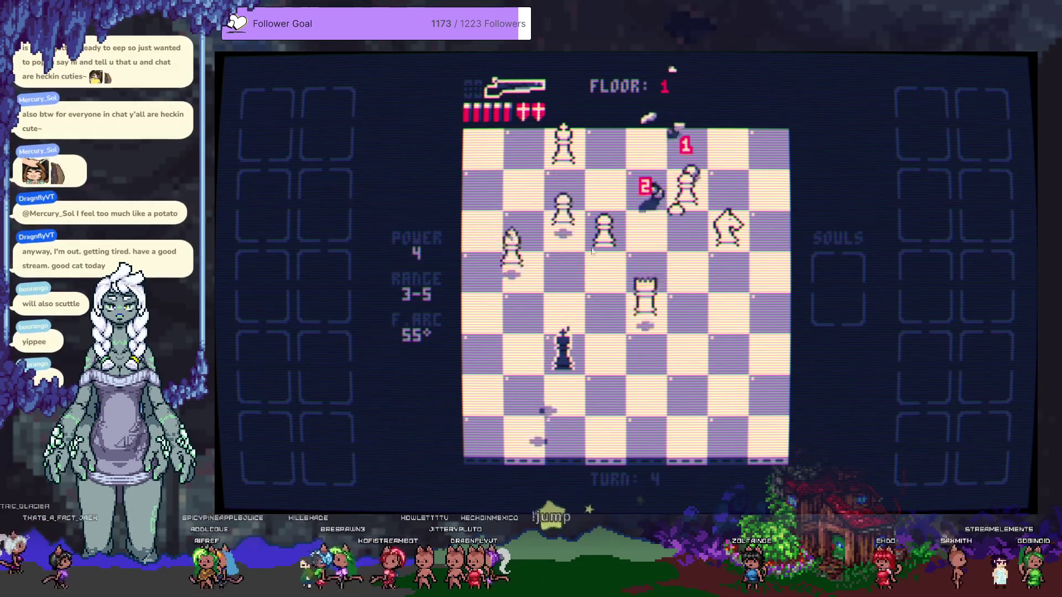
left_click(520, 309)
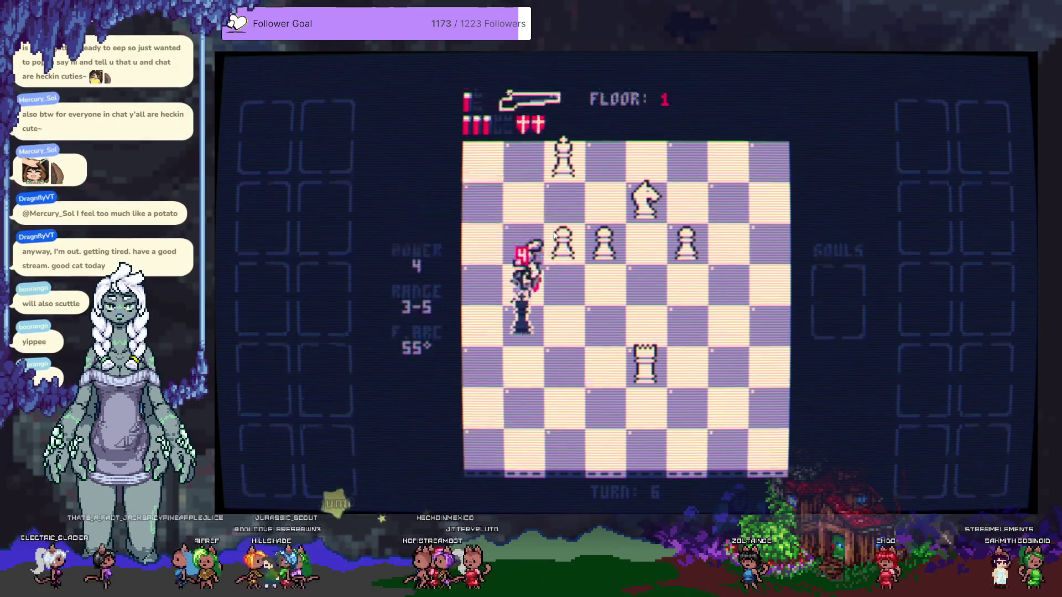
left_click(525, 277)
left_click(573, 222)
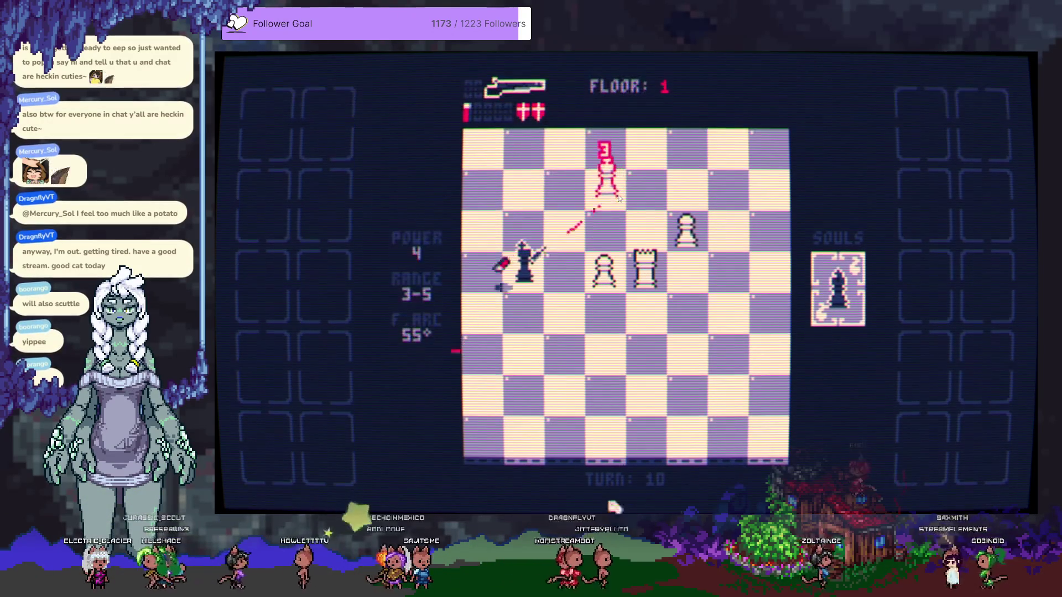
left_click(526, 226)
left_click(610, 226)
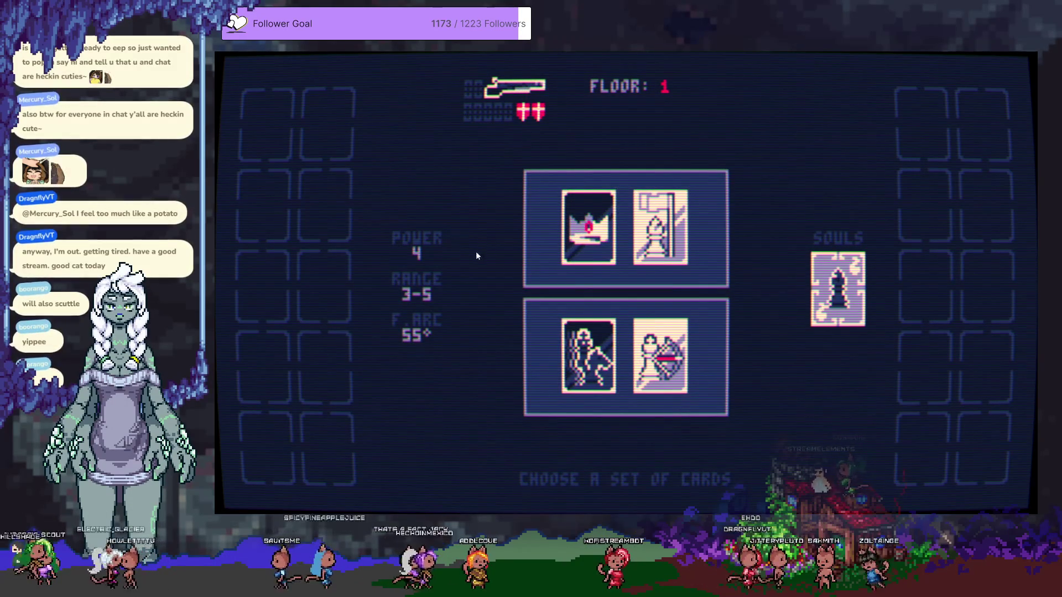
Compare the card offers and take the bottom set with Royal Hunt
mouse_move(582, 239)
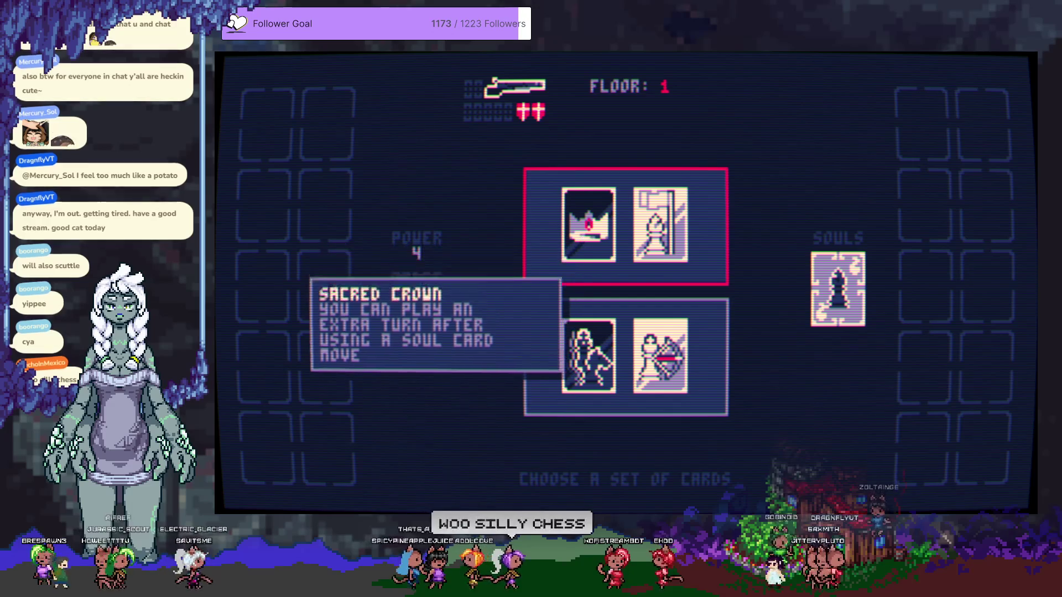
mouse_move(662, 370)
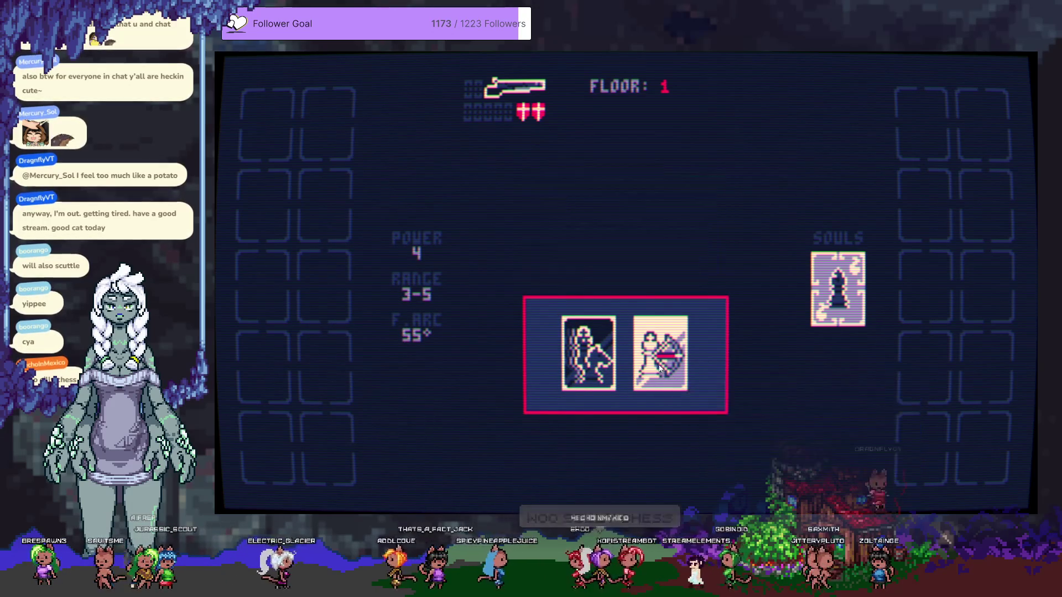
left_click(539, 370)
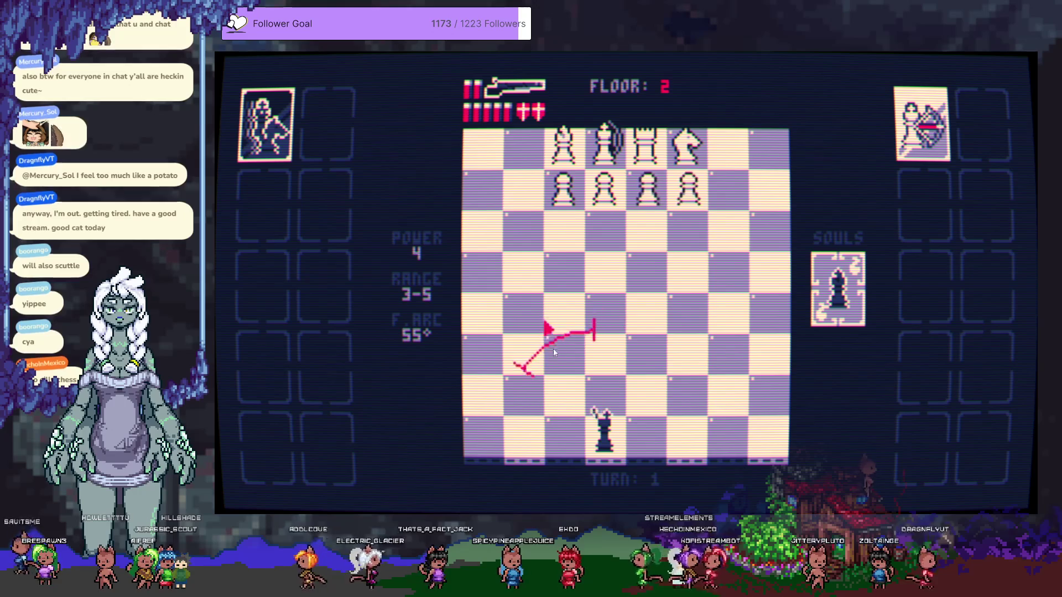
Advance the king up and right, blasting the nearby white pieces with the shotgun
left_click(605, 345)
left_click(611, 220)
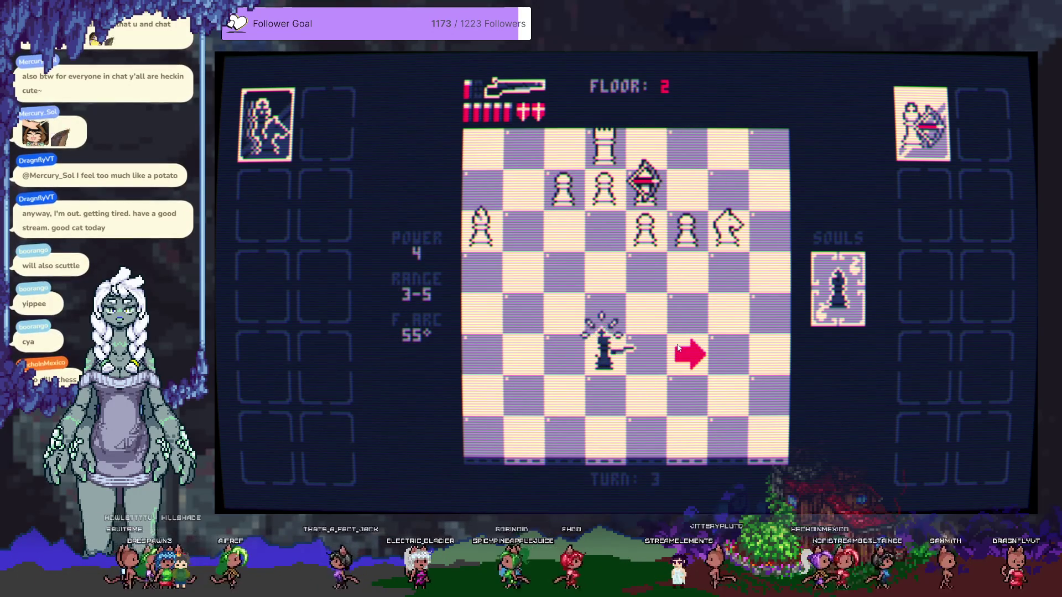
left_click(678, 348)
left_click(706, 234)
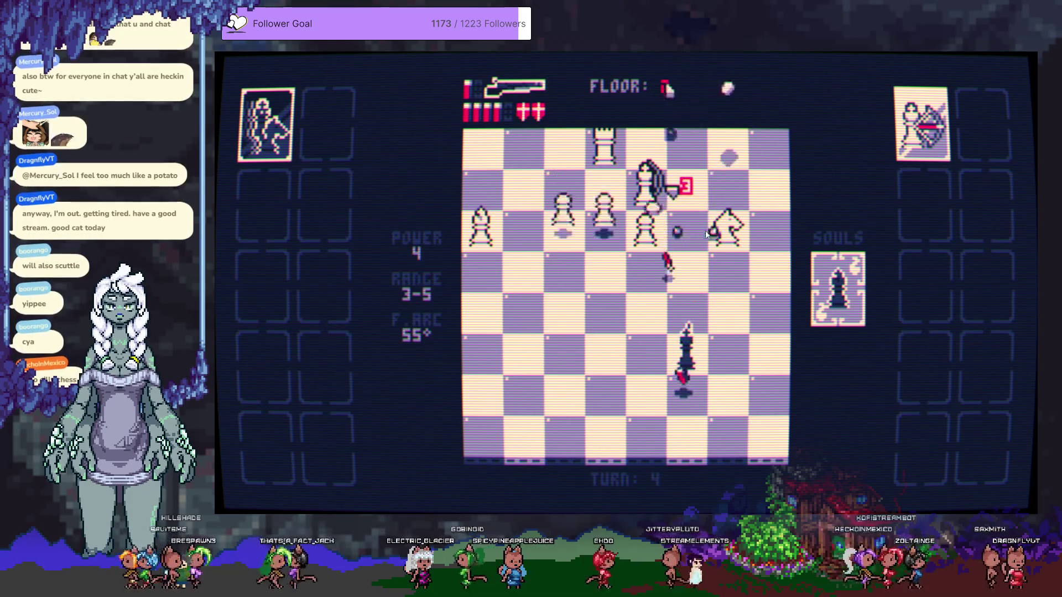
left_click(675, 265)
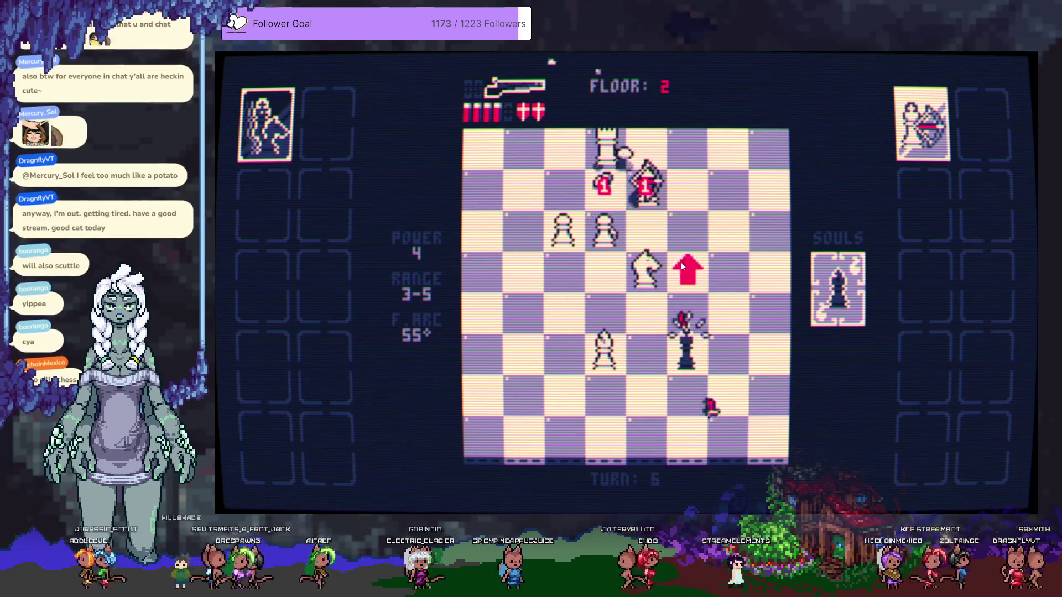
left_click(765, 266)
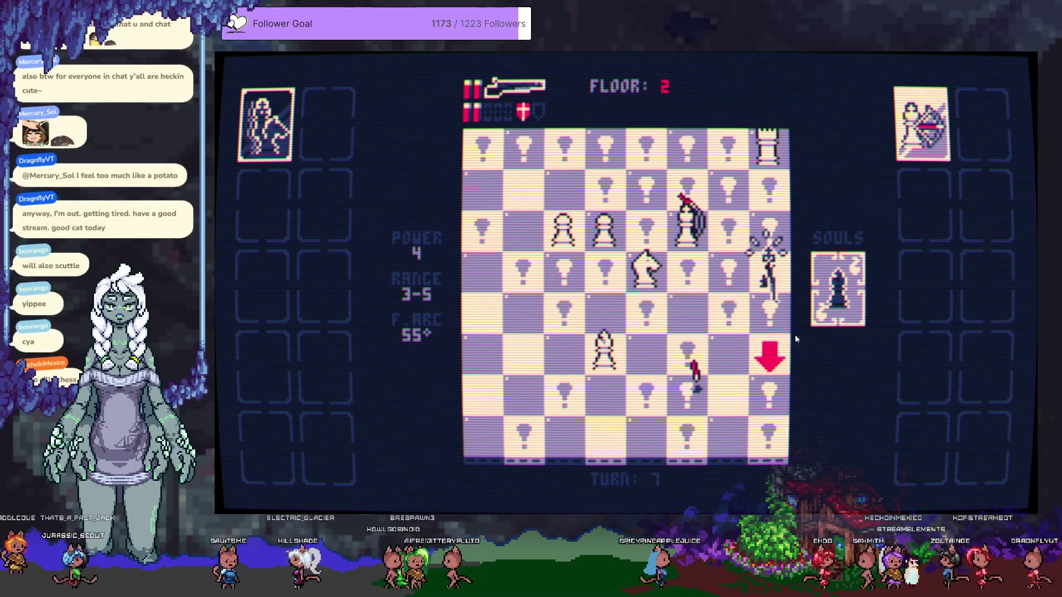
Leap down with the Bishop soul, kill the knight, and shoot the remaining pawns and pieces
left_click(847, 304)
left_click(604, 436)
left_click(611, 356)
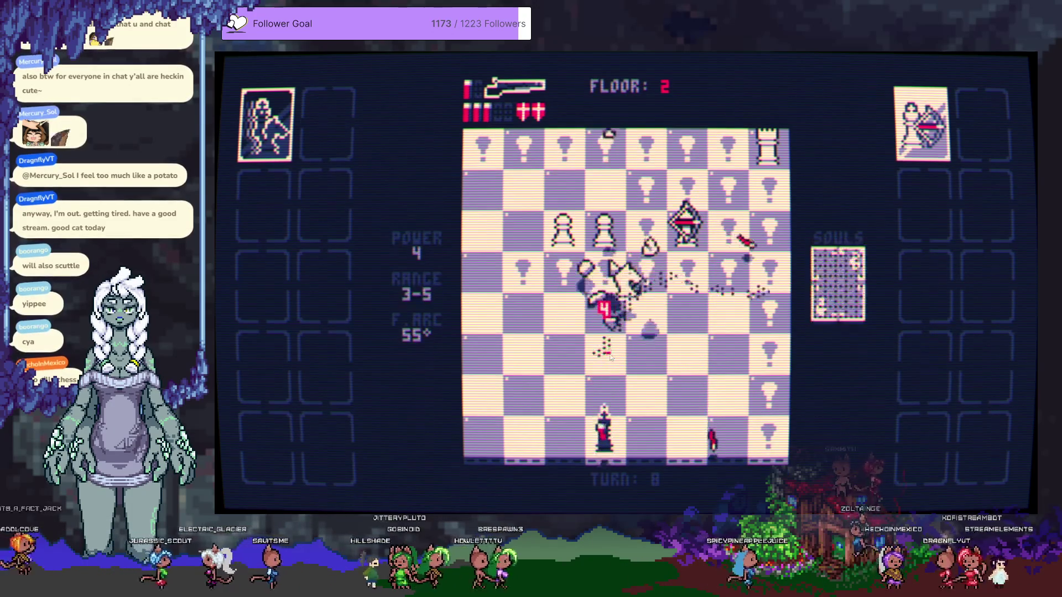
left_click(612, 369)
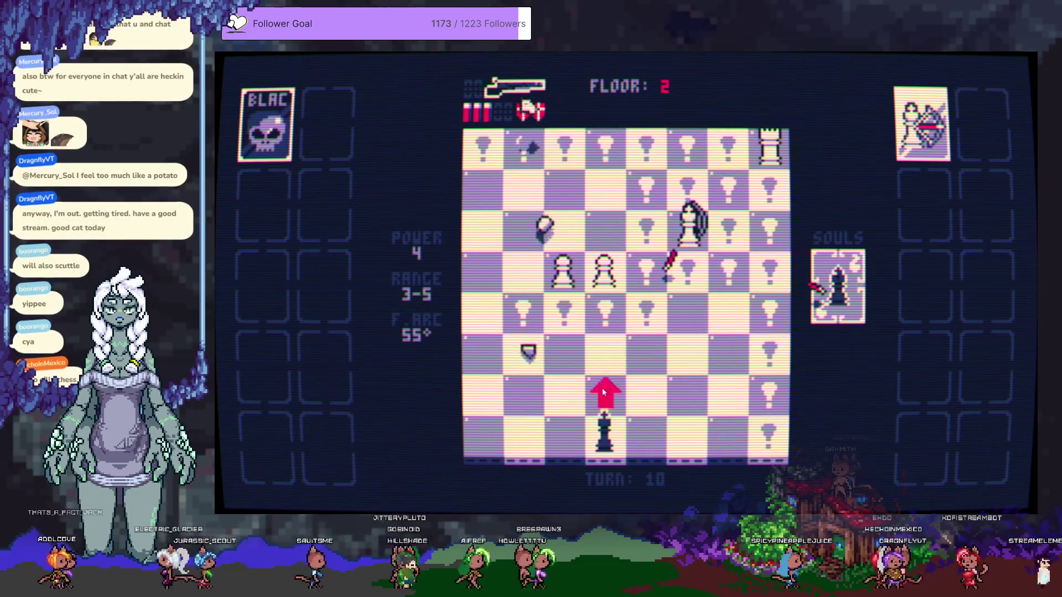
left_click(603, 378)
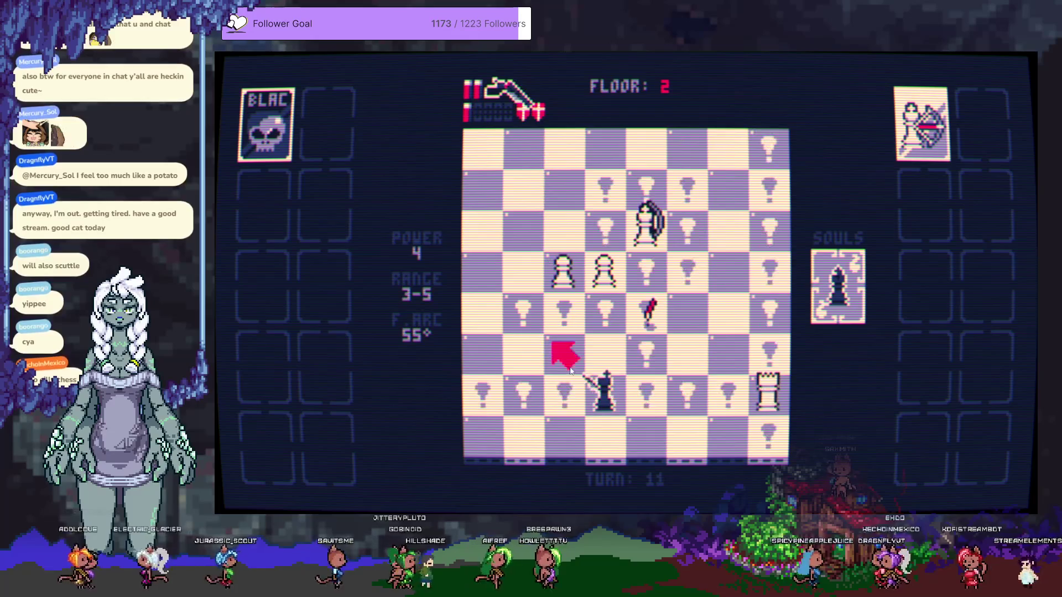
left_click(602, 278)
left_click(639, 304)
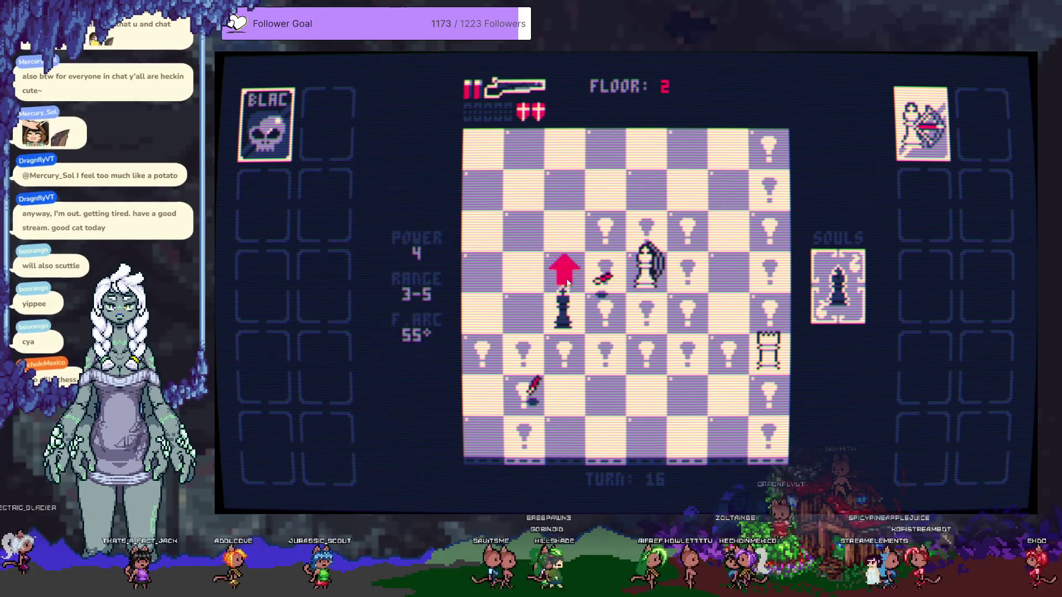
left_click(652, 281)
left_click(652, 280)
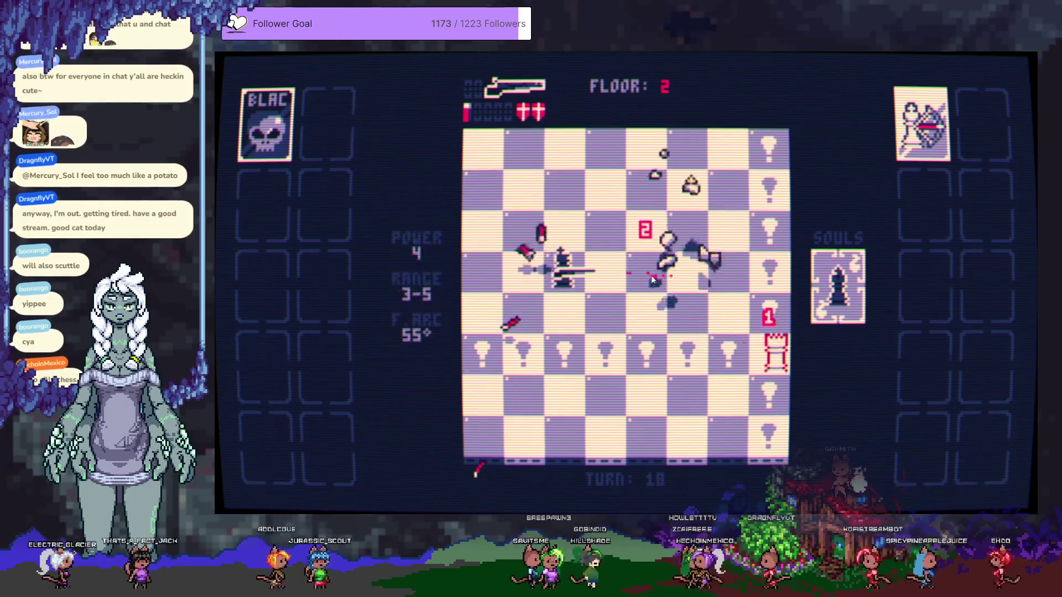
Review the card offers and take the top set with Military Academy
mouse_move(437, 295)
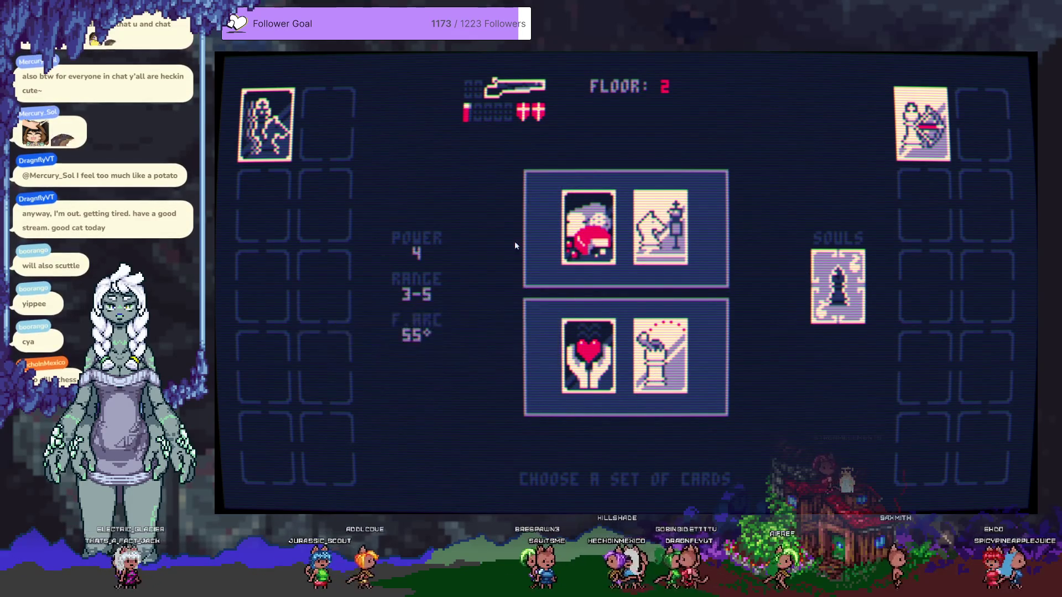
mouse_move(643, 232)
left_click(698, 234)
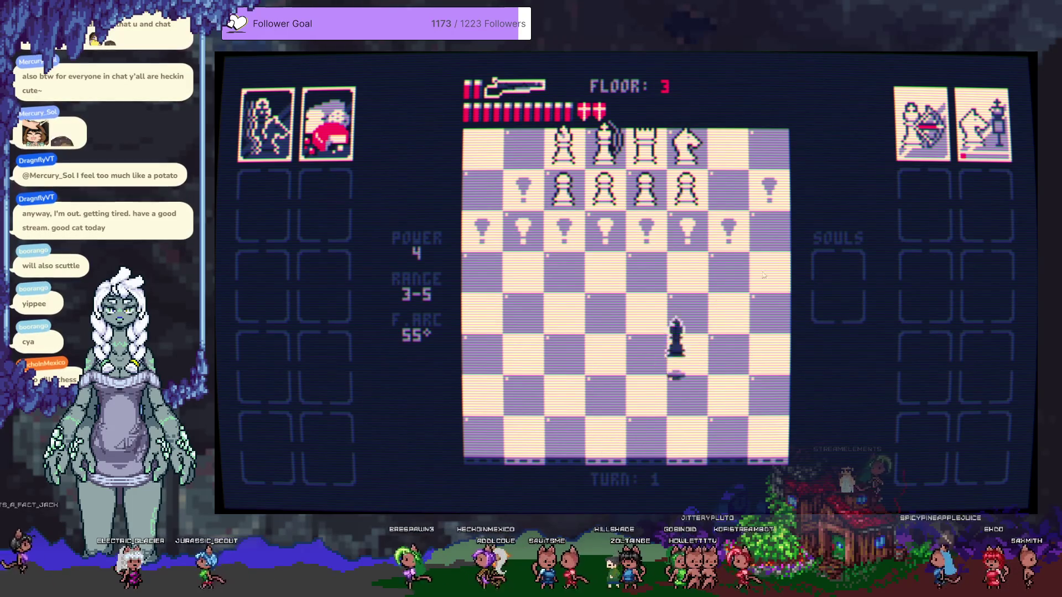
Blast the pawn line, kill the white rook for its soul, and shoot the knight and pawns
left_click(698, 204)
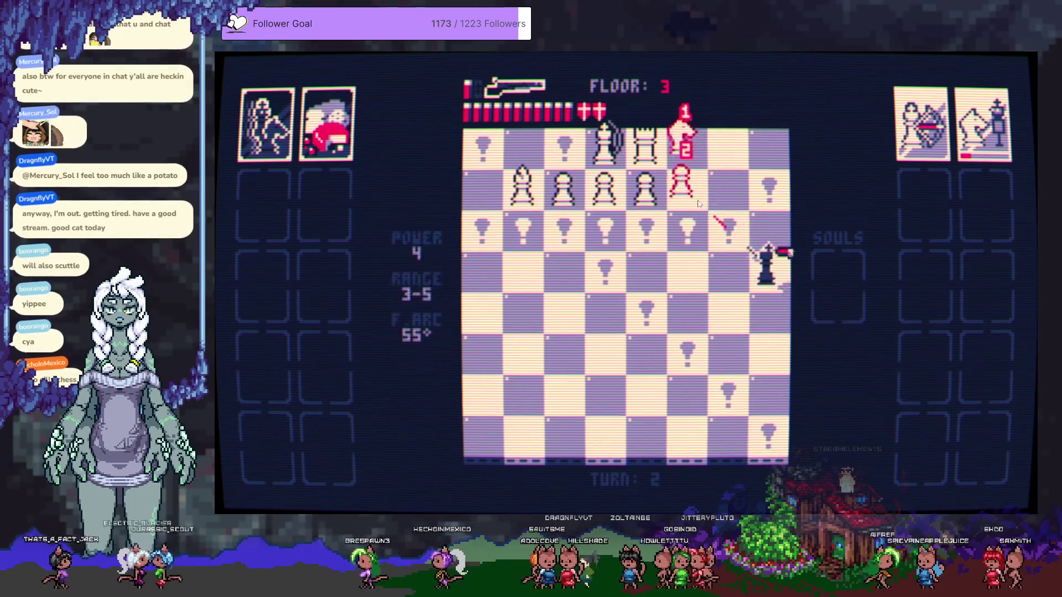
left_click(698, 270)
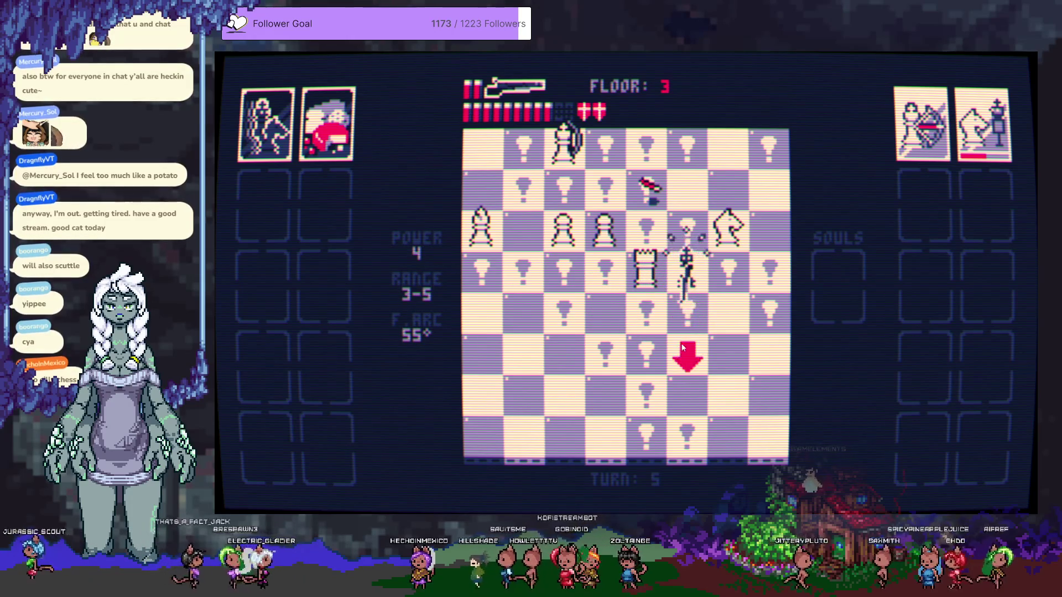
left_click(647, 280)
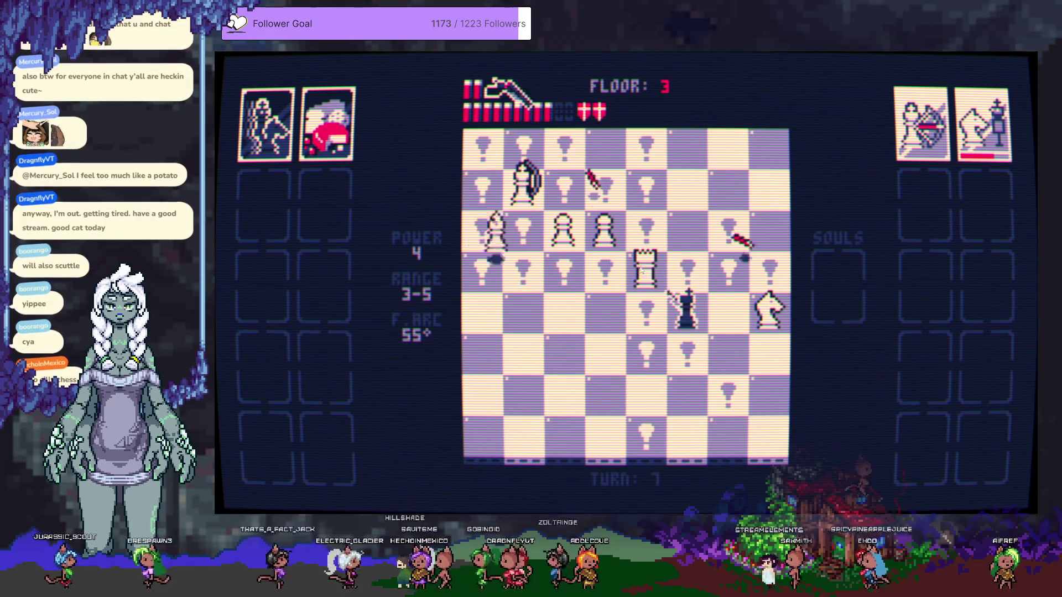
left_click(638, 271)
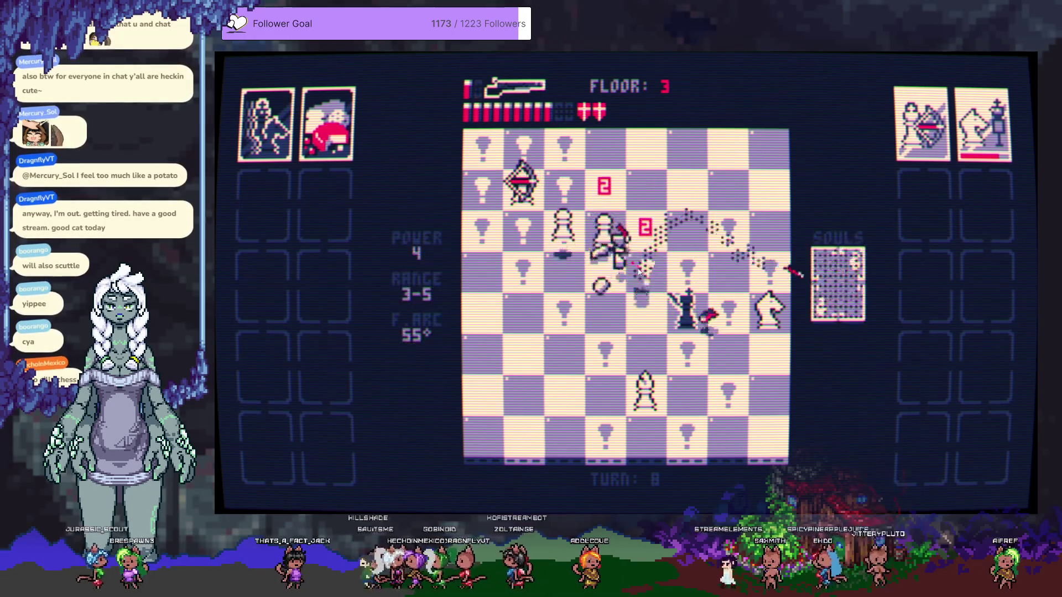
left_click(693, 247)
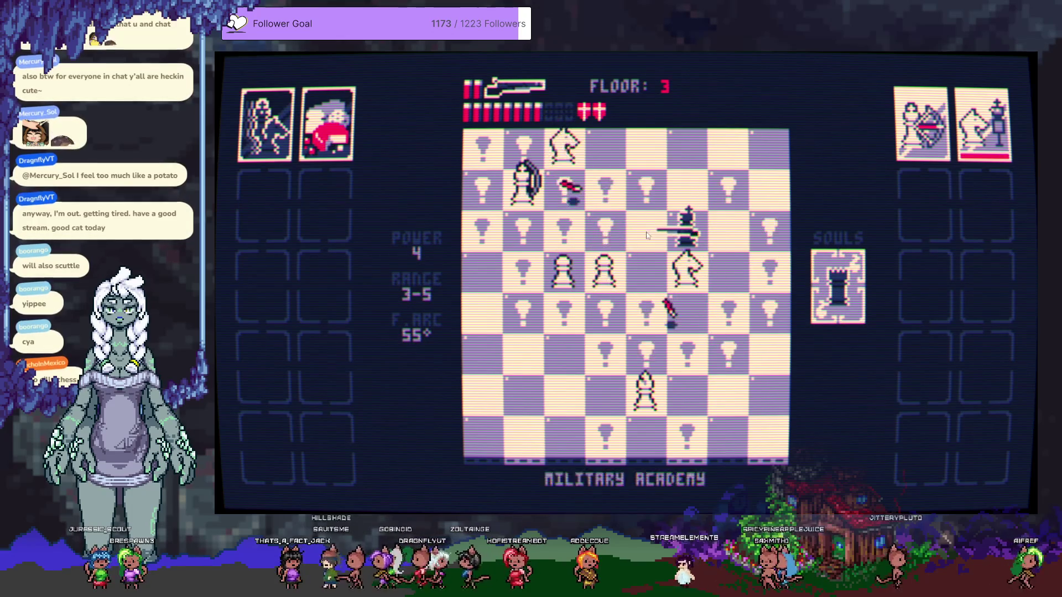
left_click(688, 281)
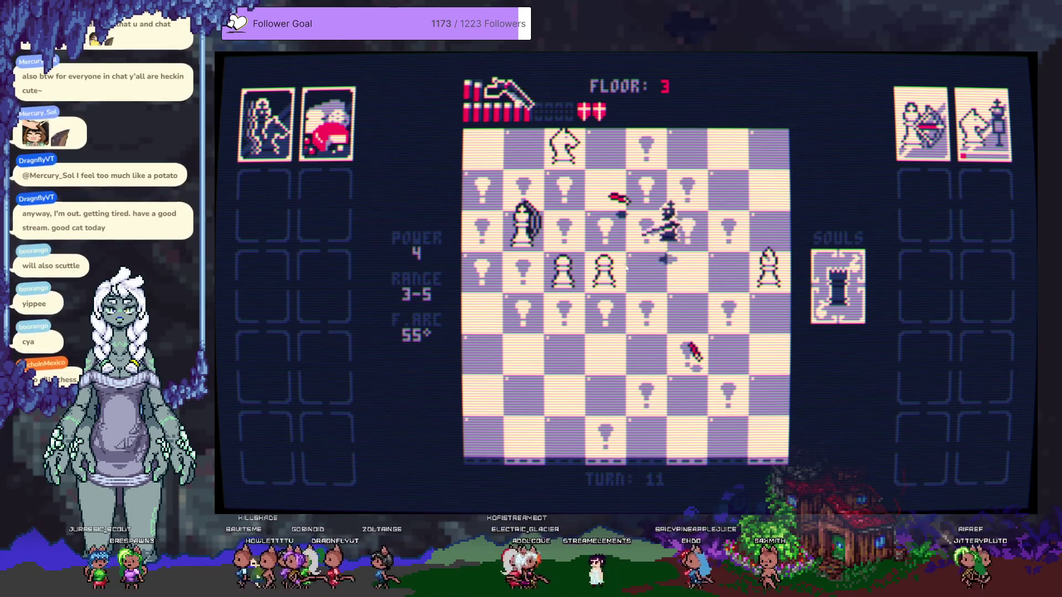
left_click(603, 274)
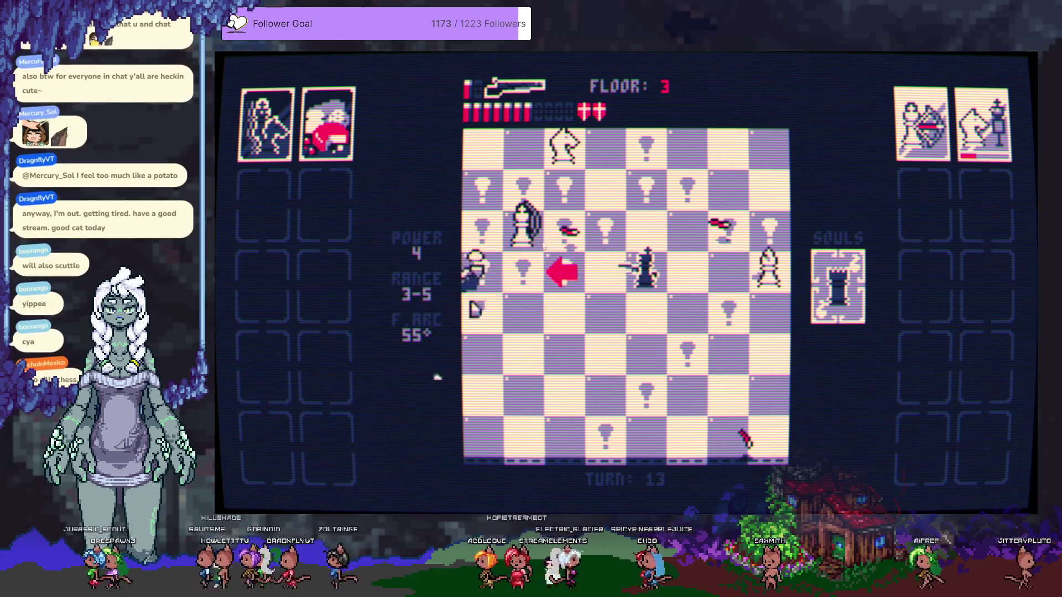
Finish off the white king and its neighbours, then take the card pair with Elusive
left_click(527, 231)
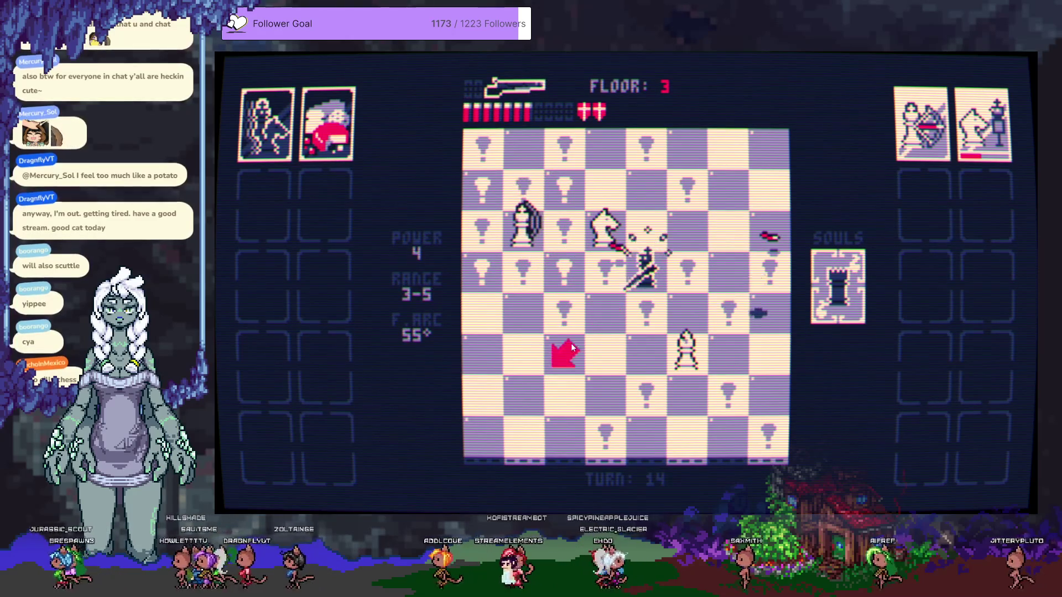
left_click(564, 283)
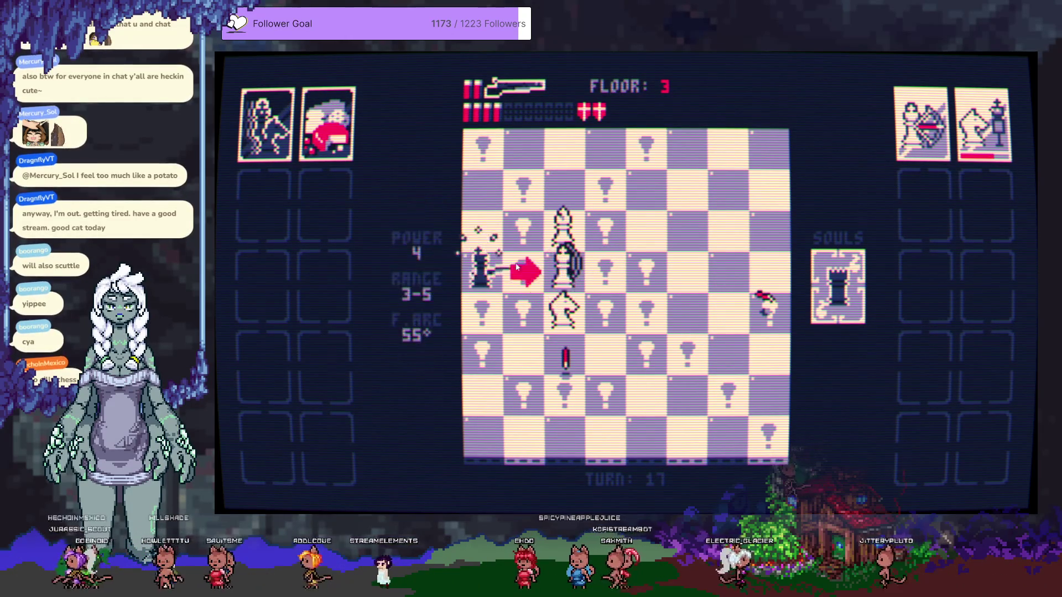
left_click(561, 265)
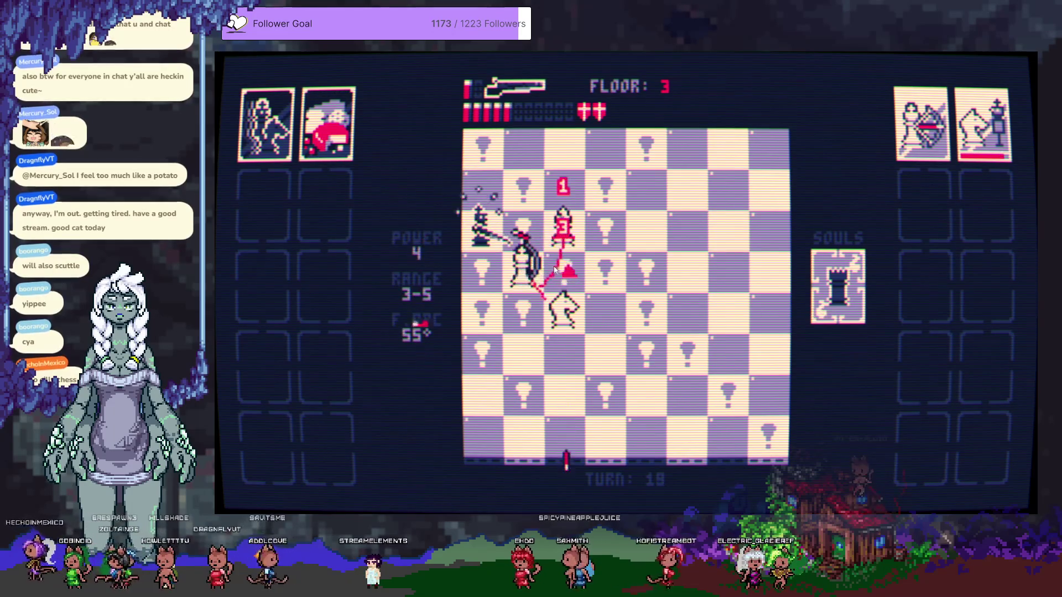
left_click(528, 275)
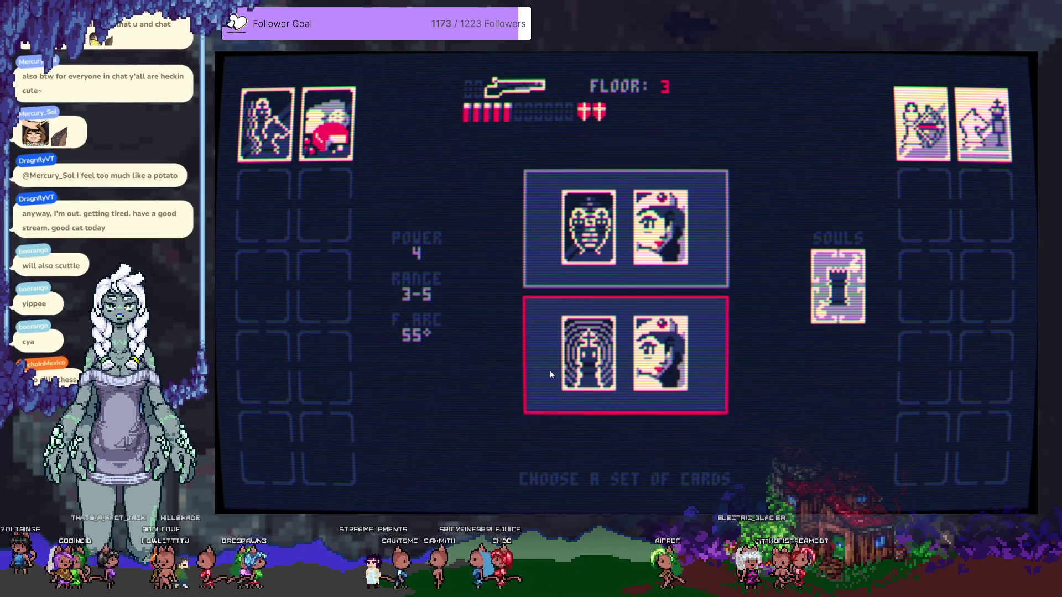
mouse_move(598, 266)
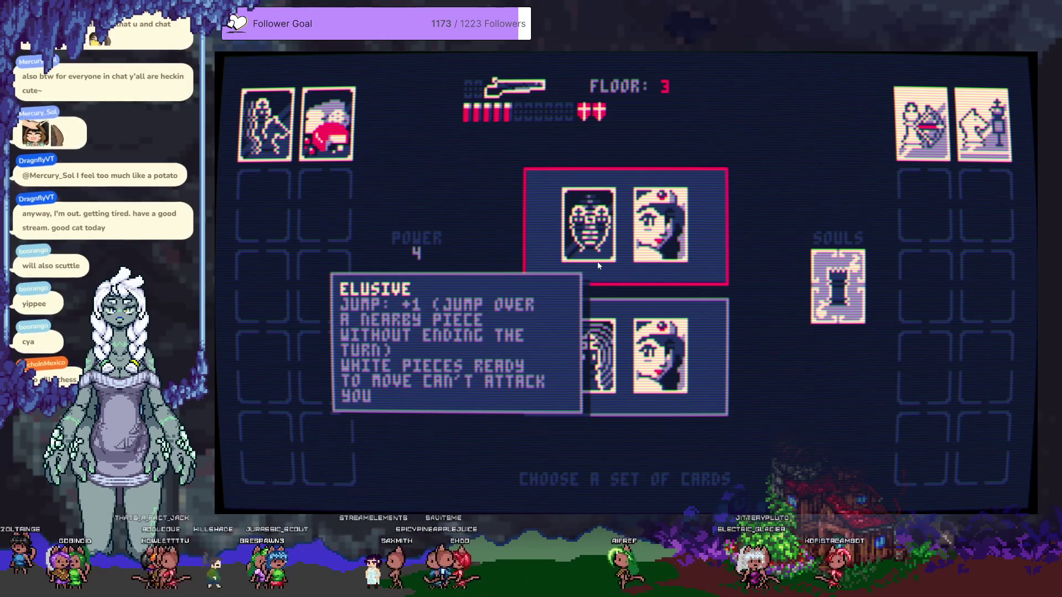
left_click(597, 256)
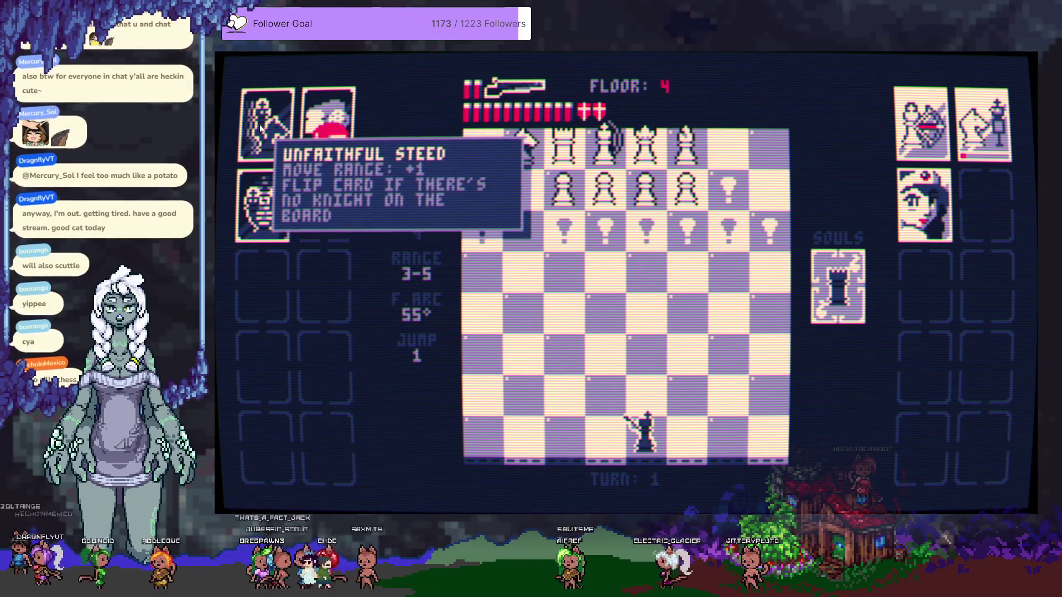
Shoot the pawn group, destroy the white rook, then take down the white queen
left_click(644, 350)
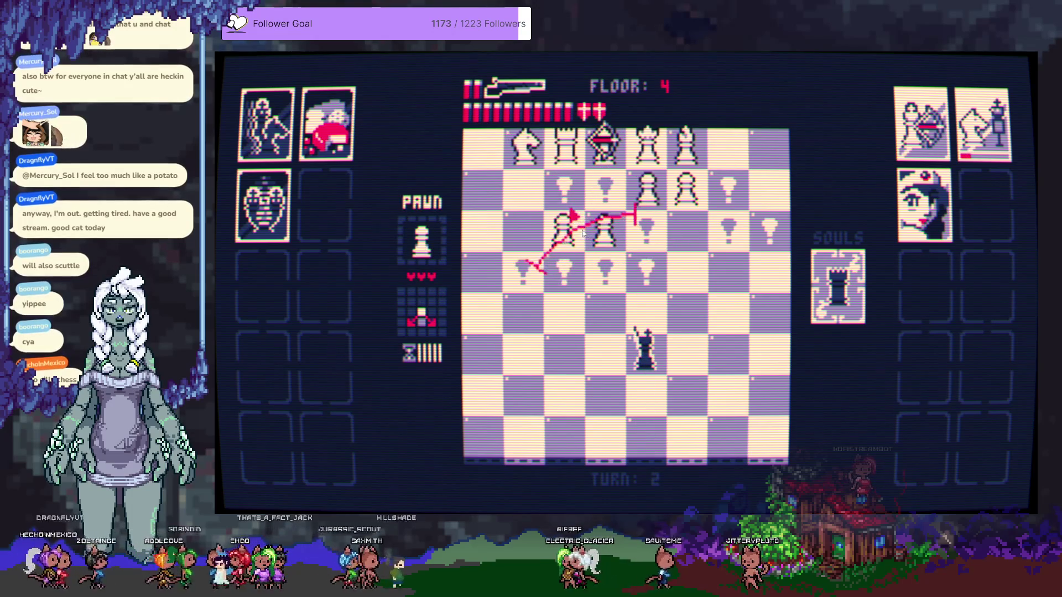
left_click(582, 233)
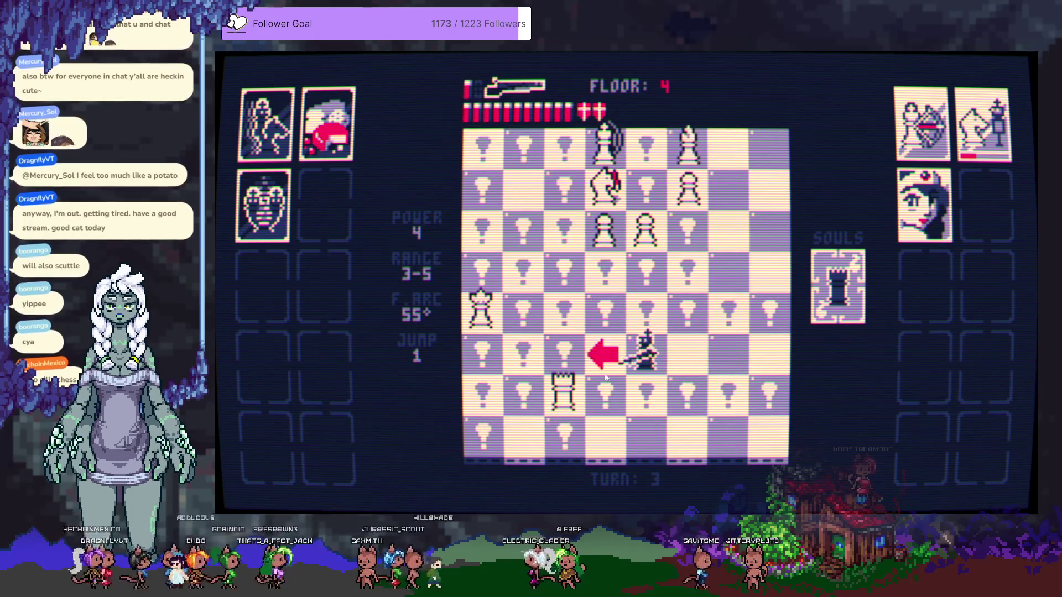
left_click(573, 396)
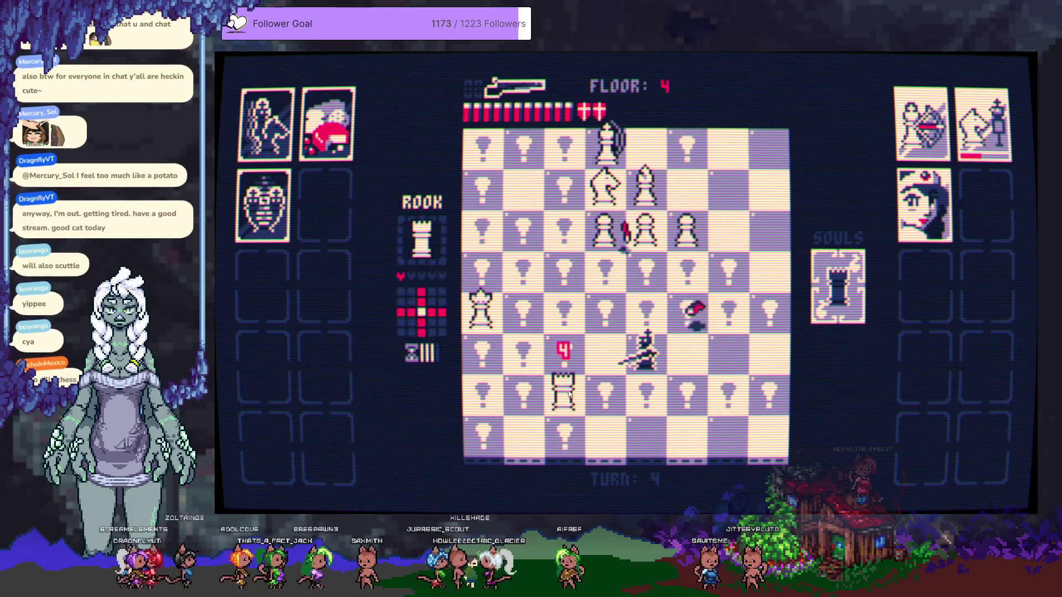
left_click(599, 365)
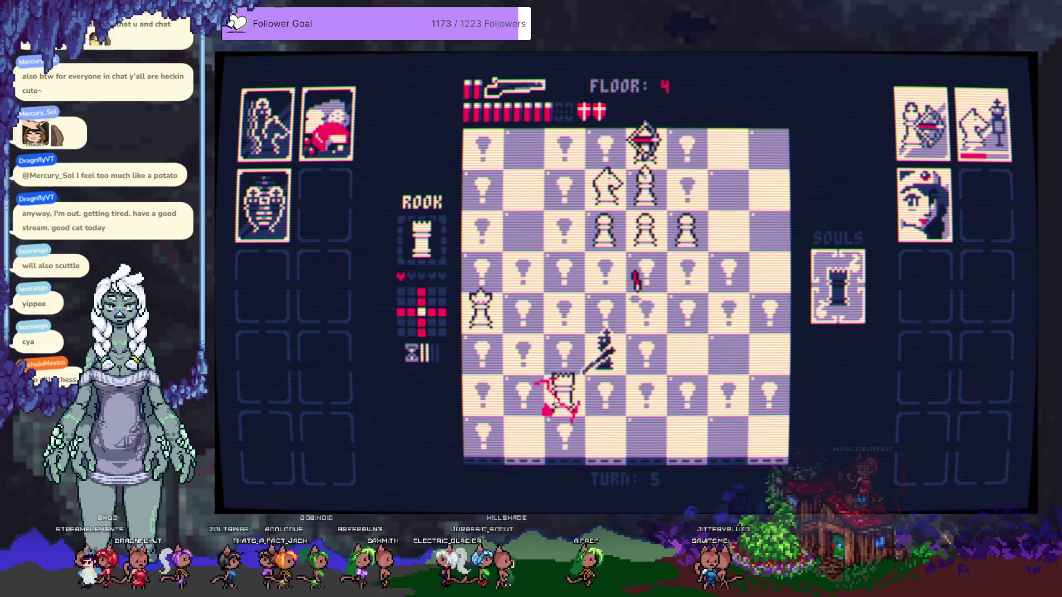
left_click(555, 393)
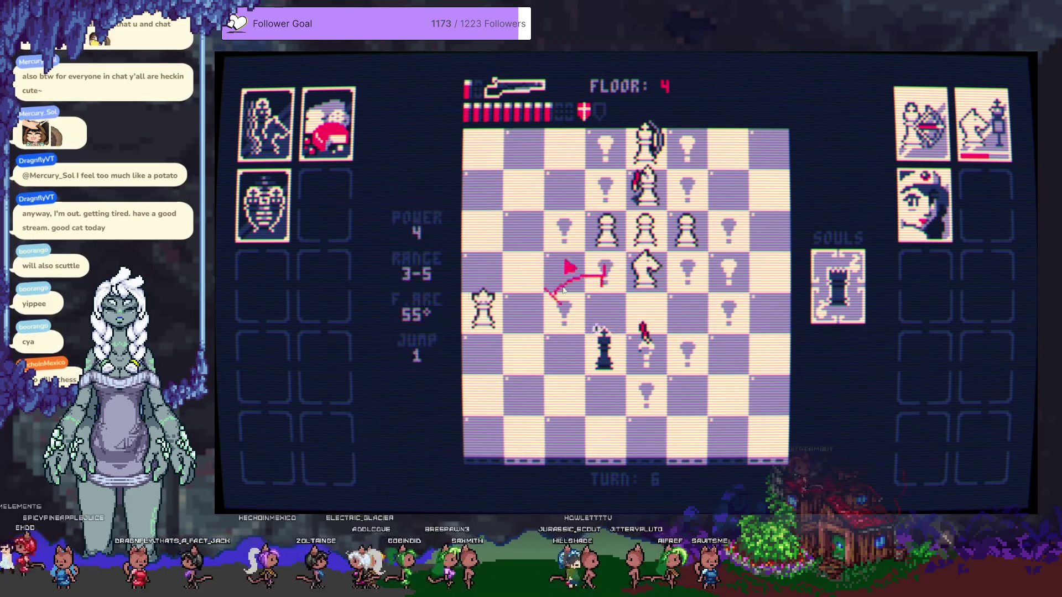
left_click(536, 266)
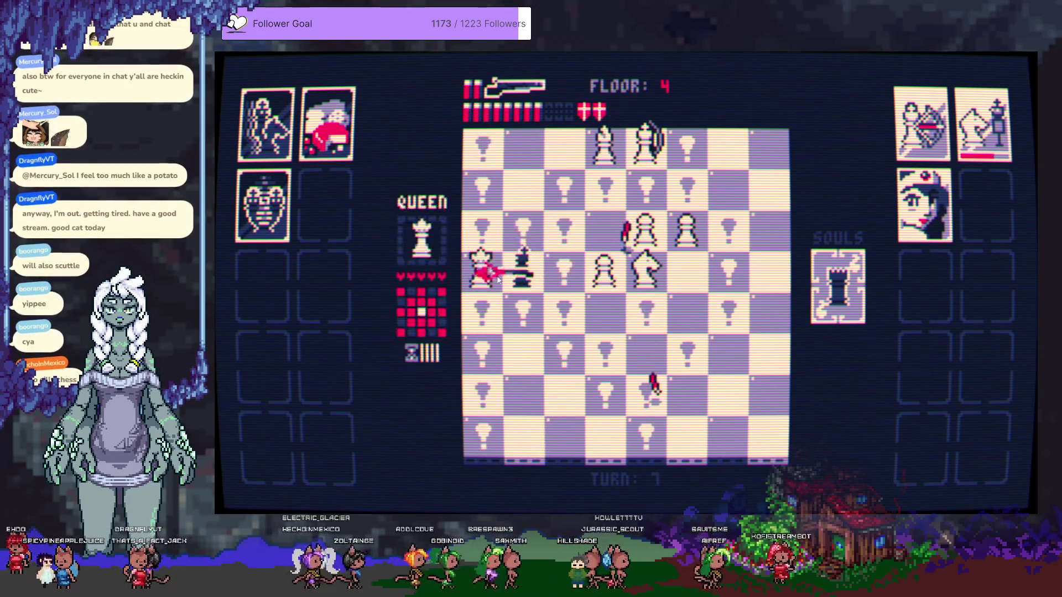
left_click(501, 306)
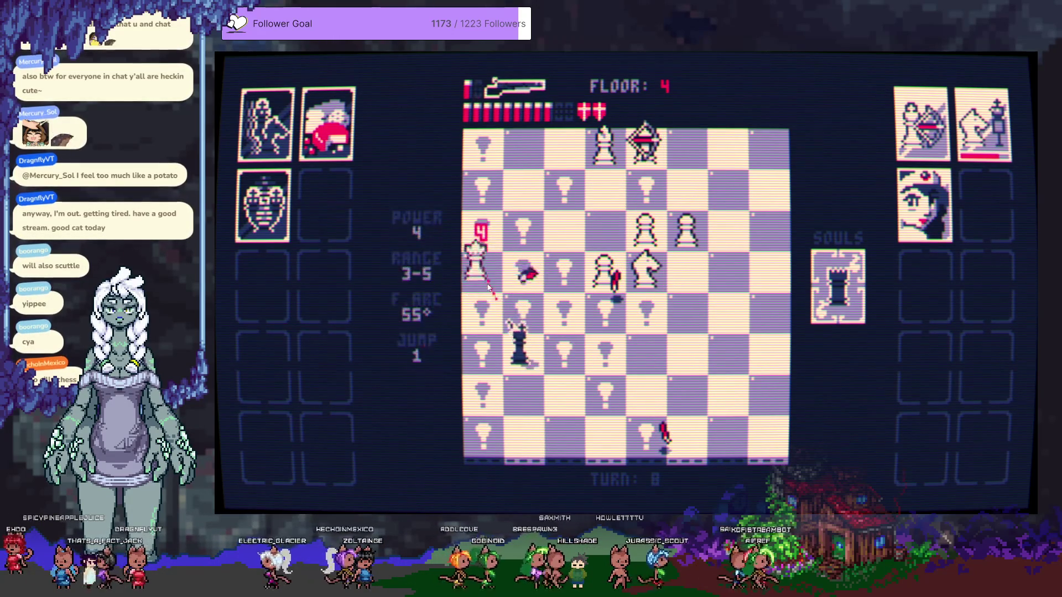
left_click(488, 287)
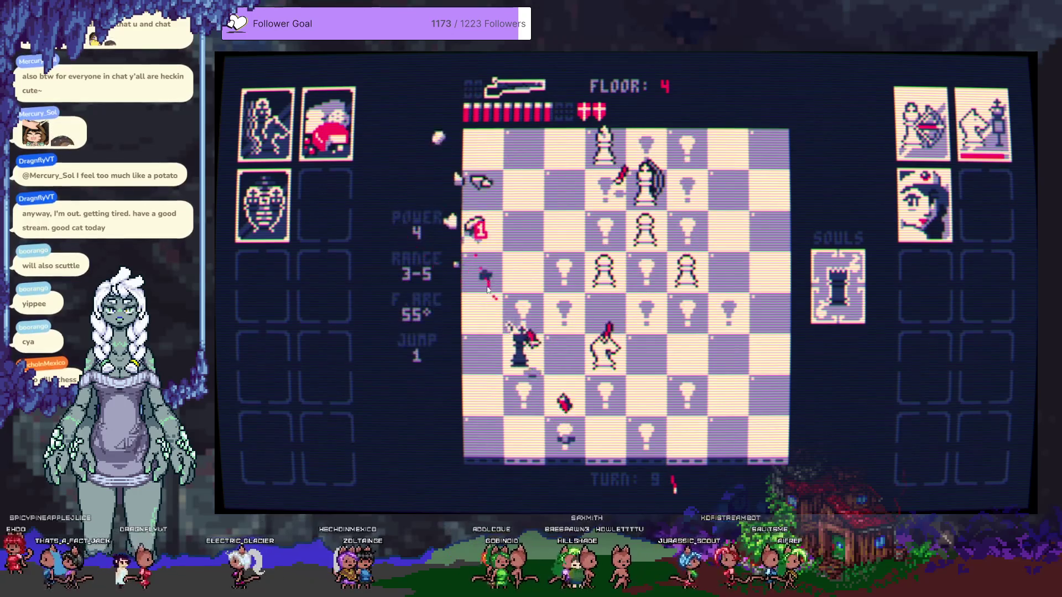
Earn extra turns, capture and shoot the knights and bishop, and fire the final shot clearing floor 4
left_click(640, 357)
left_click(652, 274)
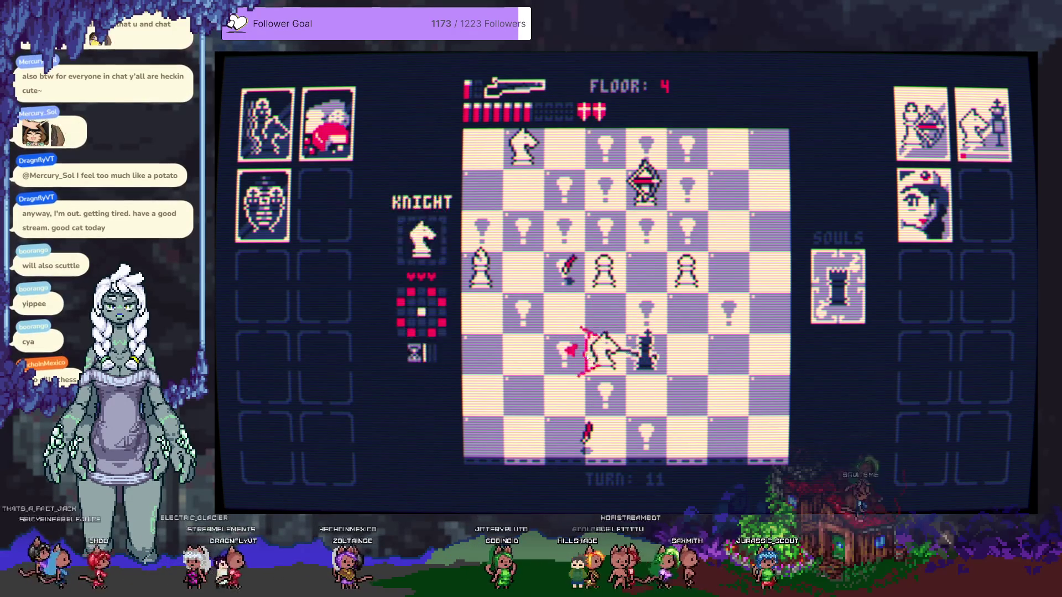
left_click(600, 357)
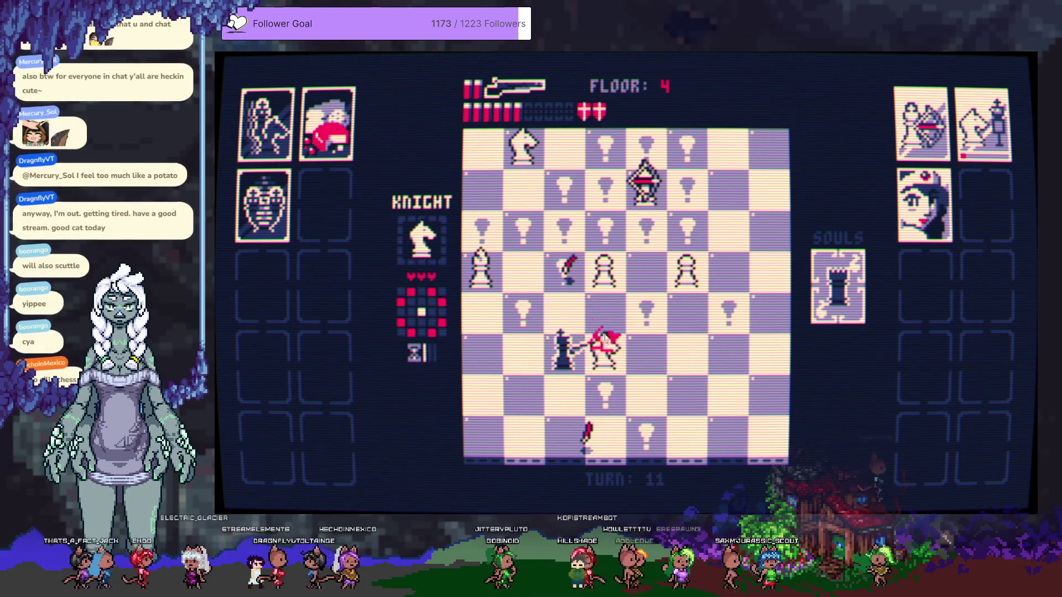
left_click(608, 307)
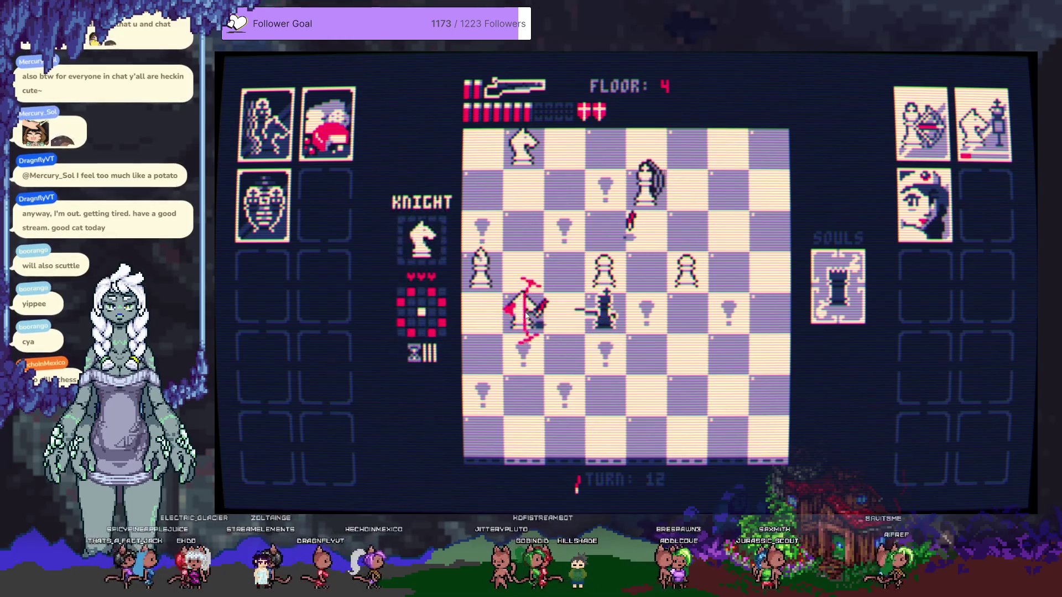
left_click(550, 307)
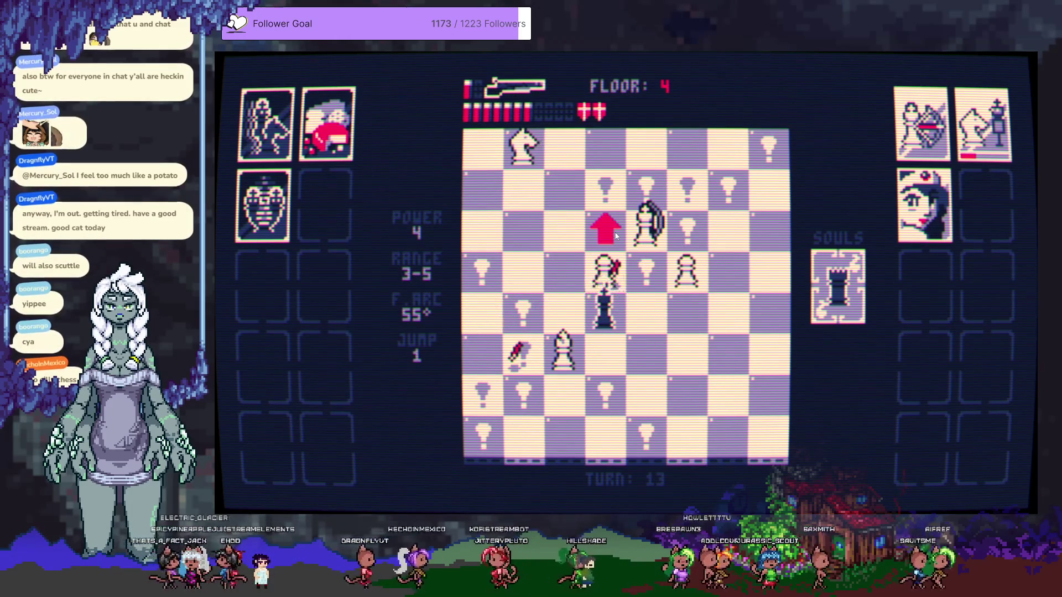
left_click(536, 227)
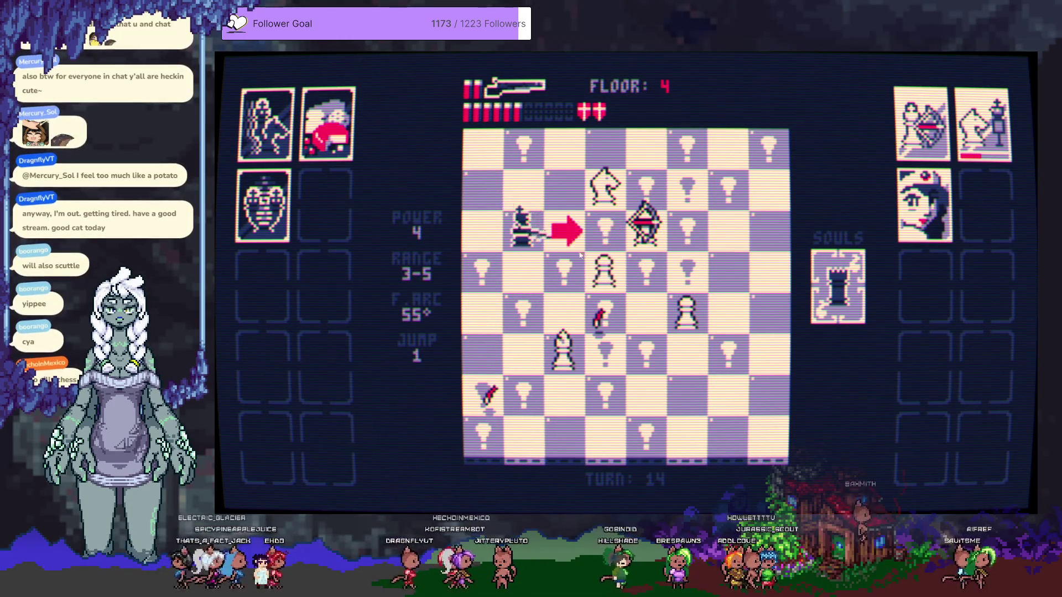
left_click(647, 162)
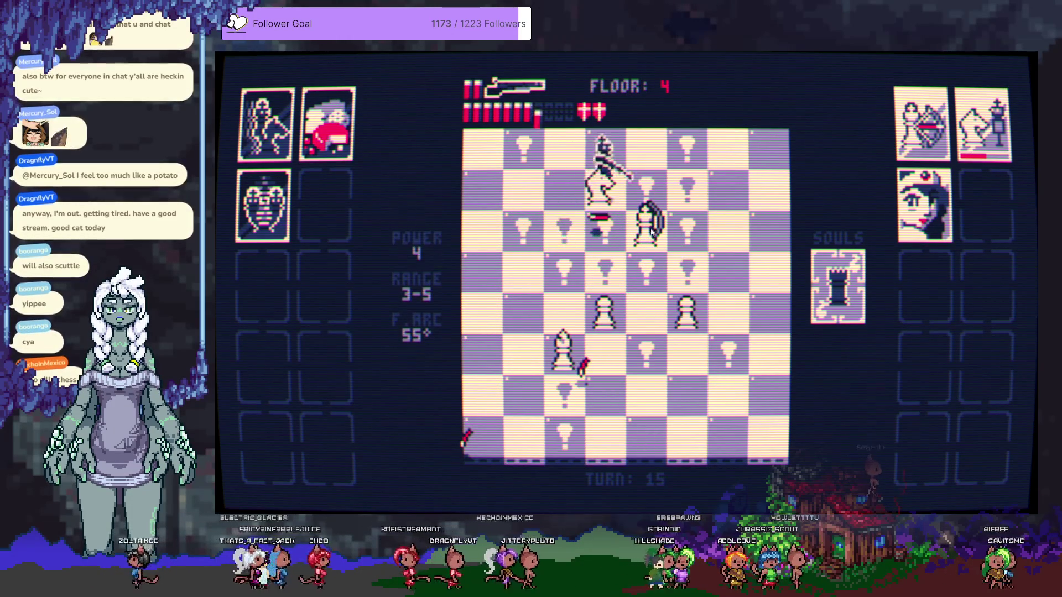
left_click(651, 239)
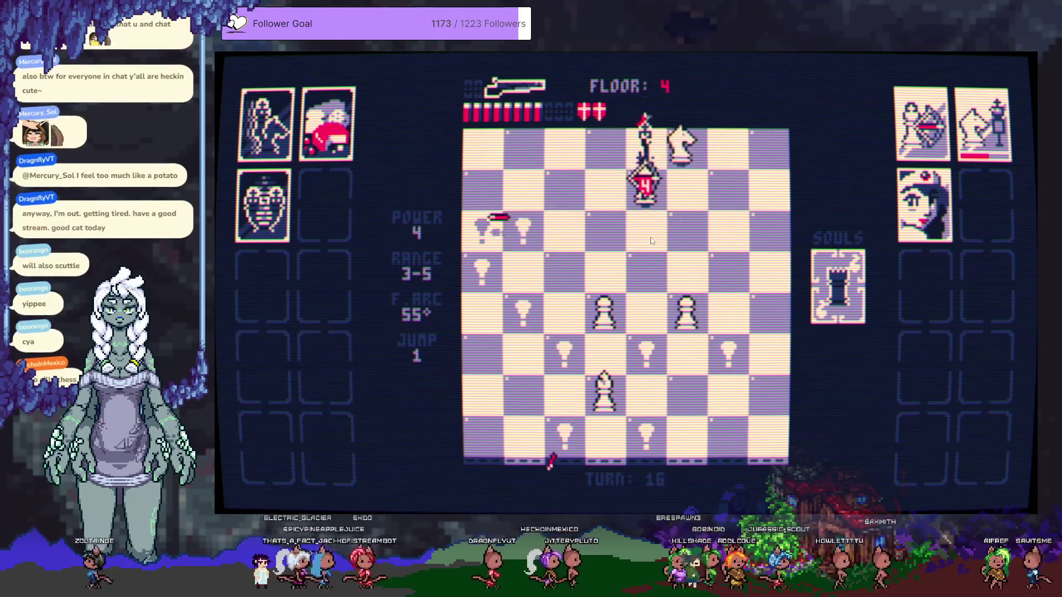
left_click(648, 233)
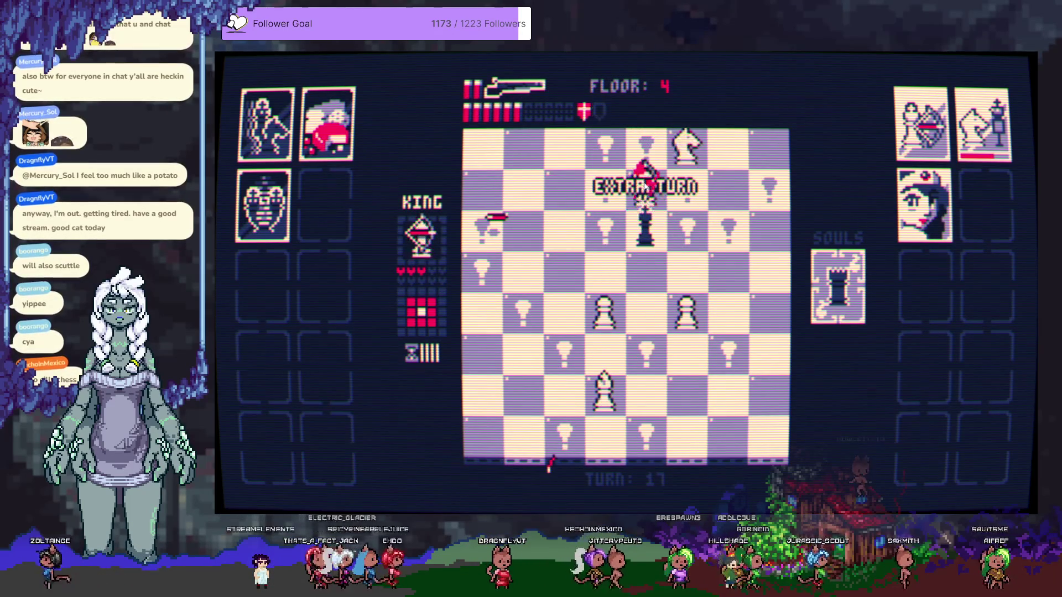
left_click(644, 186)
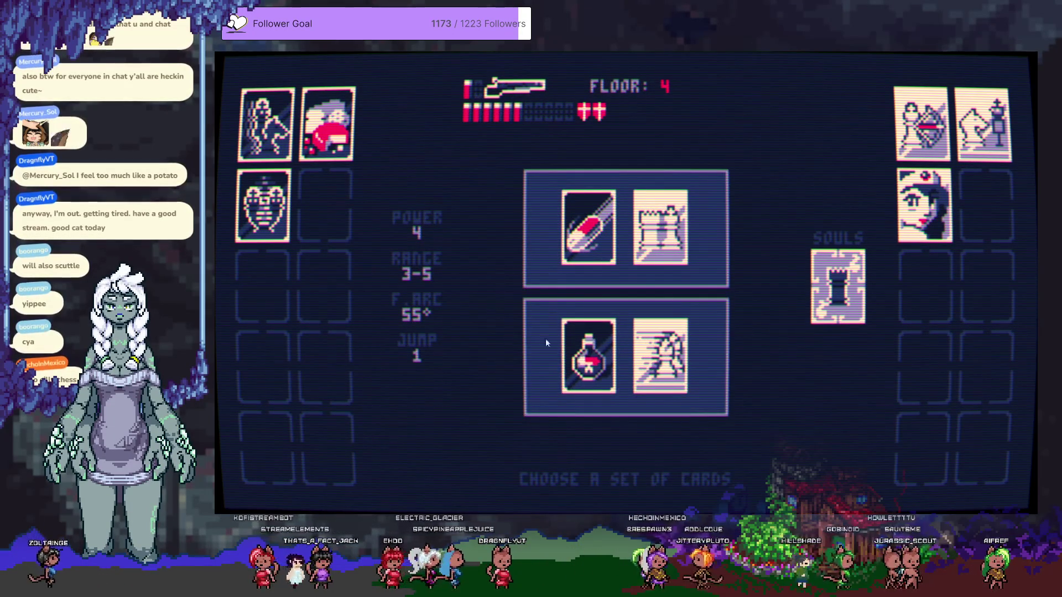
Read both card pairs and choose the lower Subtle Poison pair over the Castle pair
mouse_move(593, 347)
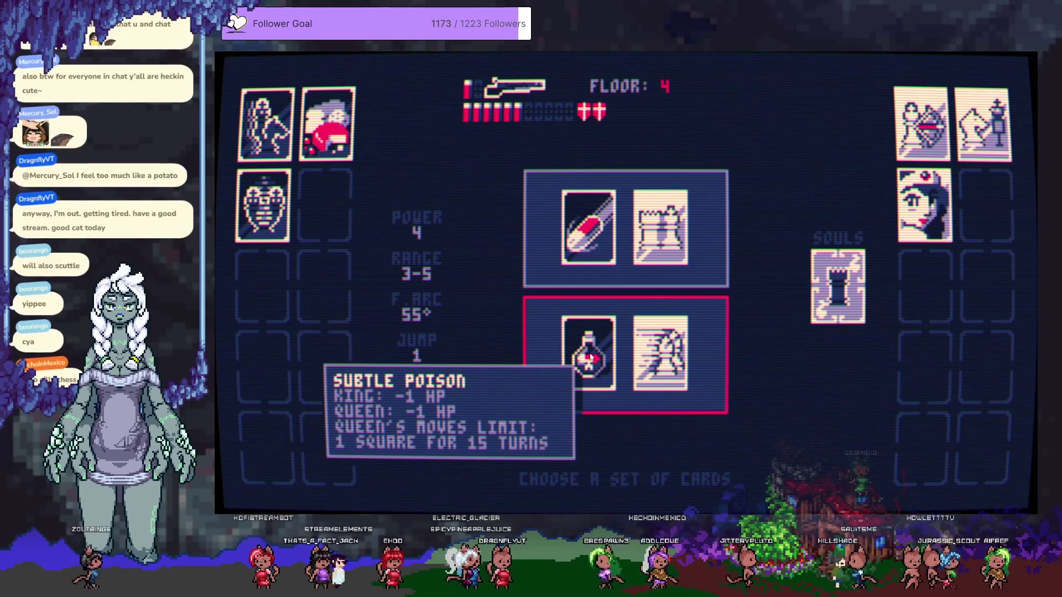
mouse_move(667, 239)
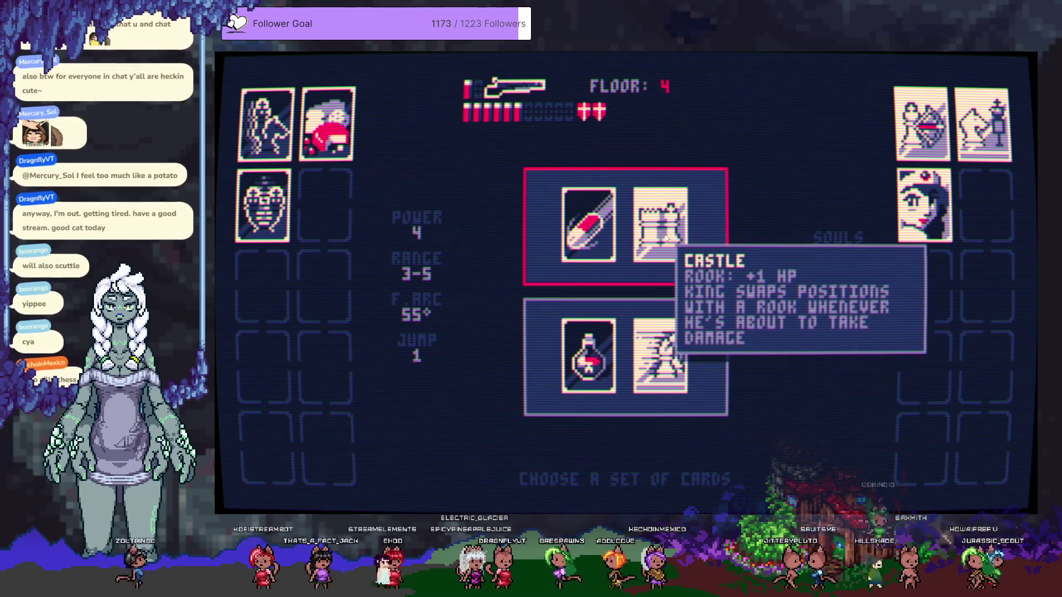
mouse_move(606, 233)
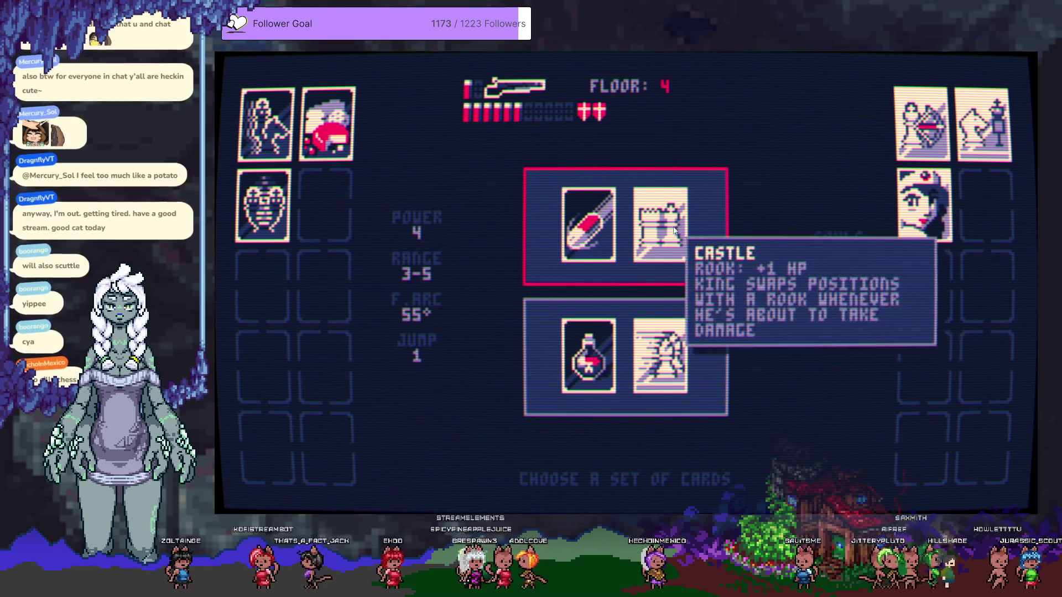
left_click(521, 368)
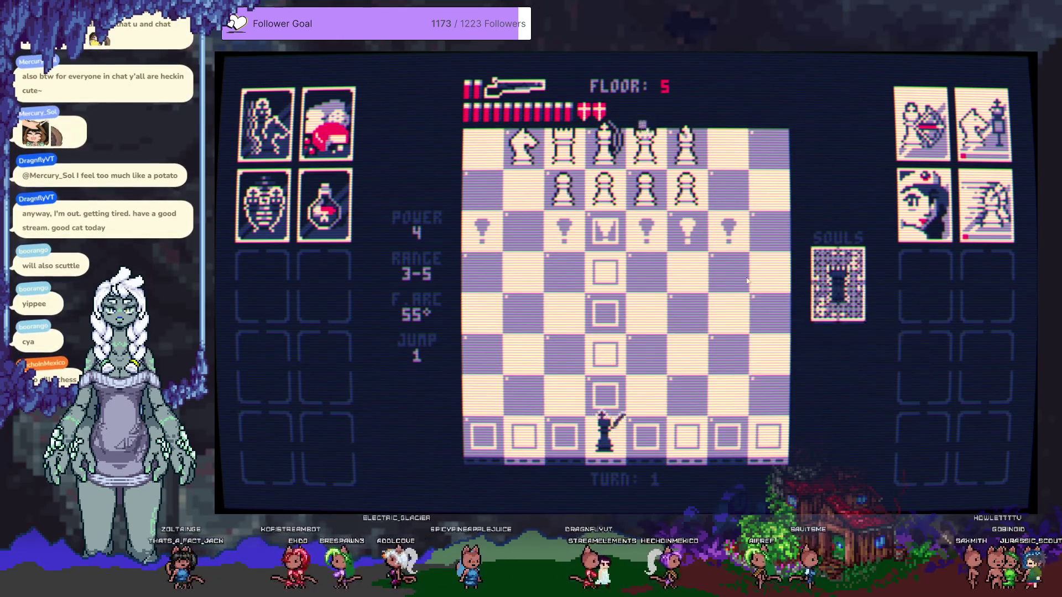
Place the king, shoot the pawns ahead, the knight, and the white queen twice
left_click(607, 308)
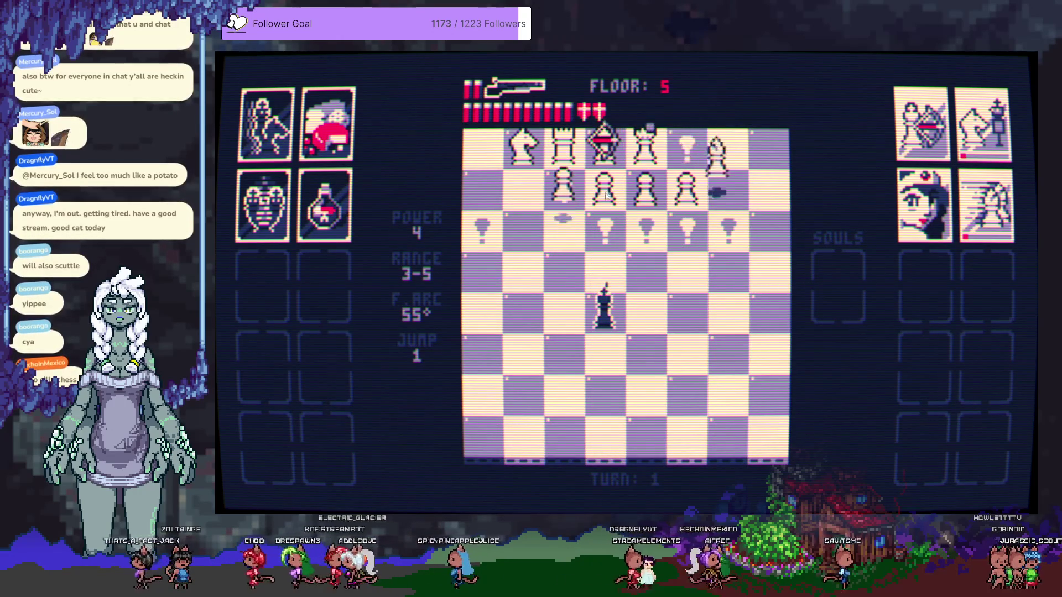
left_click(607, 199)
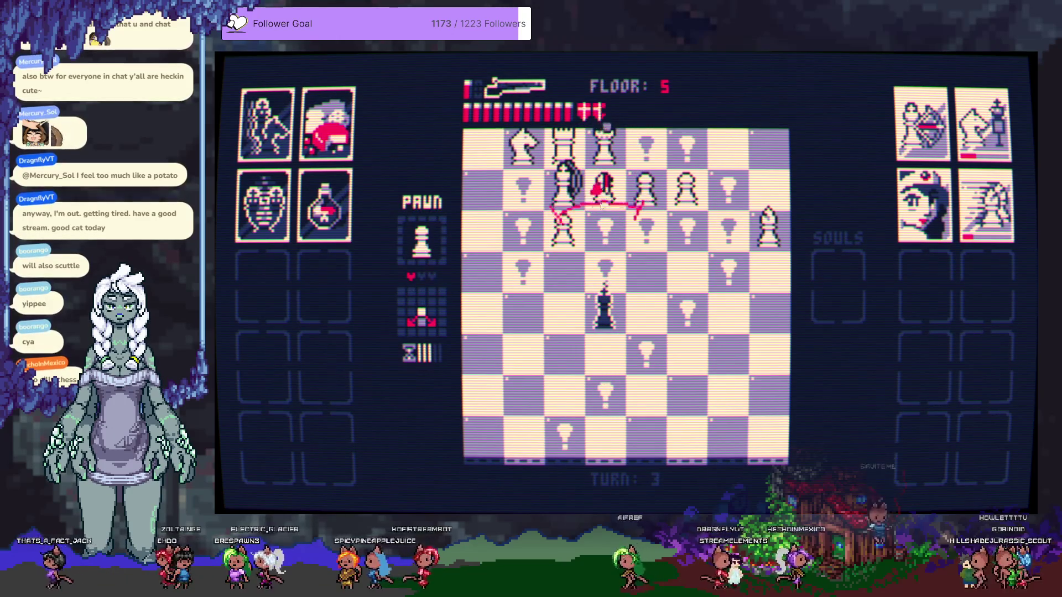
left_click(608, 194)
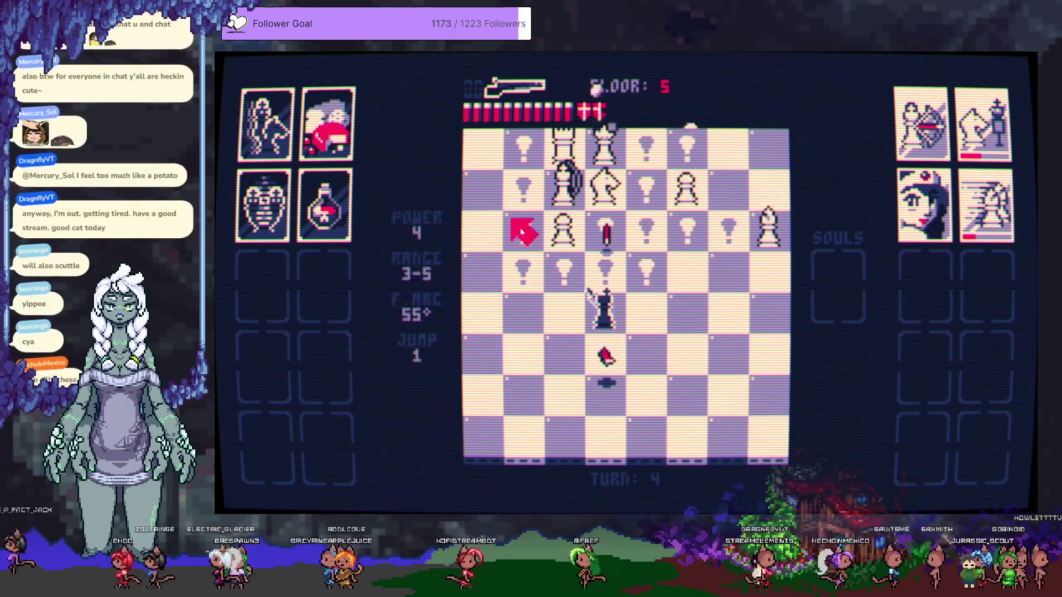
left_click(682, 311)
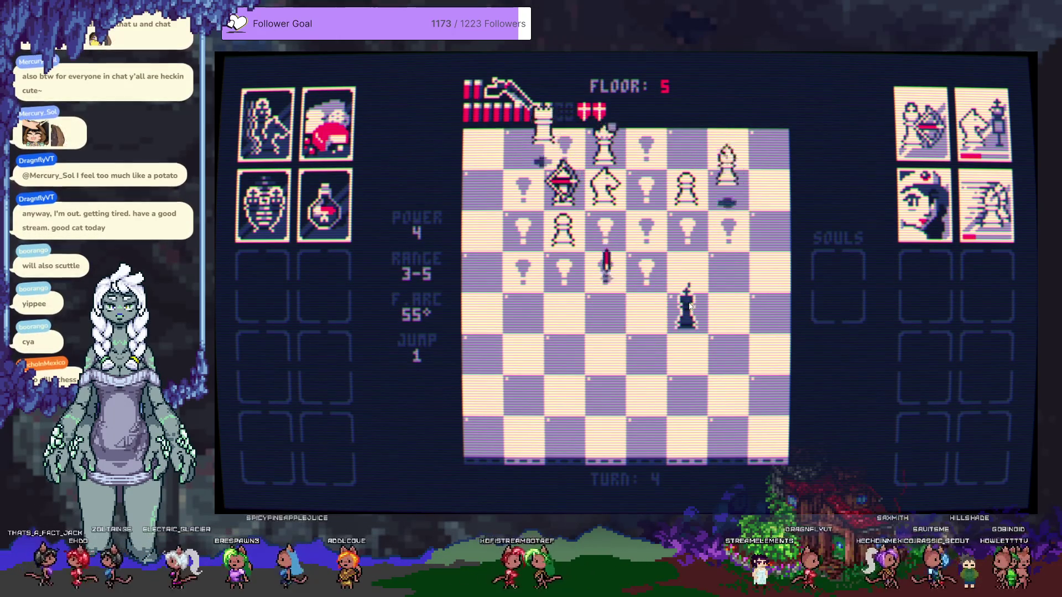
left_click(603, 188)
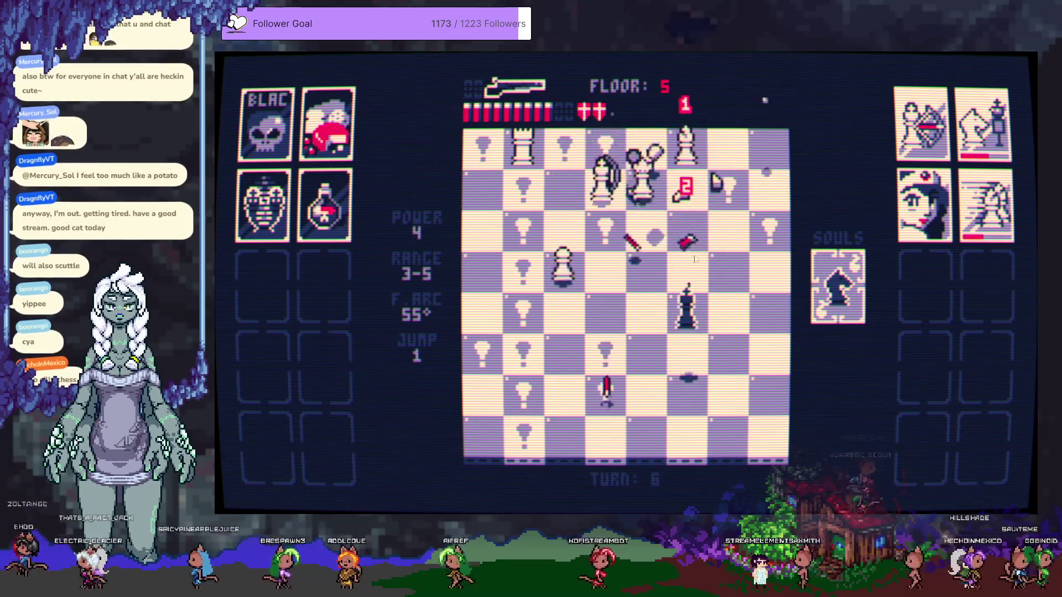
left_click(696, 284)
left_click(647, 202)
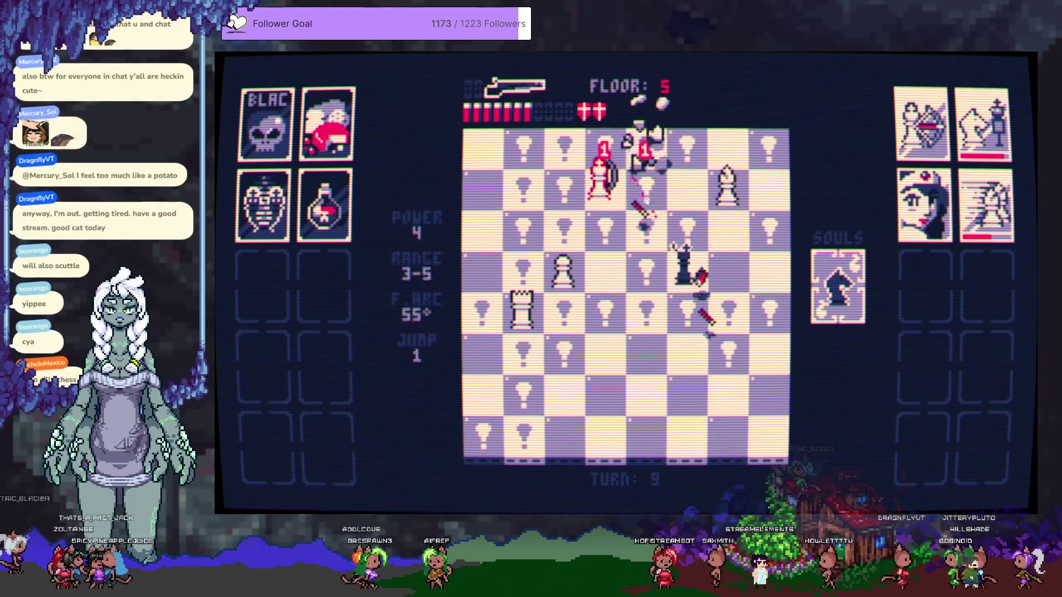
Capture a piece for an extra turn, shoot the rook twice, then kill the white king
left_click(604, 280)
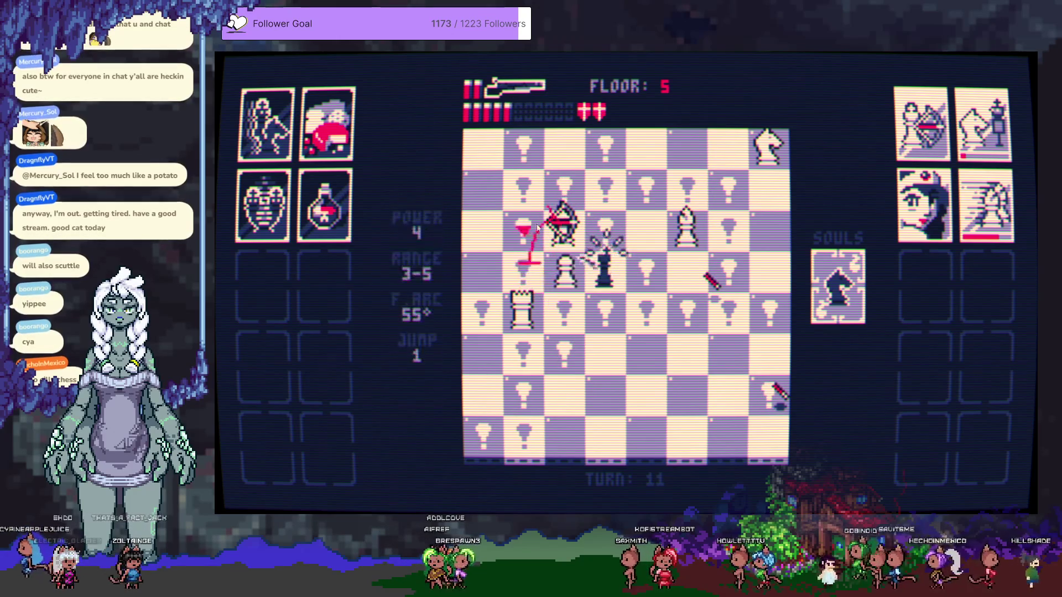
left_click(564, 229)
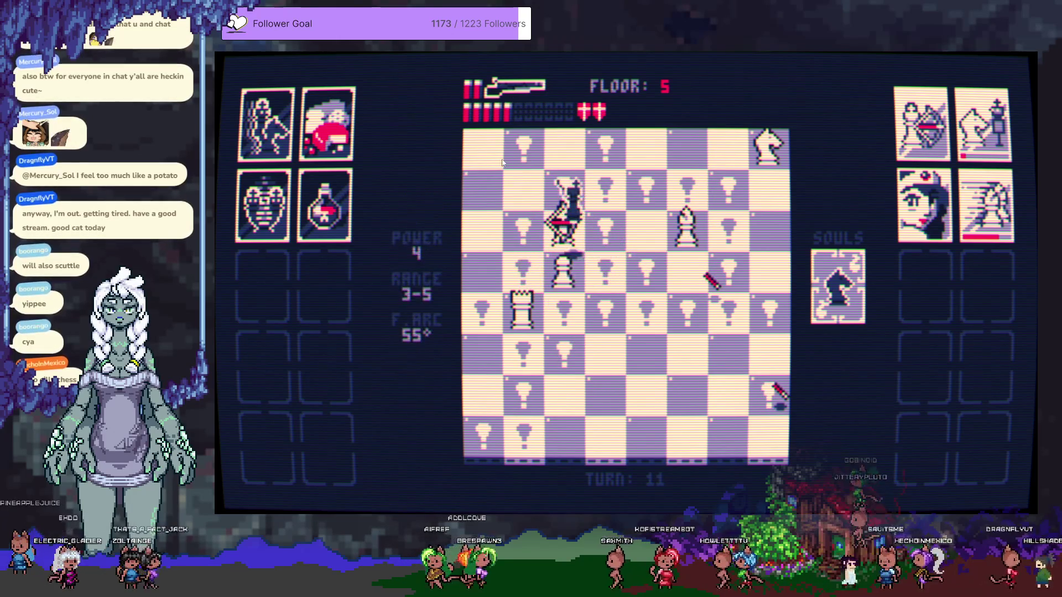
left_click(532, 227)
left_click(486, 303)
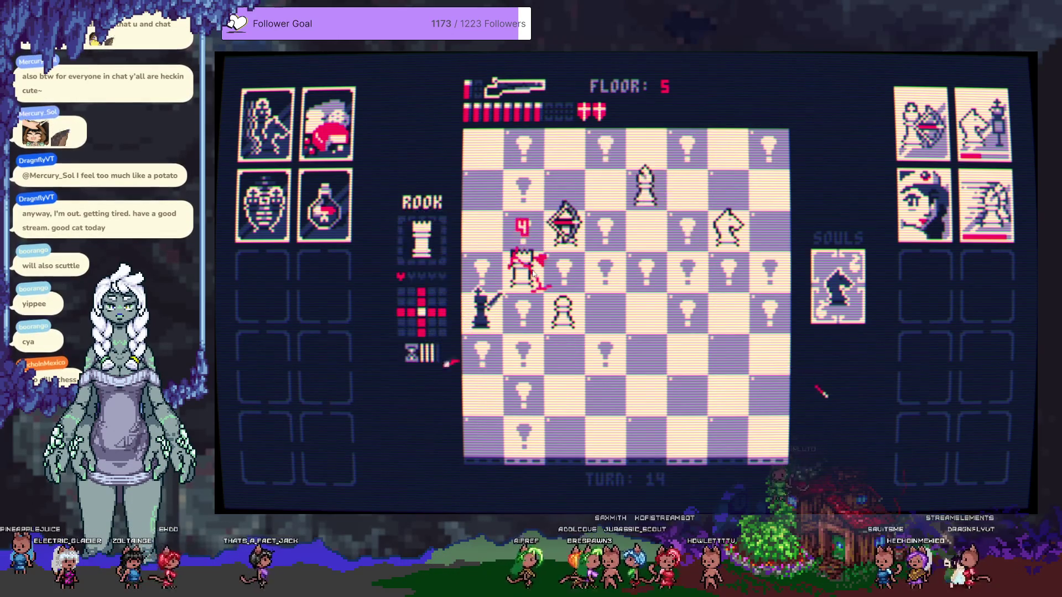
left_click(532, 273)
left_click(545, 299)
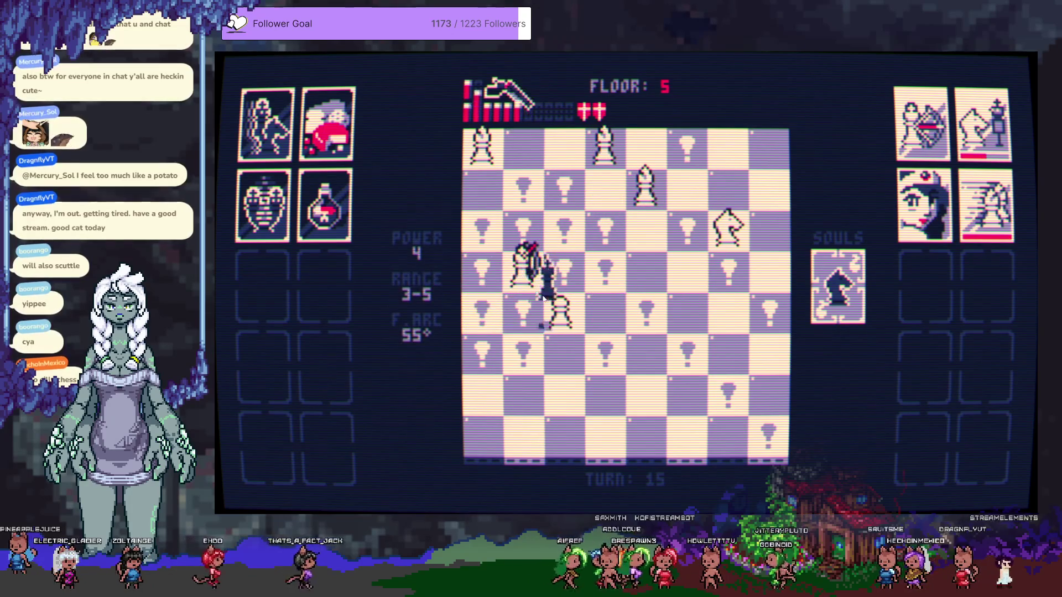
left_click(527, 281)
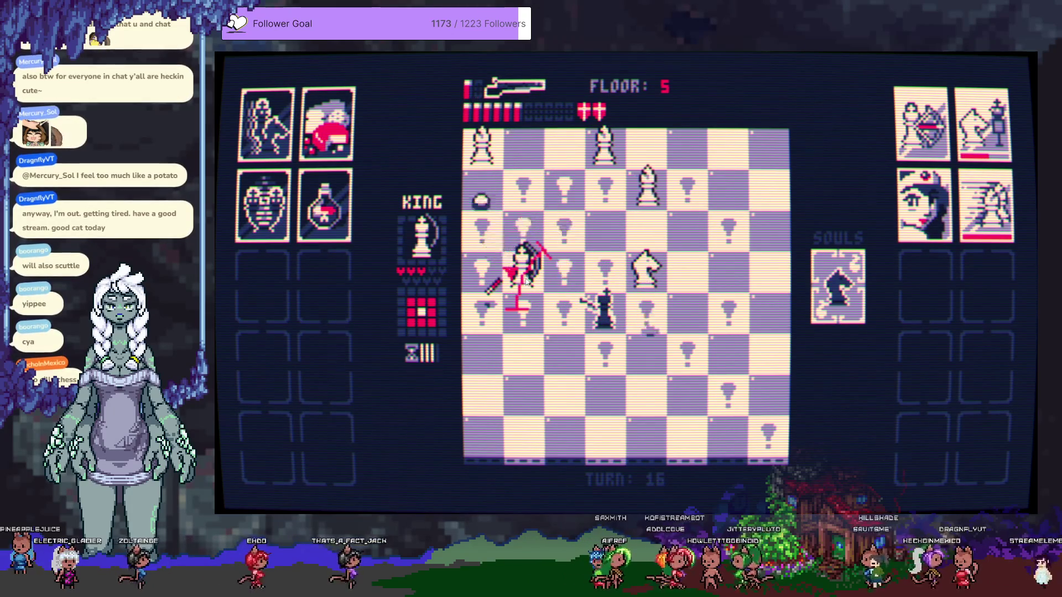
left_click(527, 281)
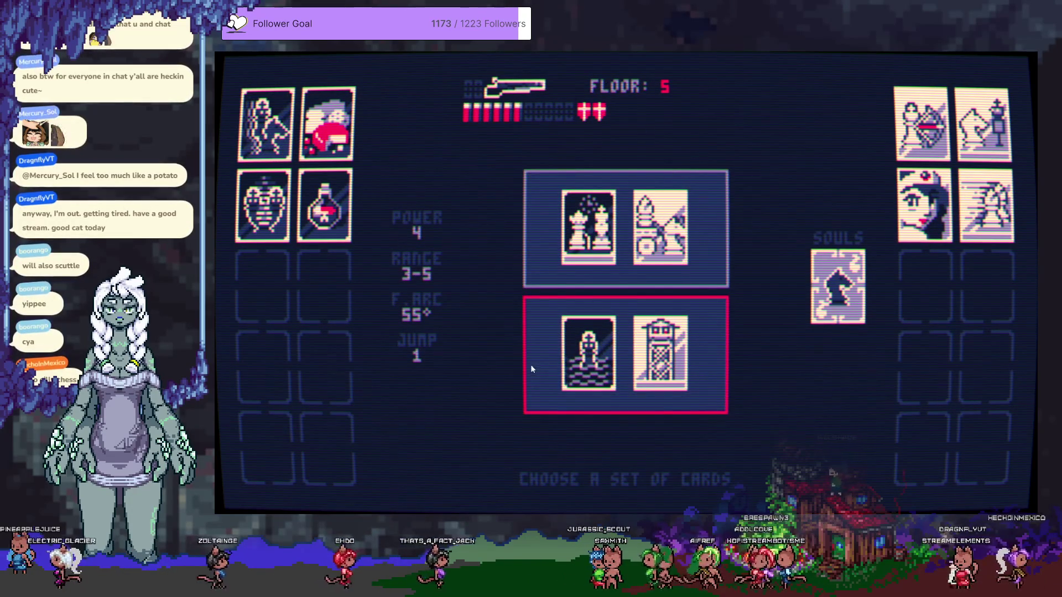
Read both sets and pick the lower one, The Moat plus Lookout Tower, over Golden Aging
mouse_move(586, 256)
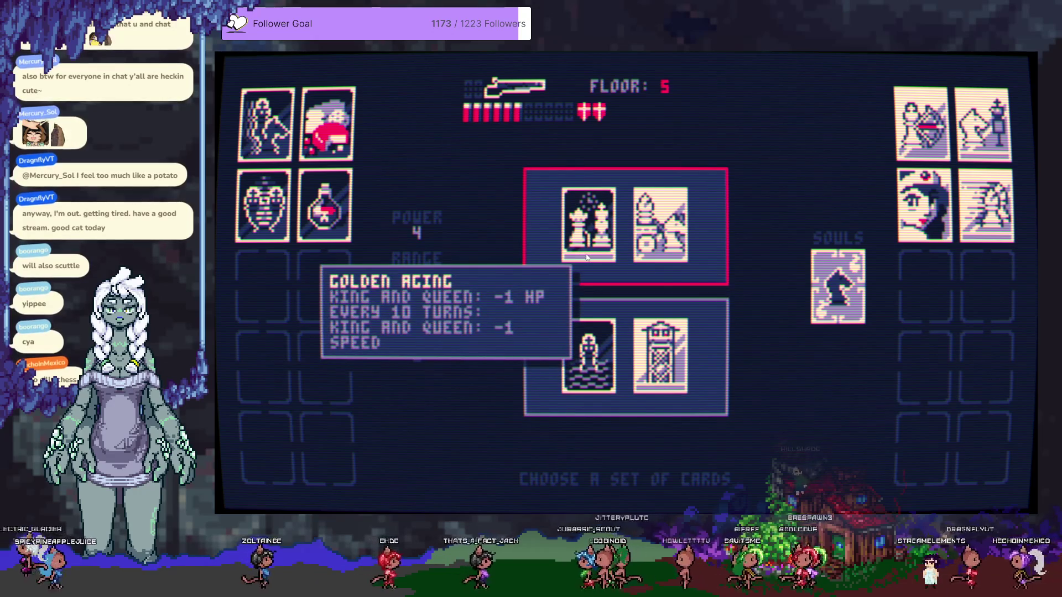
mouse_move(672, 246)
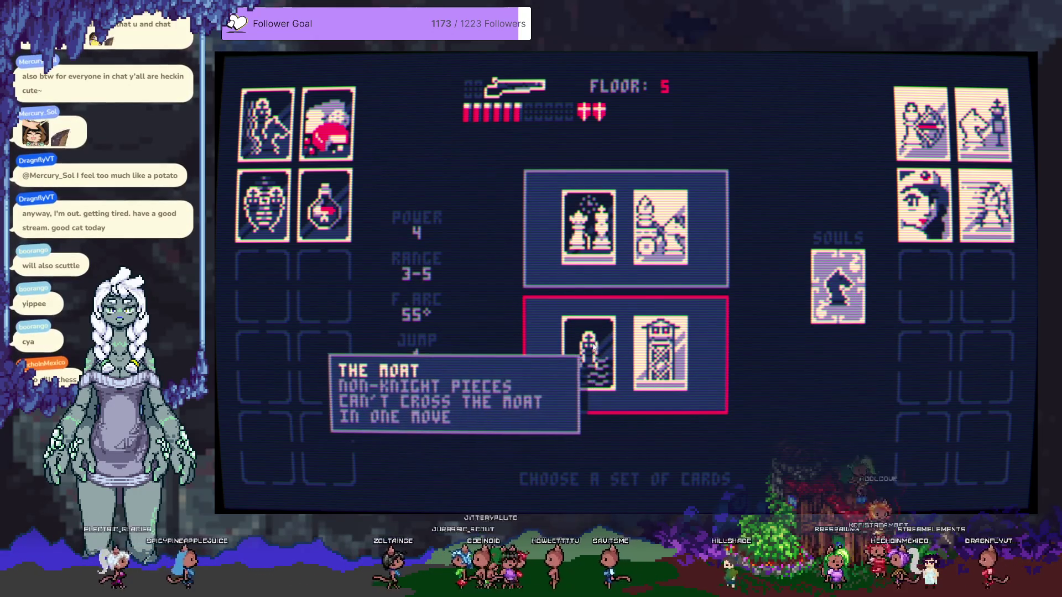
left_click(586, 345)
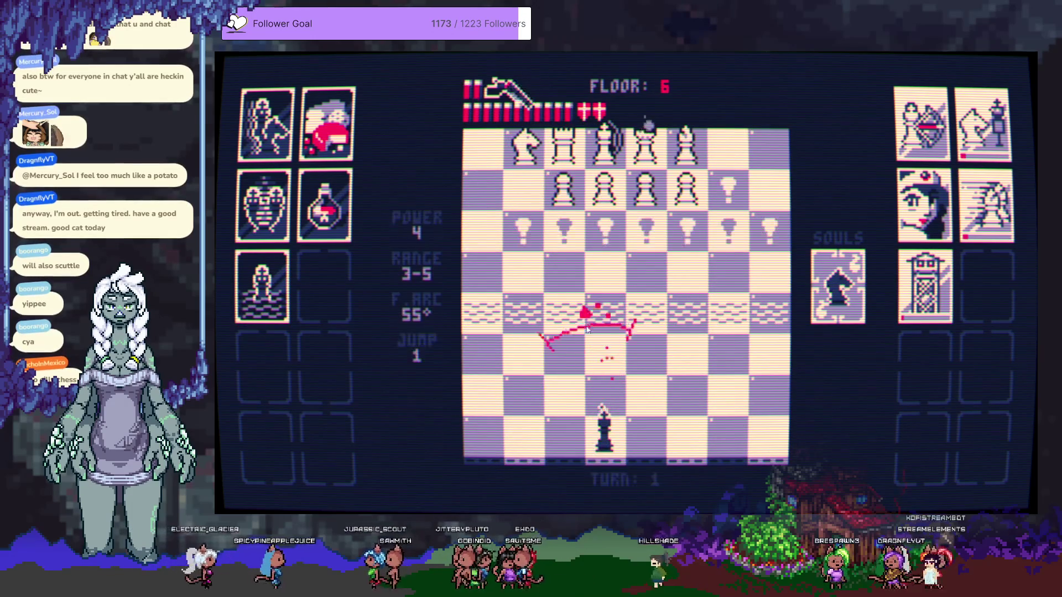
Shoot the front pawns and advancing pieces, then finish off the approaching knight
left_click(624, 215)
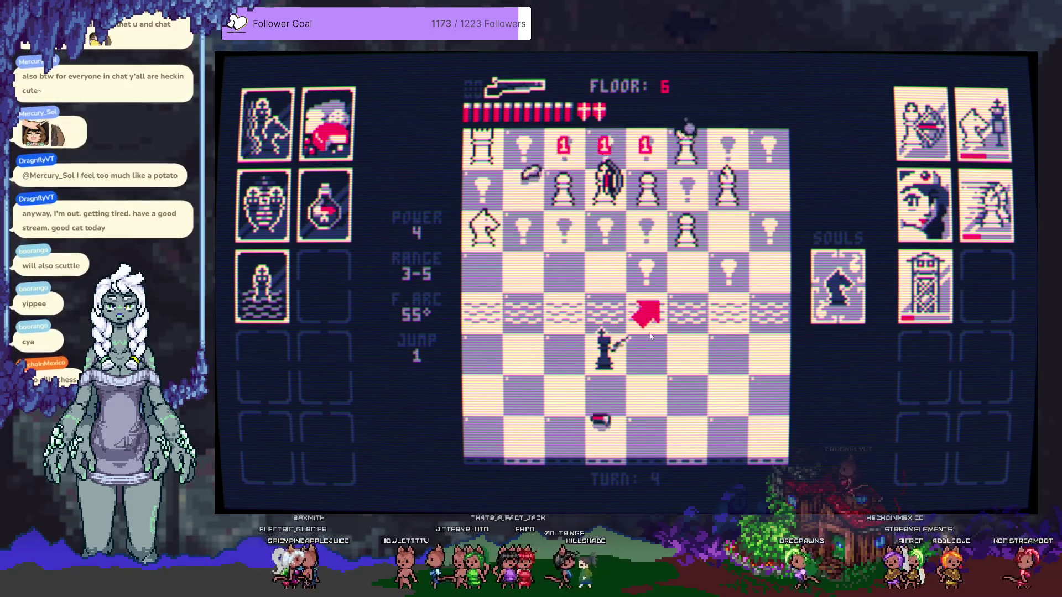
left_click(681, 231)
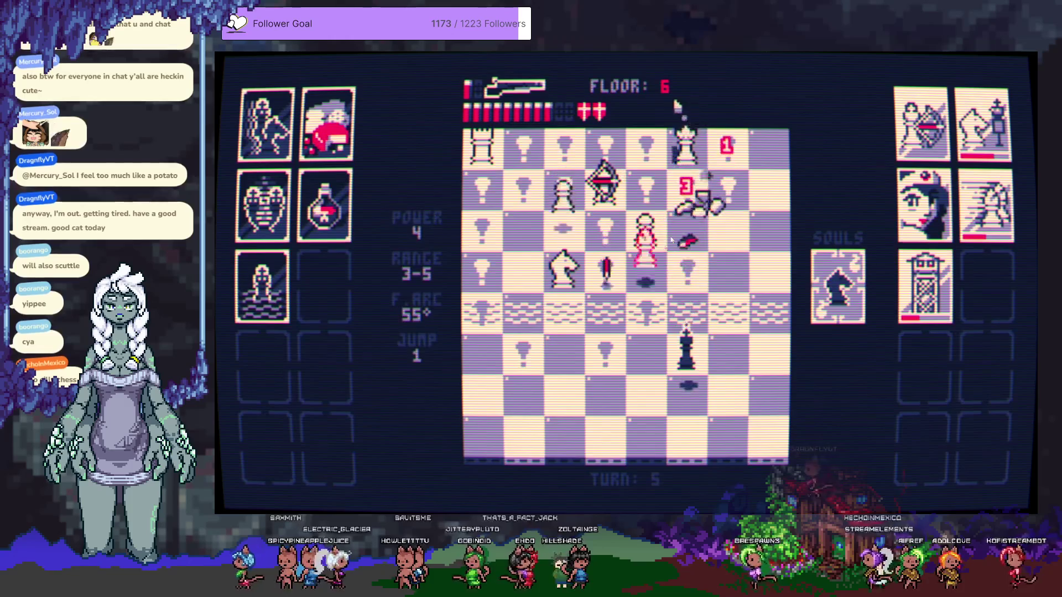
left_click(605, 316)
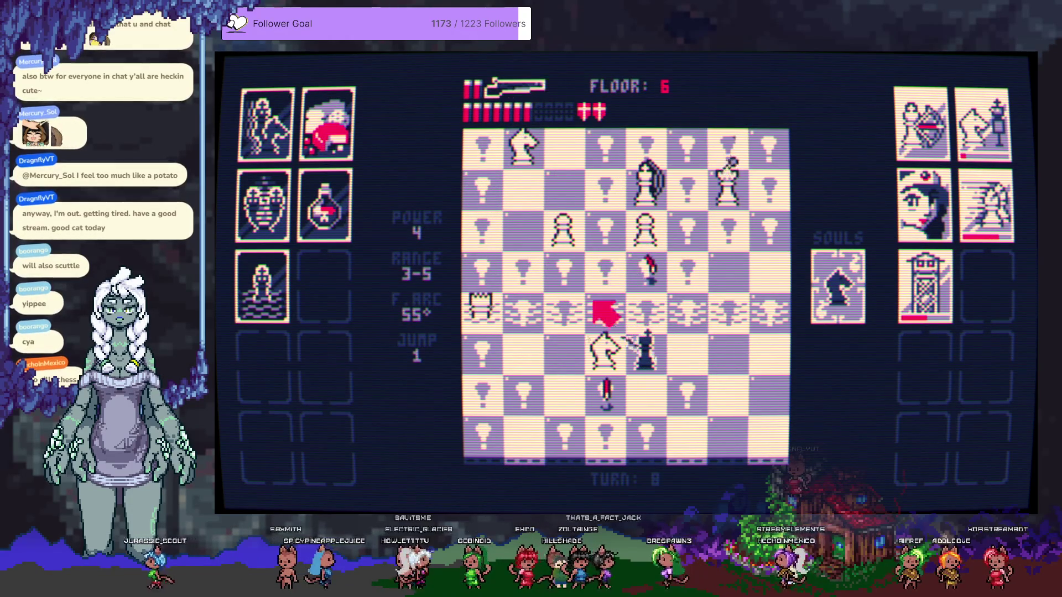
left_click(613, 356)
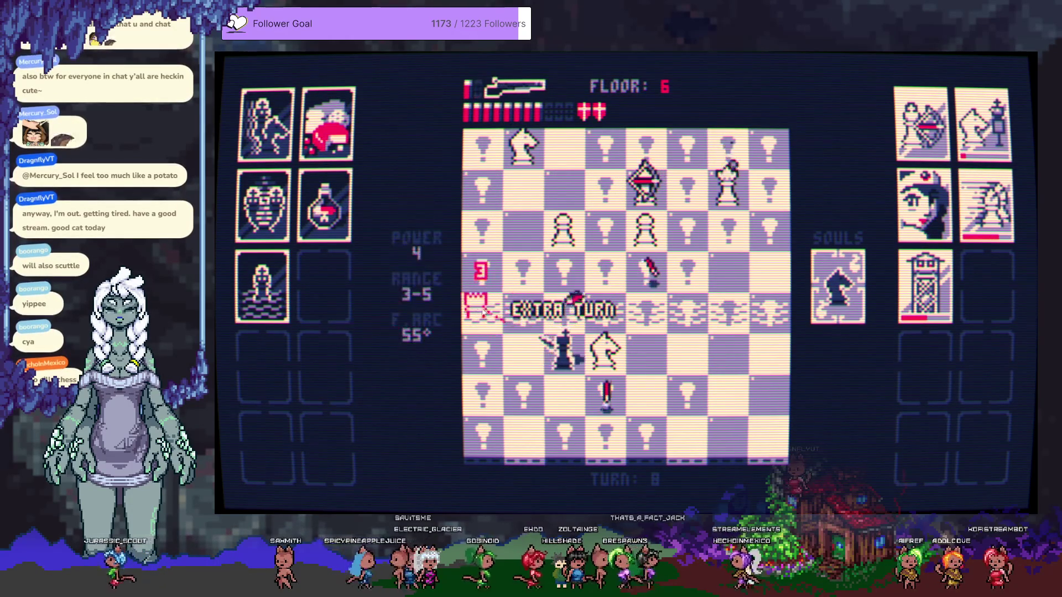
left_click(616, 358)
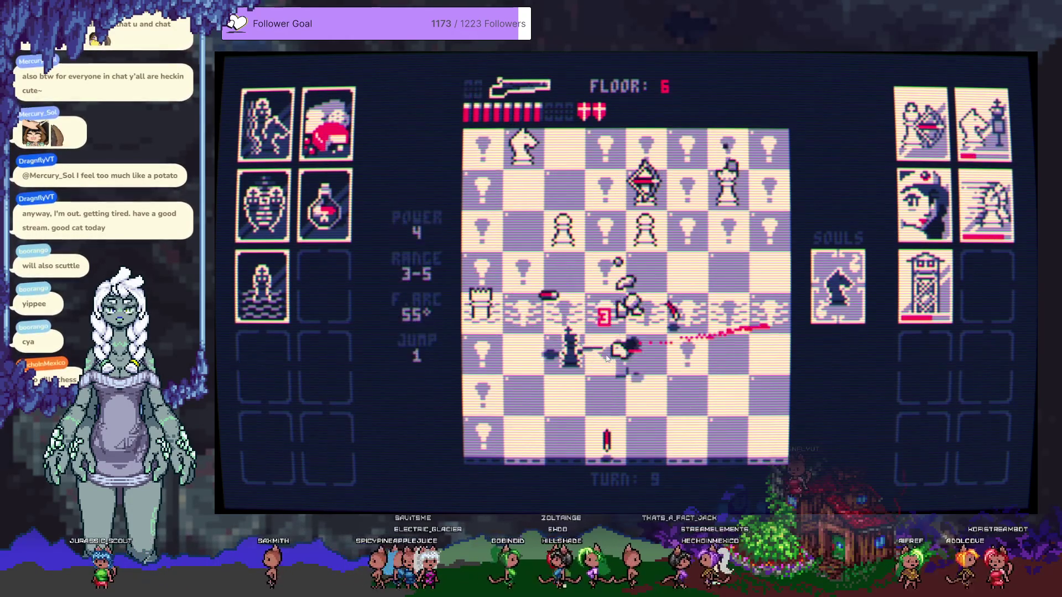
Reposition the king and repeatedly blast the pieces closing in until the white side falls
left_click(528, 363)
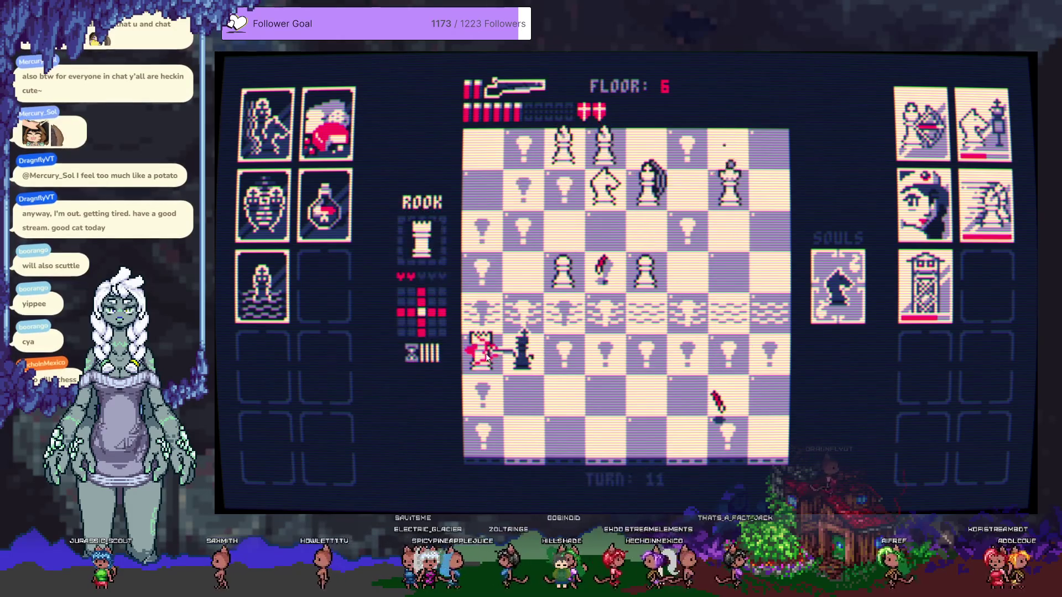
left_click(510, 339)
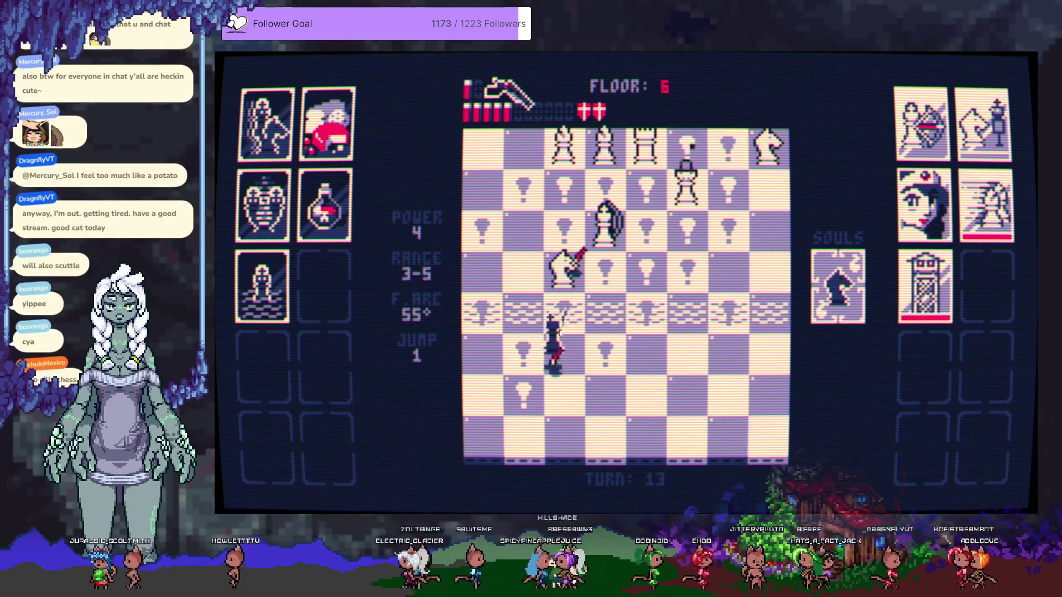
left_click(564, 341)
left_click(588, 269)
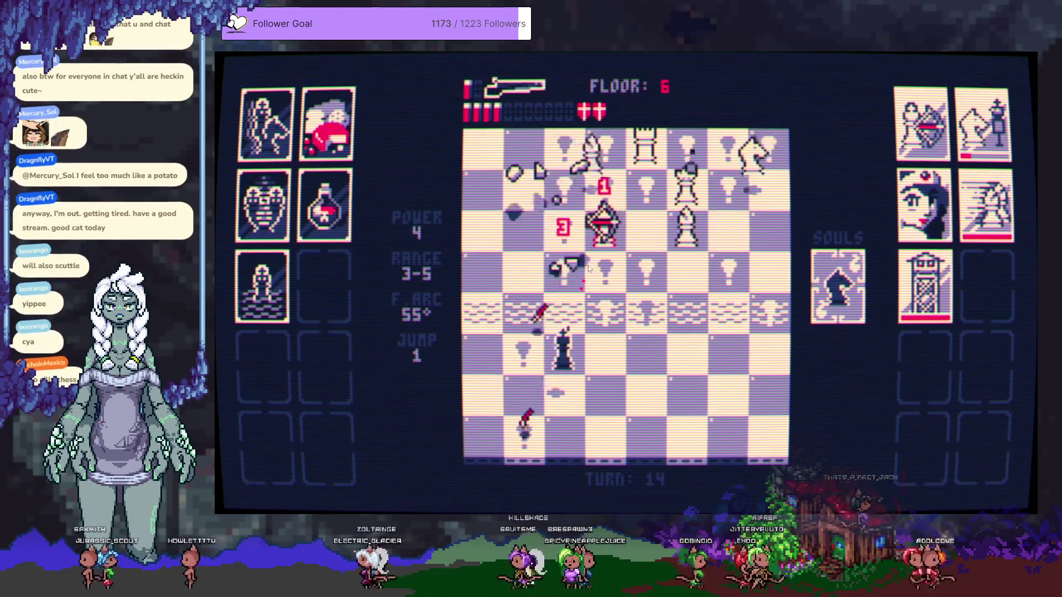
left_click(589, 269)
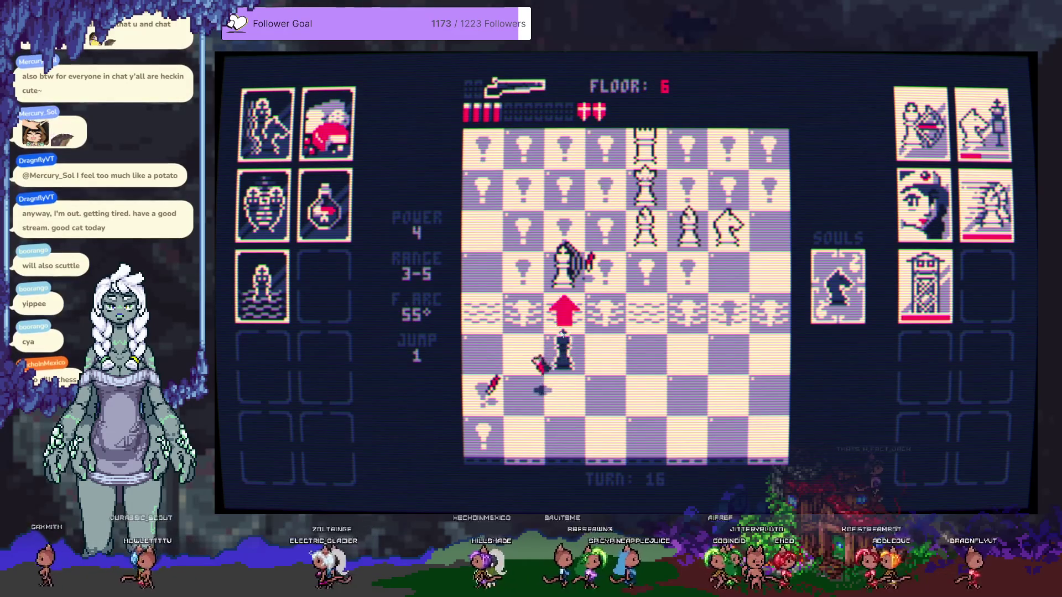
left_click(565, 281)
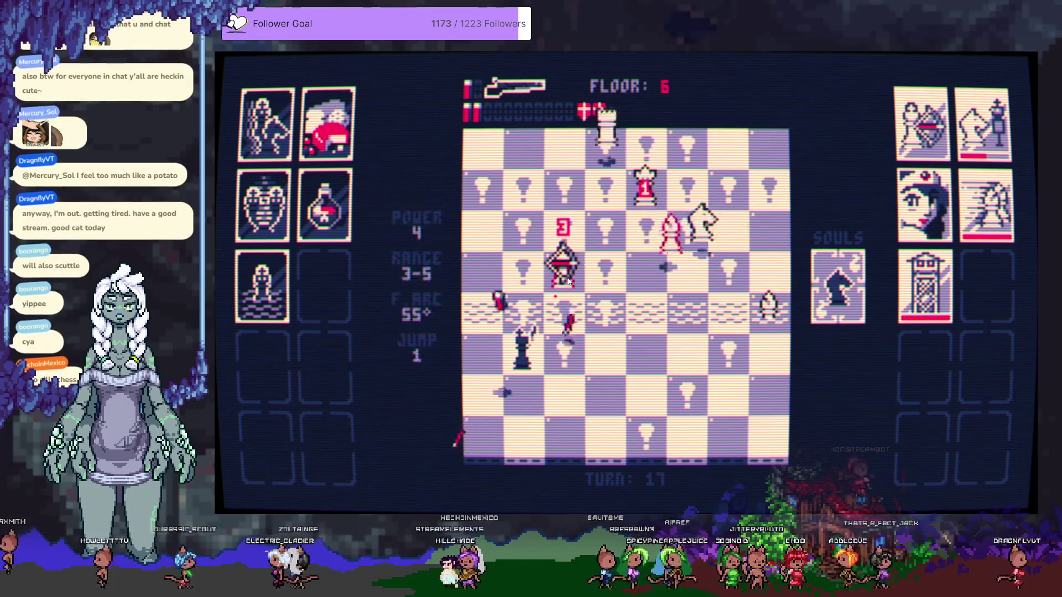
left_click(566, 280)
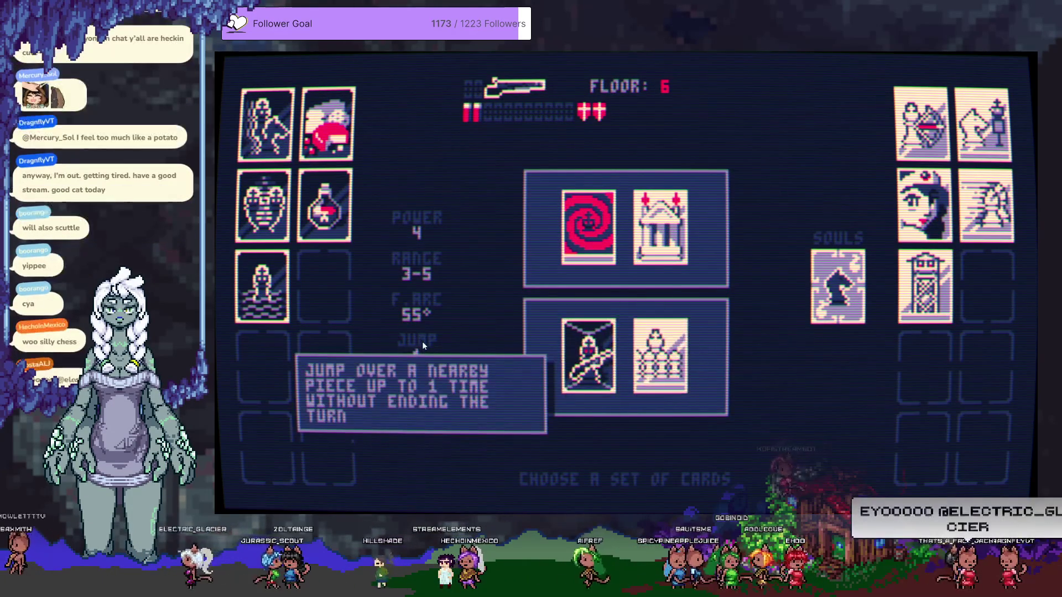
Review both card offers and choose the upper Maelstrom and Mausoleum set
mouse_move(429, 266)
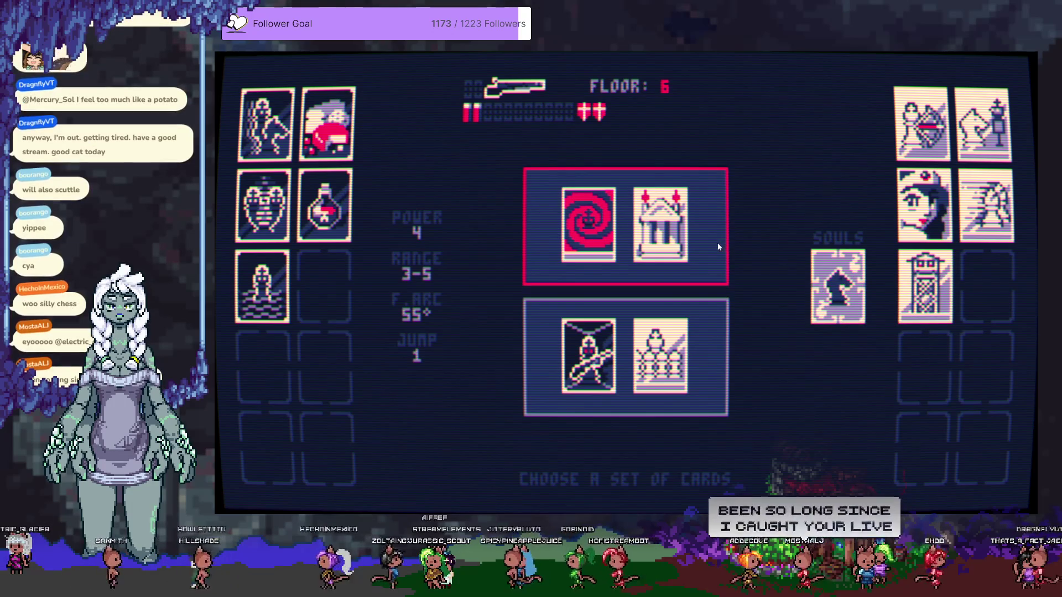
mouse_move(681, 222)
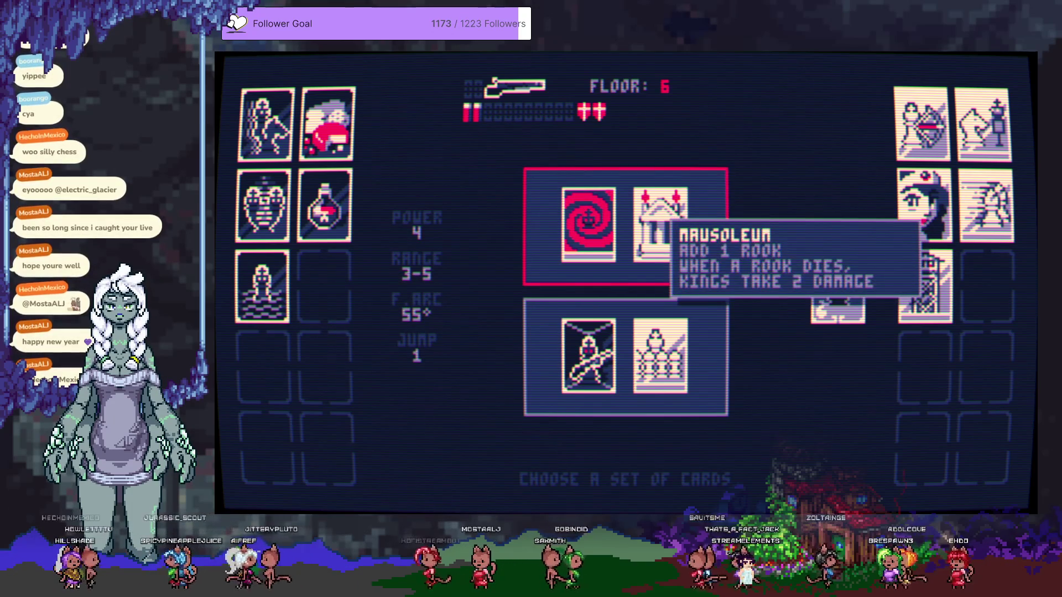
left_click(668, 210)
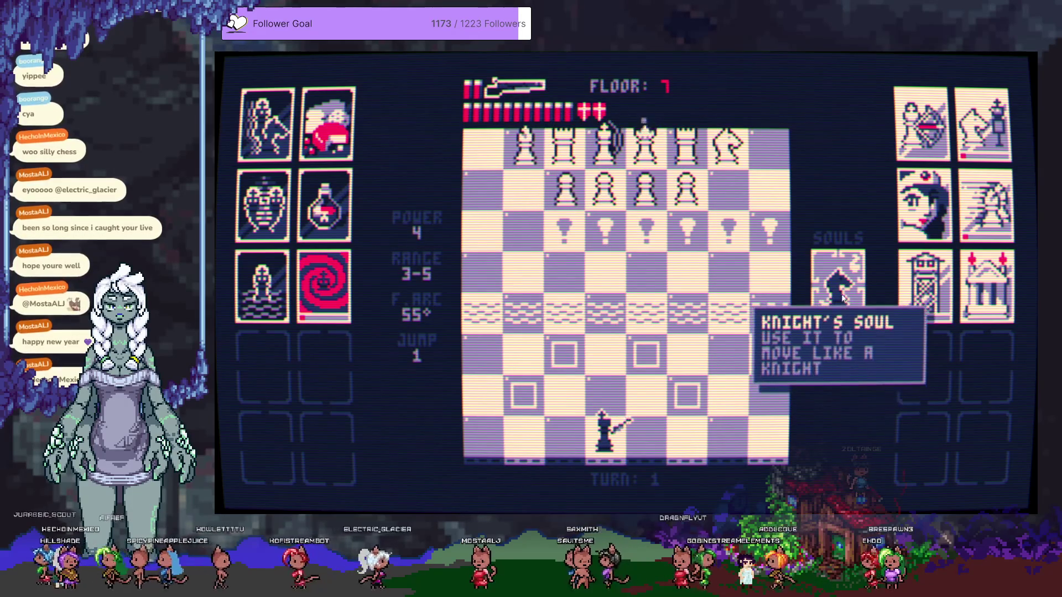
Spend the knight soul to jump forward, then shotgun the pawns ahead and the white bishop
left_click(834, 306)
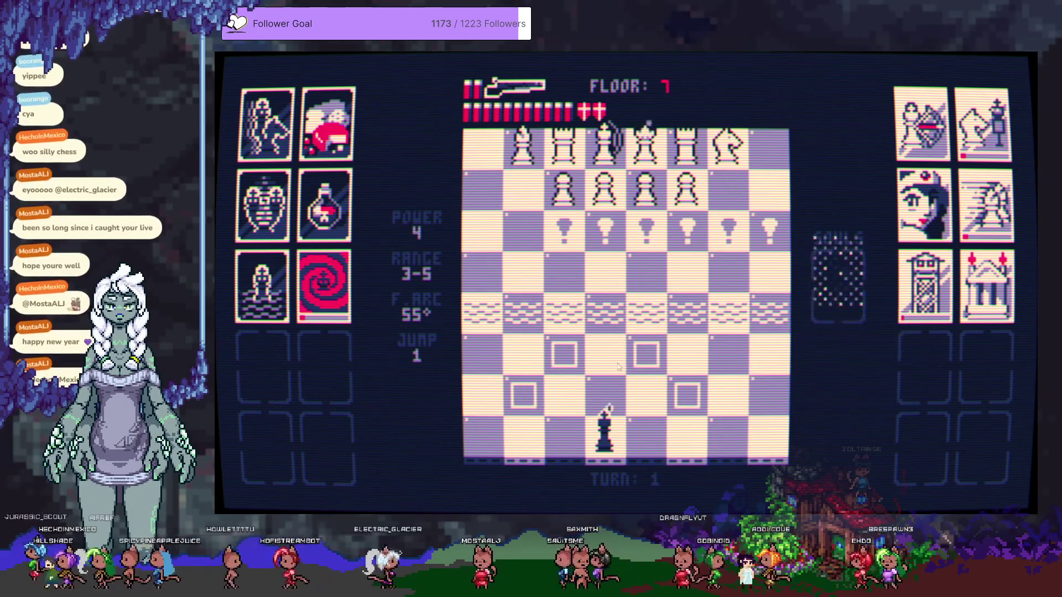
left_click(586, 205)
left_click(575, 214)
left_click(572, 249)
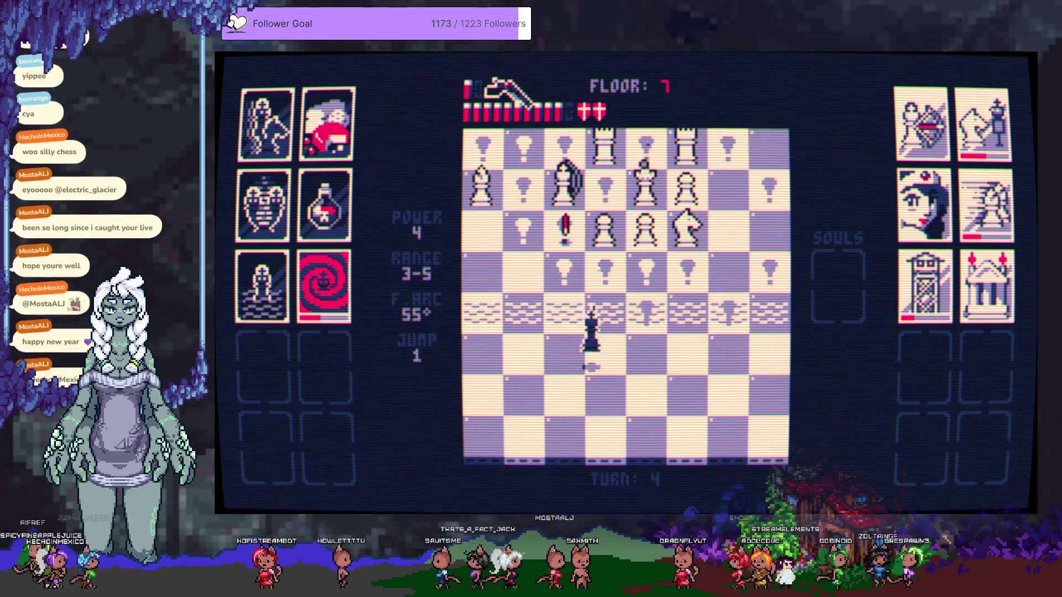
left_click(603, 300)
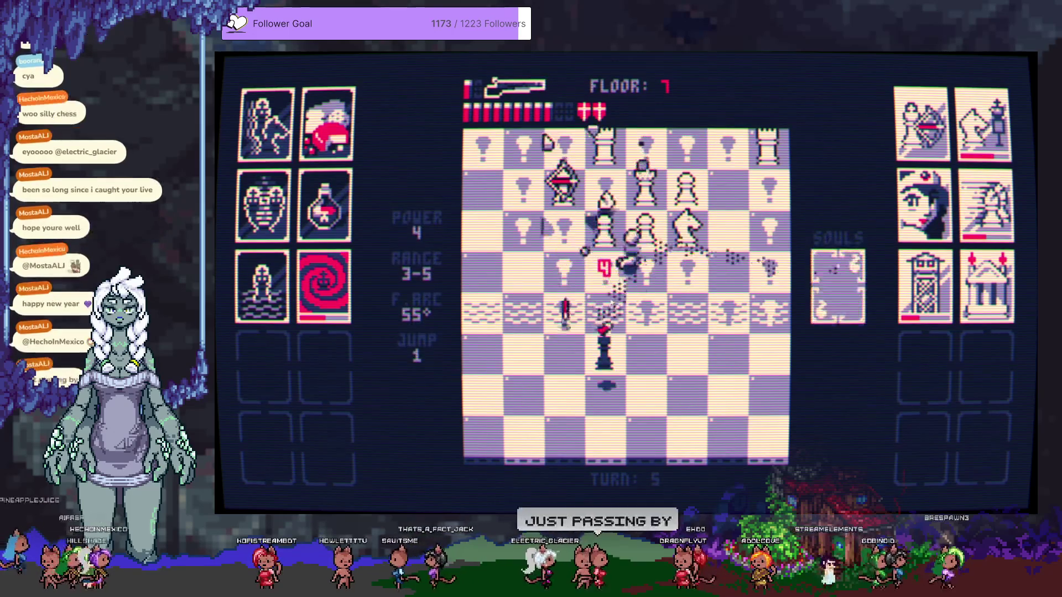
Blast the advancing pieces, step right, and fire the finishing shot that clears floor 7
left_click(631, 242)
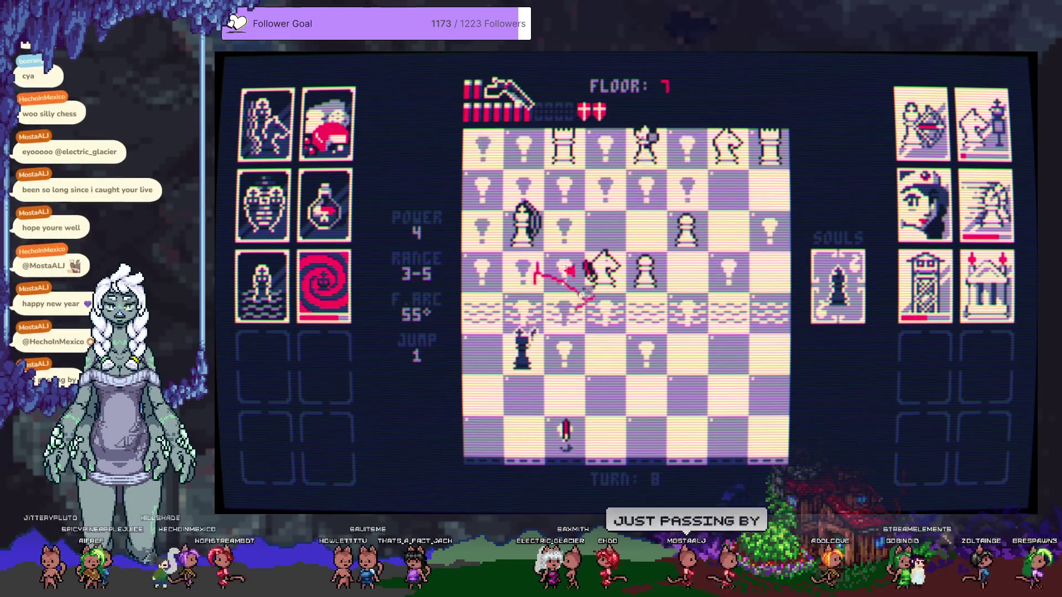
left_click(528, 239)
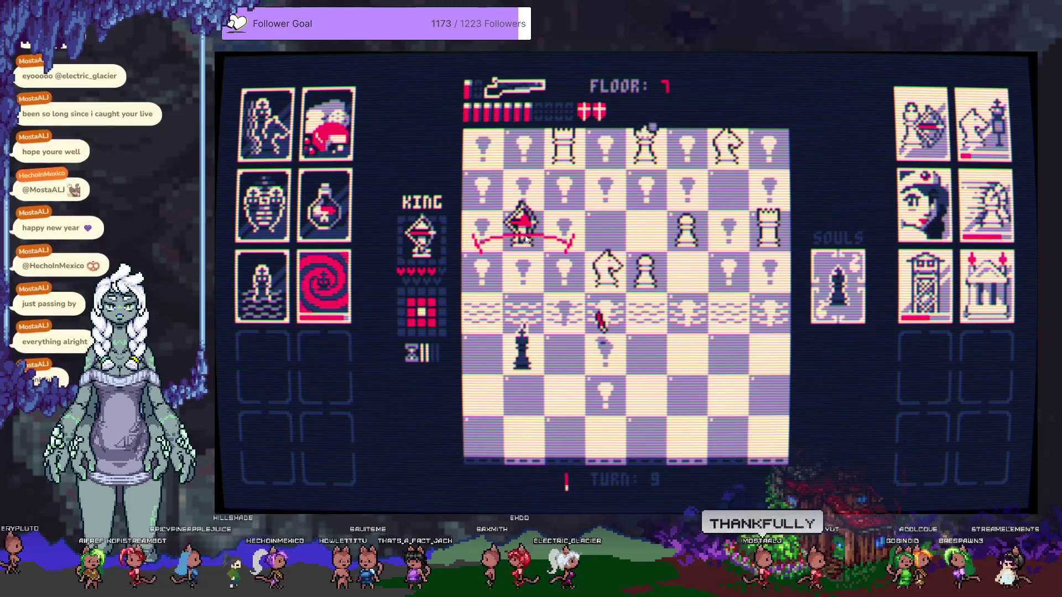
left_click(527, 239)
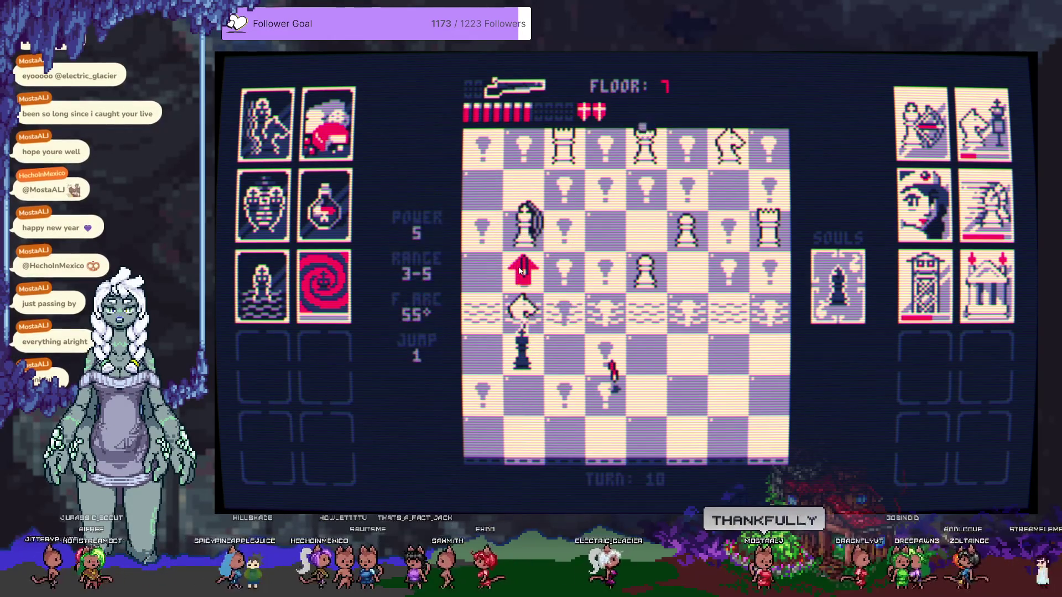
left_click(572, 361)
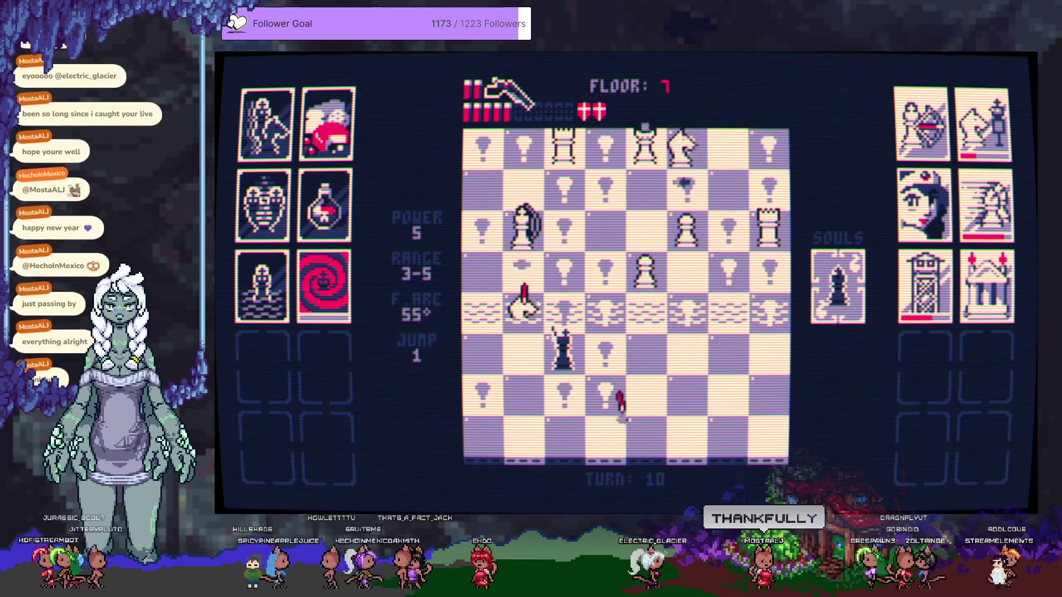
left_click(520, 282)
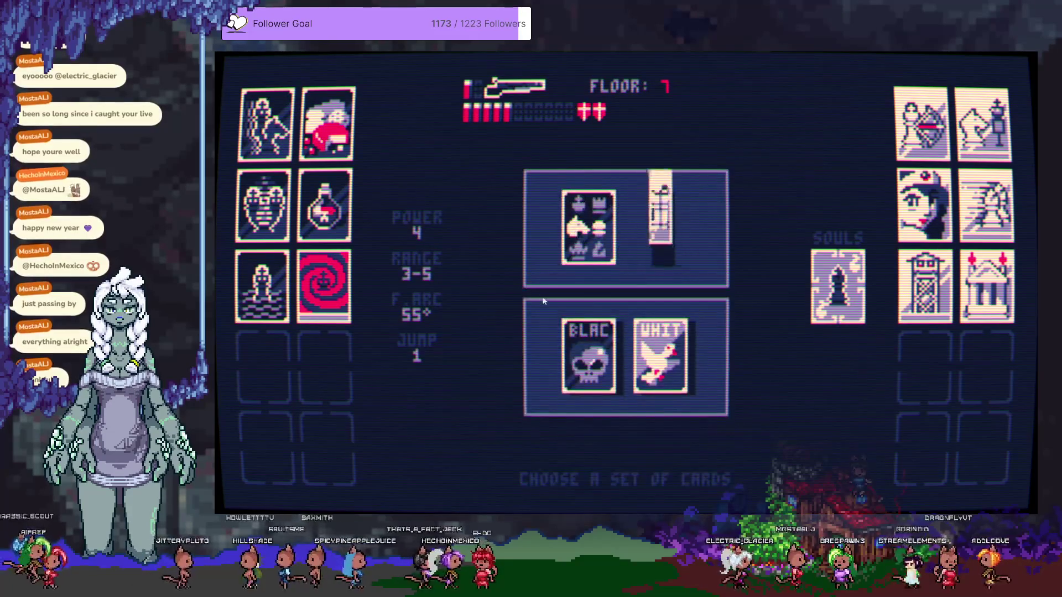
Take the range 5-7 card set, then shoot floor 8's front-row pawns and right-side pieces
left_click(579, 364)
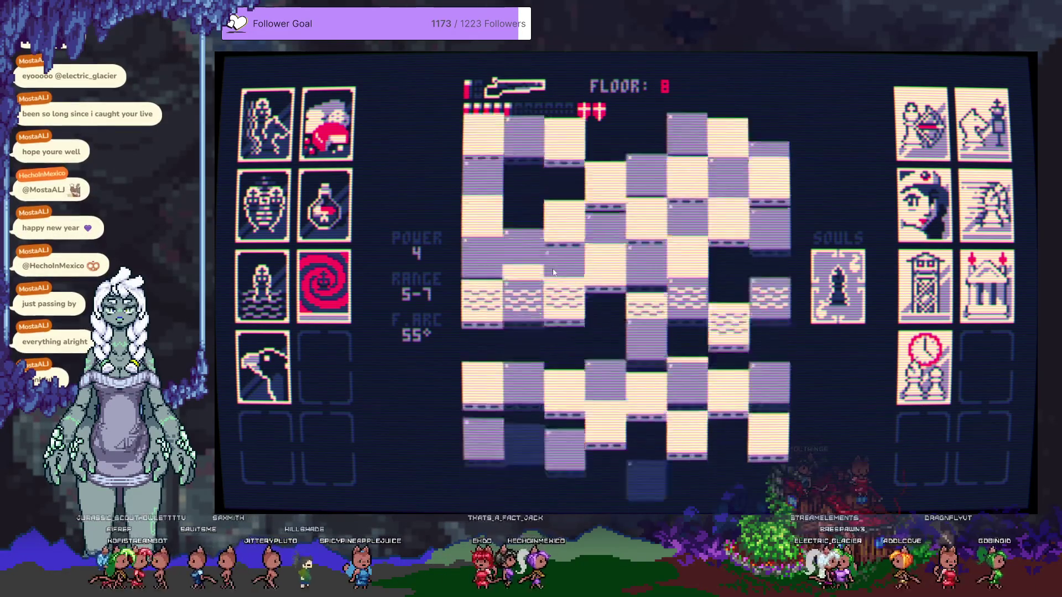
left_click(600, 221)
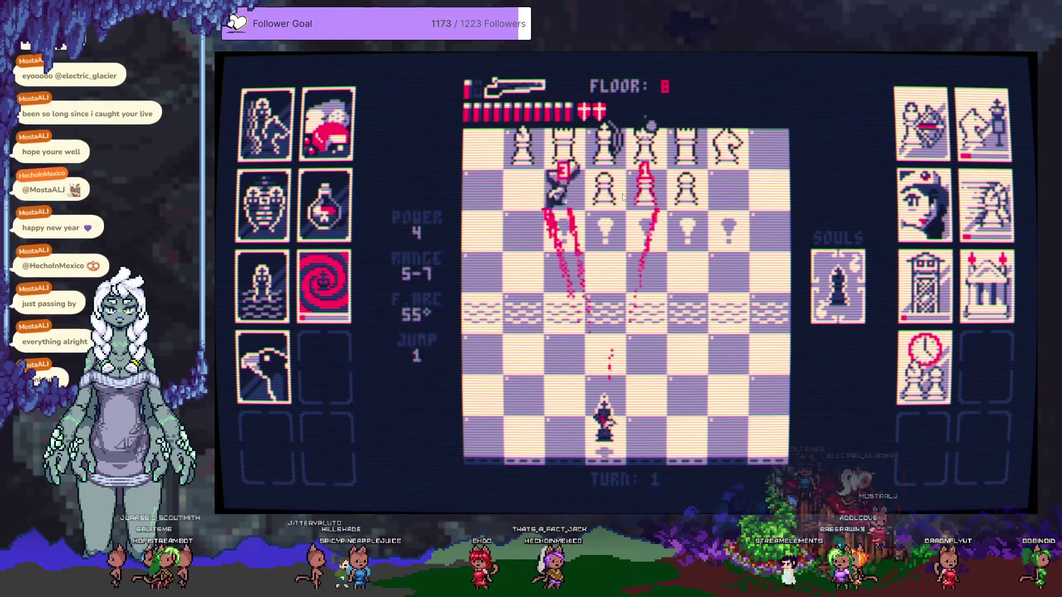
left_click(636, 208)
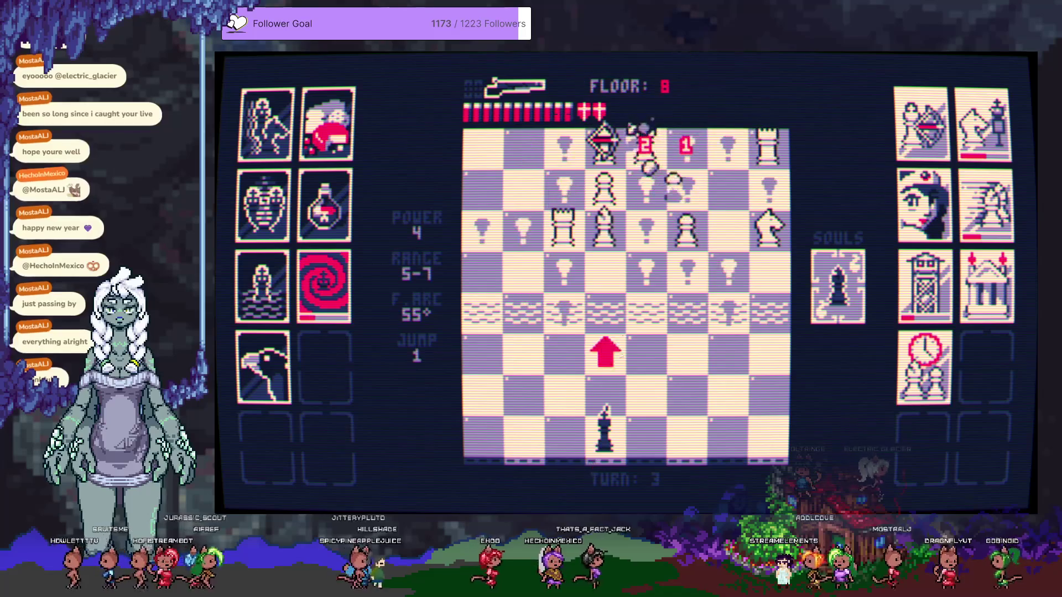
left_click(684, 313)
left_click(584, 245)
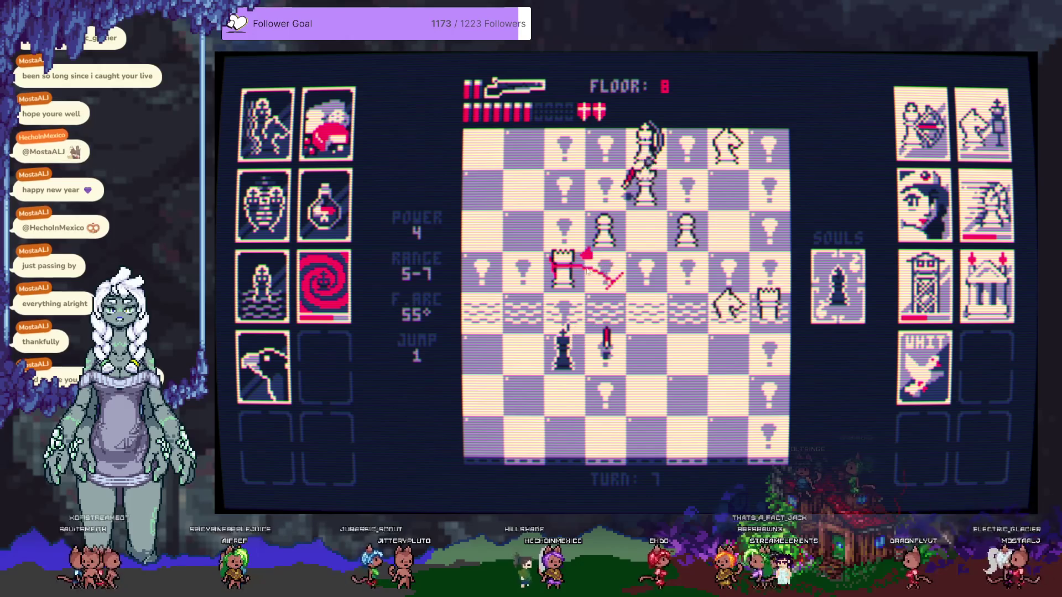
Shoot the white knights, capture the rook with the king, and blast the last white pieces
left_click(599, 297)
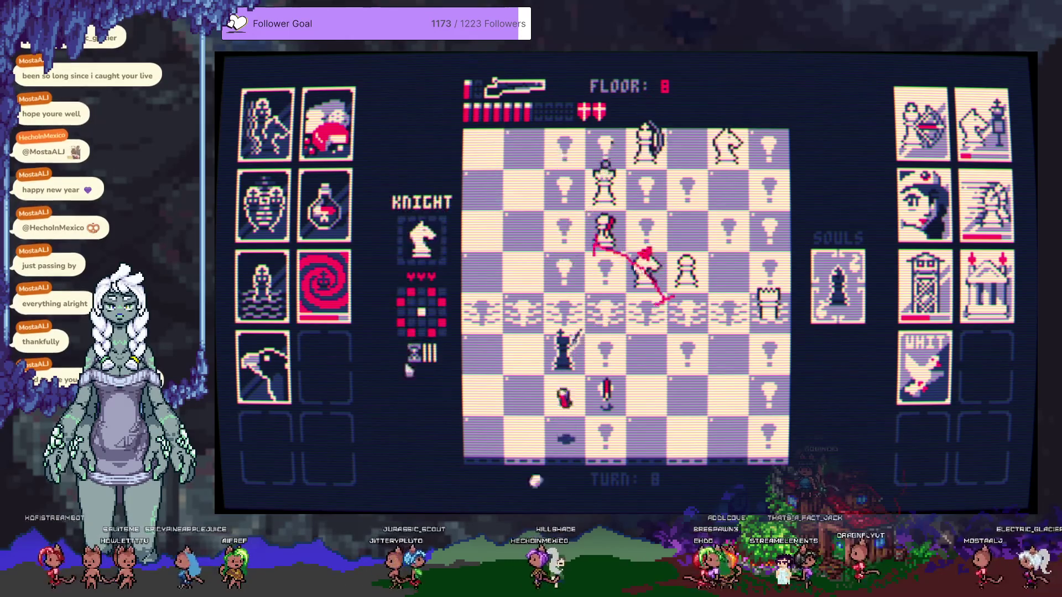
left_click(632, 262)
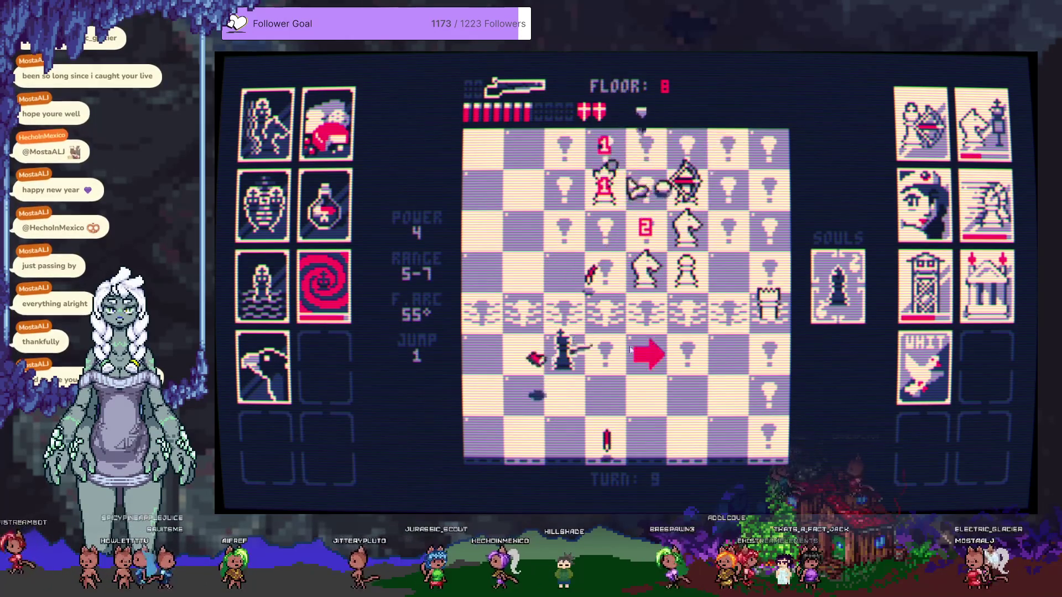
left_click(676, 268)
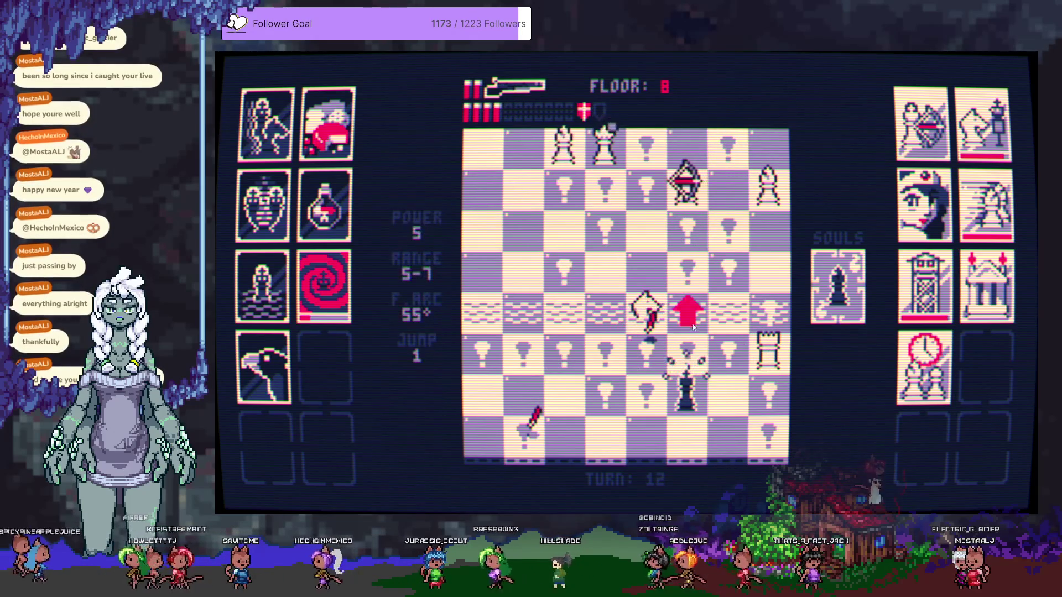
left_click(602, 314)
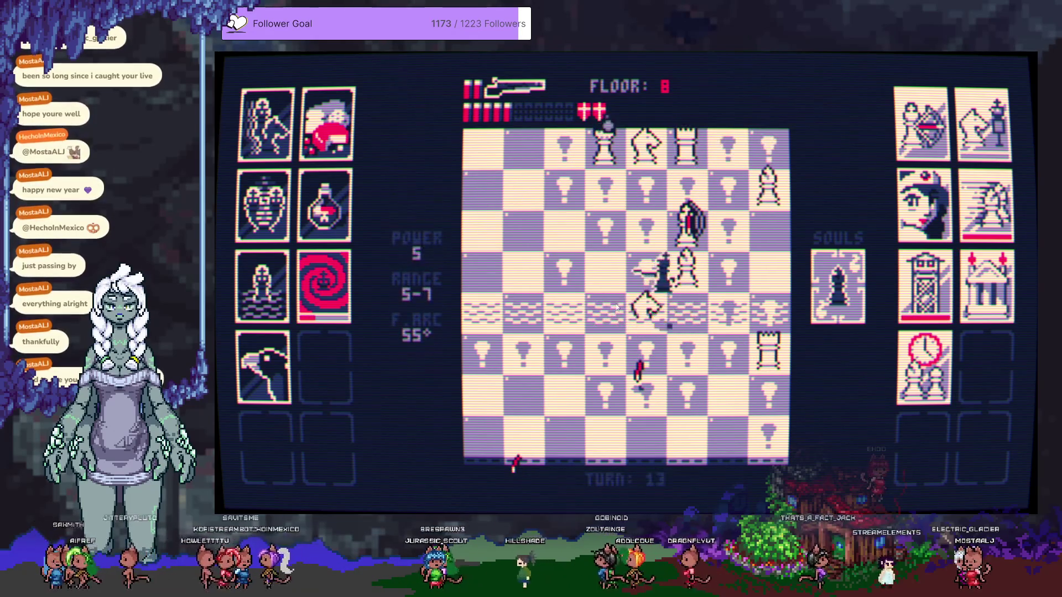
left_click(668, 302)
left_click(622, 352)
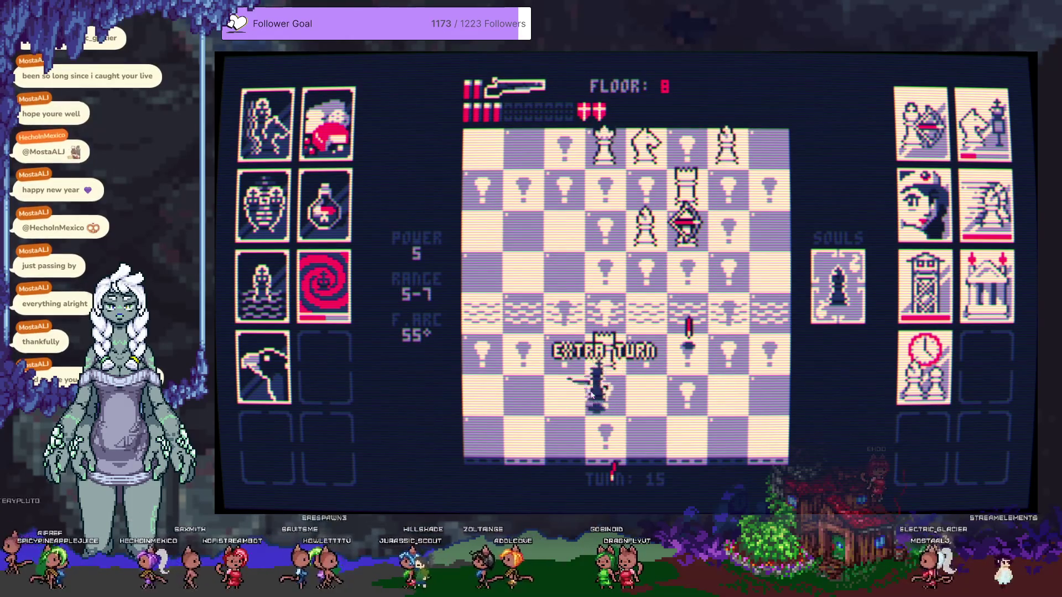
left_click(611, 315)
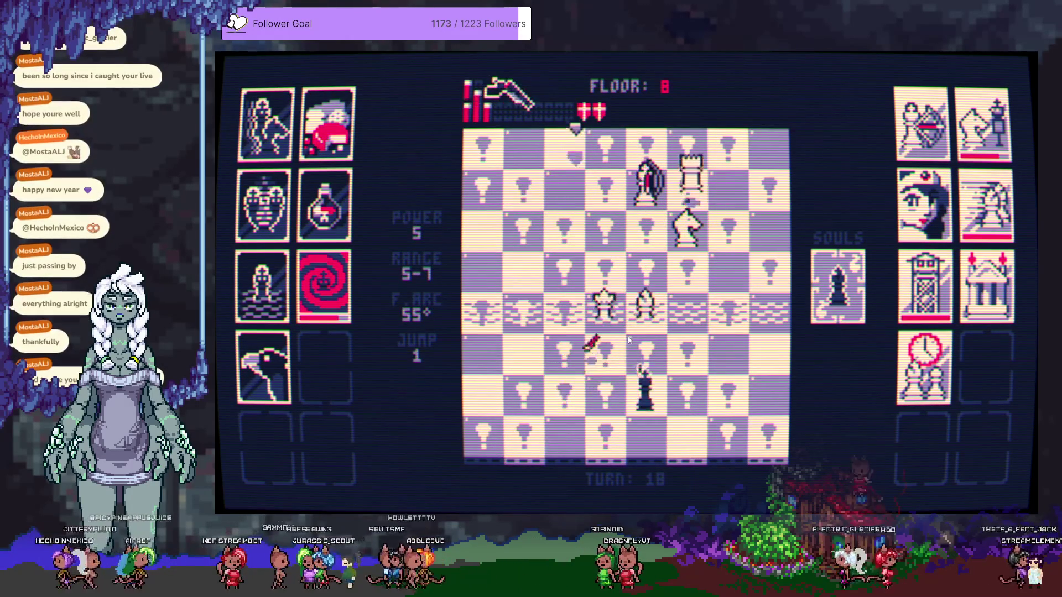
left_click(608, 310)
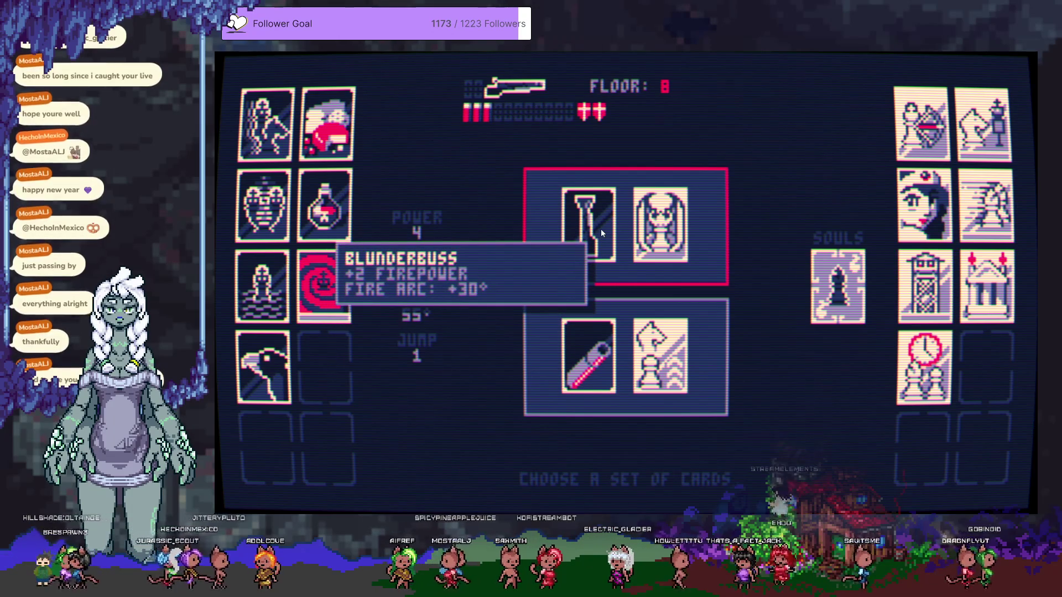
Take the Blunderbuss card set, fire at the white queen and rook, then step to reload
left_click(601, 230)
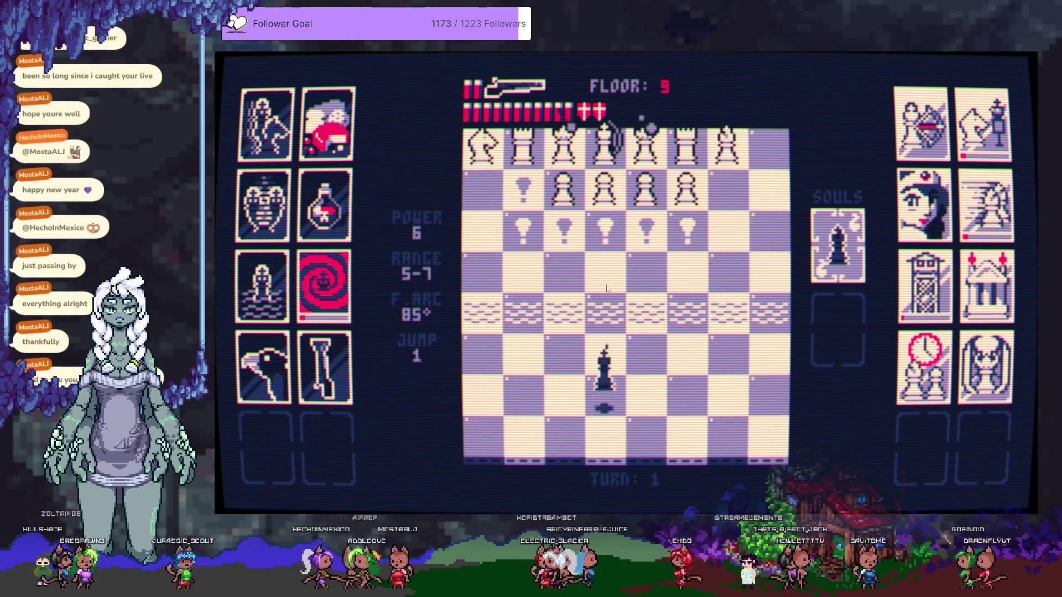
right_click(564, 226)
left_click(605, 353)
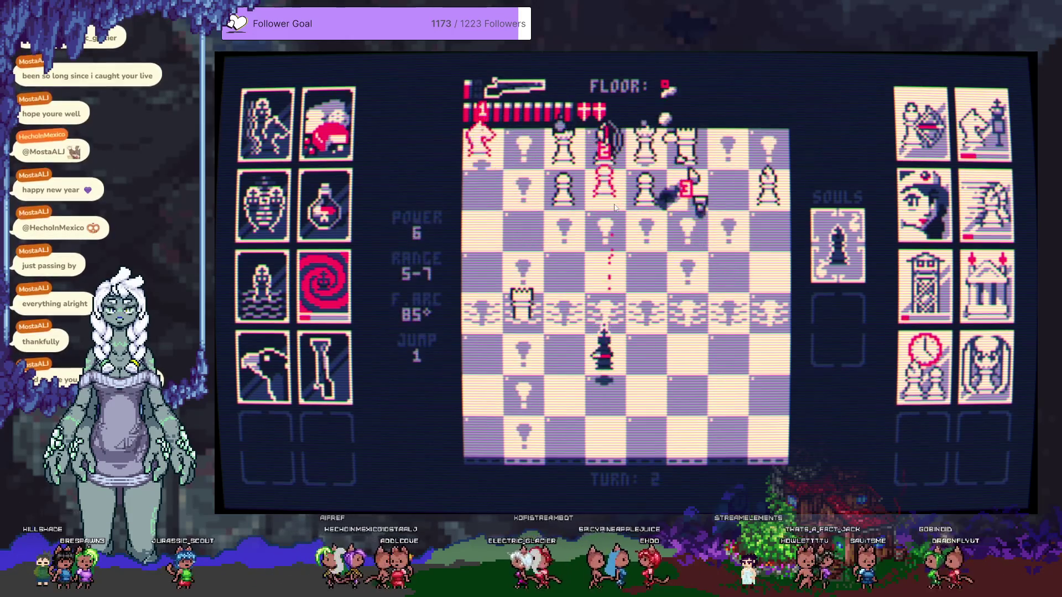
left_click(504, 314)
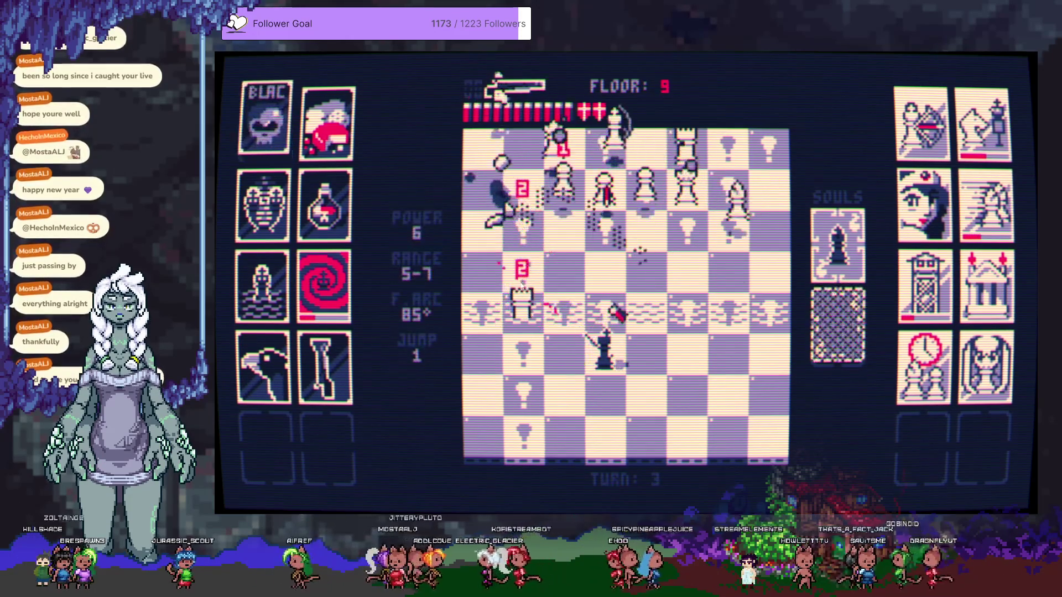
left_click(651, 341)
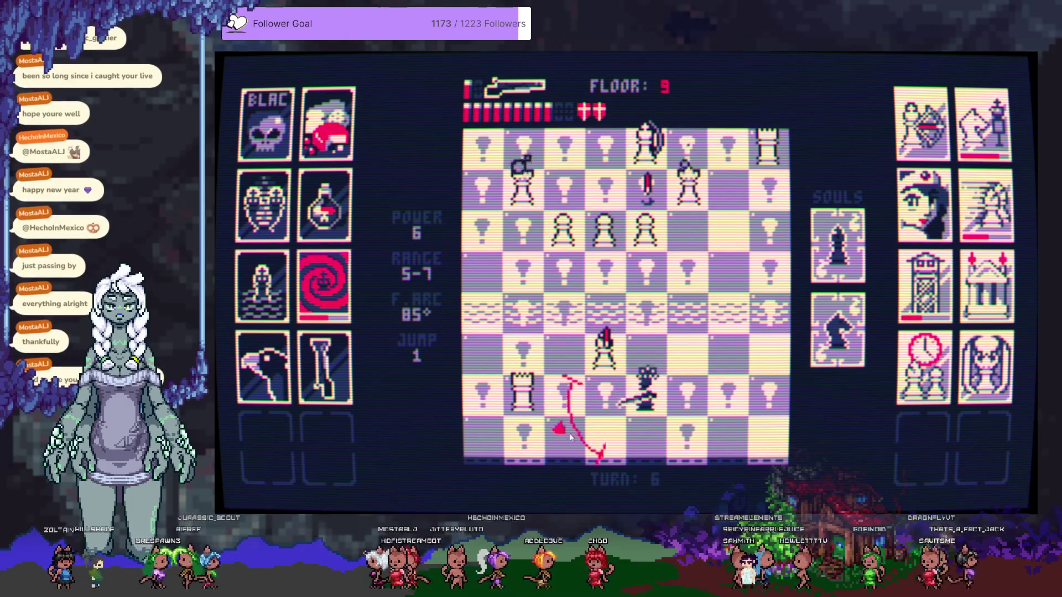
Reposition the king, shoot the nearby rook and pawns, and spend the last shells near the water row
left_click(607, 433)
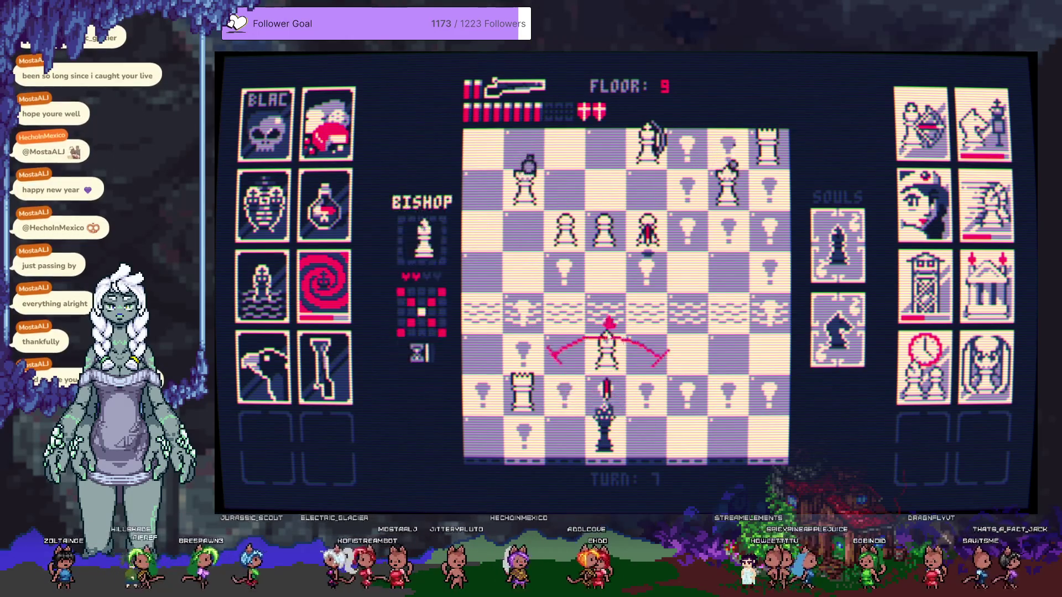
left_click(563, 427)
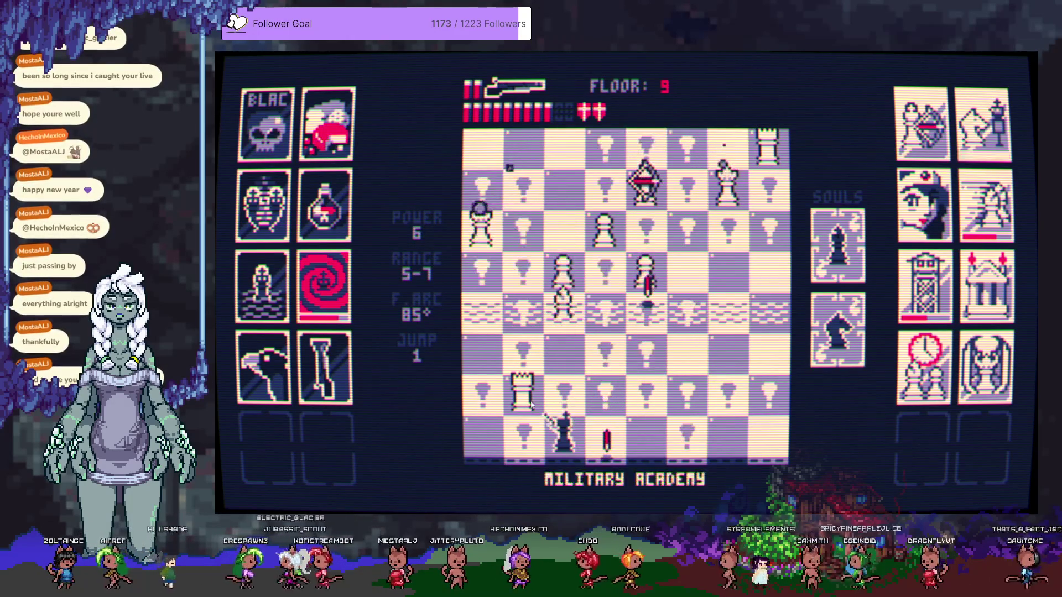
left_click(534, 391)
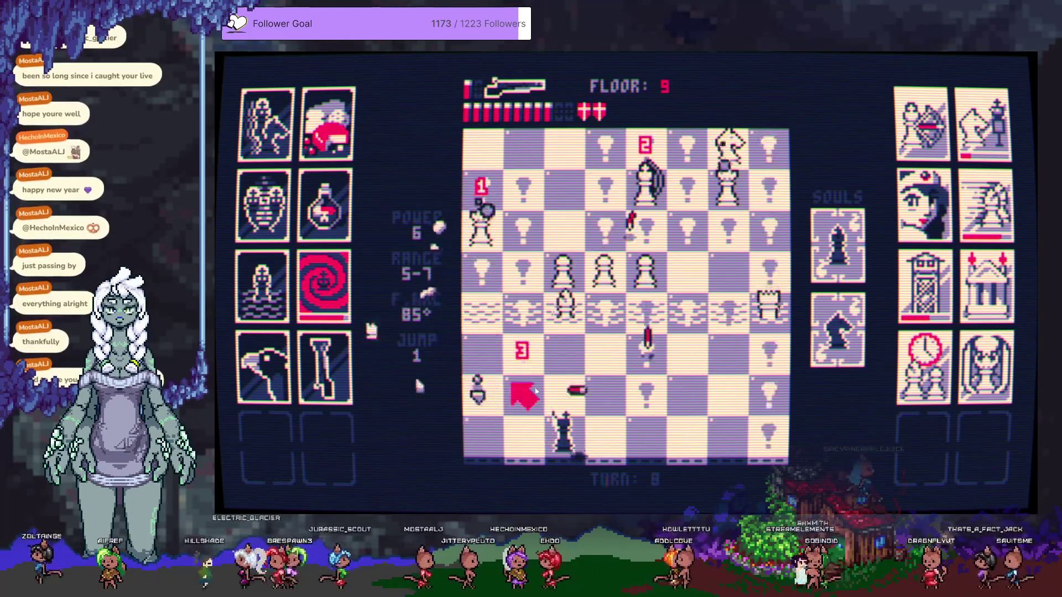
left_click(611, 299)
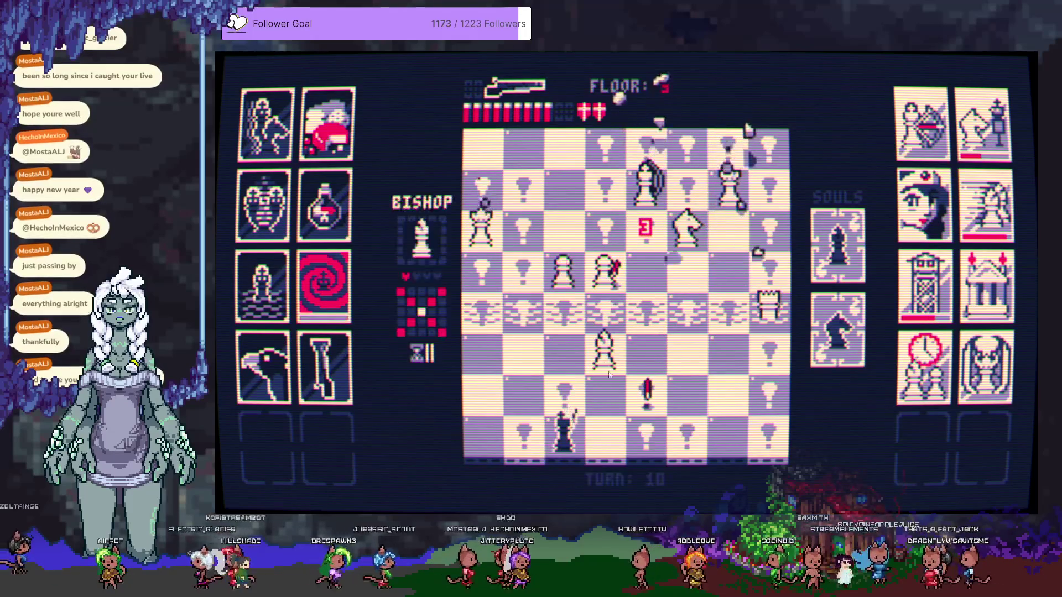
left_click(609, 341)
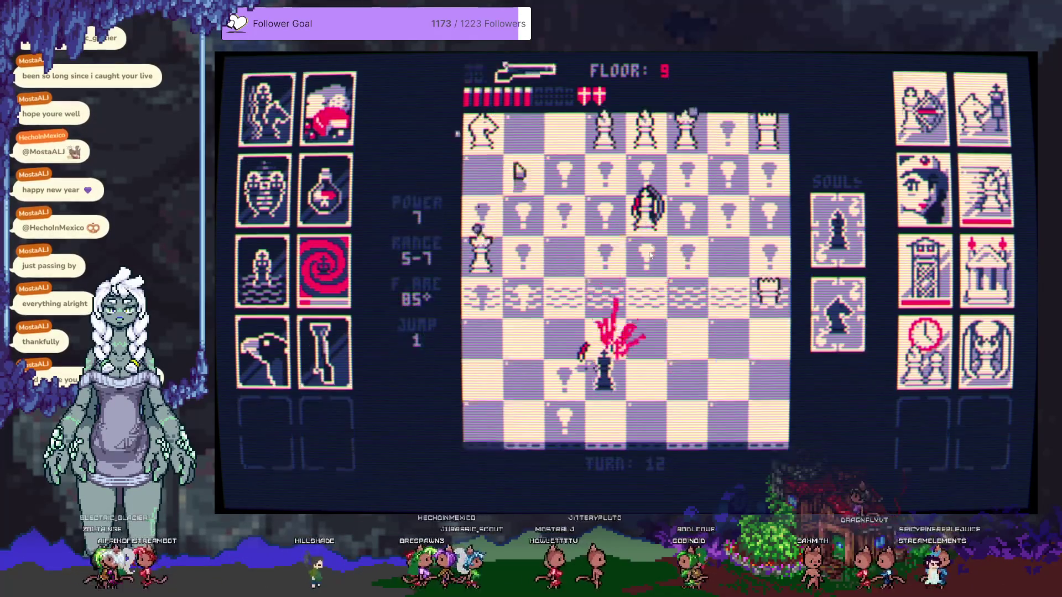
left_click(619, 293)
left_click(619, 291)
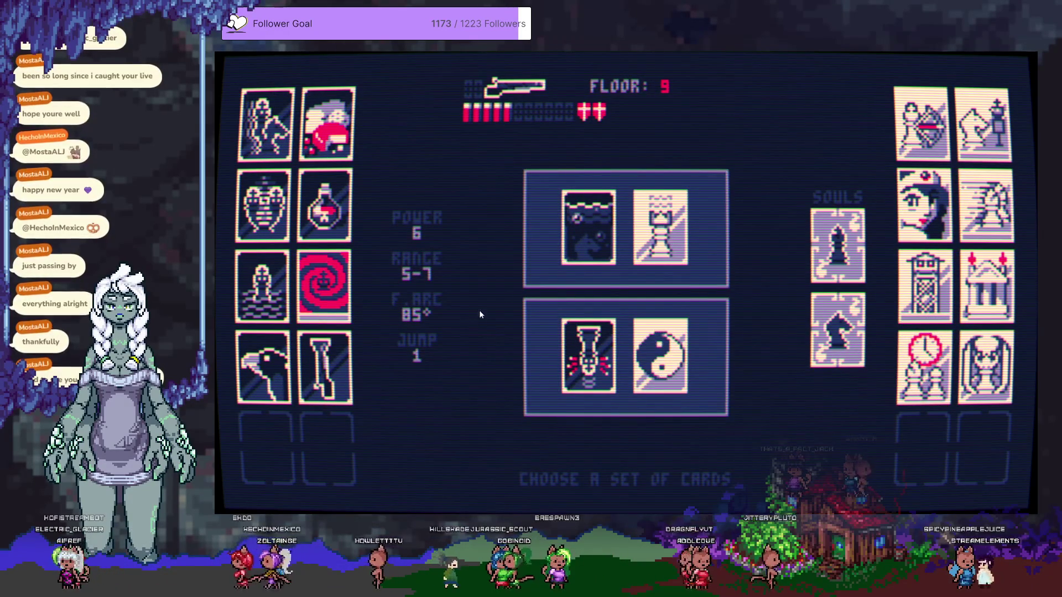
Take the top card set and start floor 10, moving up and right while blasting pieces above
left_click(586, 233)
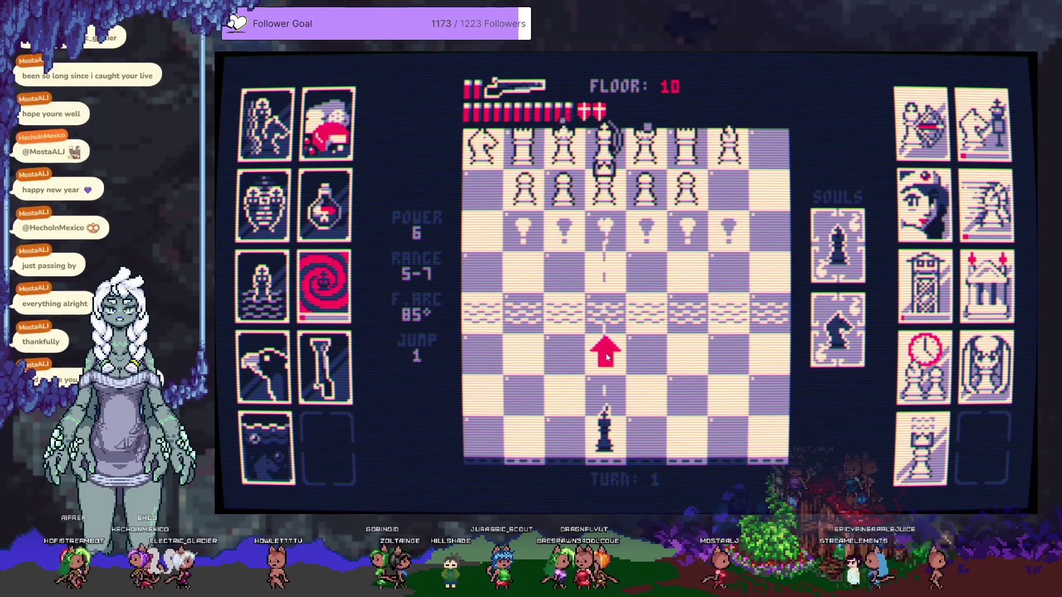
left_click(605, 357)
left_click(615, 205)
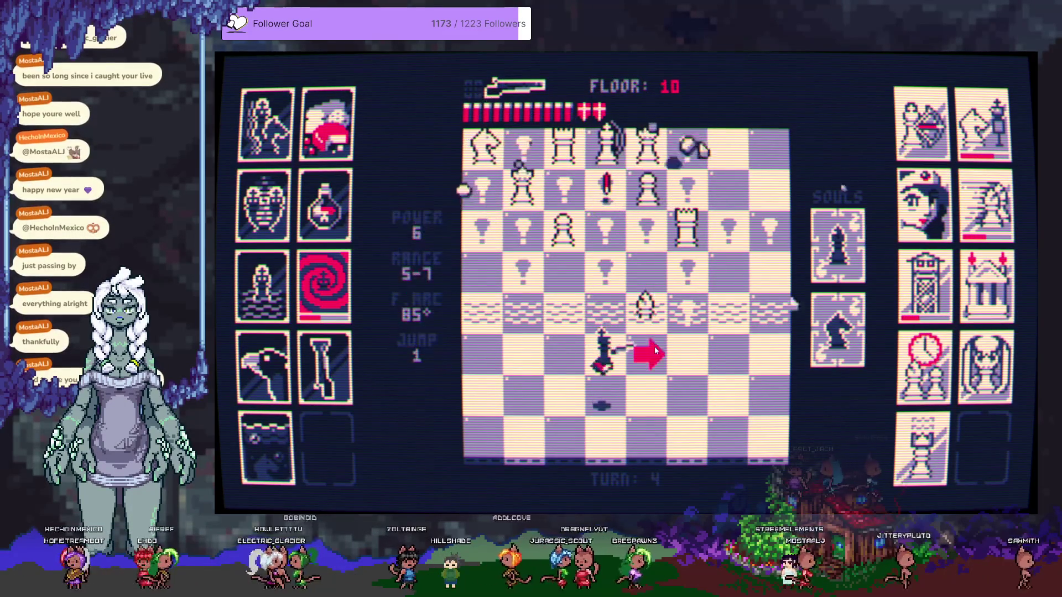
left_click(646, 322)
left_click(649, 240)
left_click(596, 222)
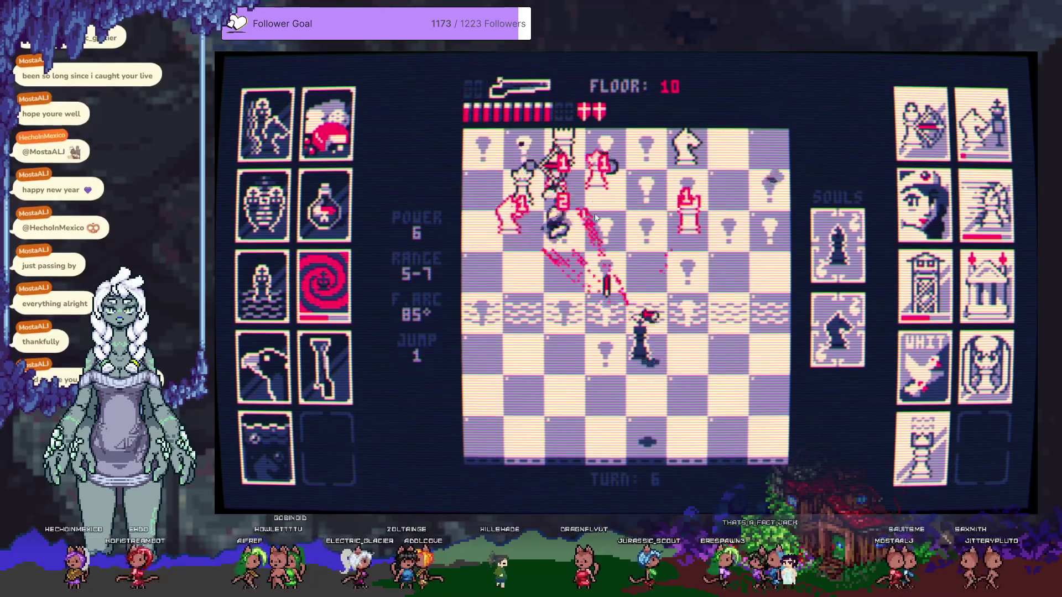
Step down-left, shoot the nearby white pieces, and capture the adjacent white king
left_click(567, 348)
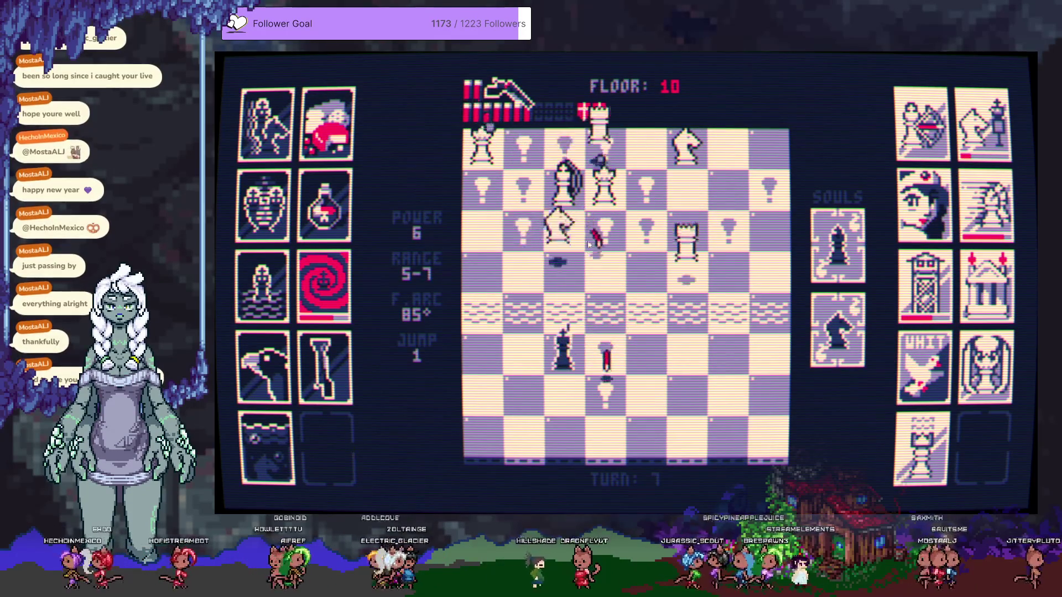
left_click(601, 294)
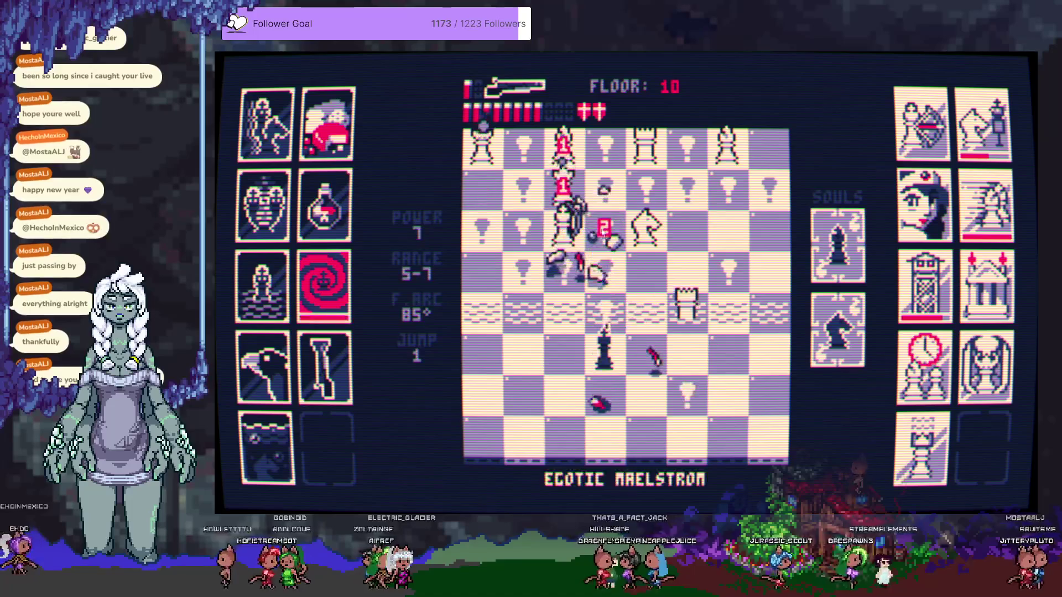
left_click(570, 232)
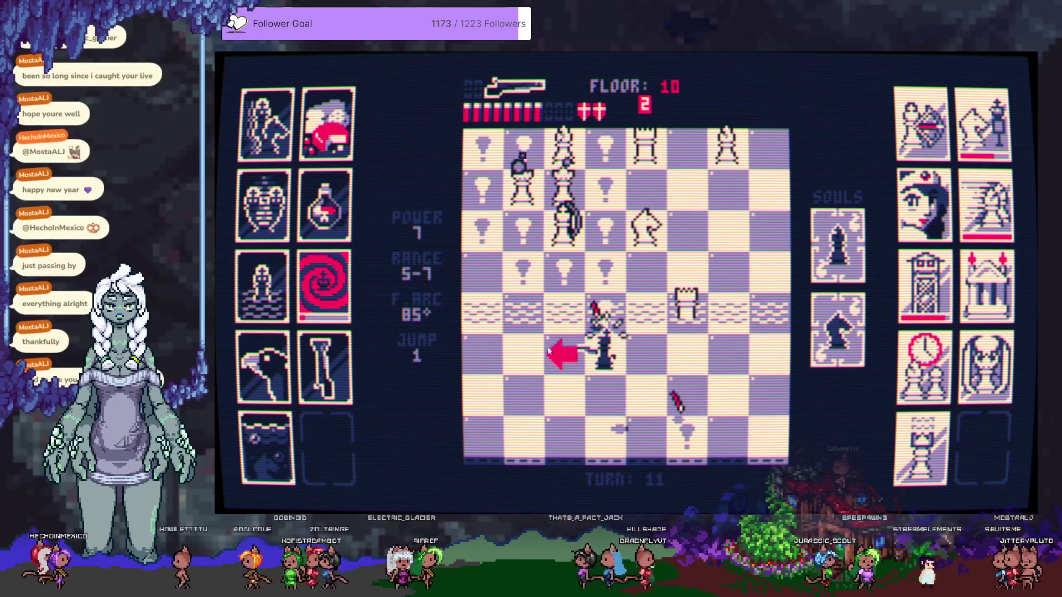
mouse_move(563, 323)
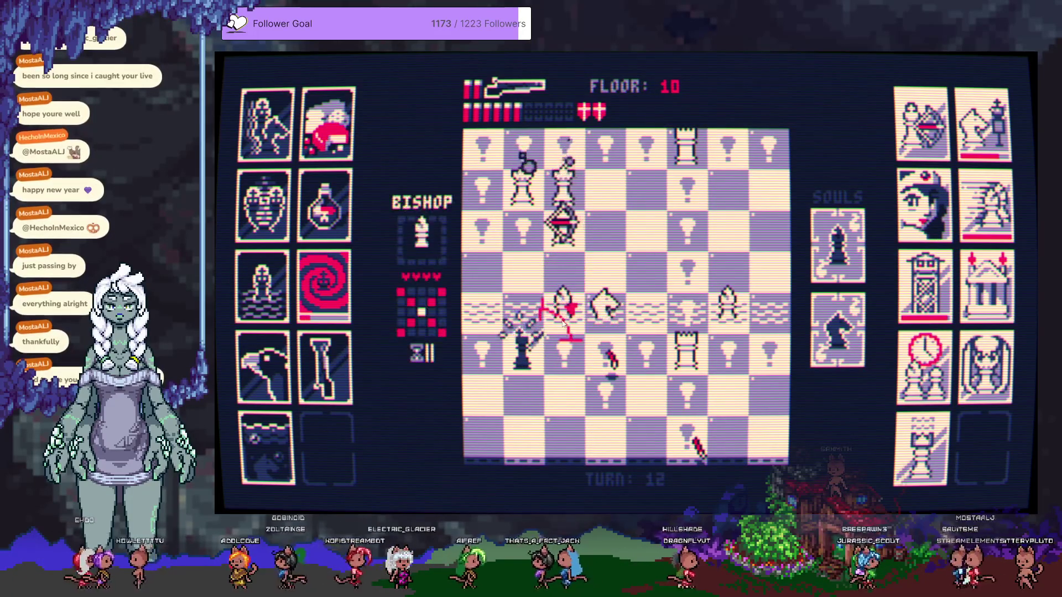
left_click(606, 267)
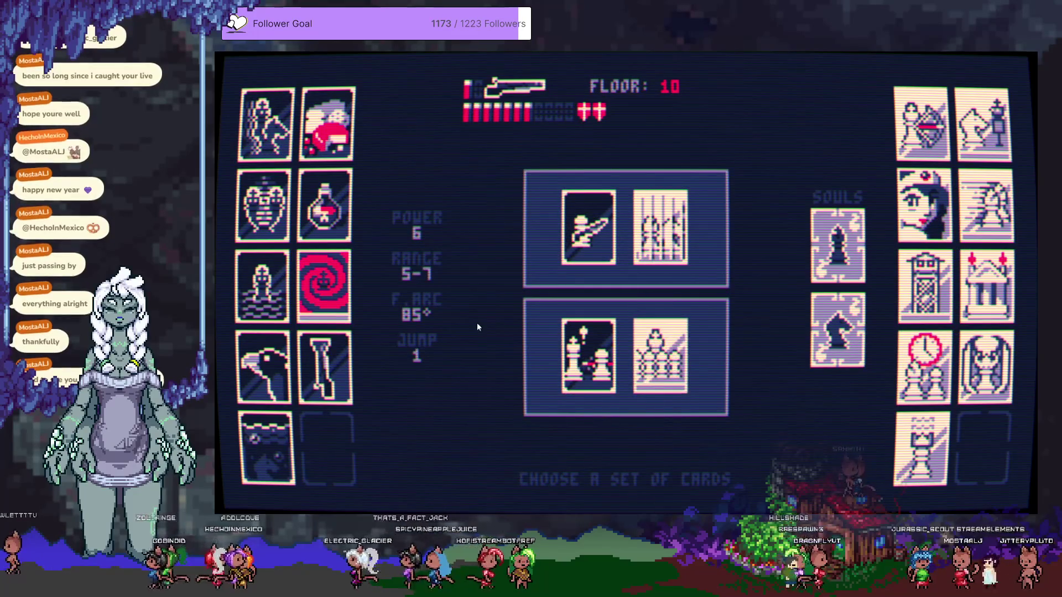
Pick the Prison card set, become a knight with the soul card, and blast the white knight
left_click(678, 214)
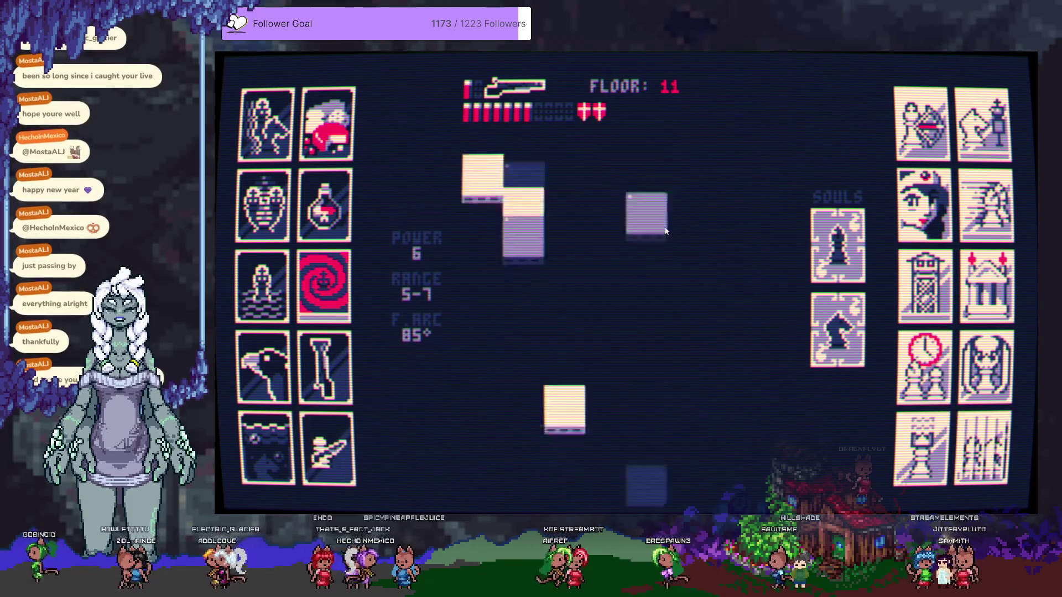
left_click(834, 336)
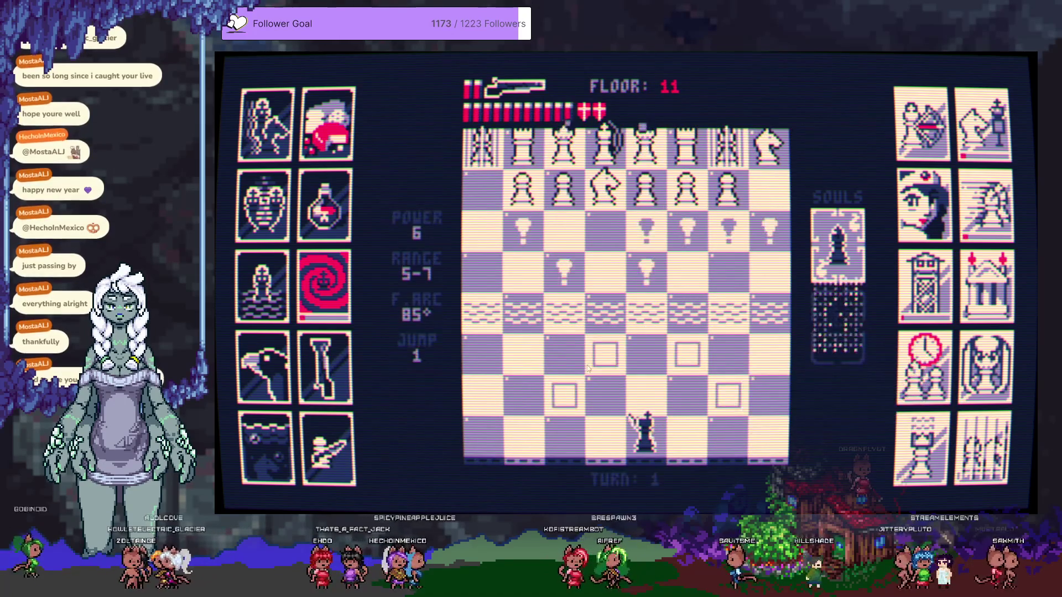
left_click(606, 203)
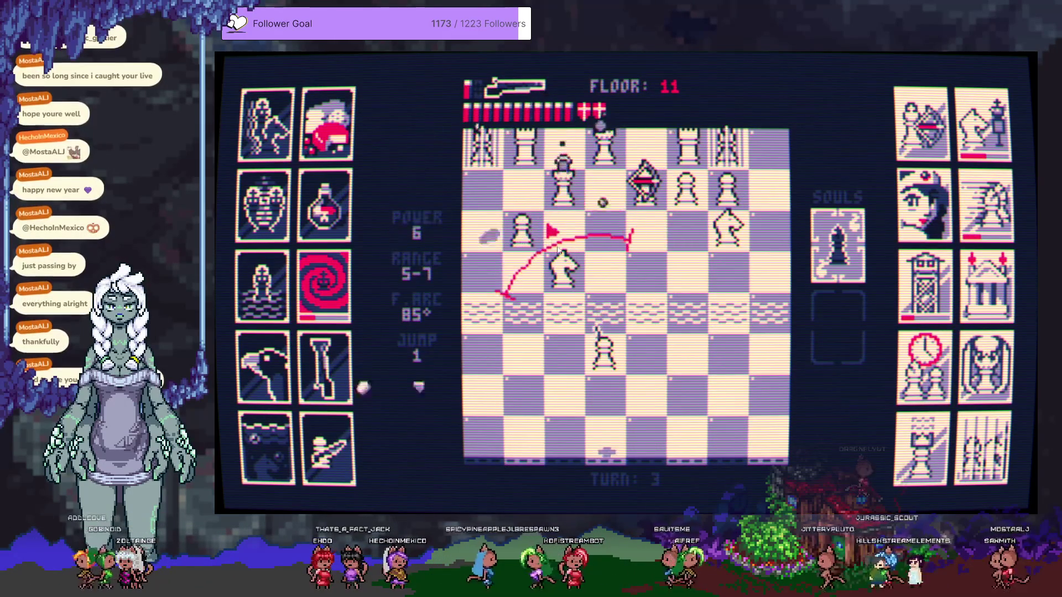
left_click(570, 292)
left_click(636, 355)
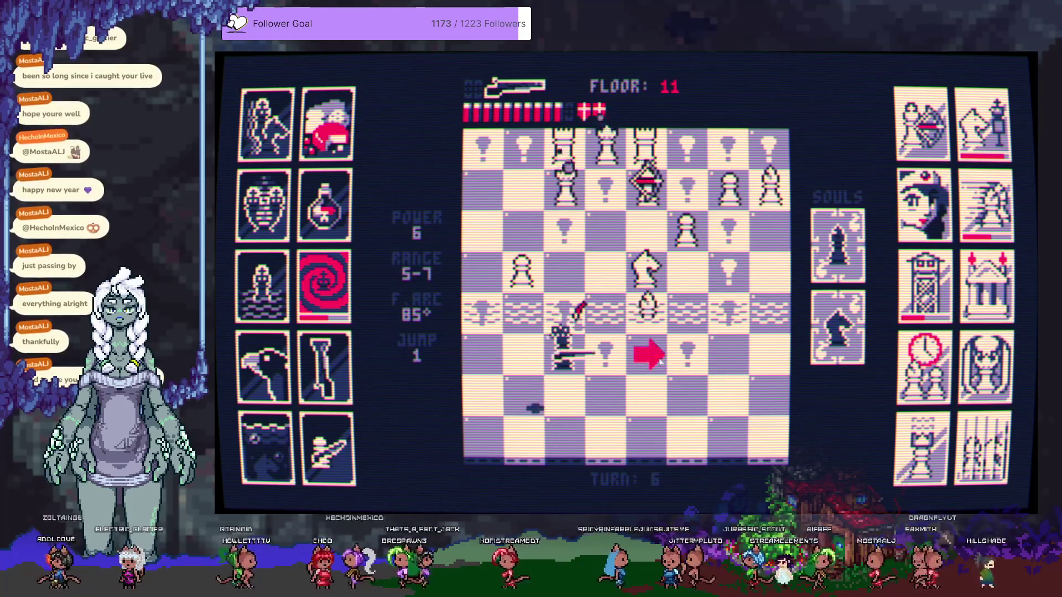
Shoot up the board, capture the pawn below, and shoot the white bishop after repositioning
left_click(650, 357)
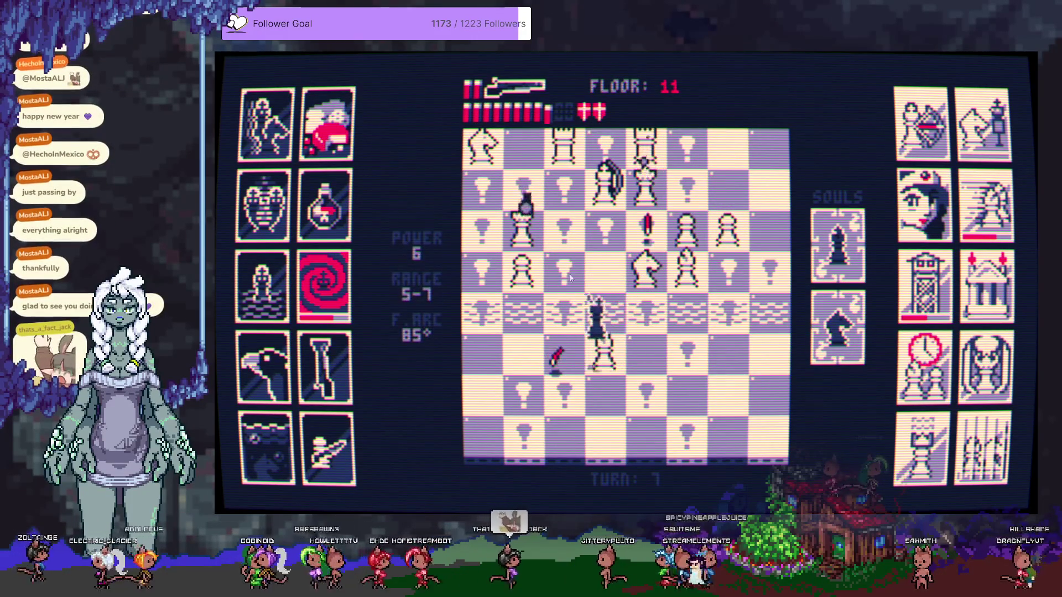
left_click(567, 238)
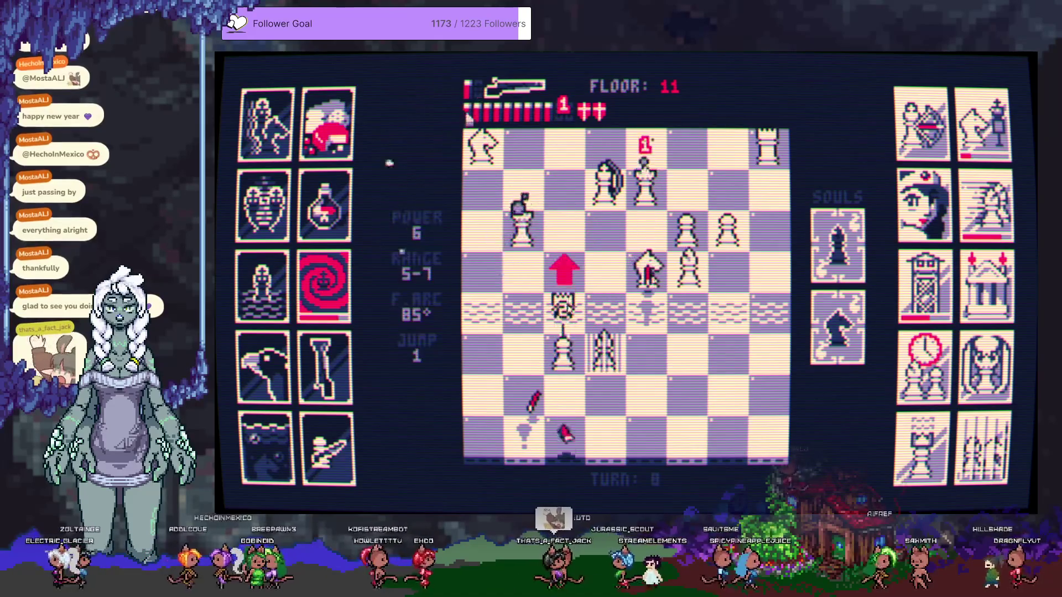
left_click(564, 354)
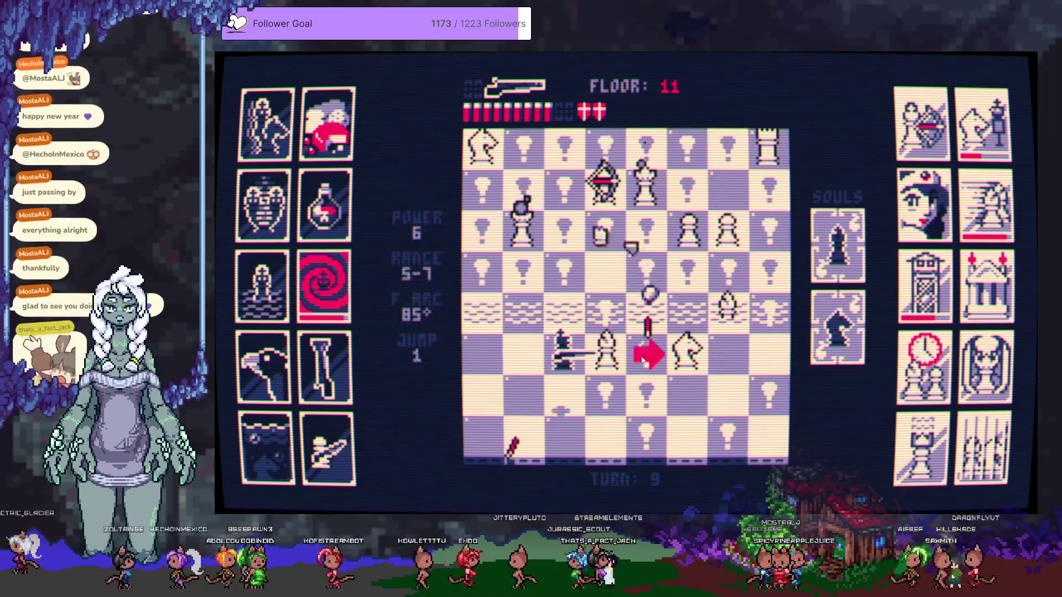
left_click(530, 346)
left_click(566, 410)
left_click(569, 354)
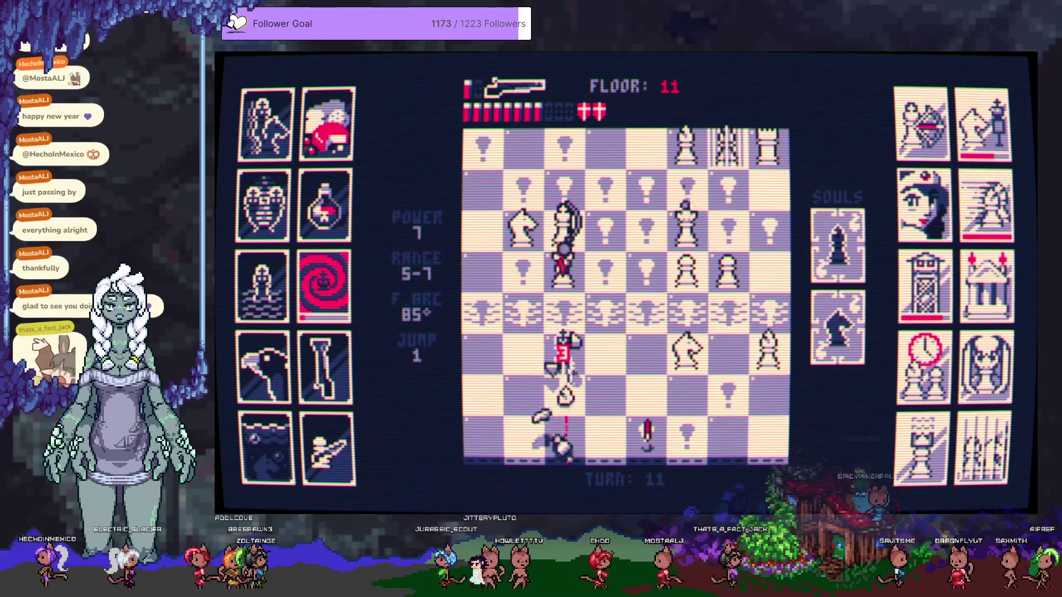
Shoot the white queen and bishop, then blast the last pieces to empty floor 11
left_click(557, 271)
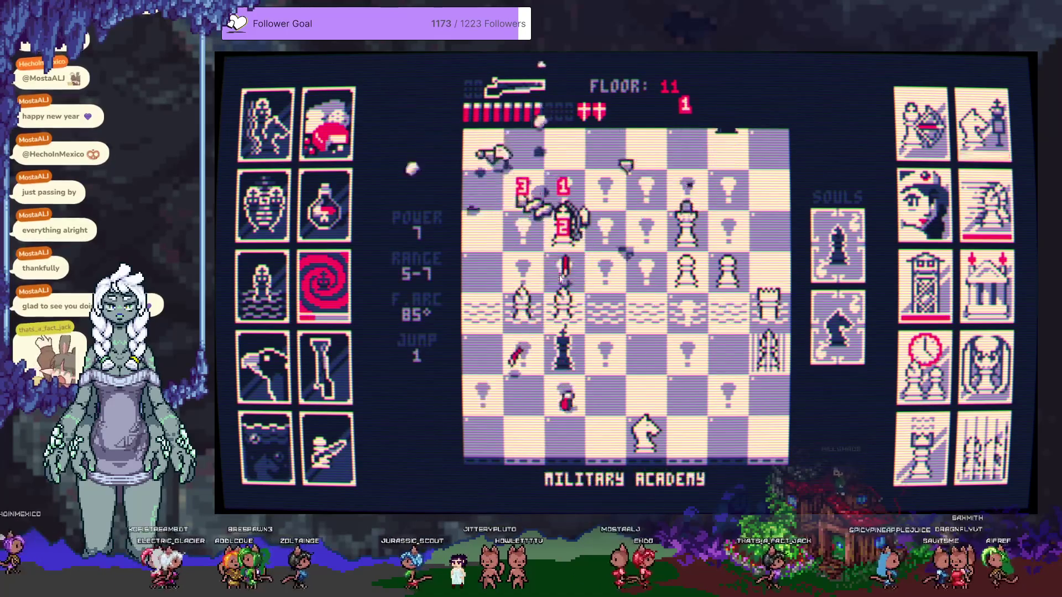
left_click(614, 393)
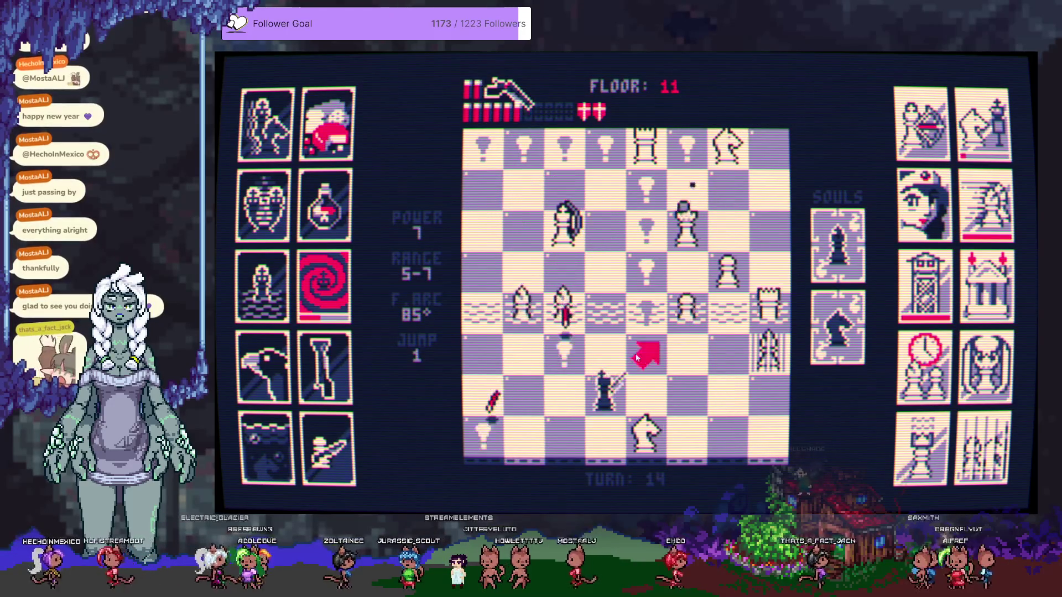
left_click(557, 280)
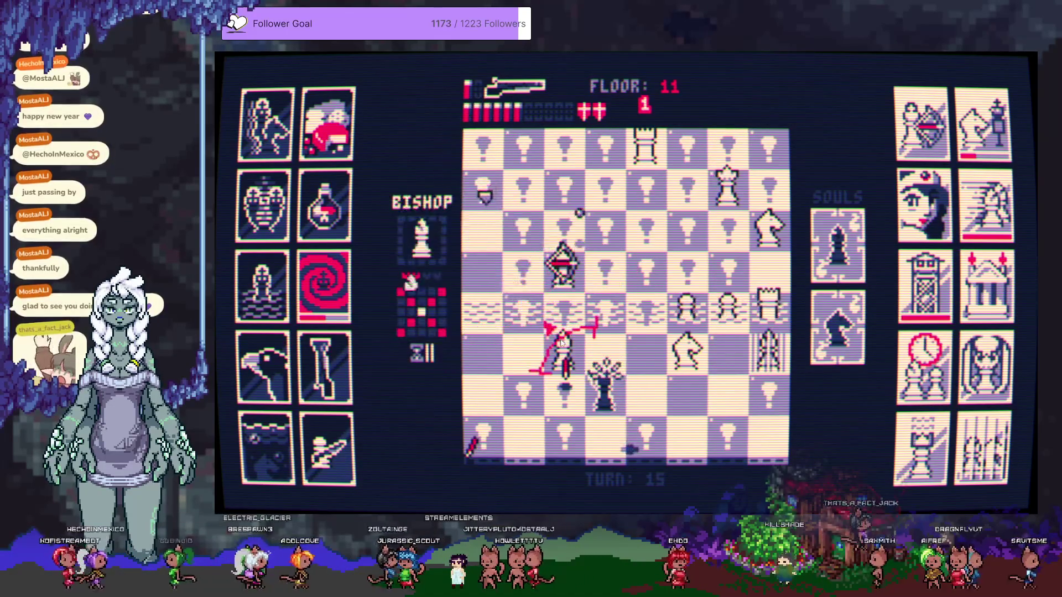
left_click(534, 318)
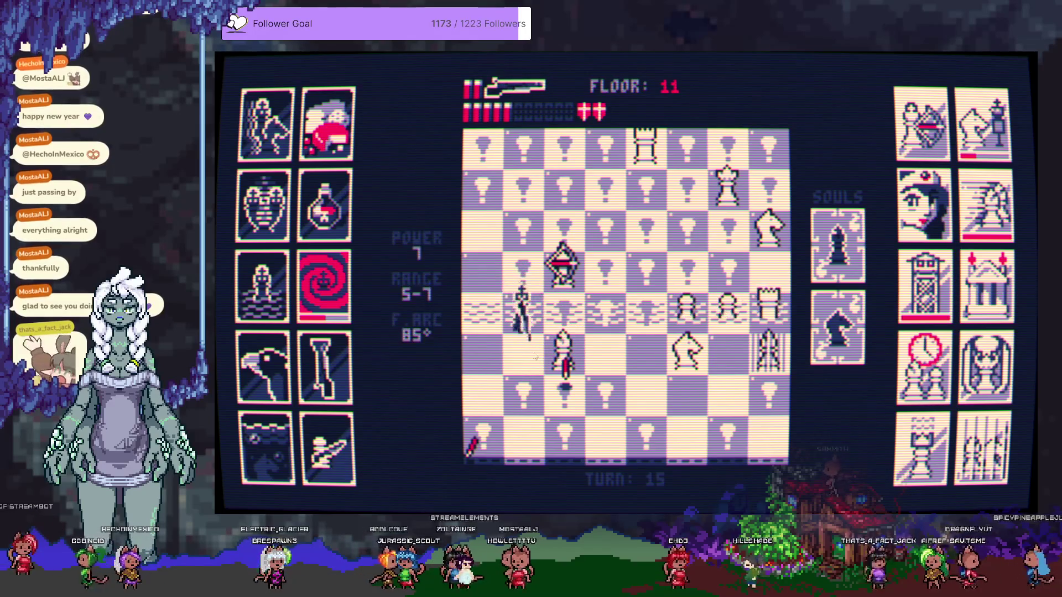
left_click(562, 299)
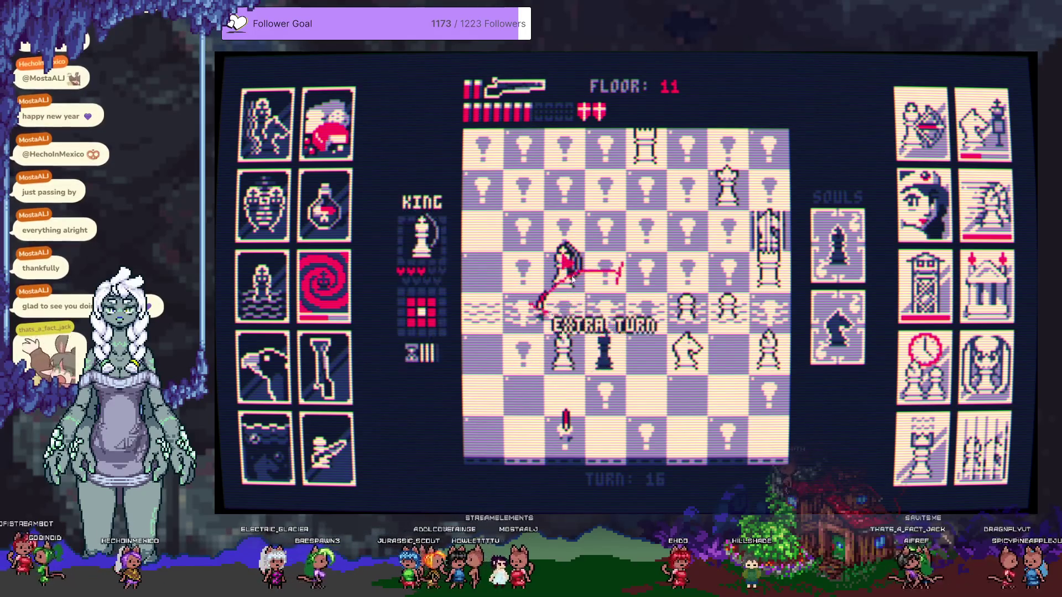
left_click(581, 290)
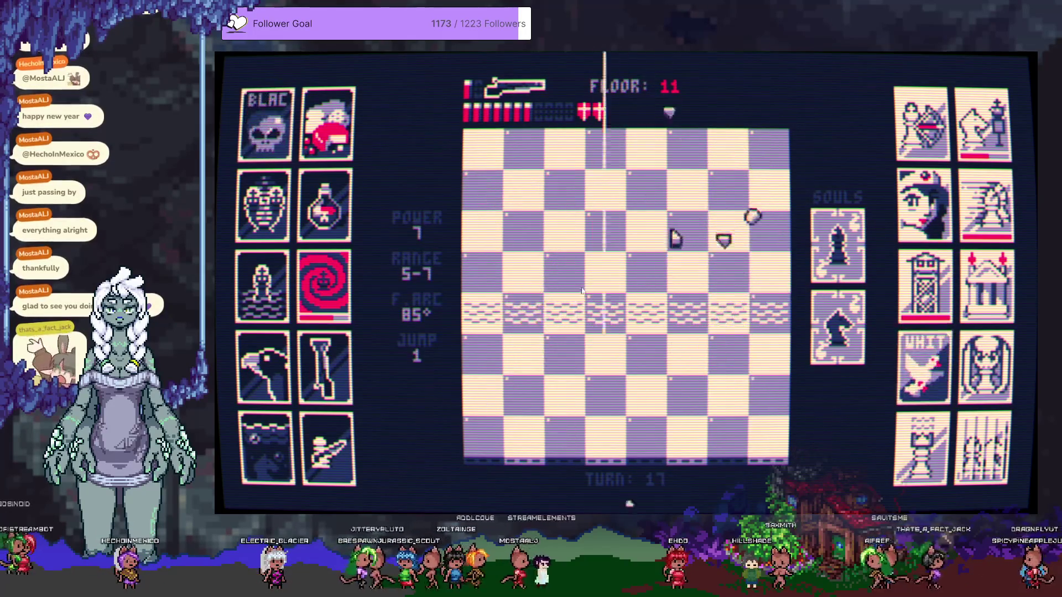
Dismiss the new-knight notice, move up, and blast the white pieces and adjacent rook on floor 12
left_click(582, 289)
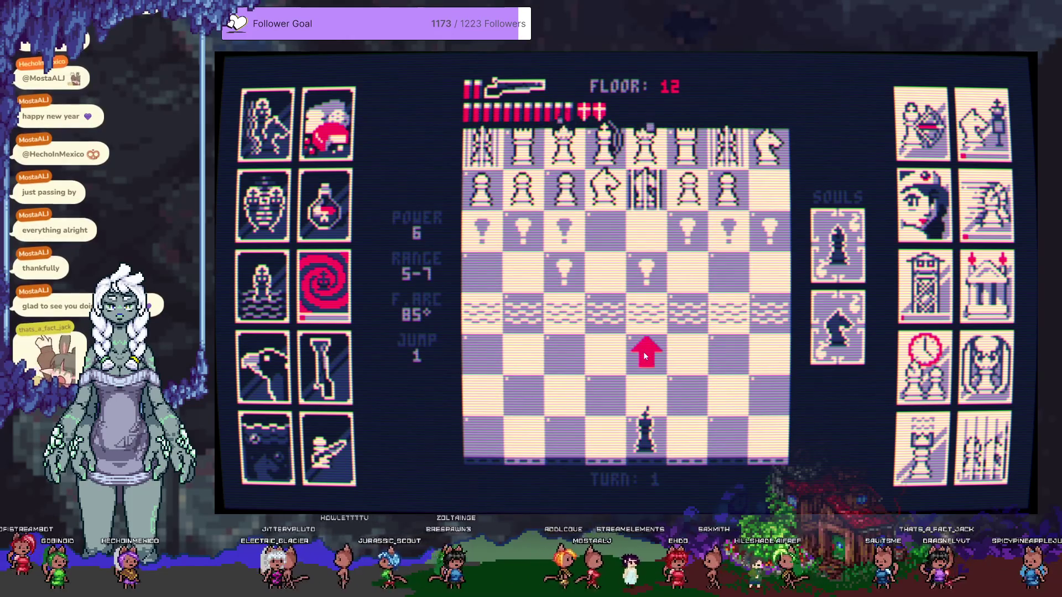
left_click(642, 352)
left_click(651, 214)
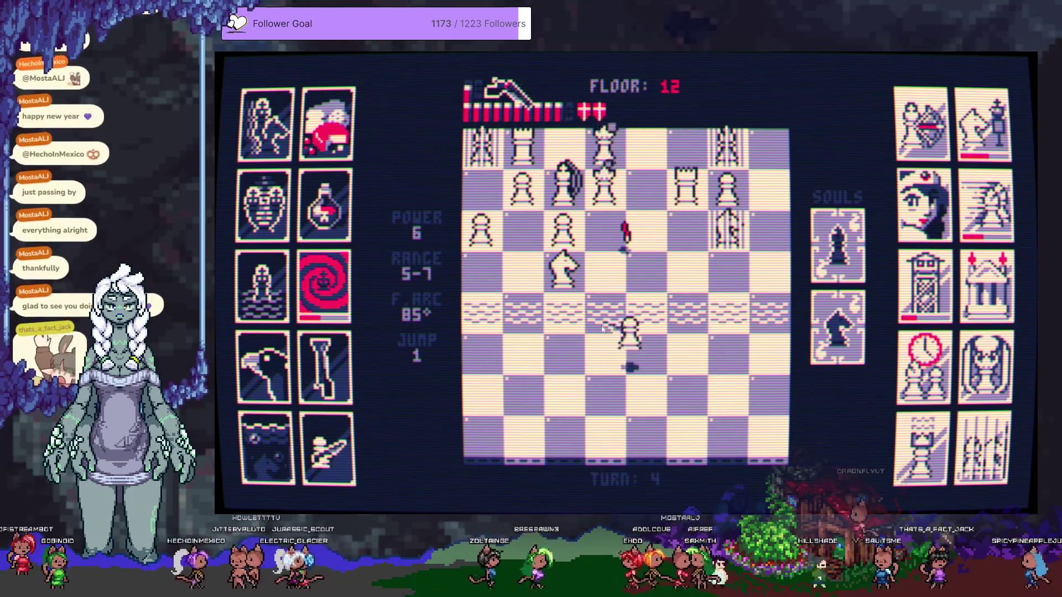
left_click(588, 252)
left_click(582, 235)
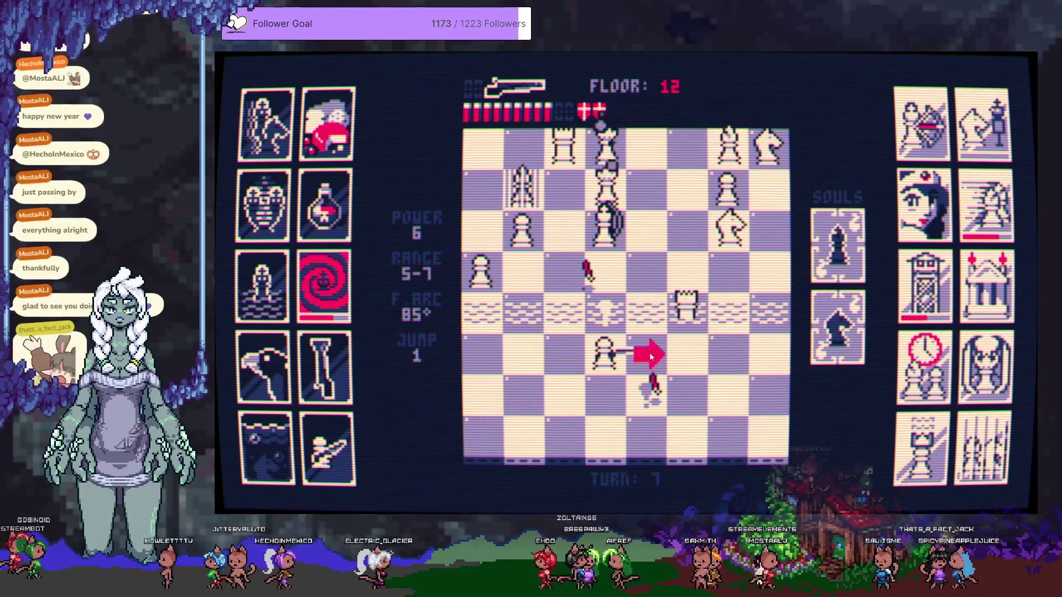
left_click(681, 318)
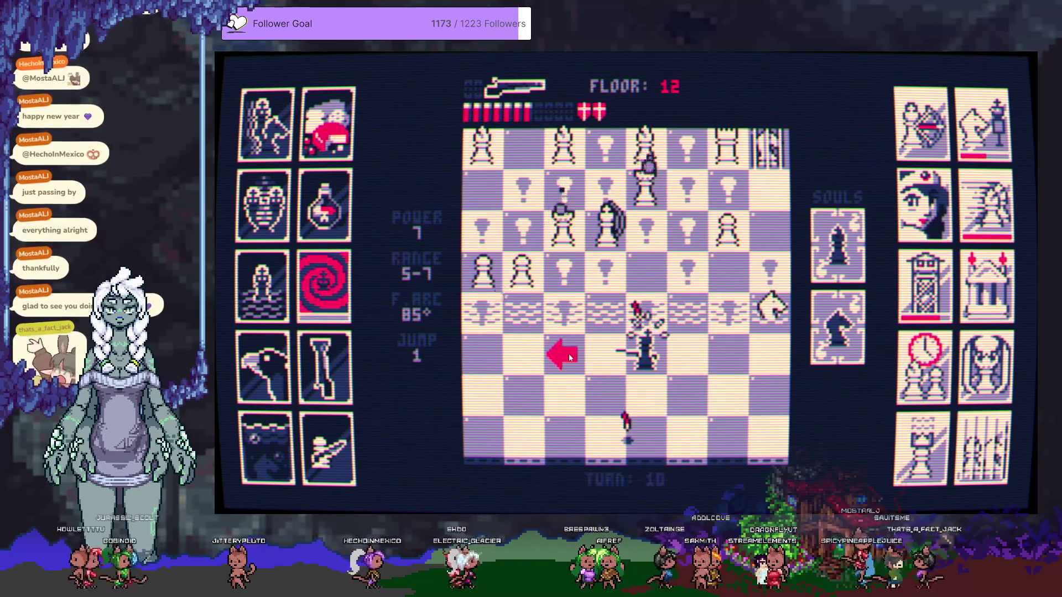
Move left, blast the upper pieces, step beside the bishop, and spend the last shells
left_click(568, 353)
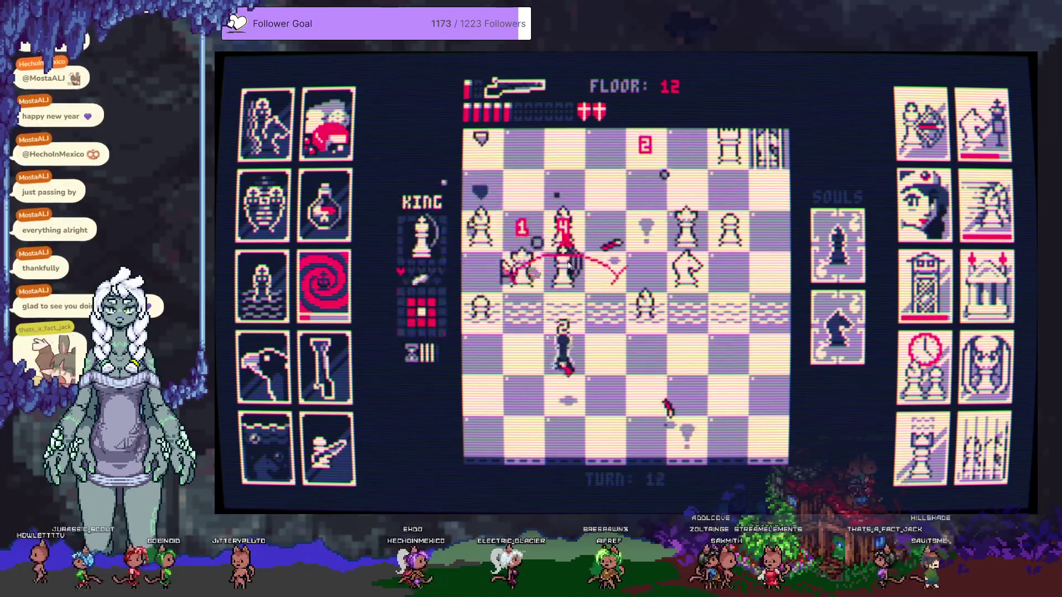
left_click(568, 266)
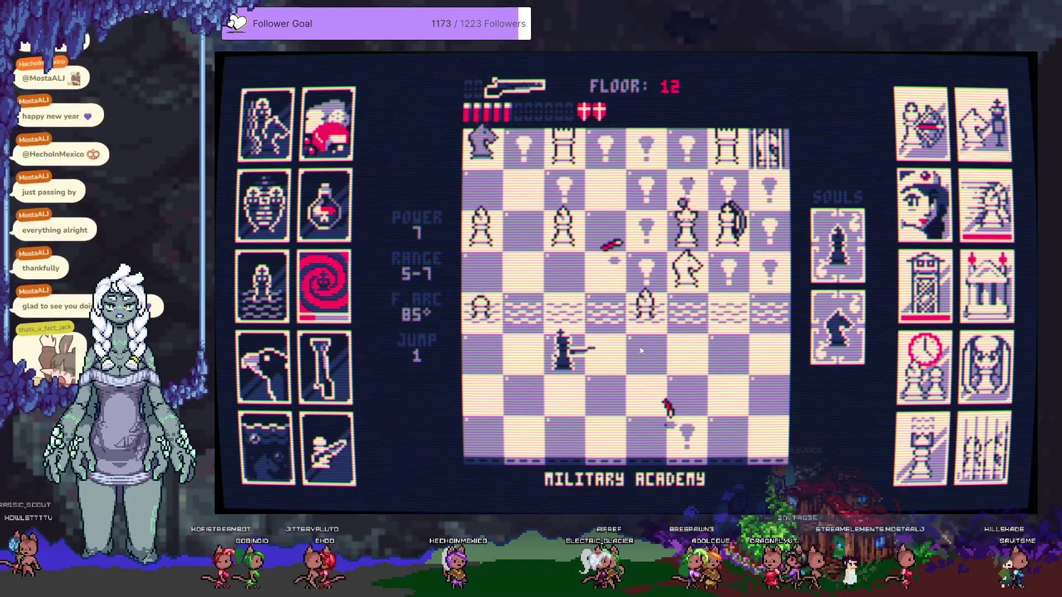
left_click(643, 330)
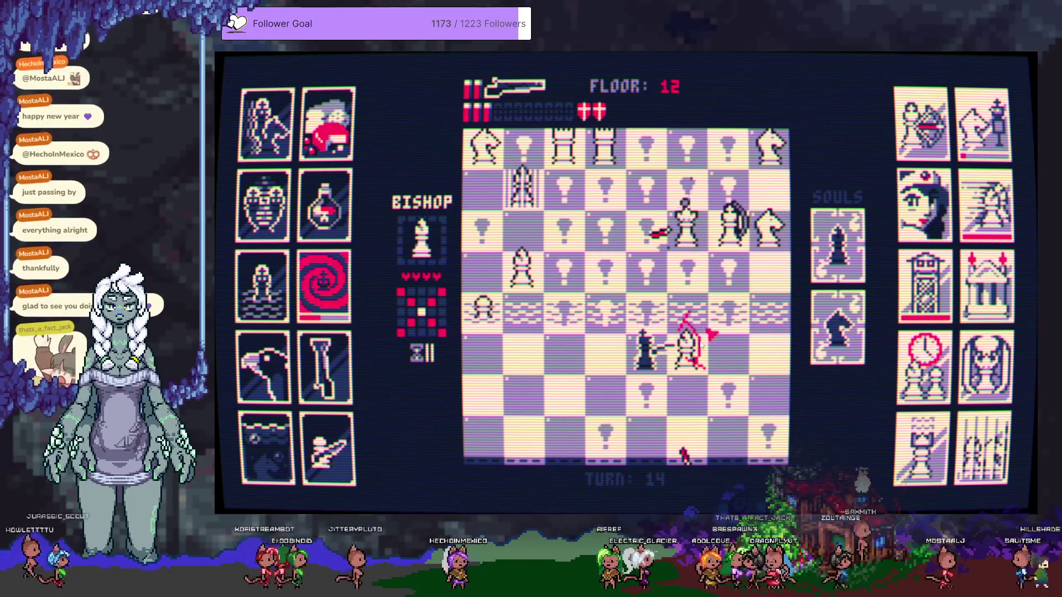
left_click(719, 348)
left_click(732, 227)
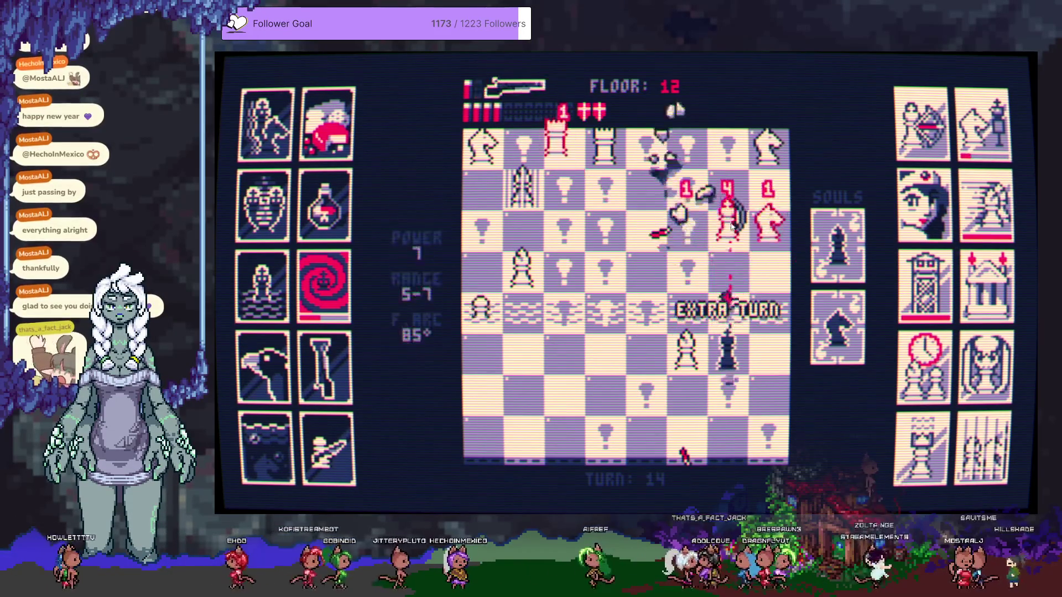
left_click(697, 274)
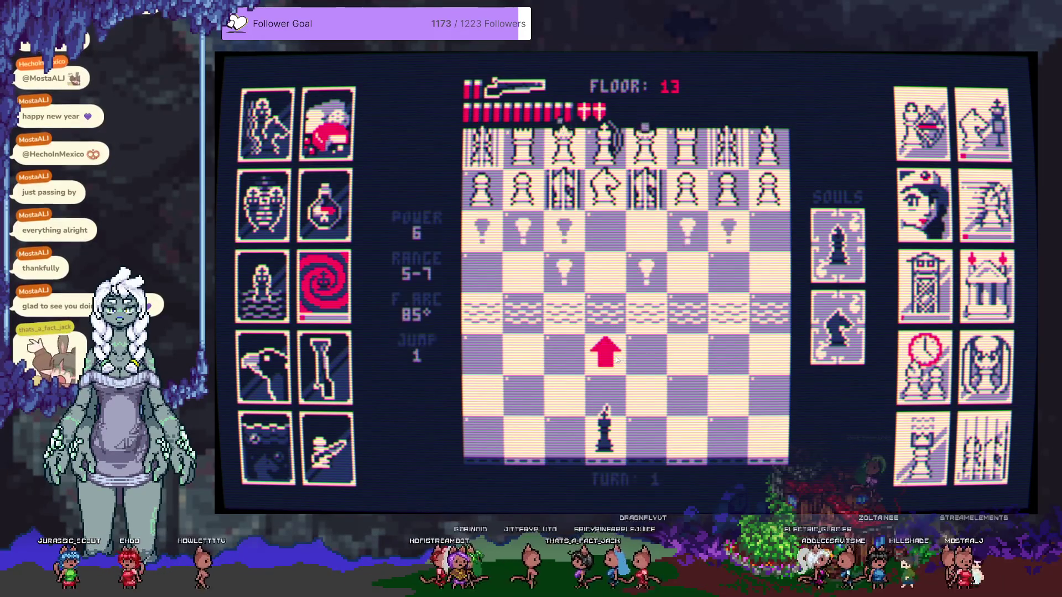
Shotgun floor 13's front and upper rows of white pawns, stepping right once to reach the cluster
left_click(618, 216)
left_click(616, 205)
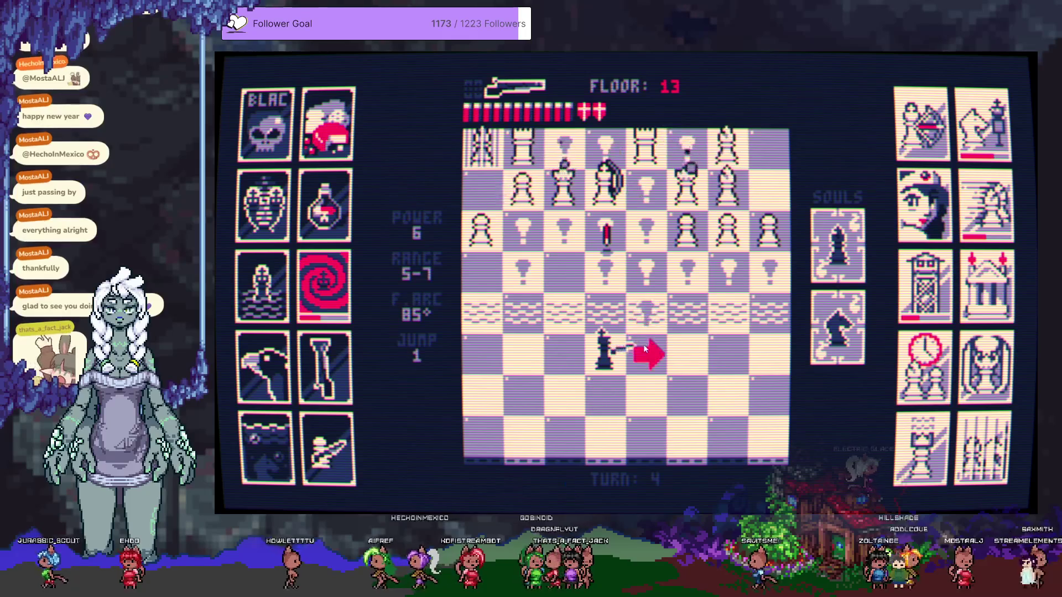
left_click(657, 239)
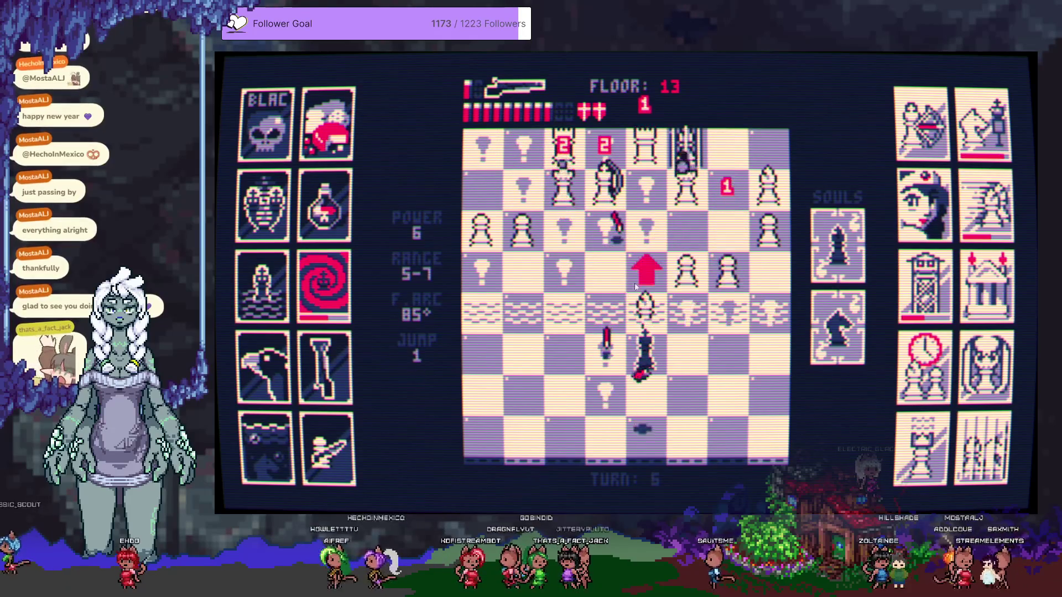
left_click(685, 349)
left_click(729, 255)
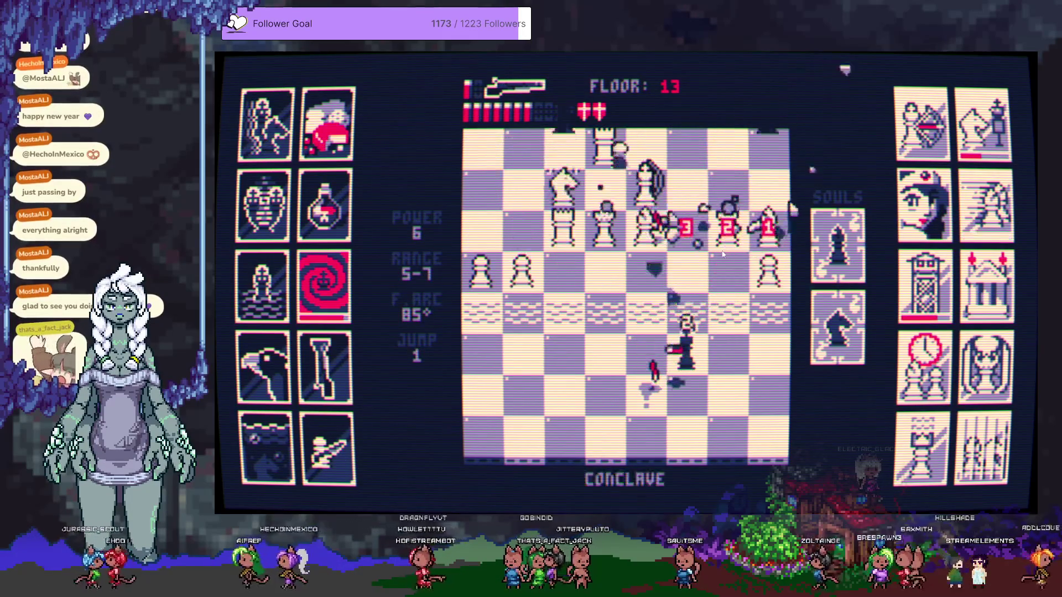
left_click(668, 239)
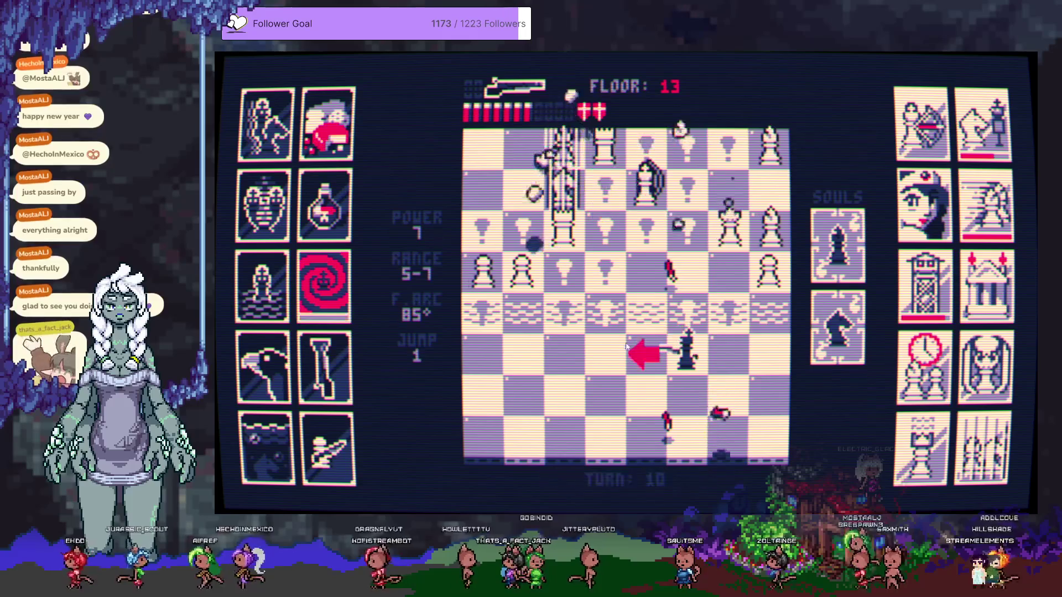
left_click(606, 267)
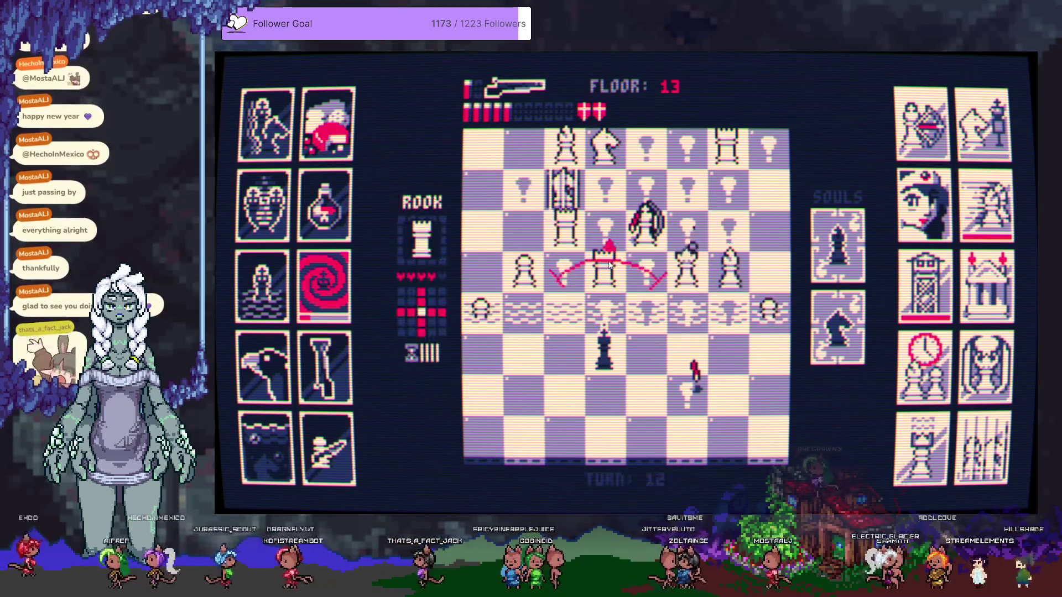
left_click(612, 270)
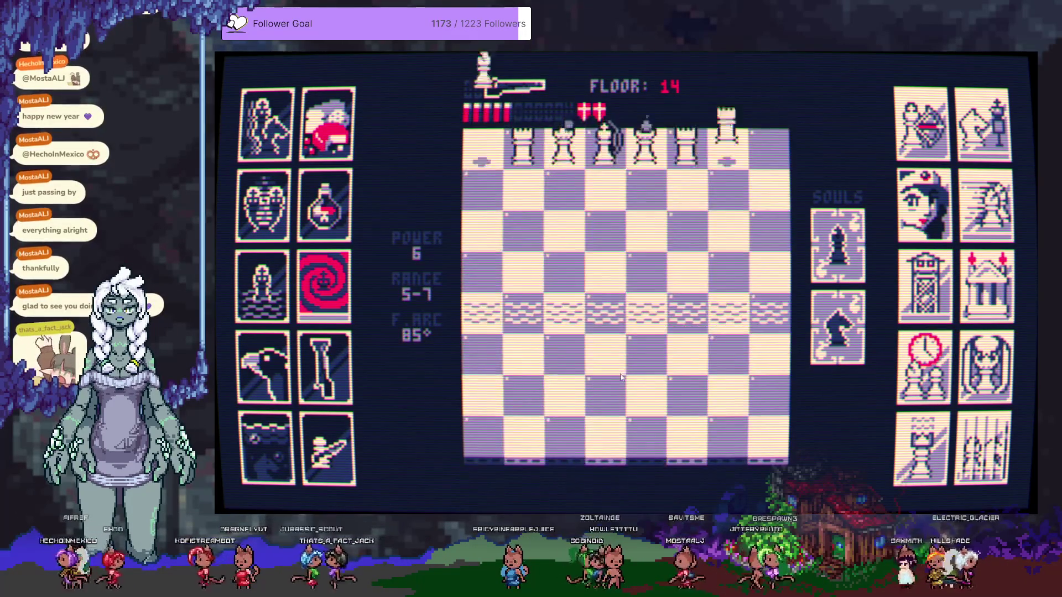
Move the king up and blast the upper-row and advancing white pieces on floor 14
left_click(648, 347)
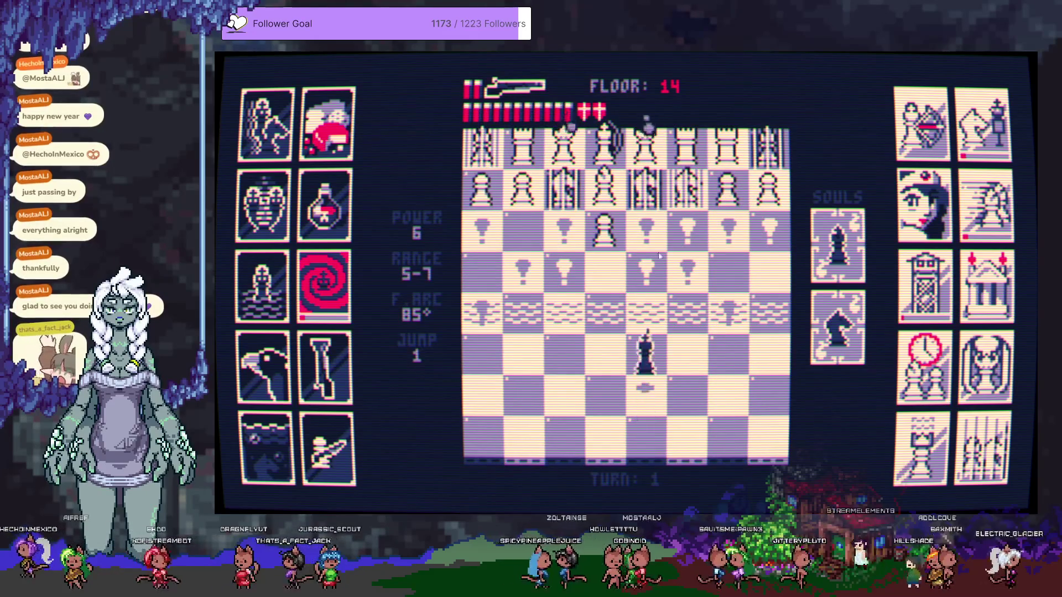
left_click(632, 215)
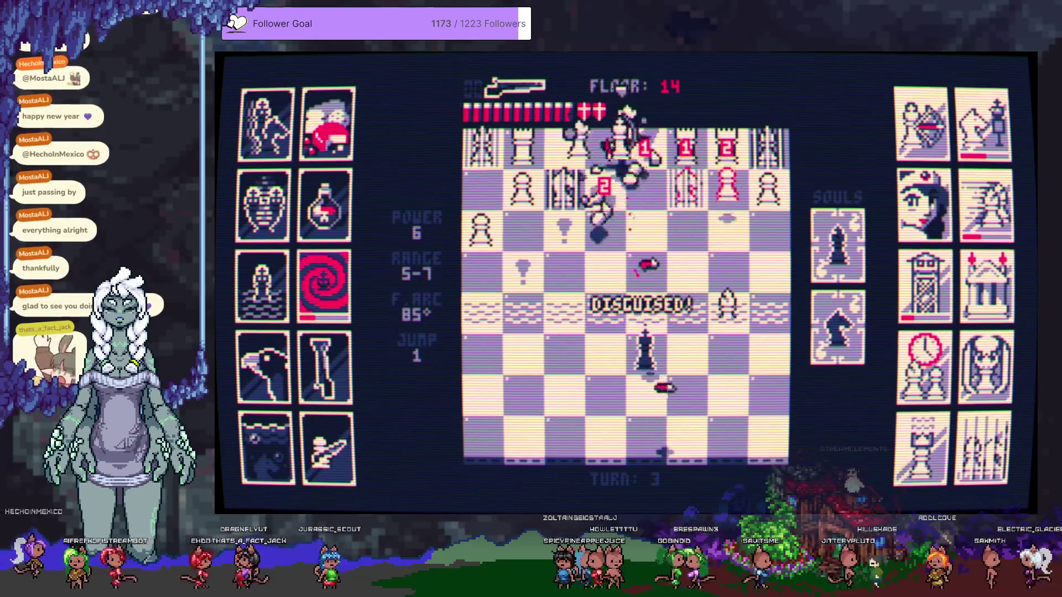
left_click(764, 385)
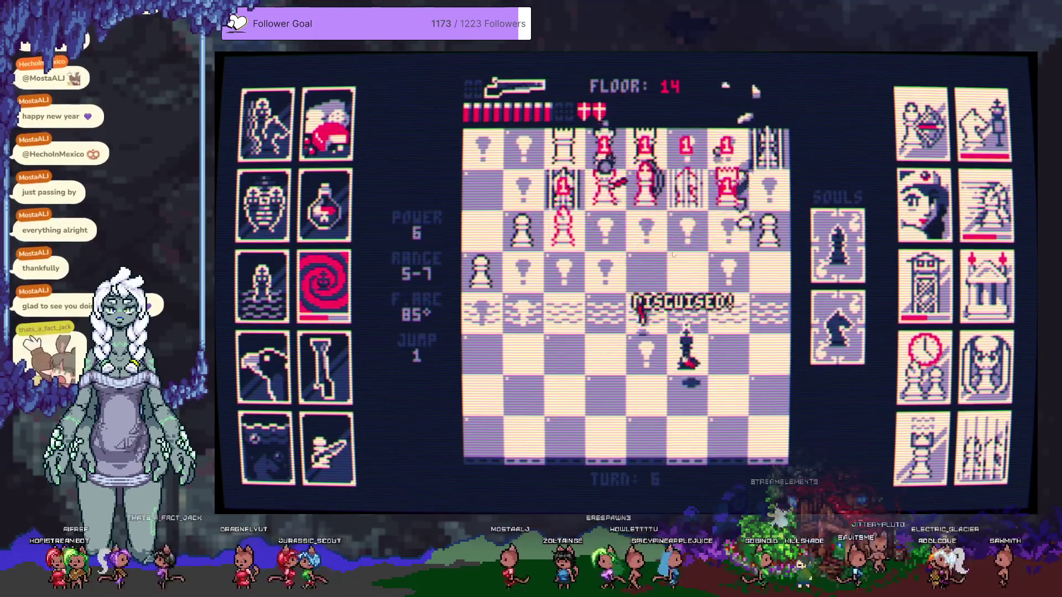
left_click(592, 214)
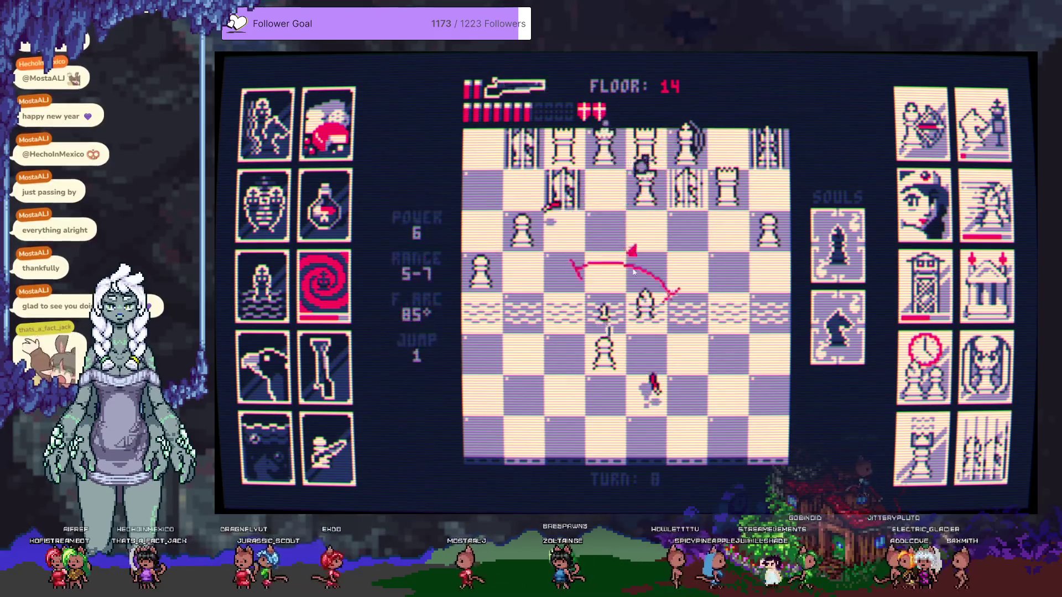
left_click(652, 310)
left_click(658, 304)
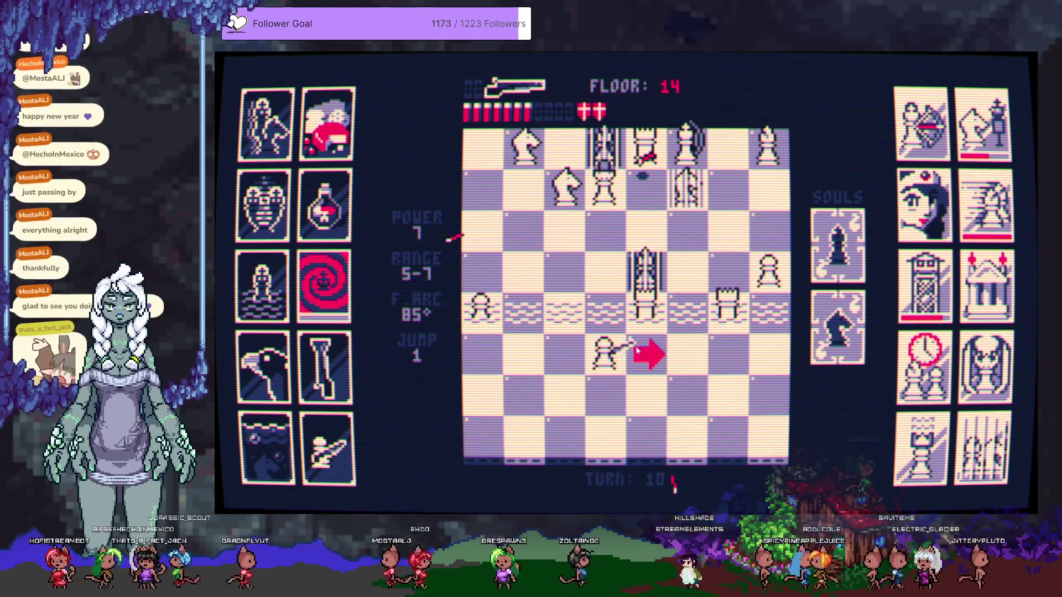
Shoot the rooks beside the king, jump forward, and blast the white king and top row
left_click(652, 301)
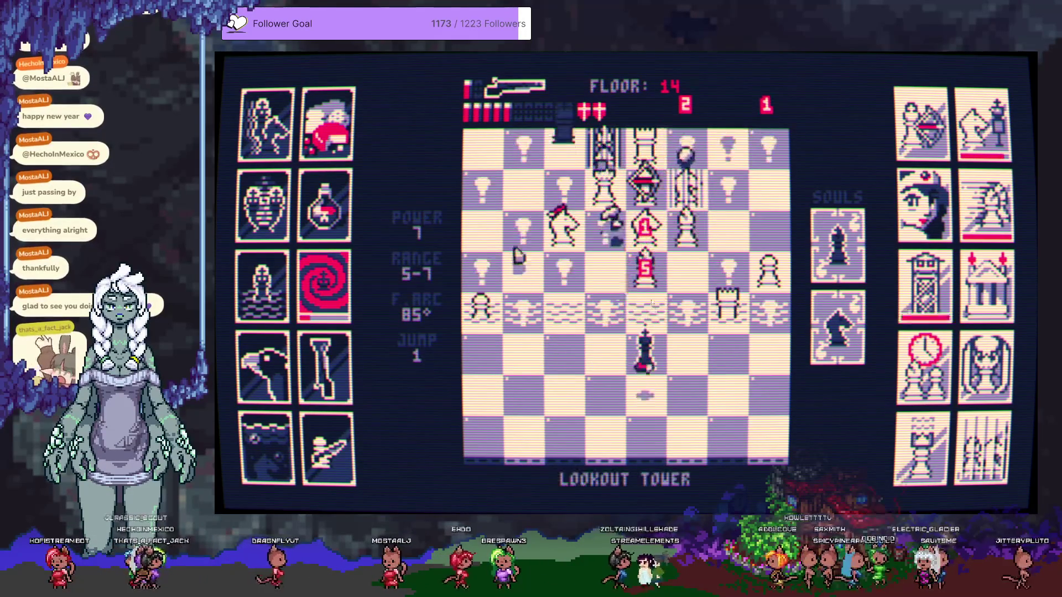
left_click(722, 317)
left_click(733, 294)
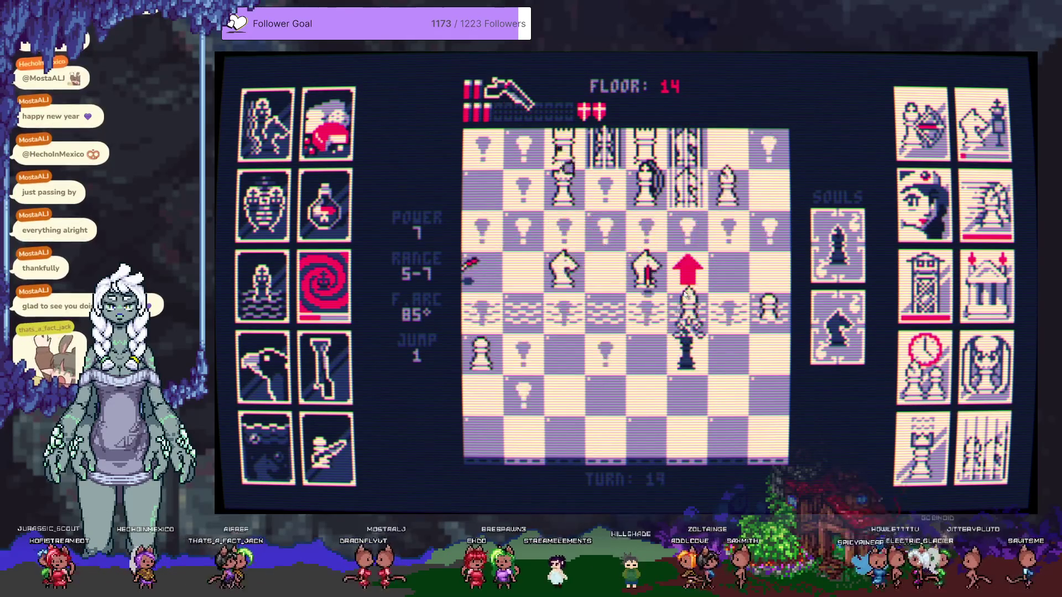
left_click(687, 266)
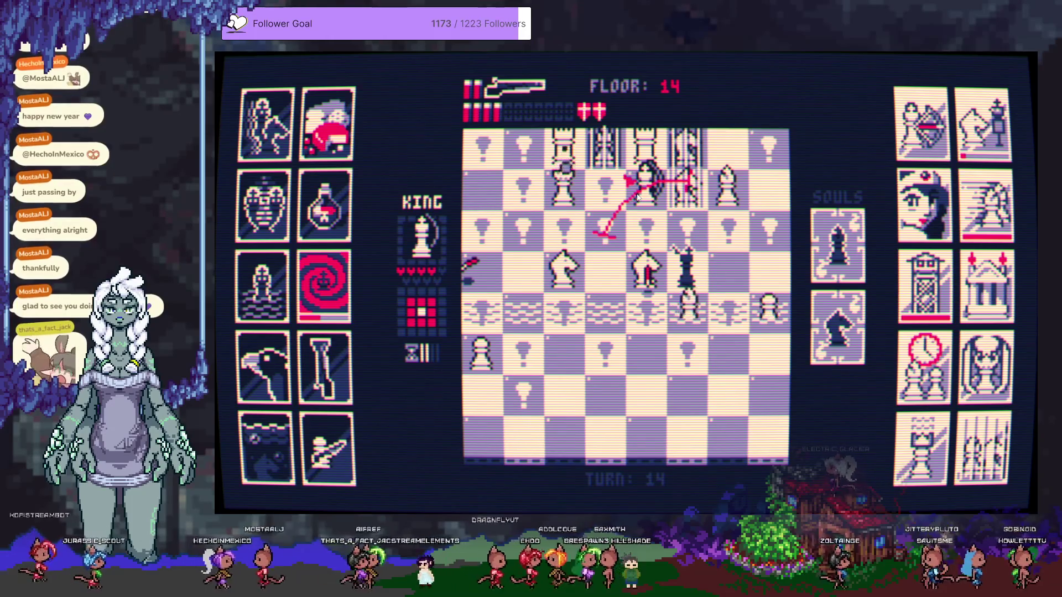
left_click(637, 196)
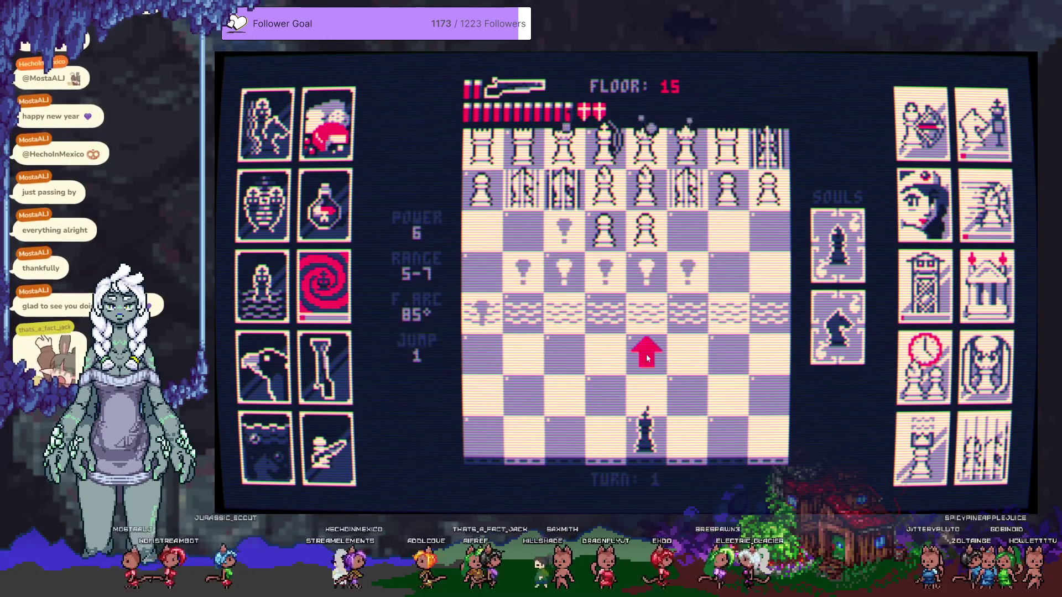
Move up on floor 15, fire both shells at the white pieces, reload, and fire upward
left_click(644, 354)
left_click(640, 249)
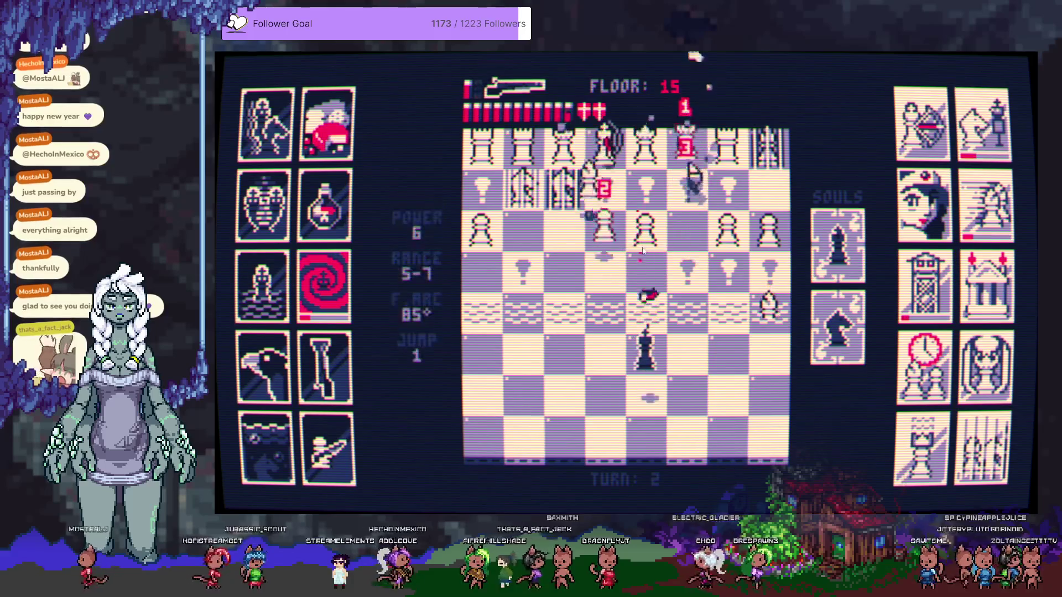
left_click(619, 260)
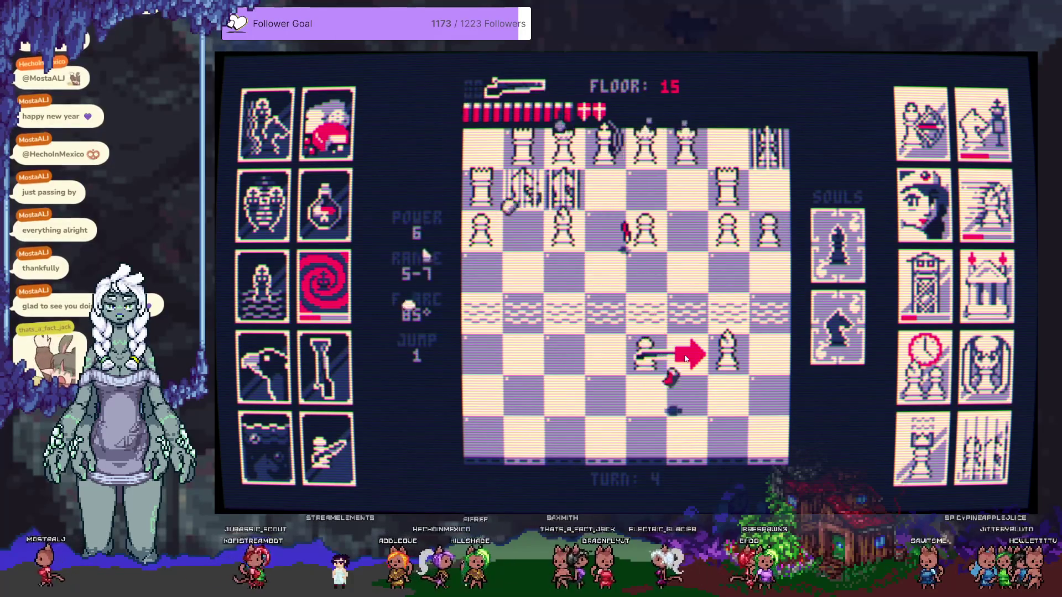
right_click(775, 365)
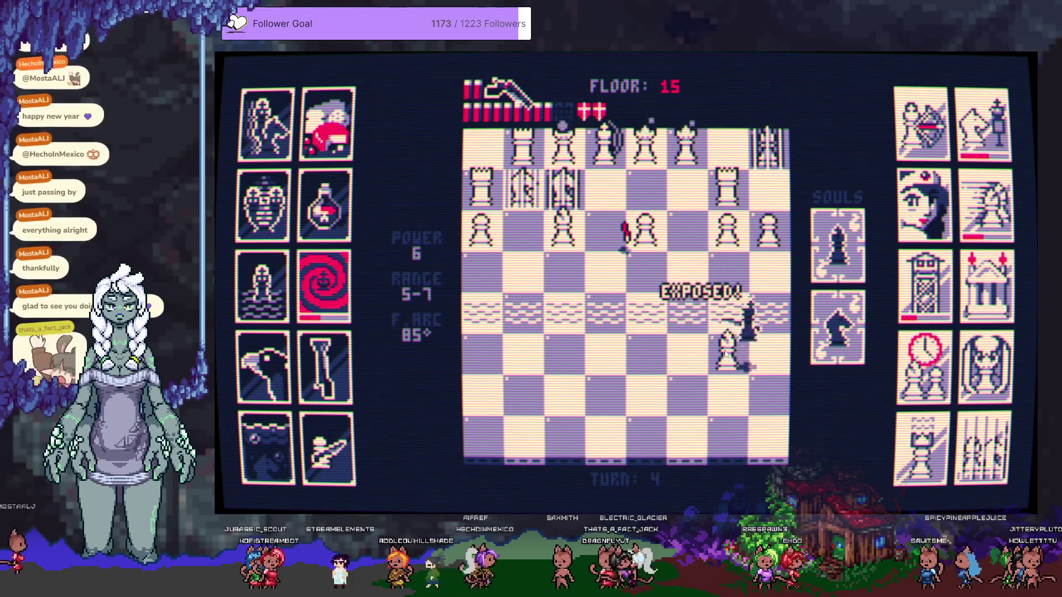
left_click(717, 260)
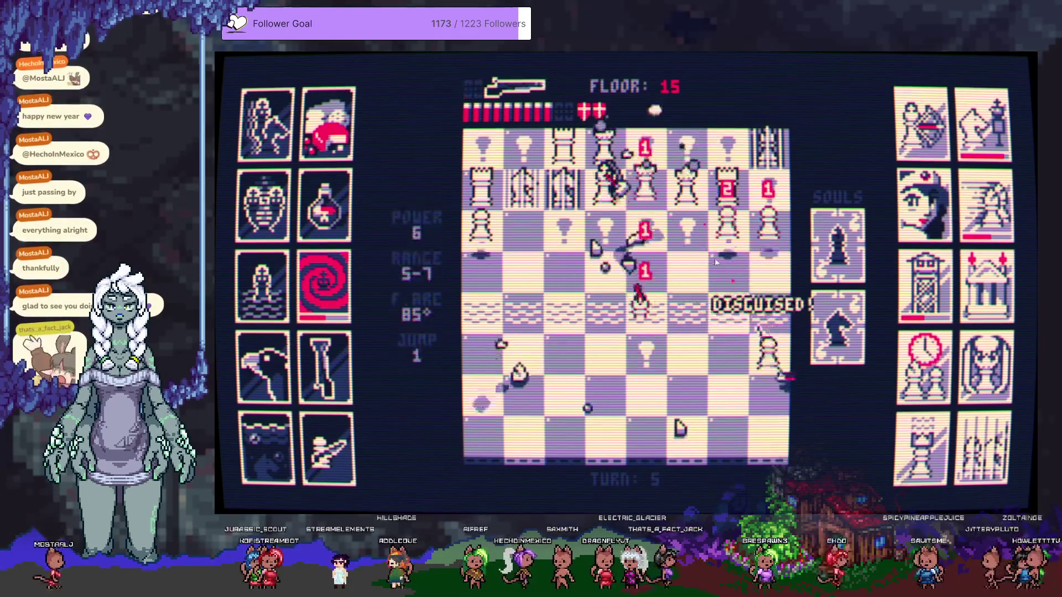
Capture a pawn with the king, blast the top-row pieces, and retreat down-left while shooting
left_click(683, 348)
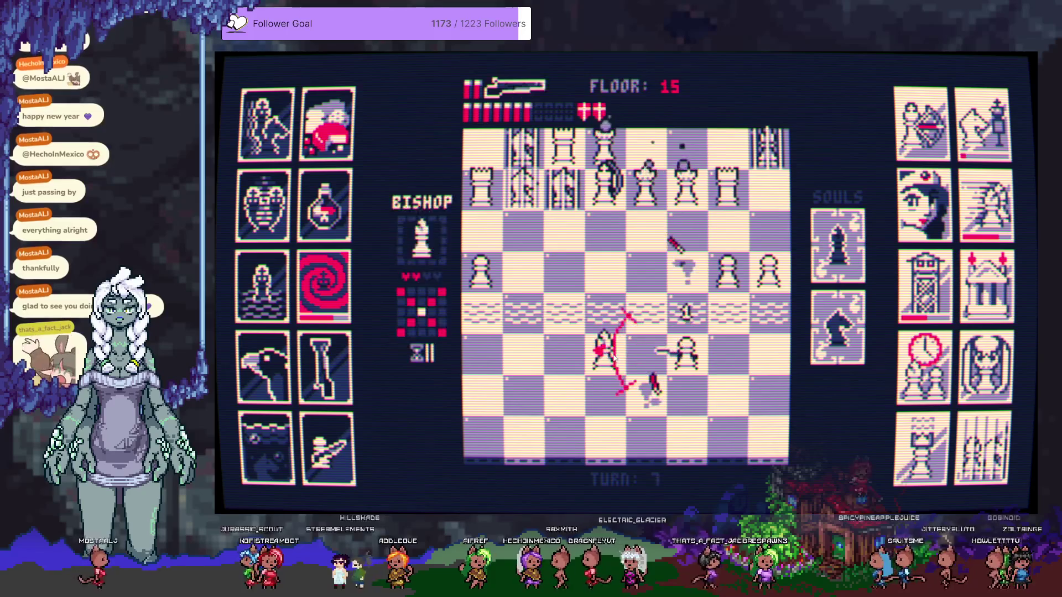
left_click(701, 268)
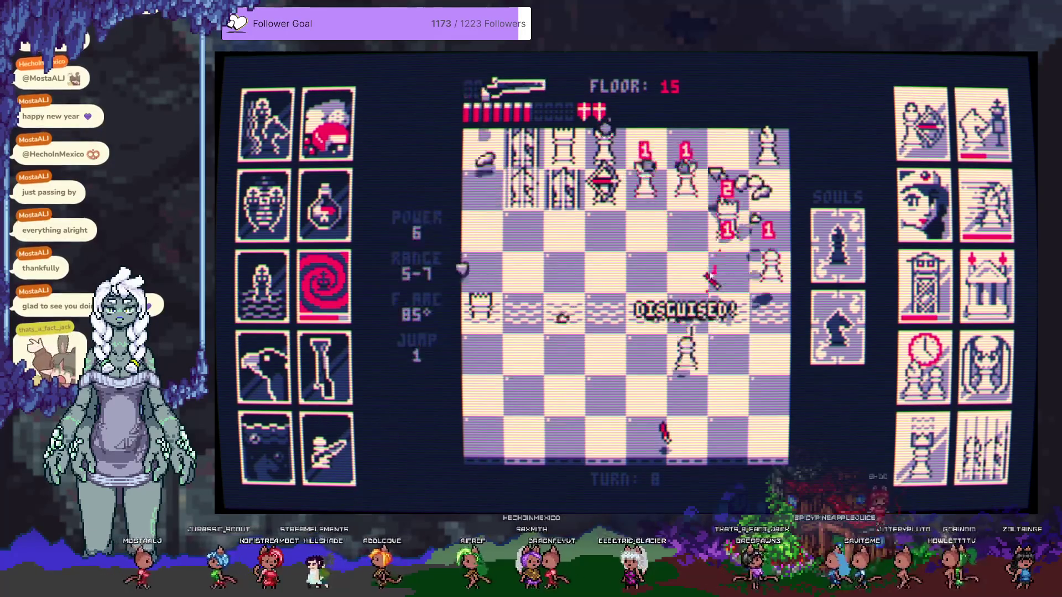
left_click(594, 268)
left_click(629, 316)
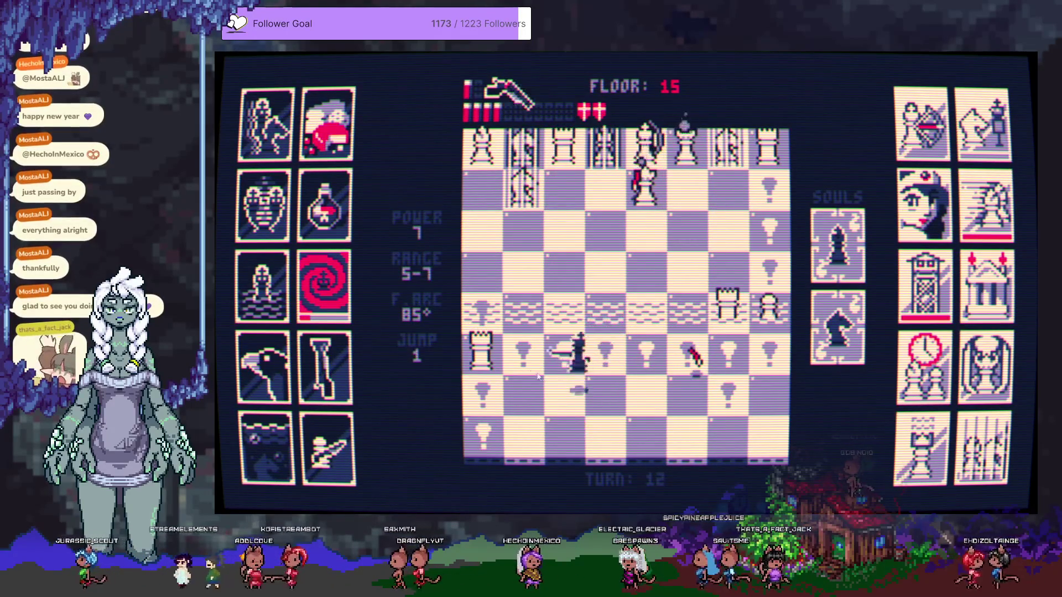
left_click(563, 387)
left_click(571, 313)
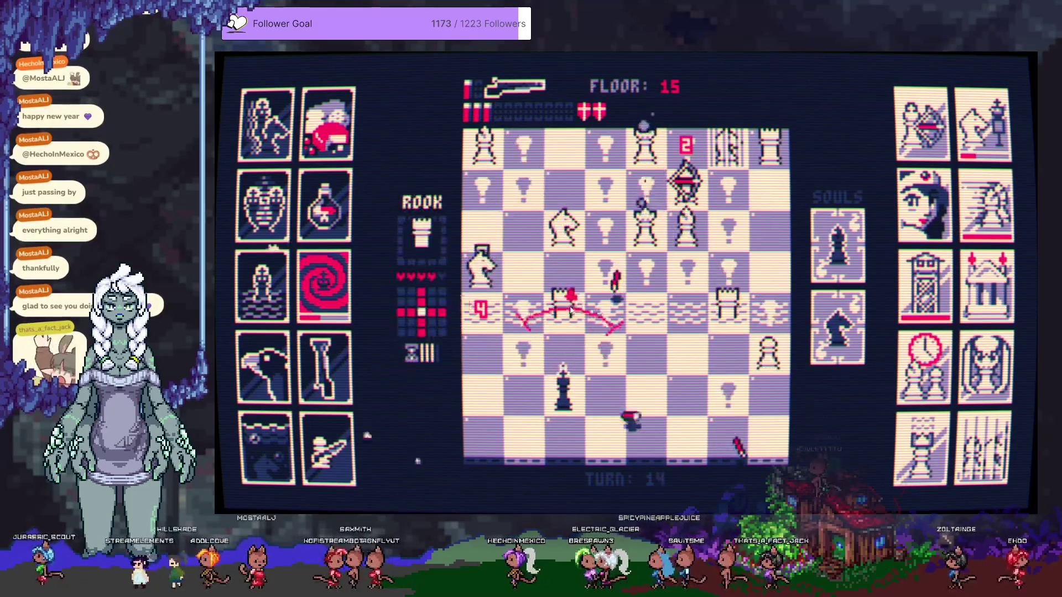
left_click(571, 313)
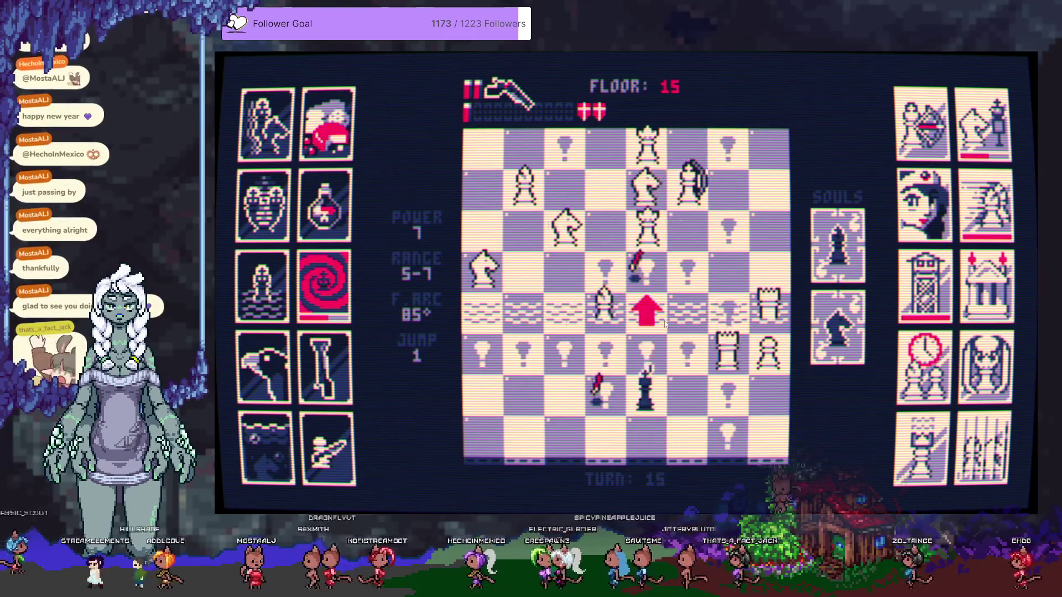
Shoot the lower-right rook, shoot down the white queen, then move the king right and down
left_click(724, 343)
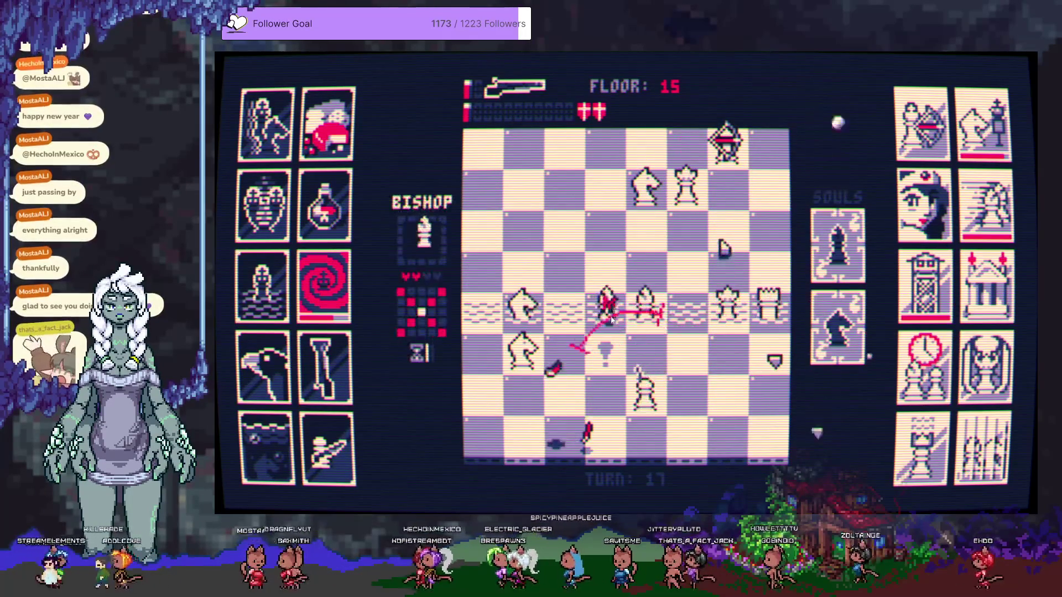
left_click(623, 308)
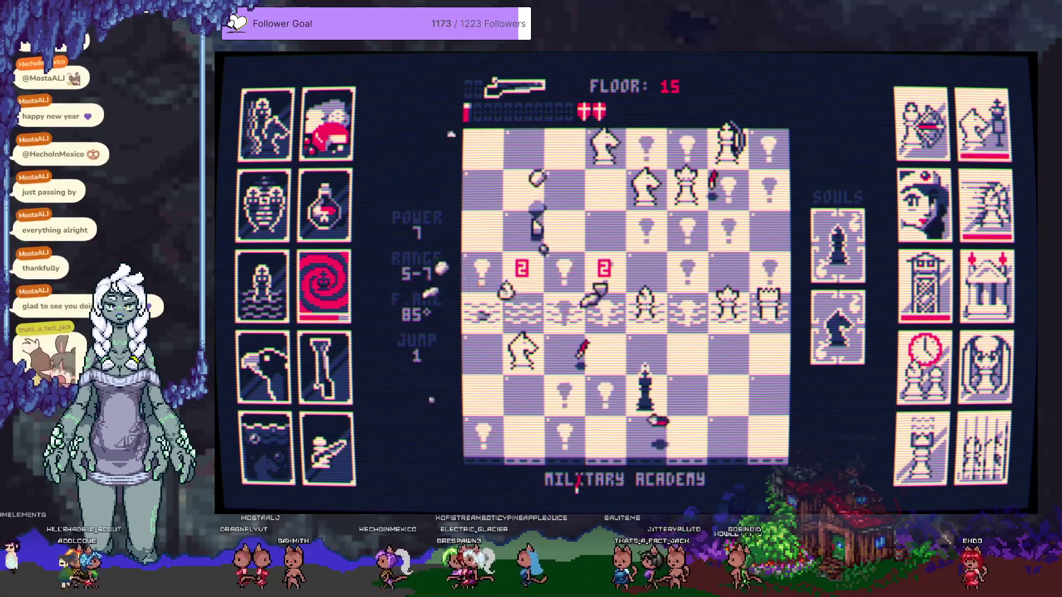
left_click(680, 209)
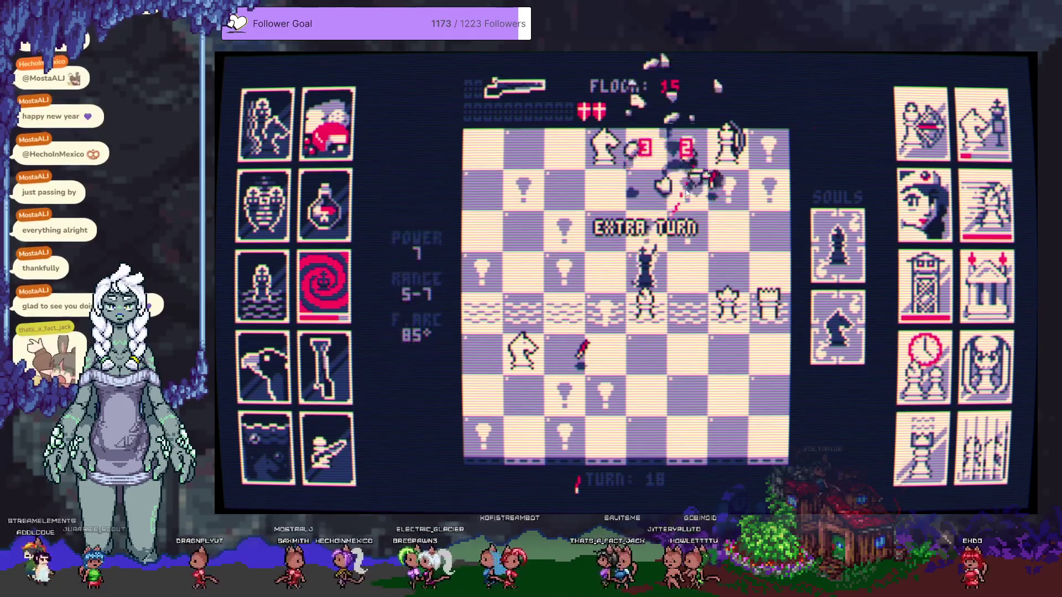
left_click(725, 278)
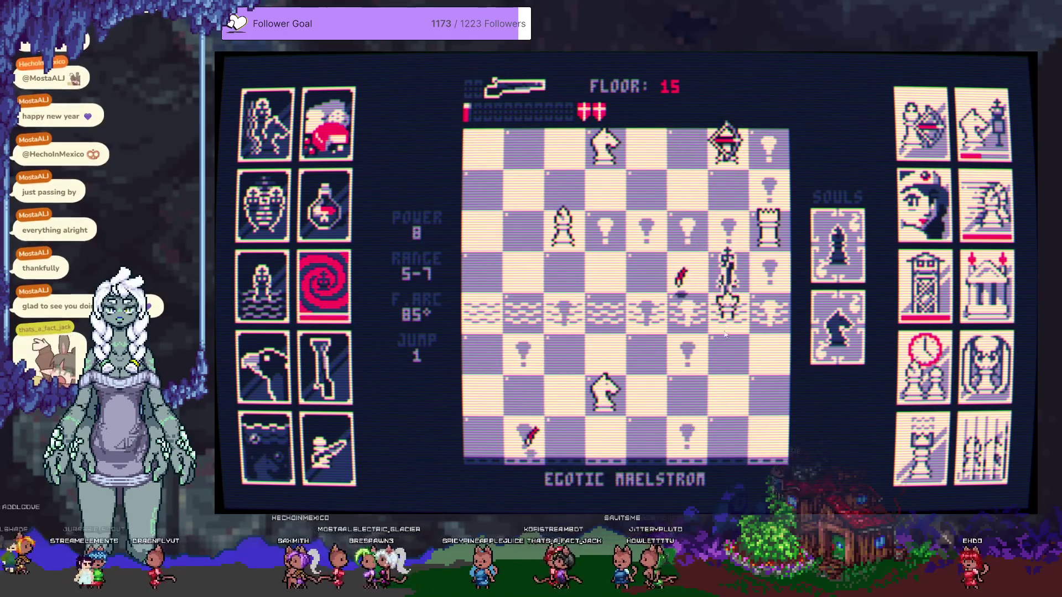
left_click(732, 353)
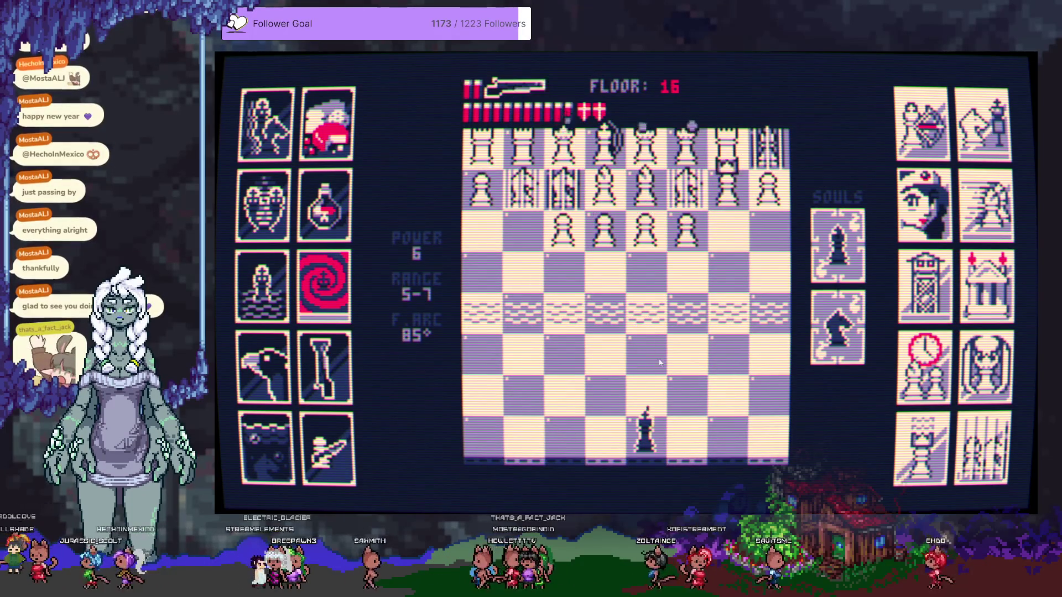
Advance on floor 16, fire both shells ahead, shift left, and shoot the disguised pawn
left_click(648, 353)
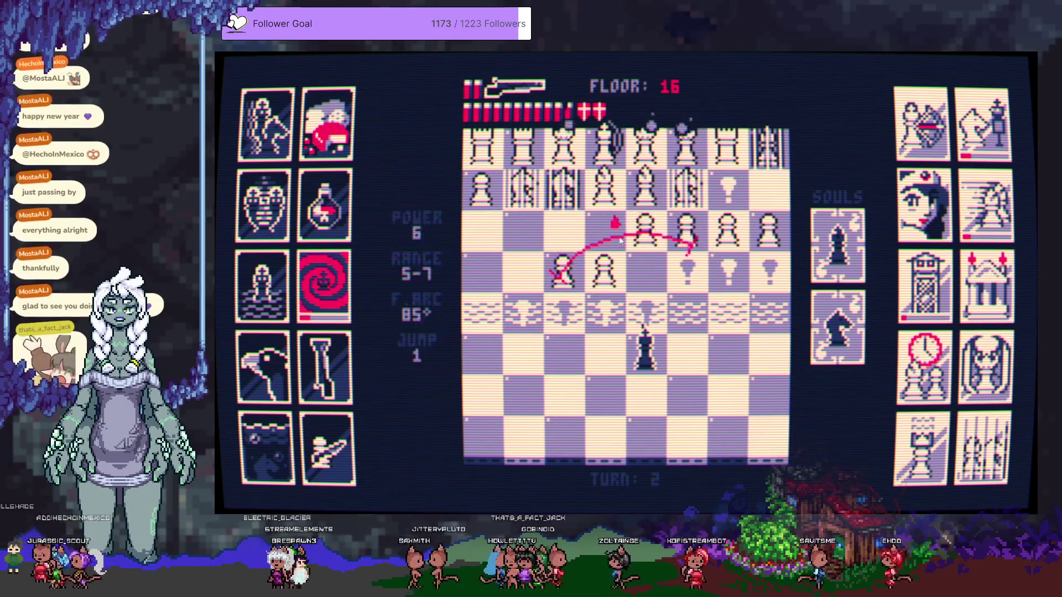
left_click(619, 239)
left_click(619, 237)
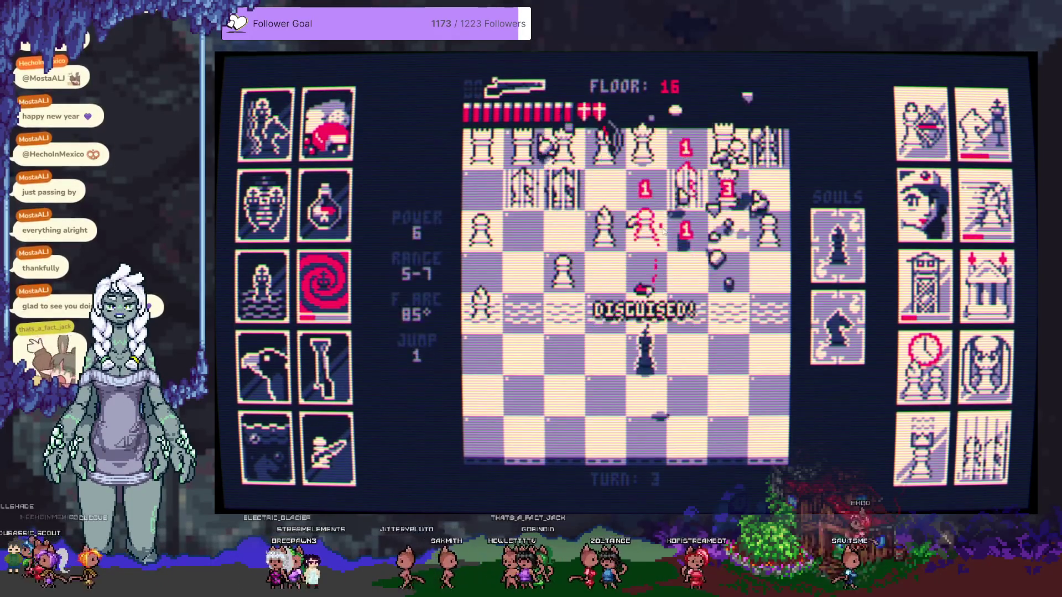
left_click(572, 343)
left_click(568, 349)
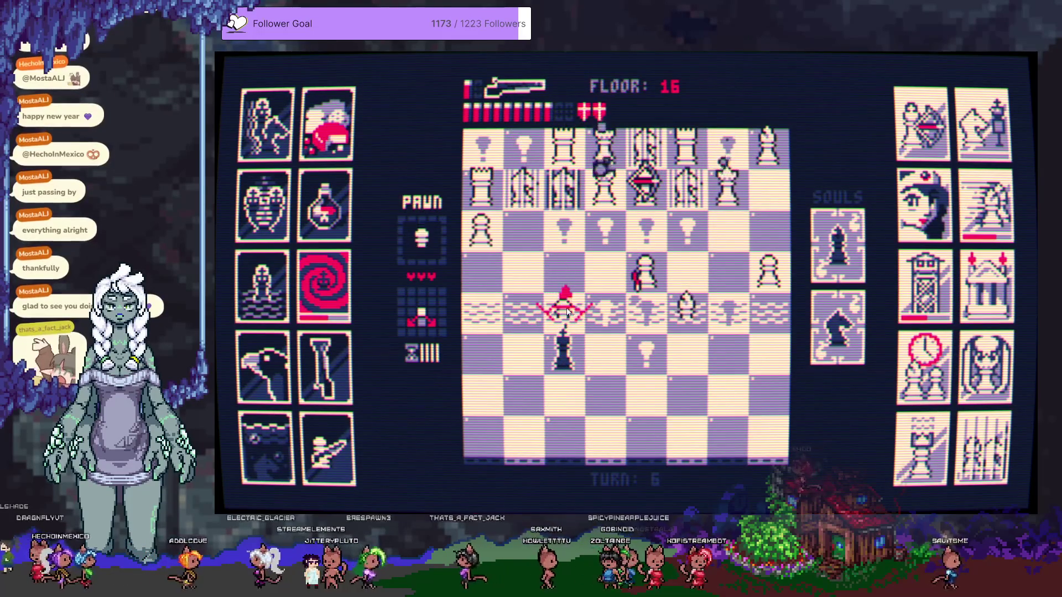
left_click(567, 312)
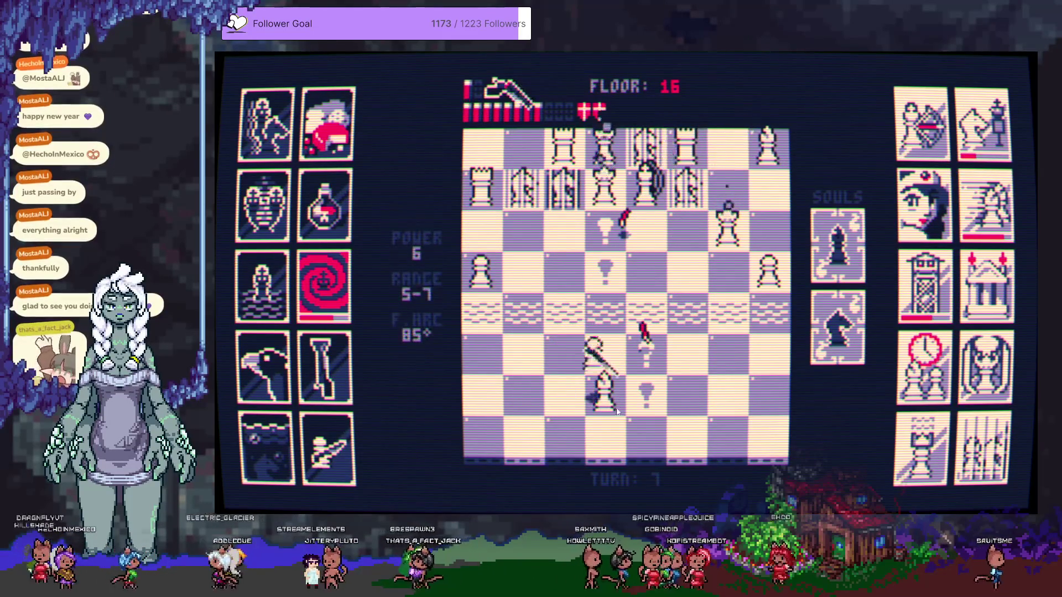
Work the king right, blasting the upper rows, and fire straight up to clear the floor
left_click(645, 437)
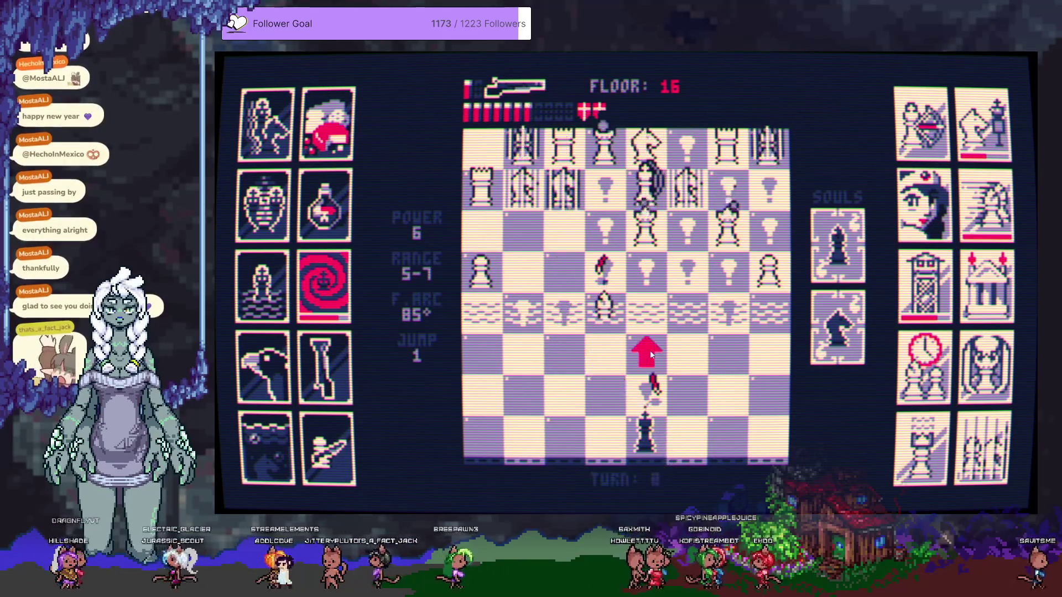
left_click(651, 351)
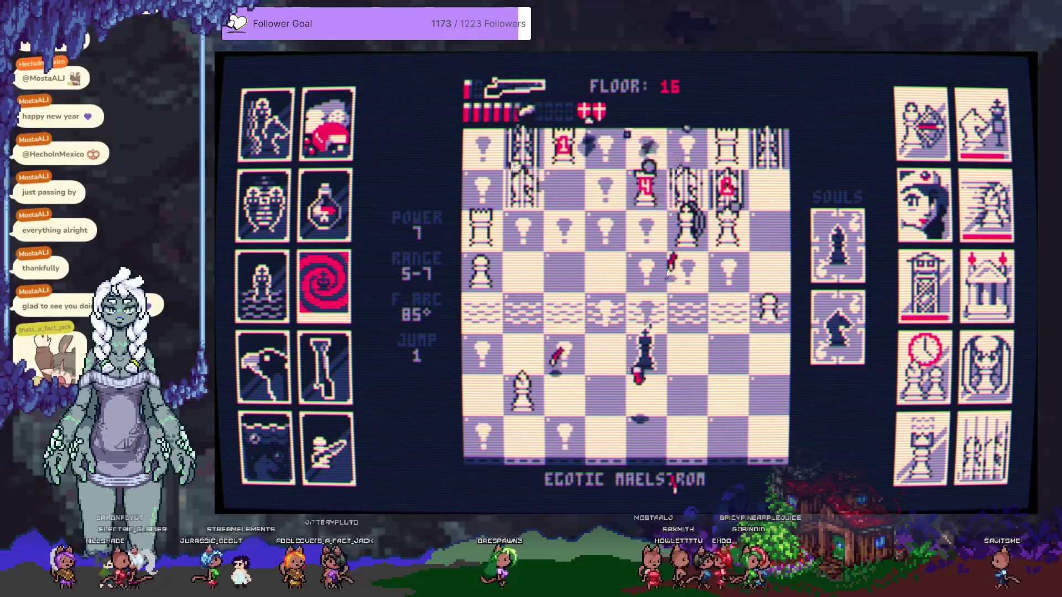
left_click(708, 246)
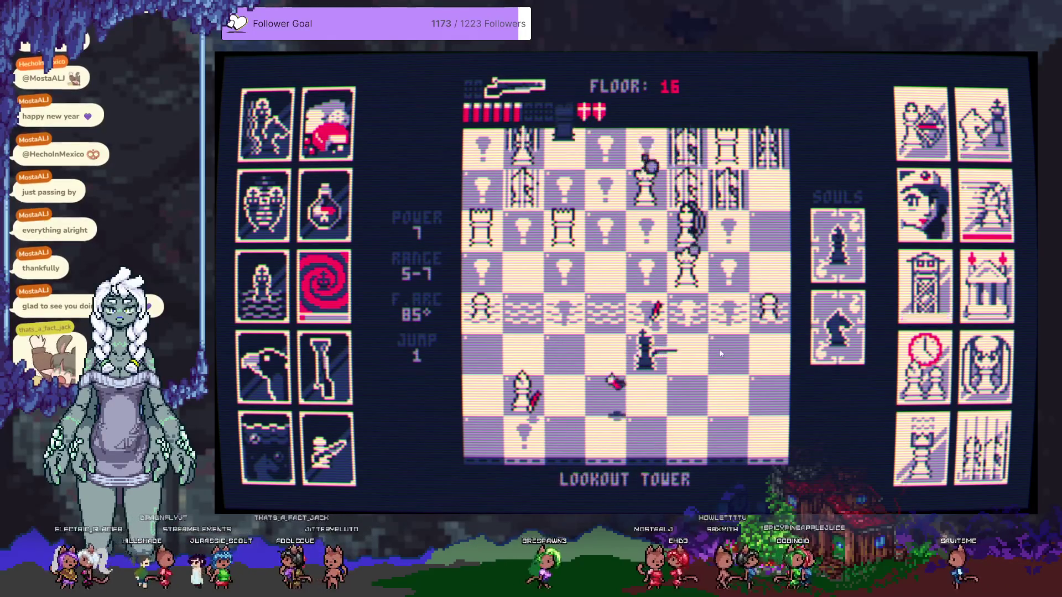
left_click(720, 354)
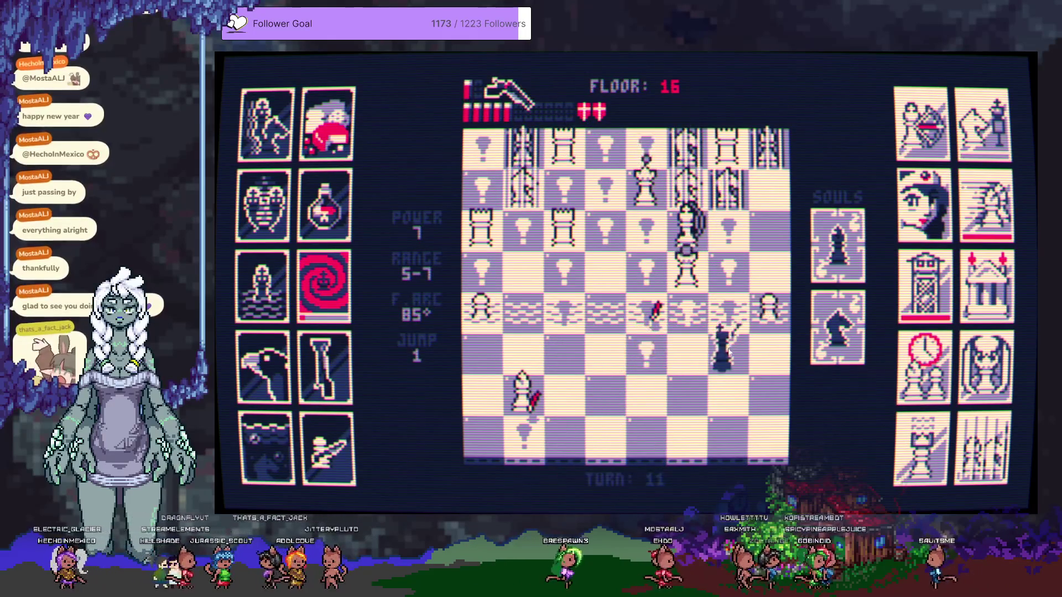
left_click(698, 288)
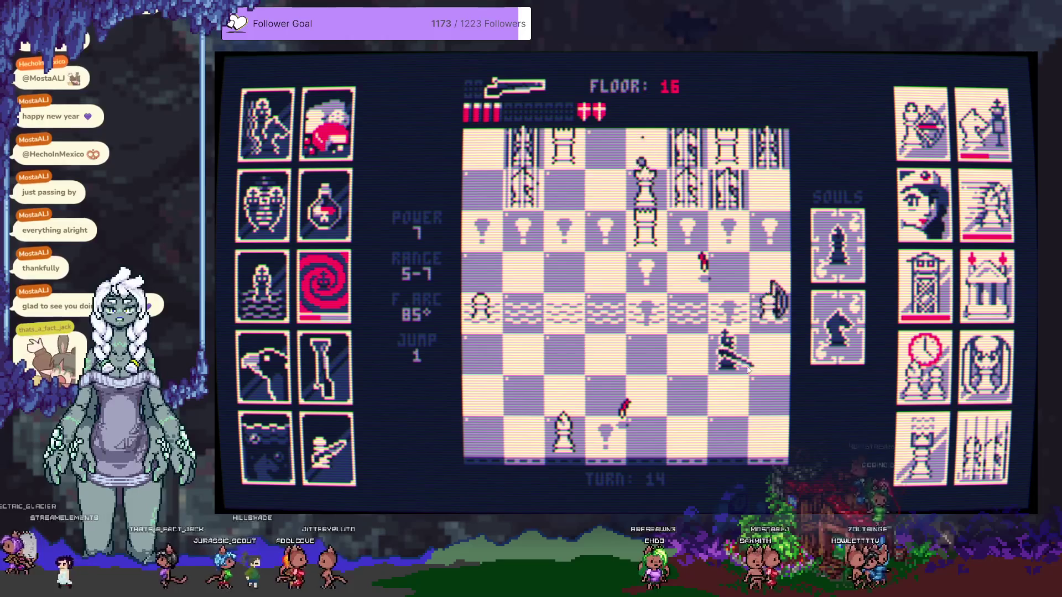
left_click(767, 318)
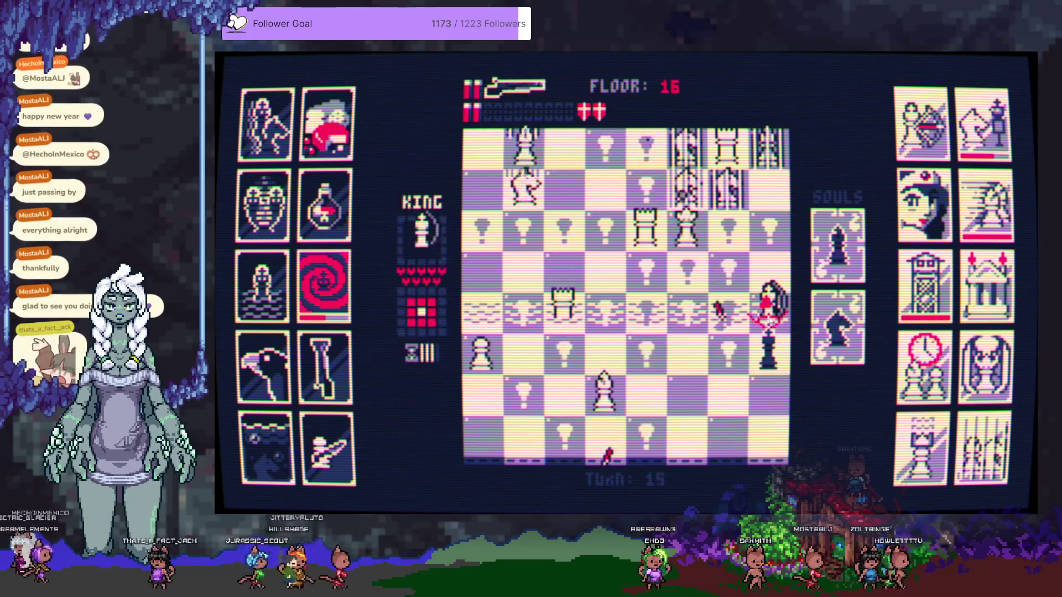
left_click(770, 166)
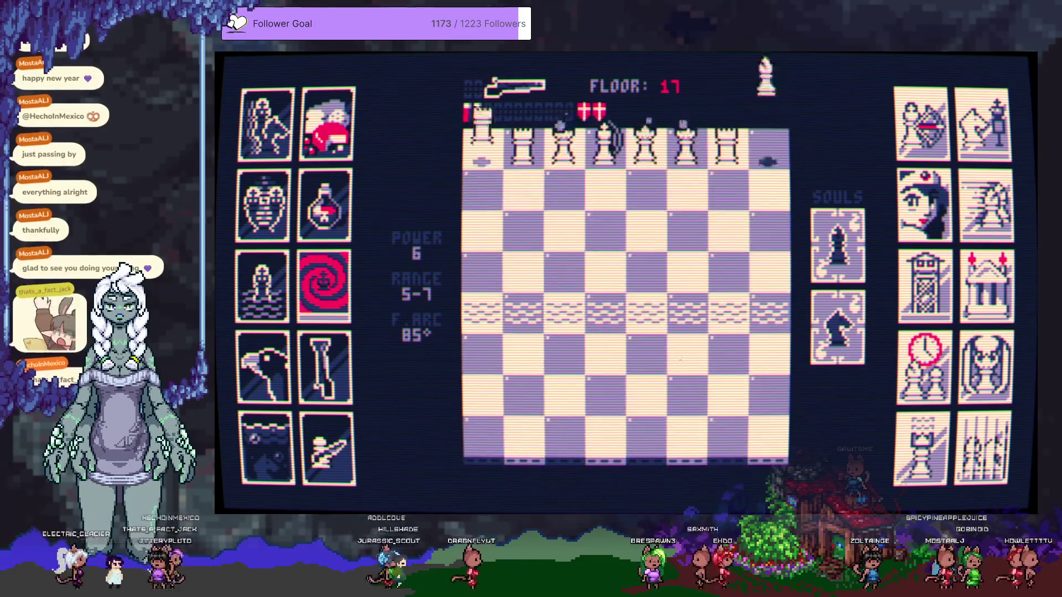
Advance the king on floor 17 and shoot the bishop and the disguised knight
left_click(646, 359)
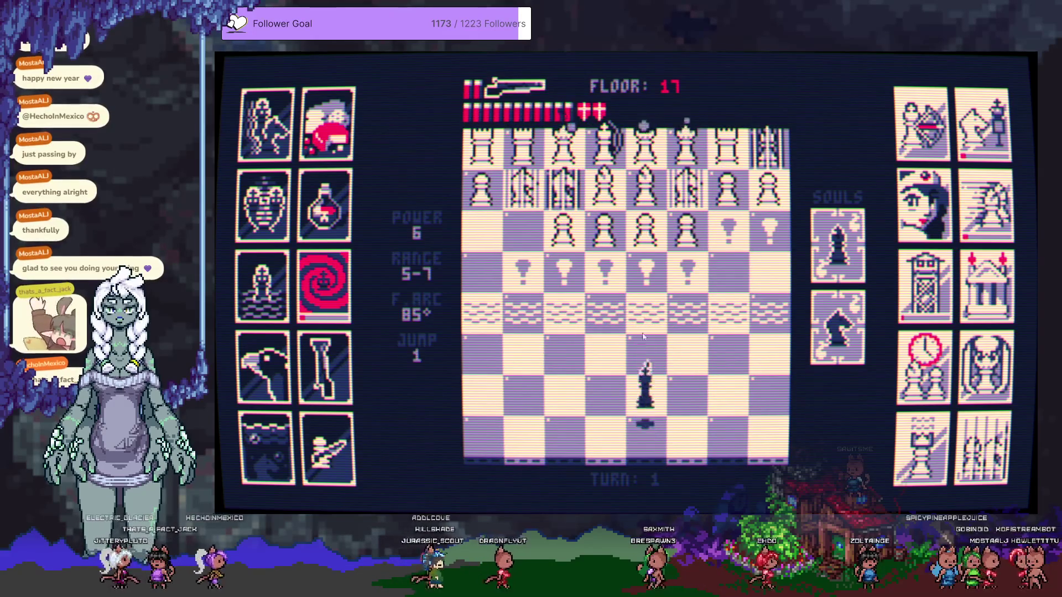
left_click(654, 250)
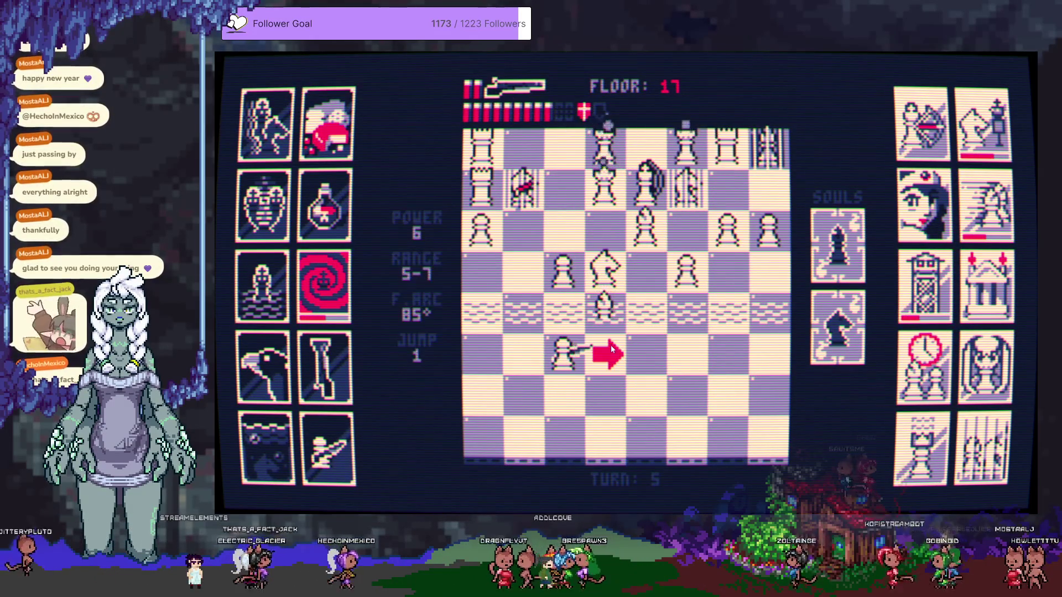
left_click(611, 321)
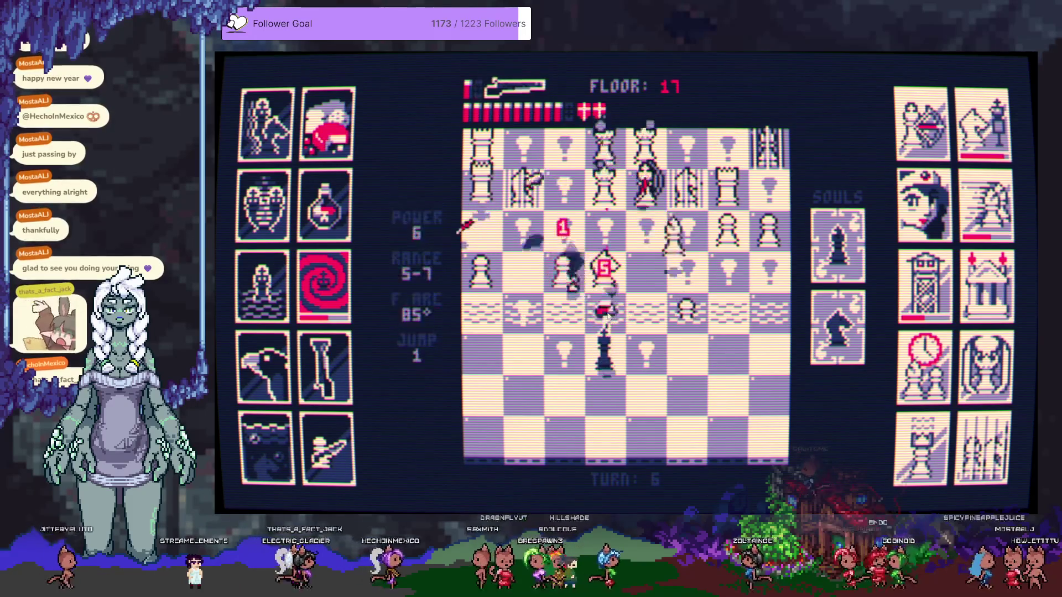
left_click(592, 271)
left_click(647, 354)
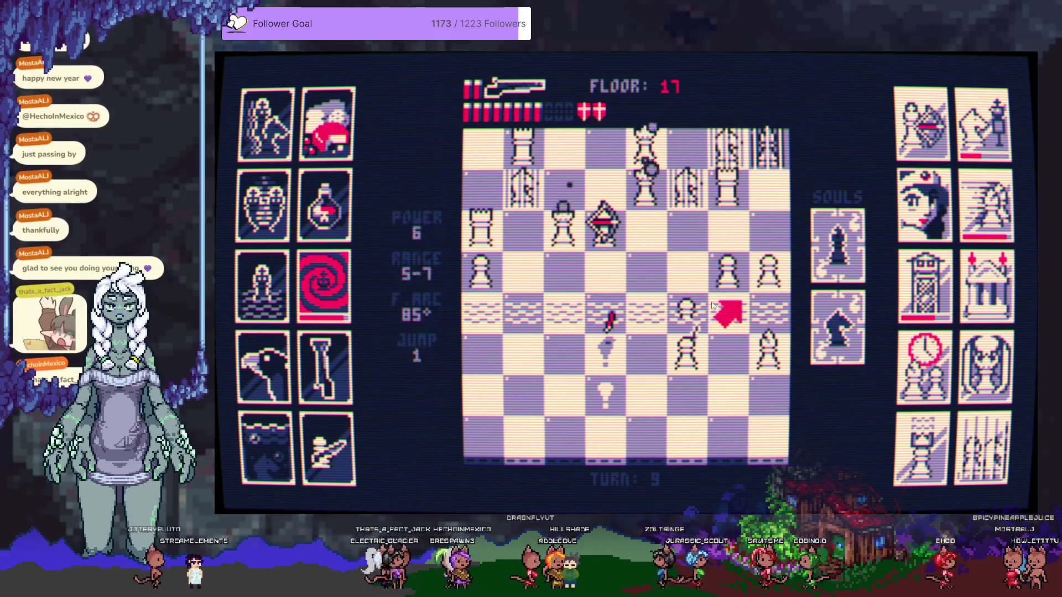
Blast the remaining white pieces around the king to wipe out floor 17's army
left_click(724, 257)
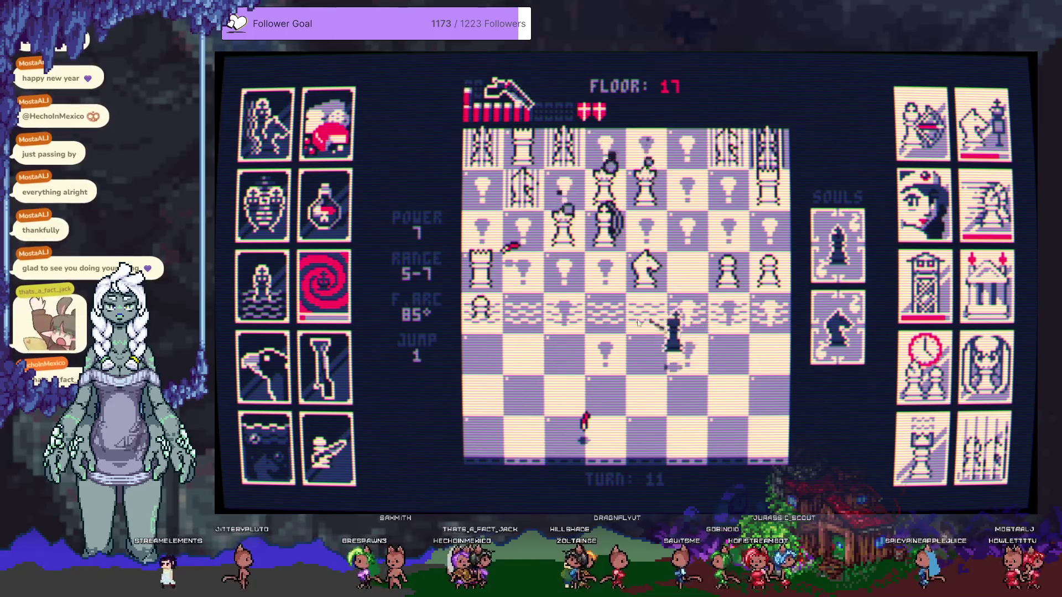
left_click(632, 292)
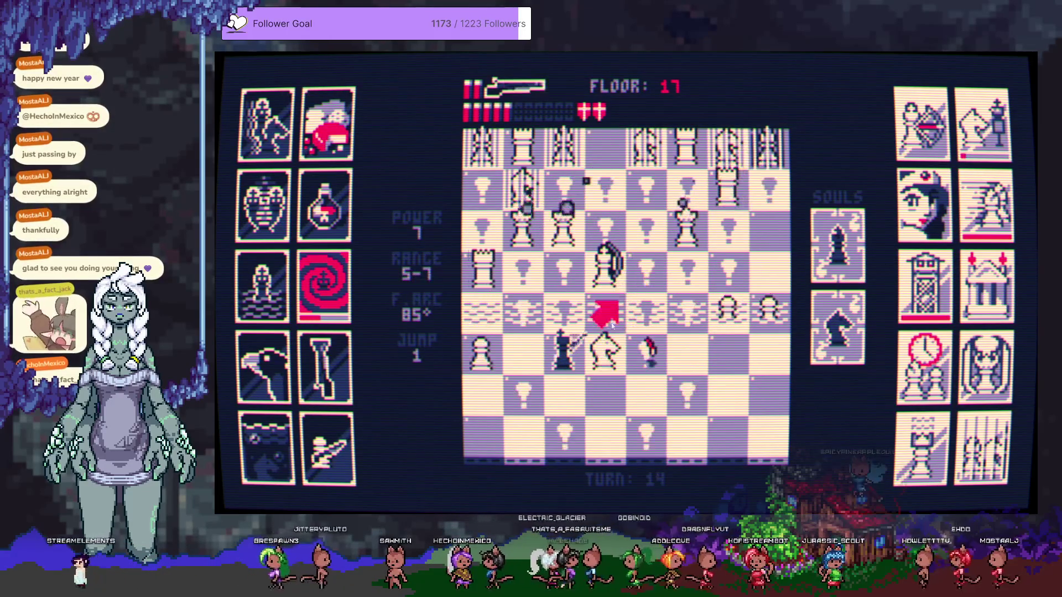
left_click(572, 251)
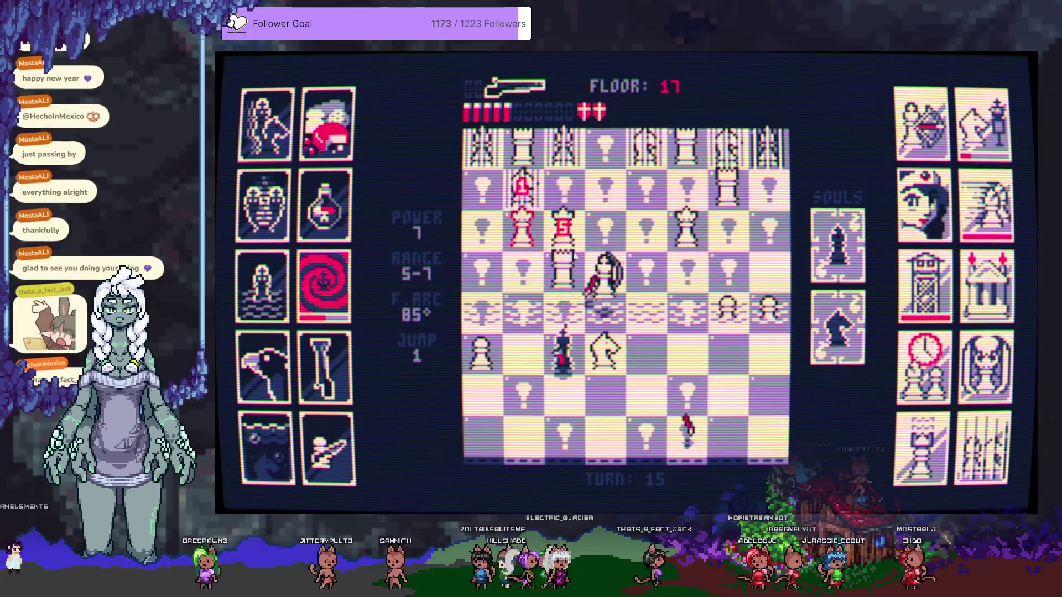
left_click(653, 347)
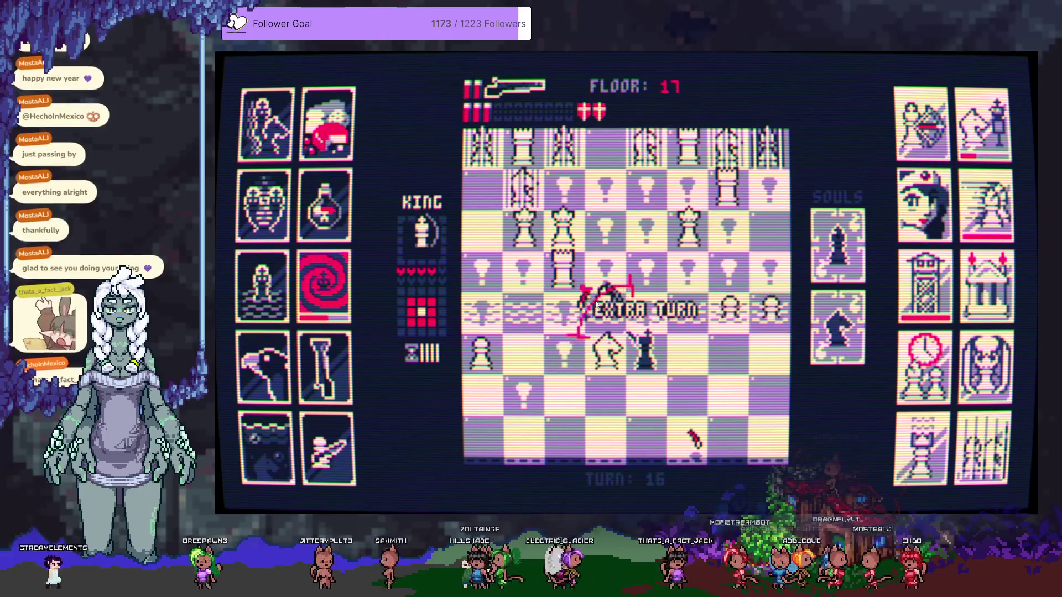
left_click(599, 317)
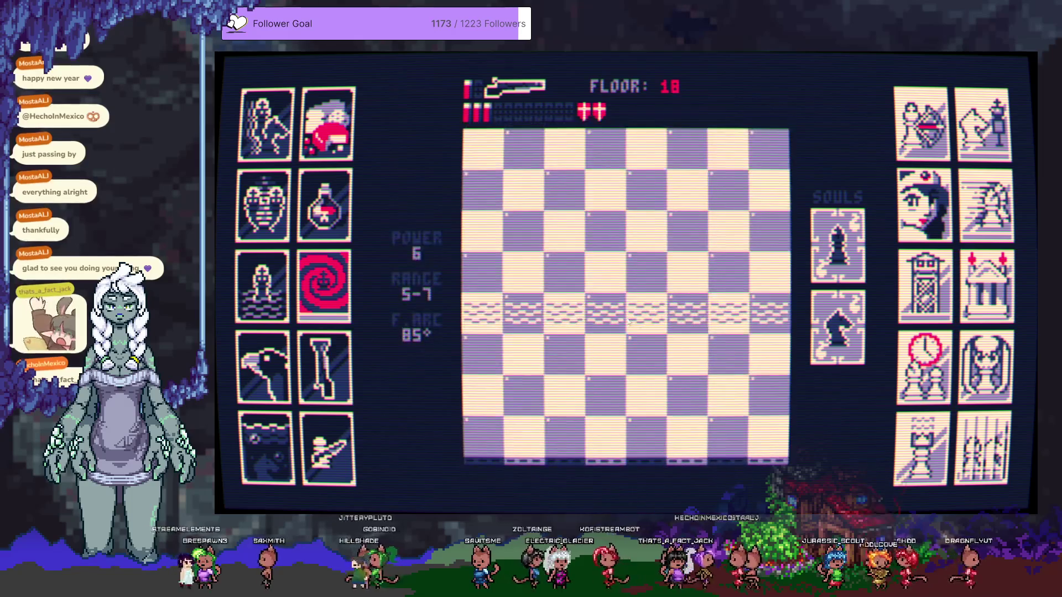
Use the Knight soul, shoot the centre pieces, and advance the king to capture a pawn
left_click(848, 336)
left_click(615, 246)
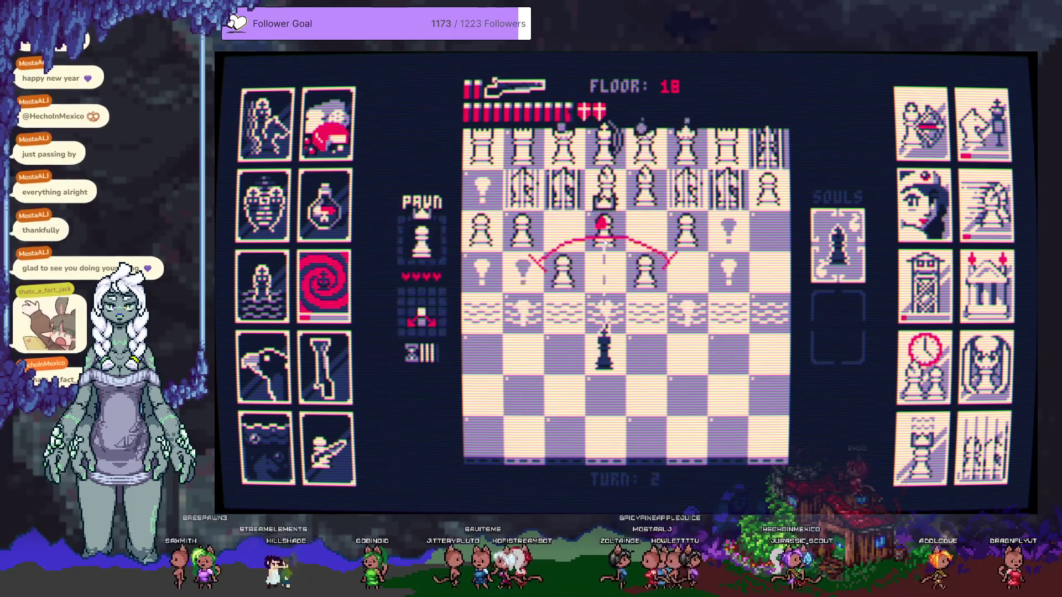
left_click(604, 240)
left_click(605, 351)
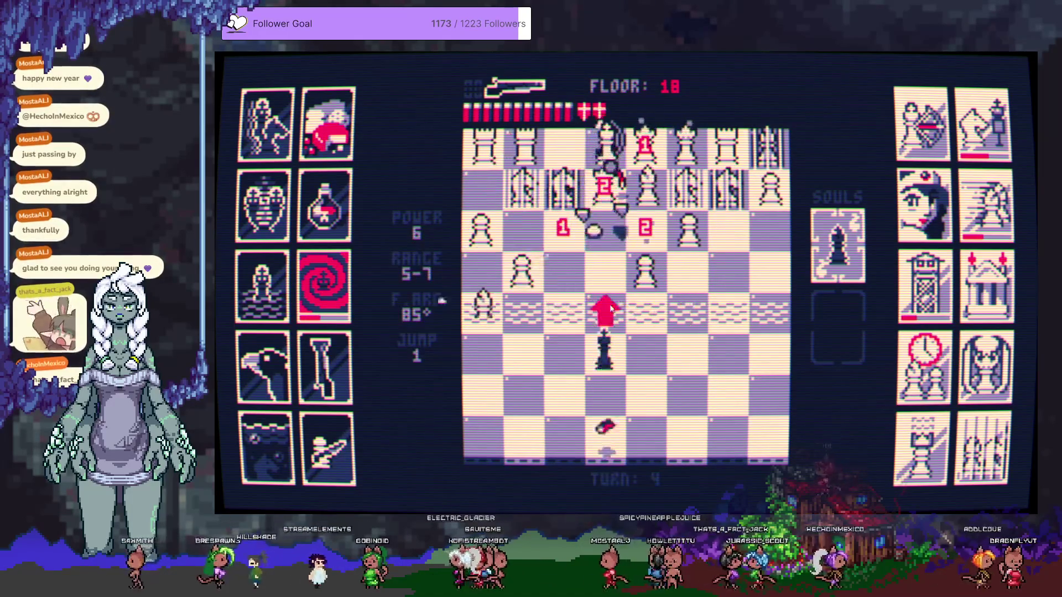
left_click(608, 313)
left_click(640, 270)
Shoot the lower-left bishop and shuffle the king sideways while firing at white pieces
left_click(565, 387)
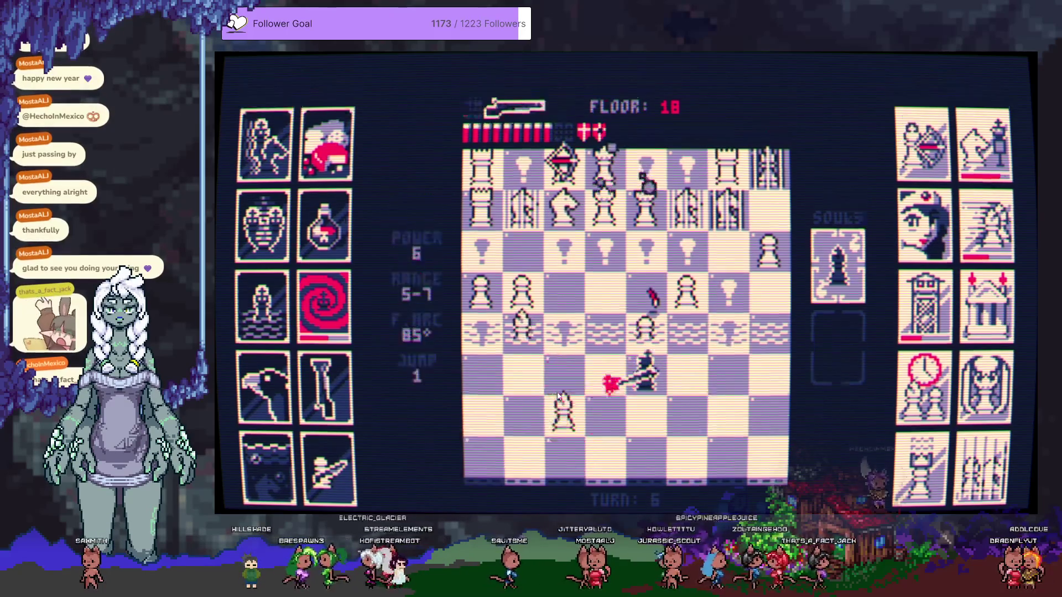
left_click(504, 367)
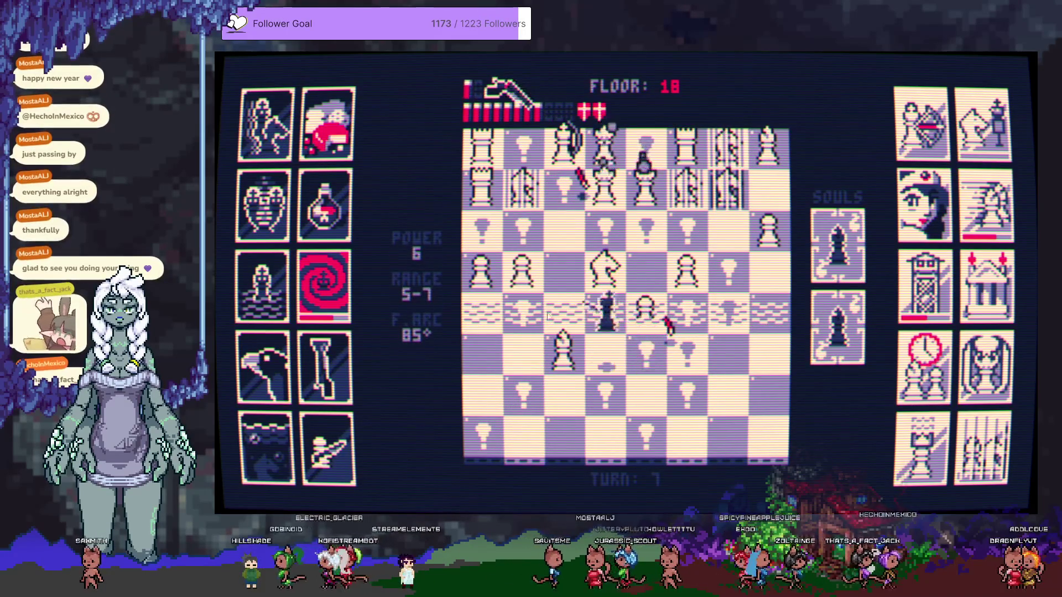
left_click(516, 259)
left_click(563, 348)
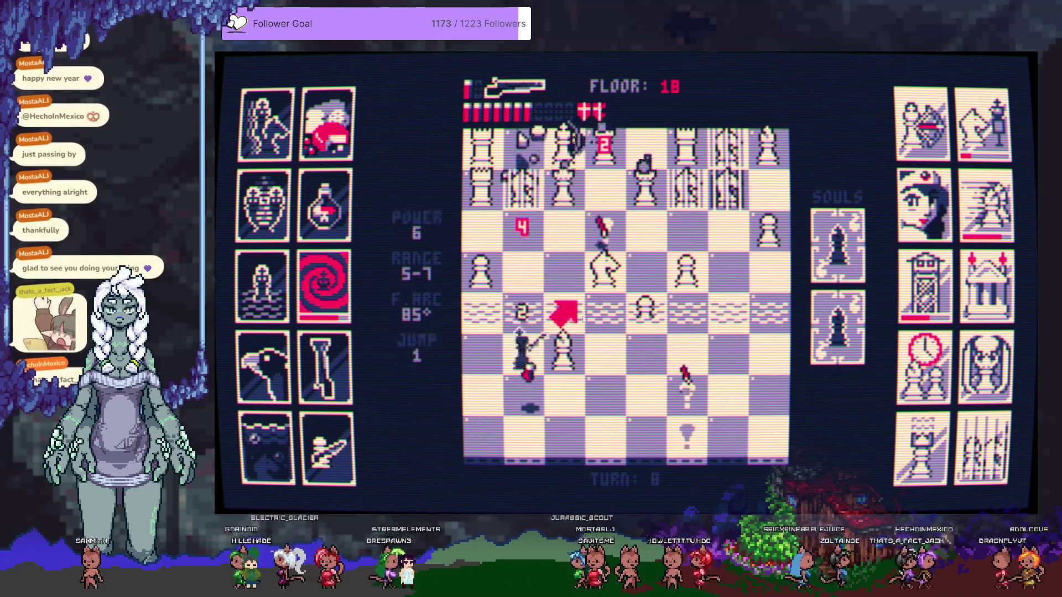
left_click(604, 345)
left_click(636, 286)
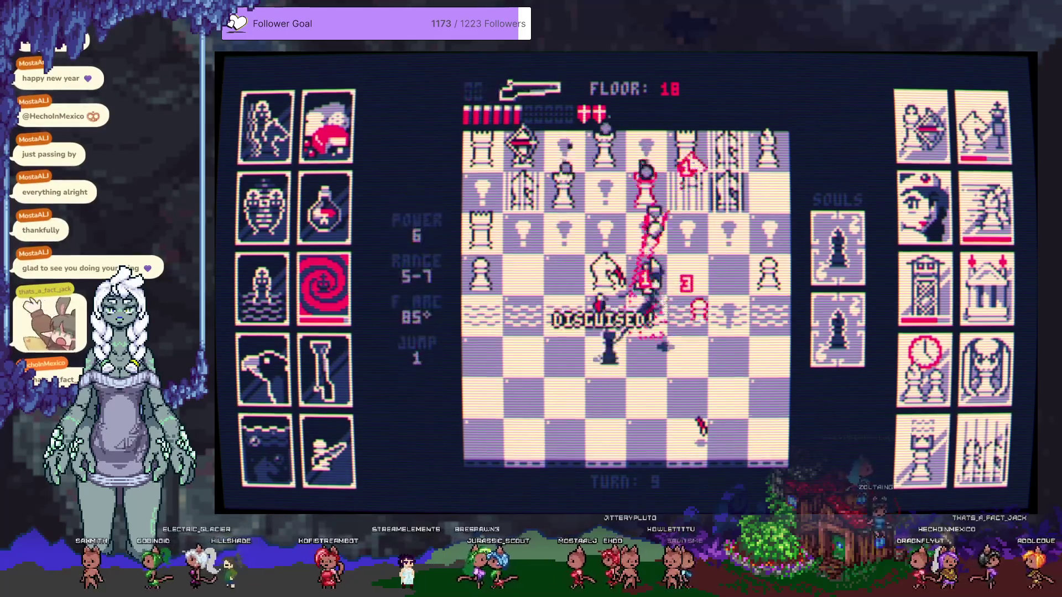
Take the knight's square, then shoot the disguised piece and the pieces to the right
left_click(518, 323)
left_click(523, 354)
left_click(528, 224)
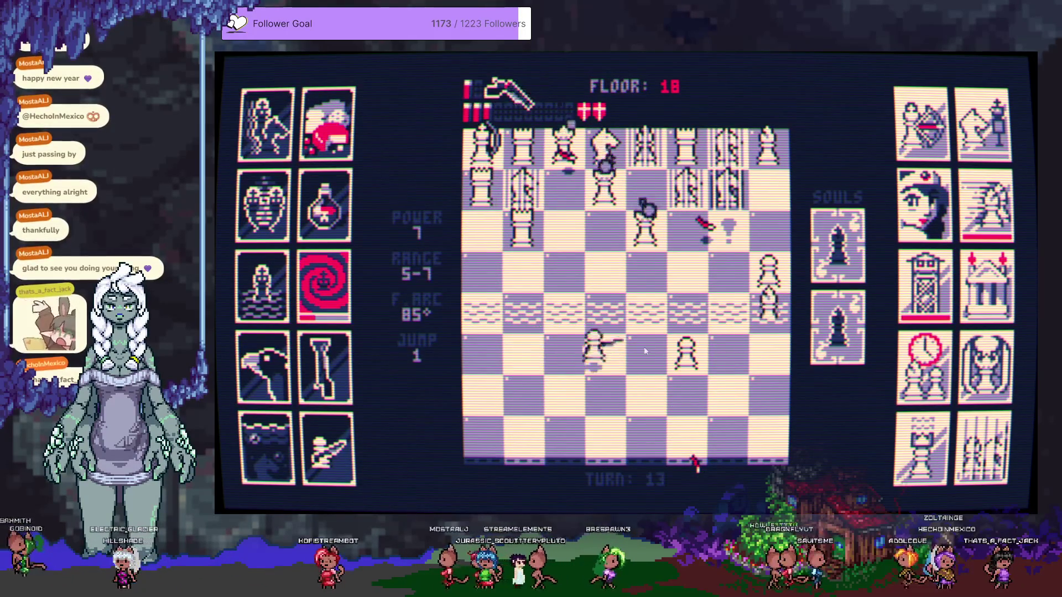
left_click(634, 352)
left_click(688, 376)
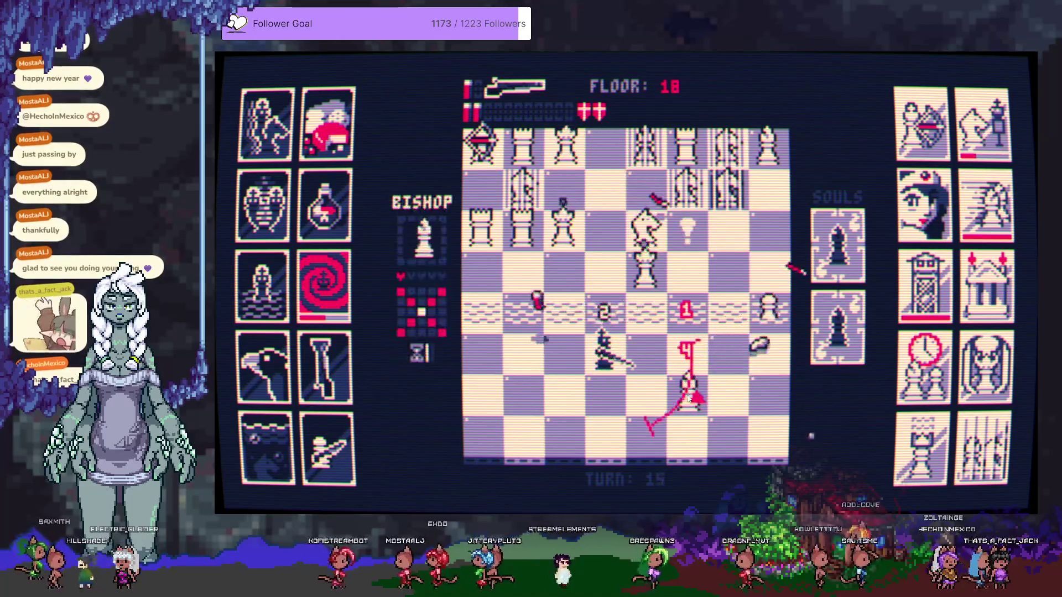
left_click(647, 276)
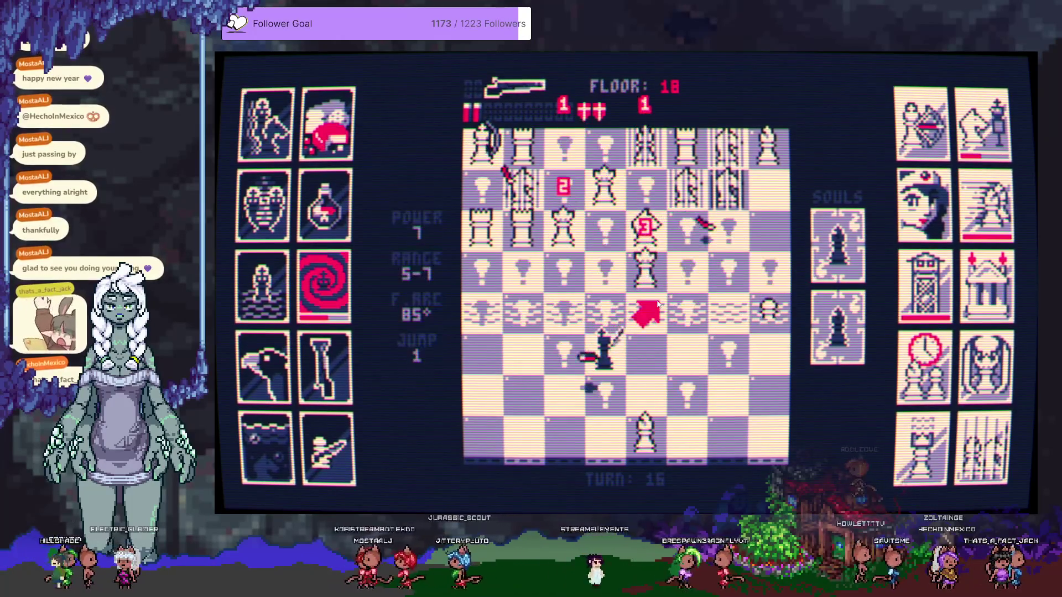
Jump the king over the white bishop for extra turns while blasting the top-row enemies
left_click(641, 387)
left_click(645, 251)
left_click(729, 393)
left_click(735, 270)
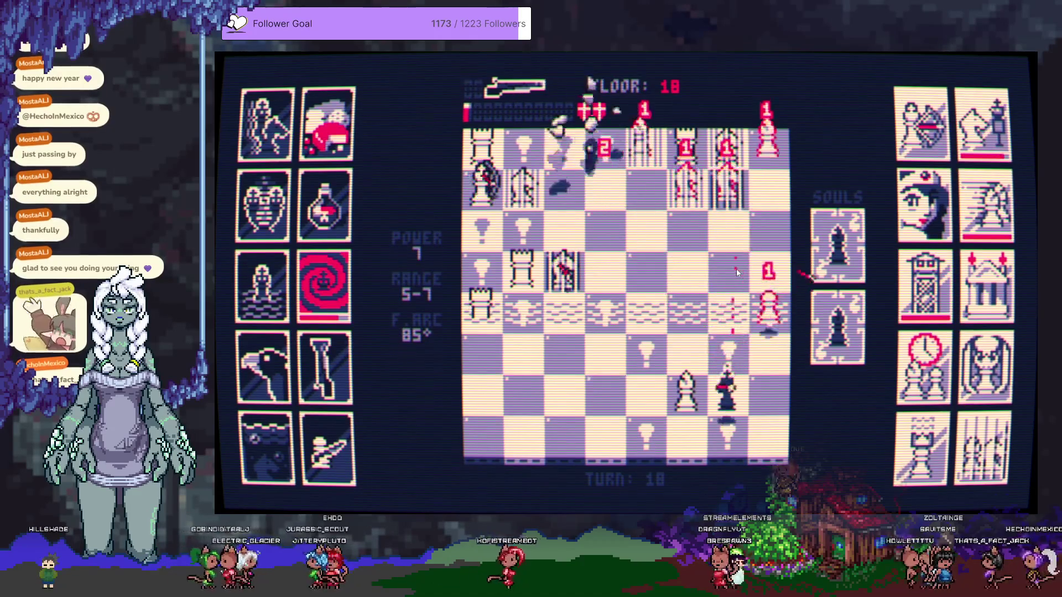
left_click(638, 405)
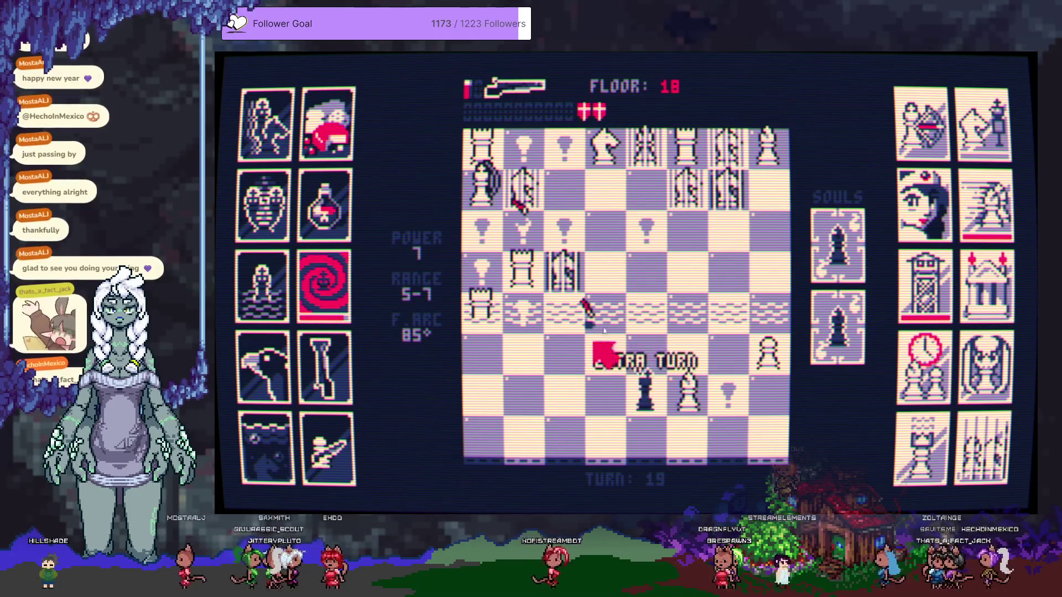
left_click(559, 283)
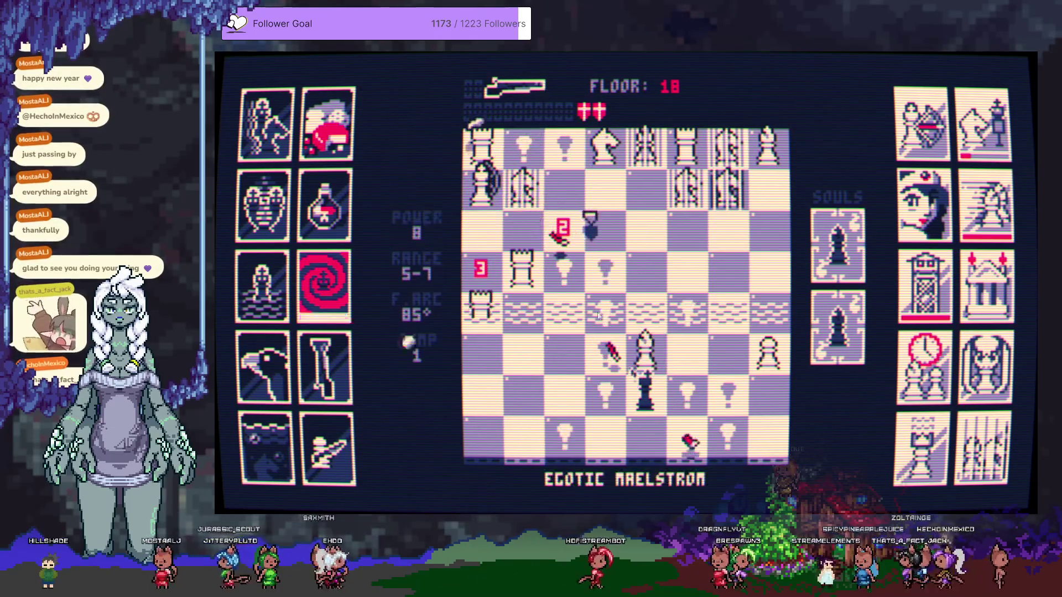
left_click(646, 310)
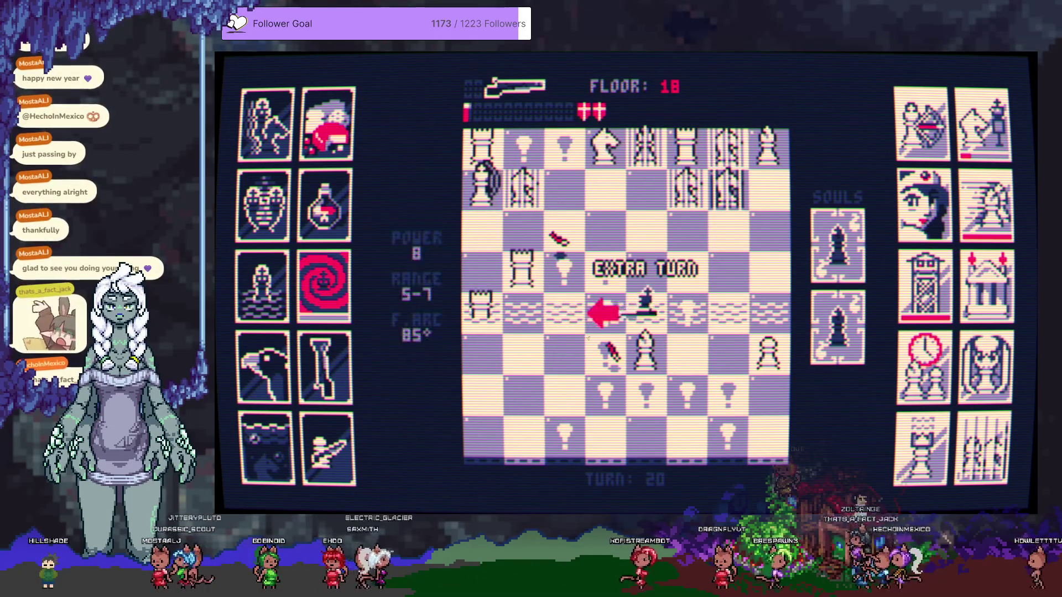
left_click(683, 361)
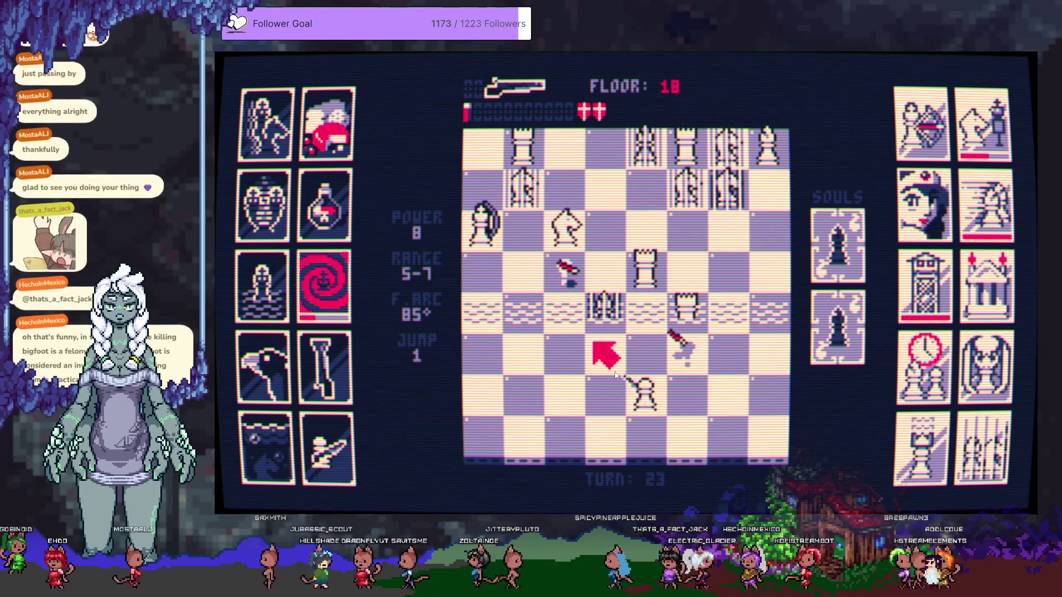
Shoot the nearby pieces and clustered knights, reposition the king, and blast the last row above it
left_click(644, 293)
left_click(654, 285)
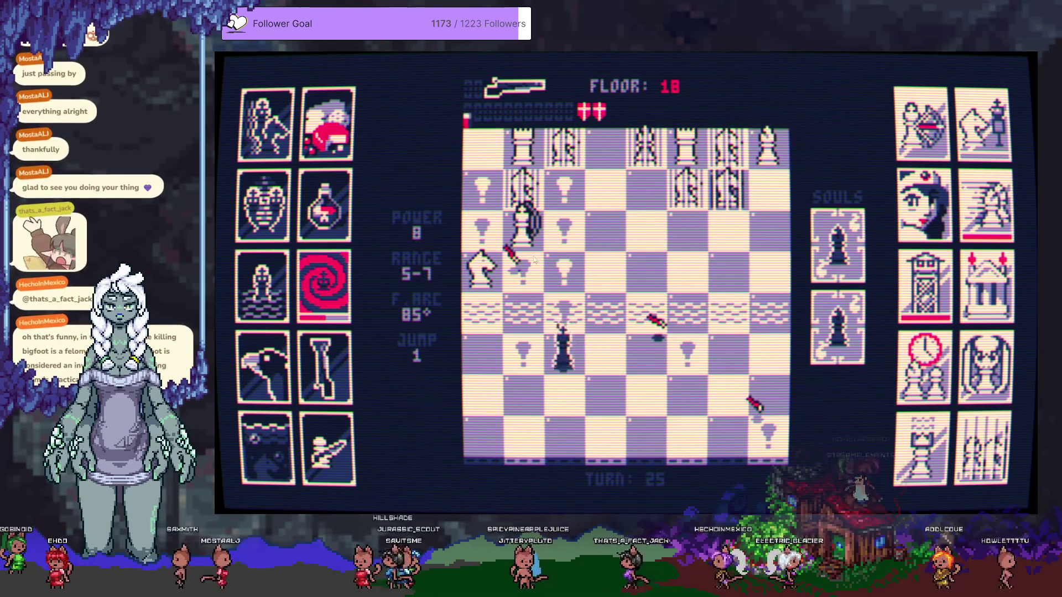
left_click(545, 237)
left_click(557, 333)
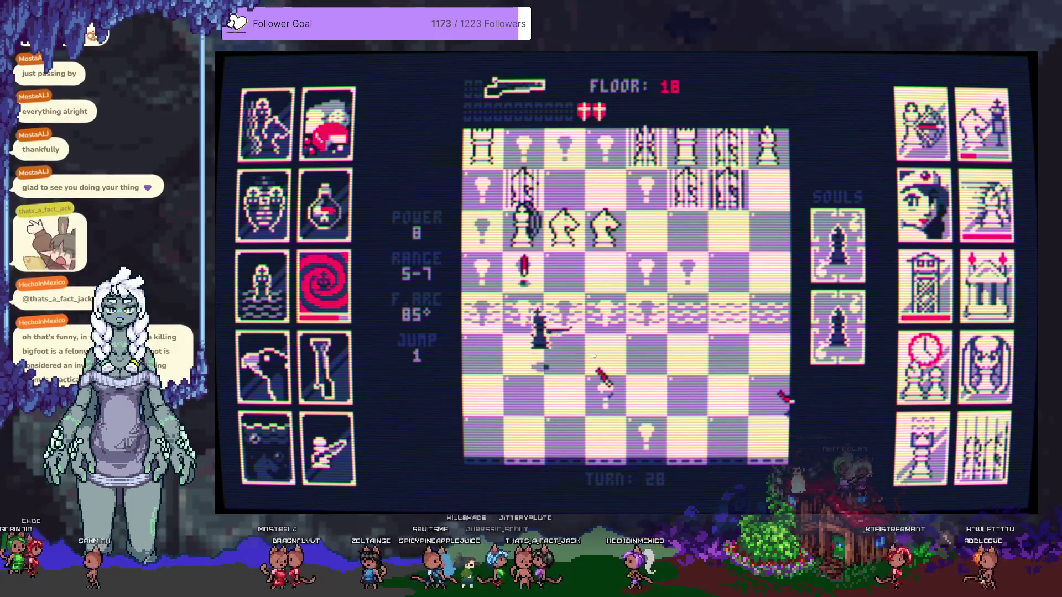
left_click(606, 355)
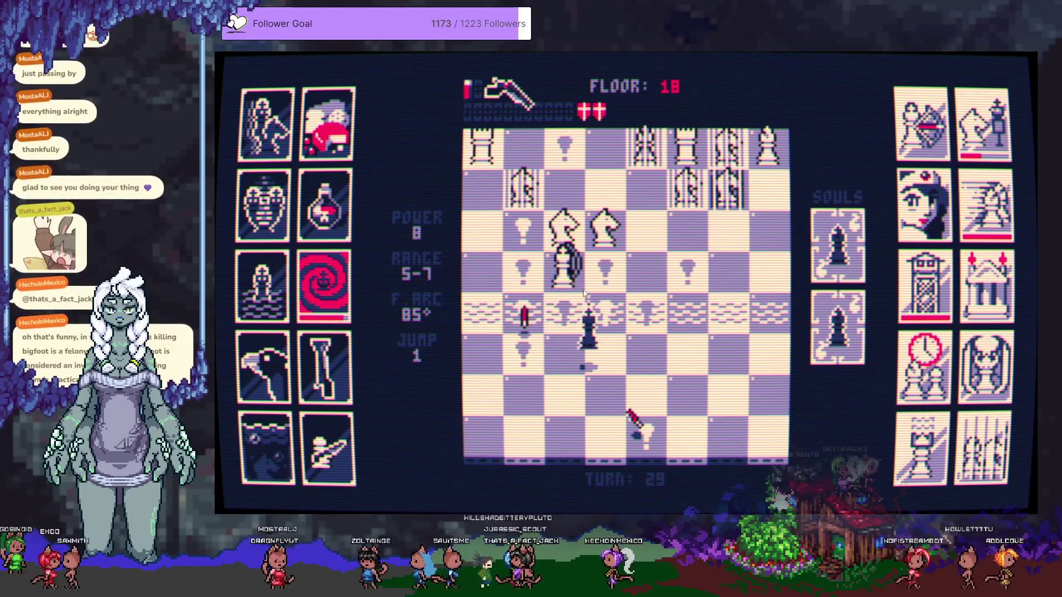
left_click(572, 332)
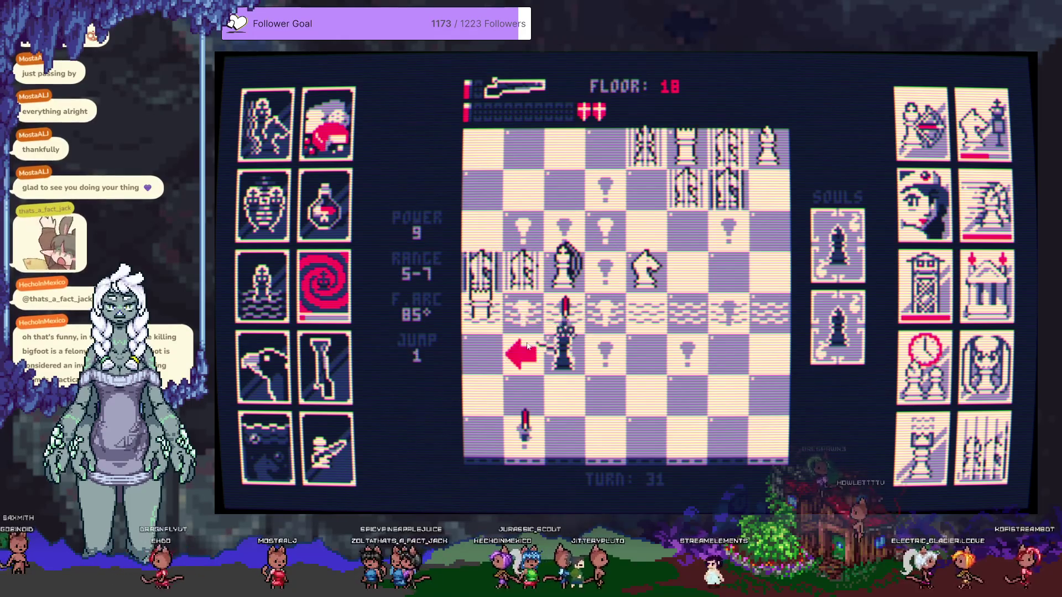
left_click(553, 269)
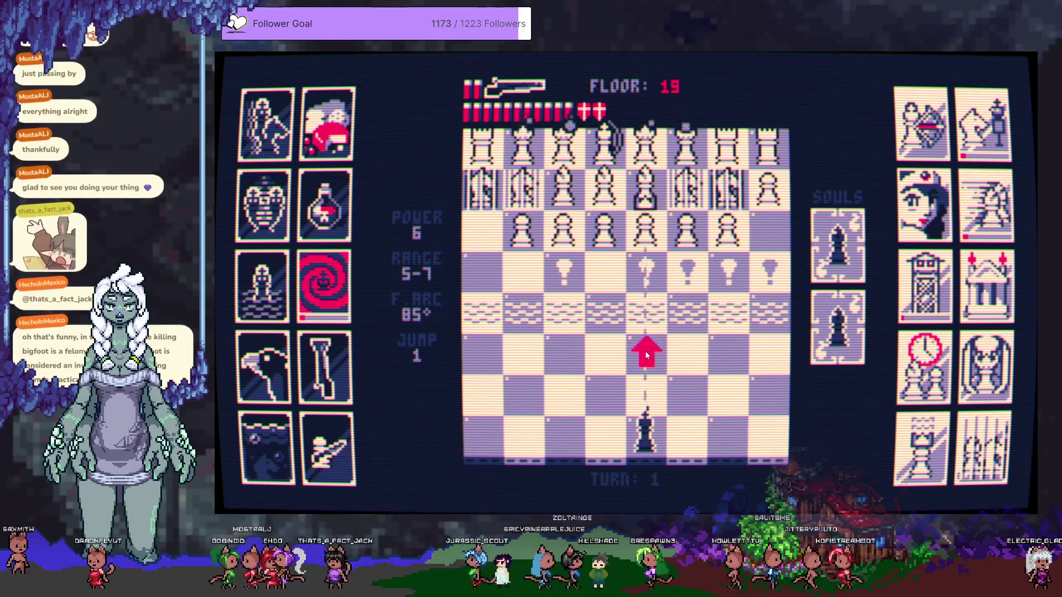
Advance the king on floor 19 and shoot into the pawn line while shifting left
left_click(645, 351)
left_click(657, 286)
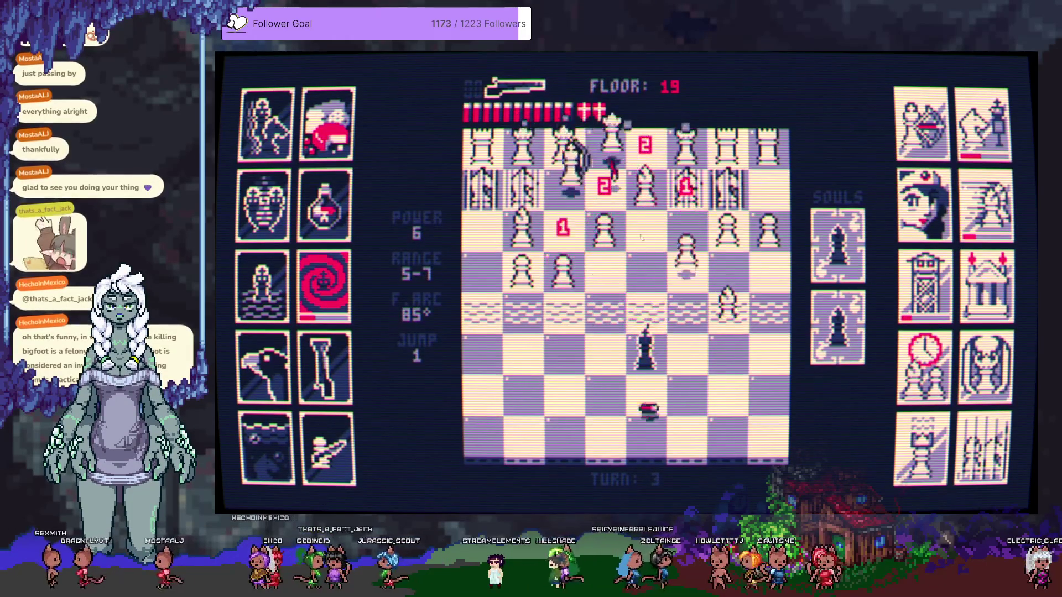
left_click(605, 351)
left_click(563, 351)
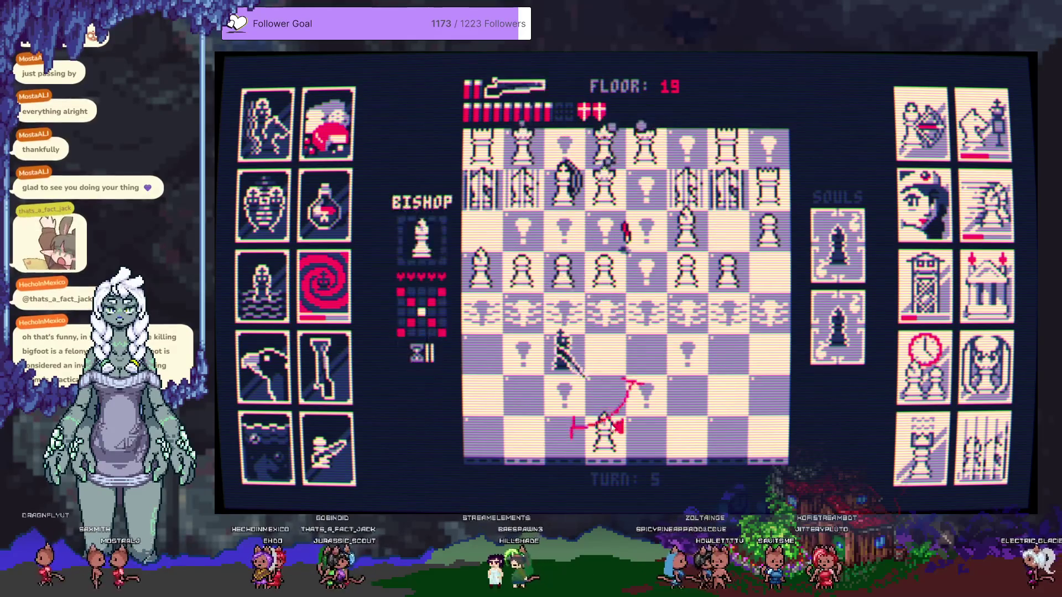
left_click(551, 307)
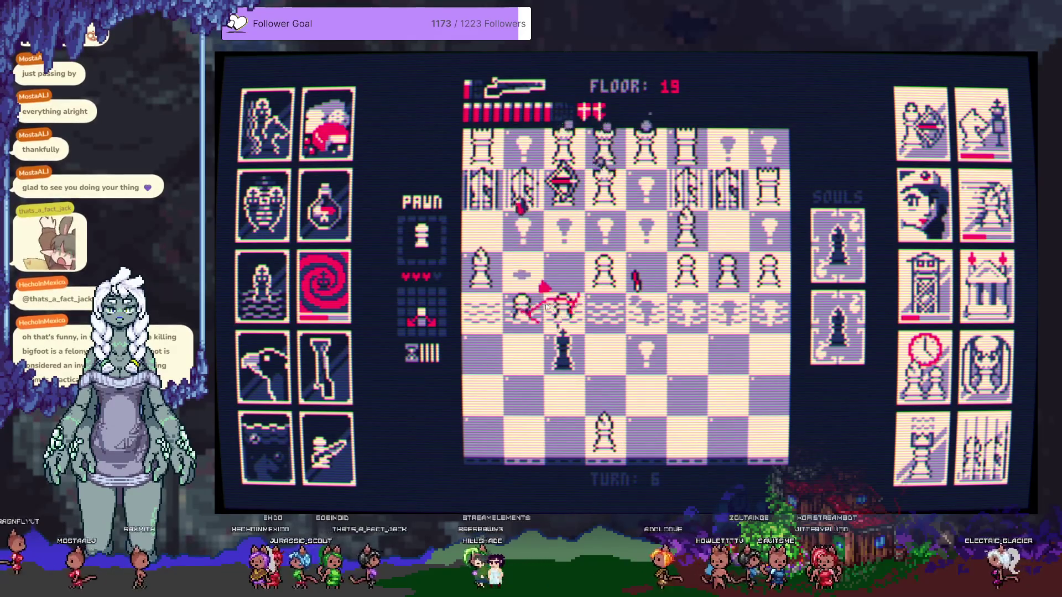
Shift the king to expose an enemy piece and fire at it, then up-right
left_click(521, 349)
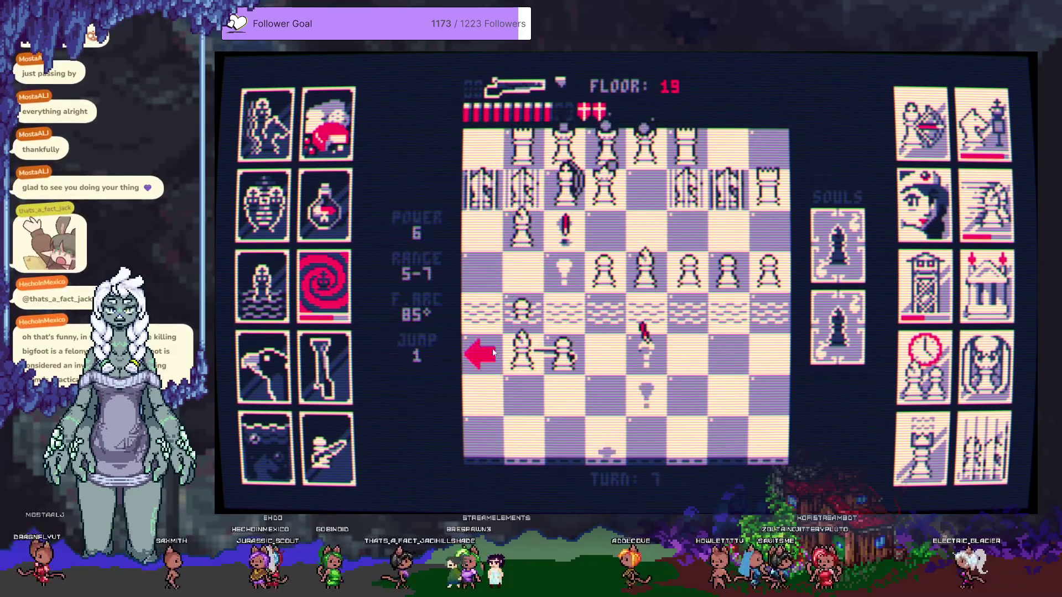
left_click(521, 339)
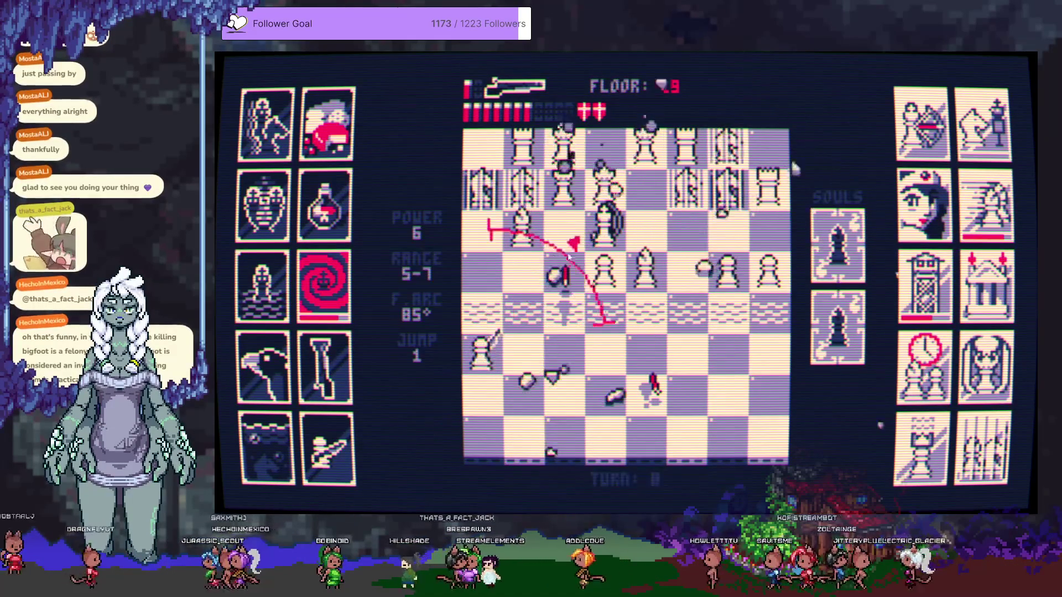
left_click(558, 258)
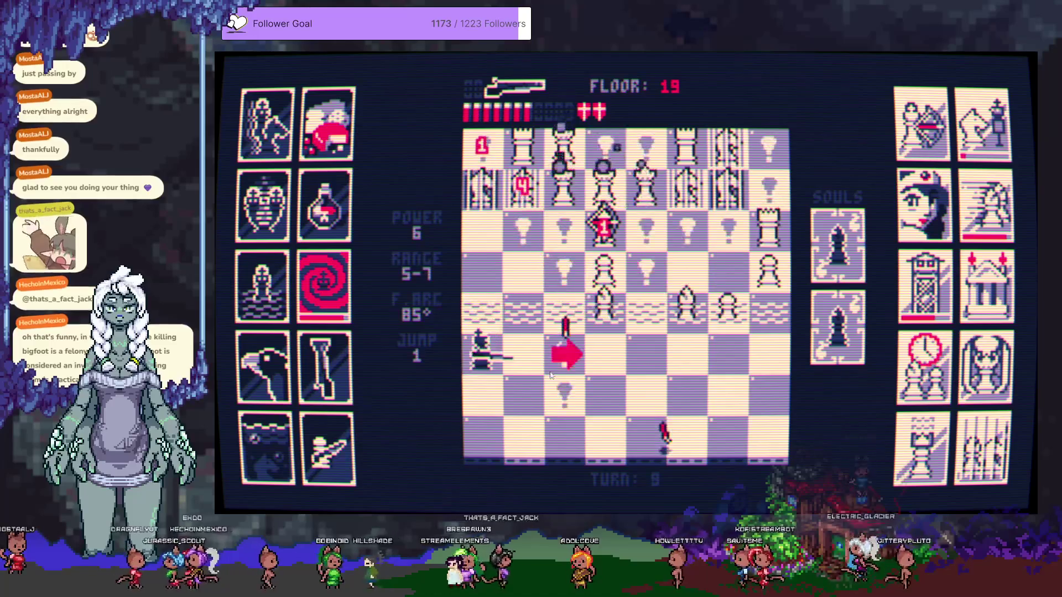
left_click(539, 343)
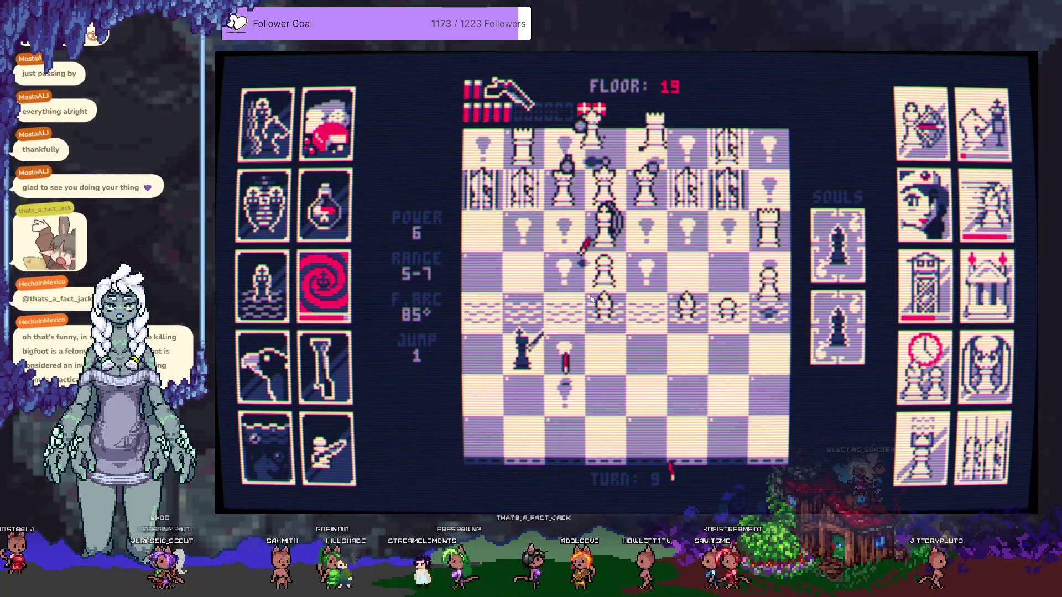
left_click(620, 275)
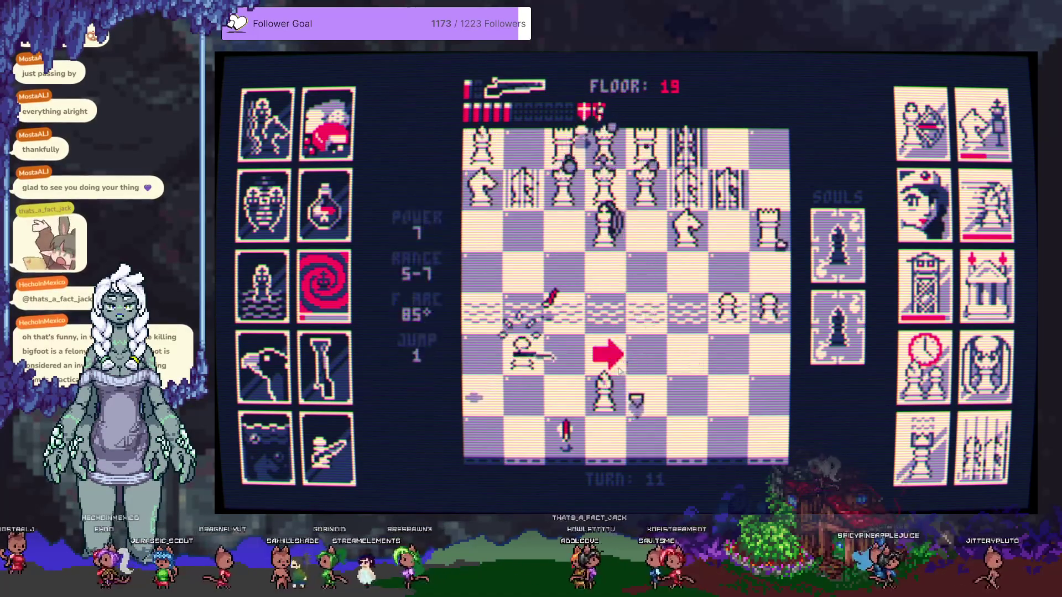
Capture the bishop with the king, shoot the white queen, and clear the remaining pieces
left_click(601, 384)
left_click(604, 350)
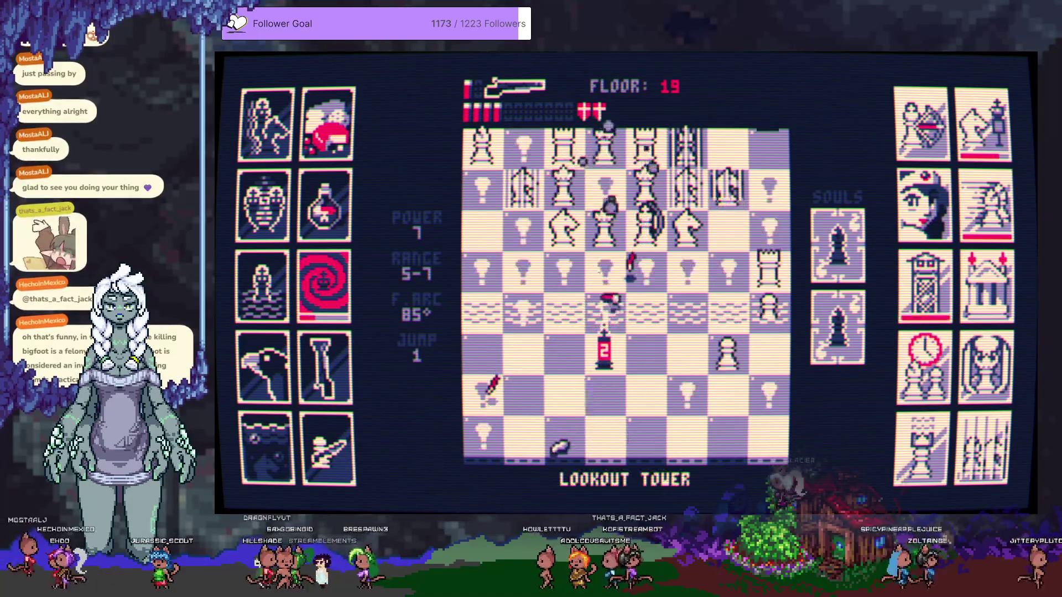
left_click(607, 251)
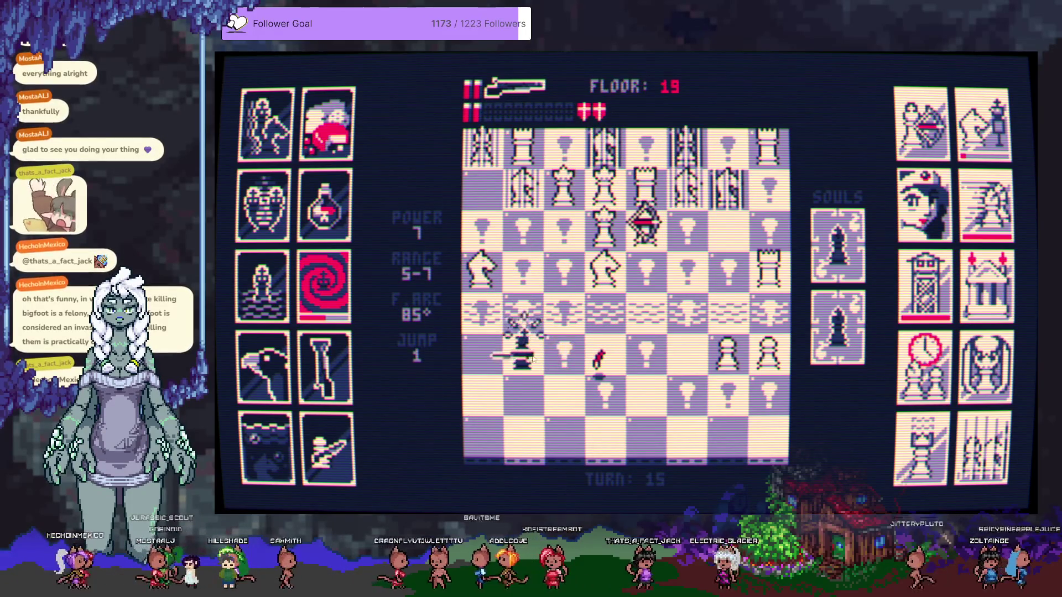
left_click(616, 268)
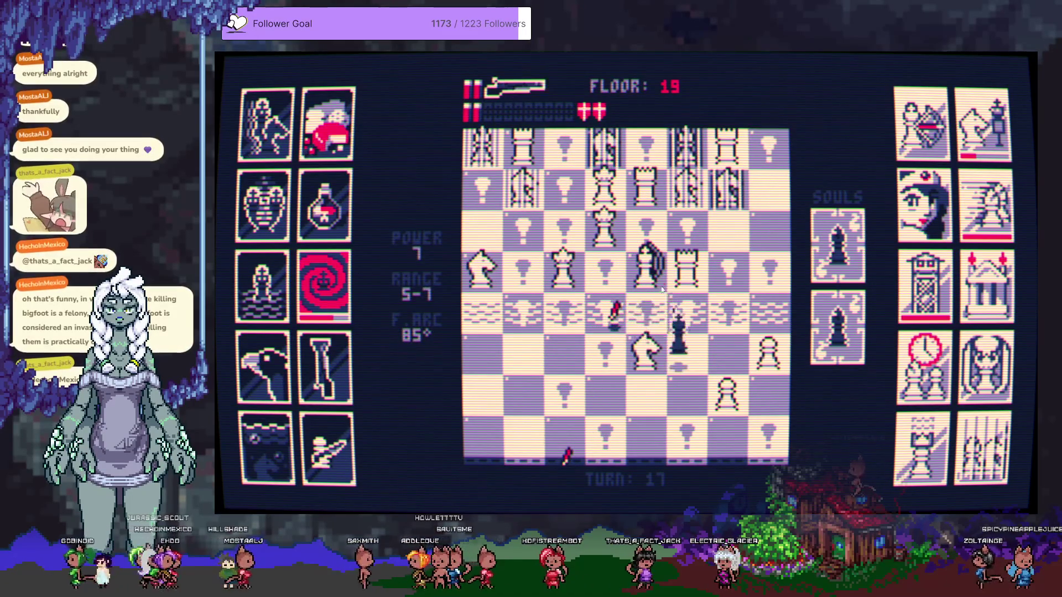
left_click(662, 290)
left_click(657, 289)
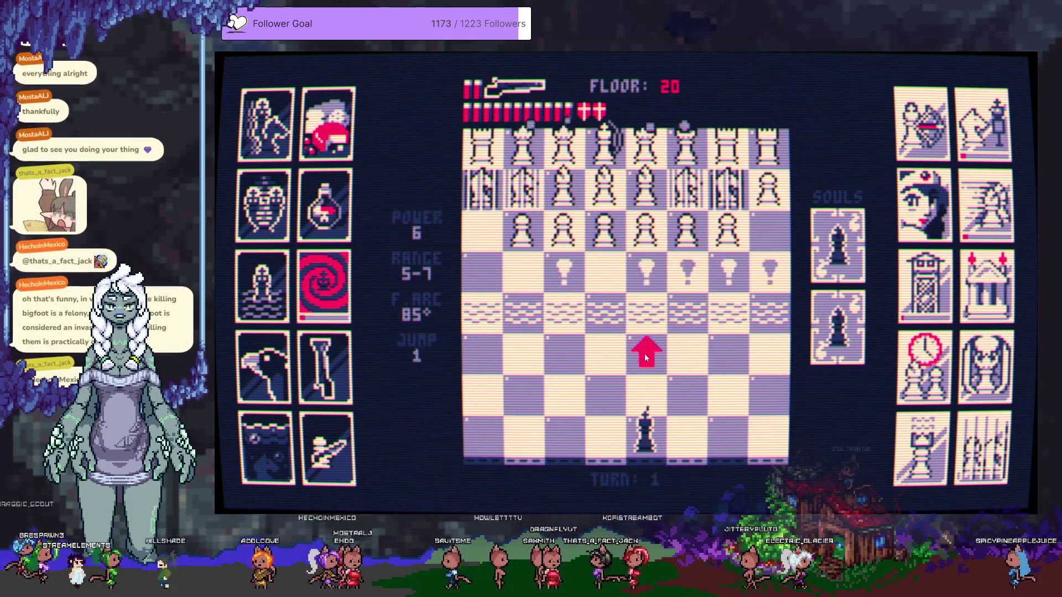
Move the king up one square on floor 20 and fire three shells into the pawns
left_click(645, 353)
left_click(659, 270)
left_click(642, 291)
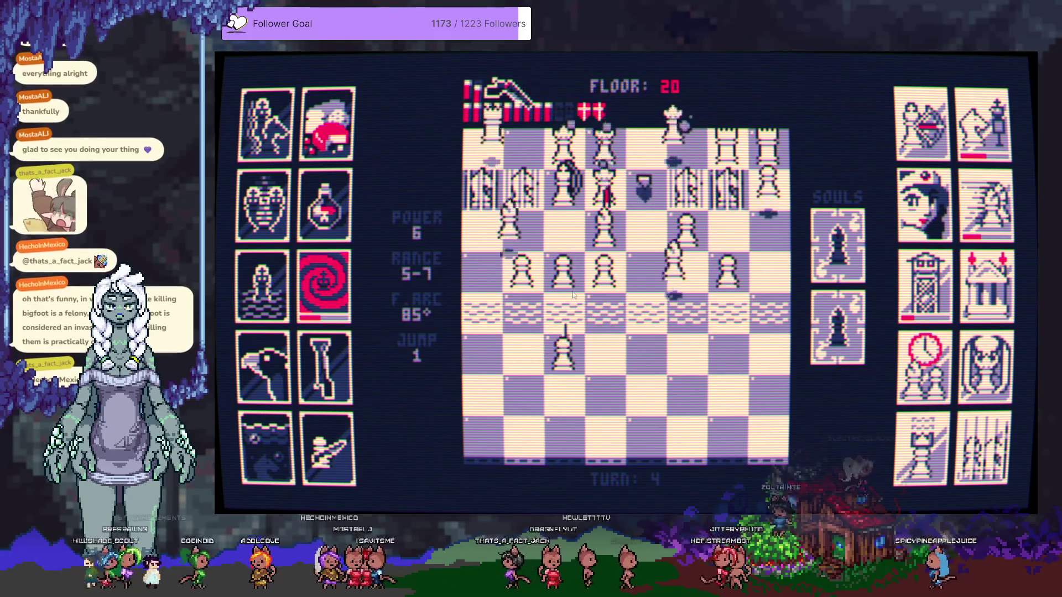
left_click(594, 287)
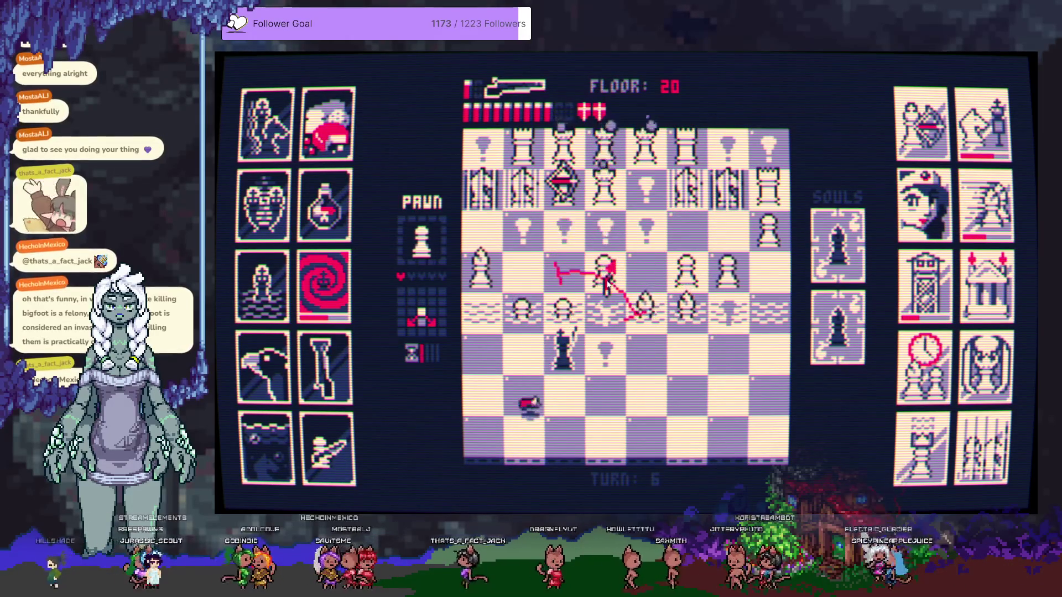
Advance and retreat the king, shooting the white pieces ahead until turn 9
left_click(562, 271)
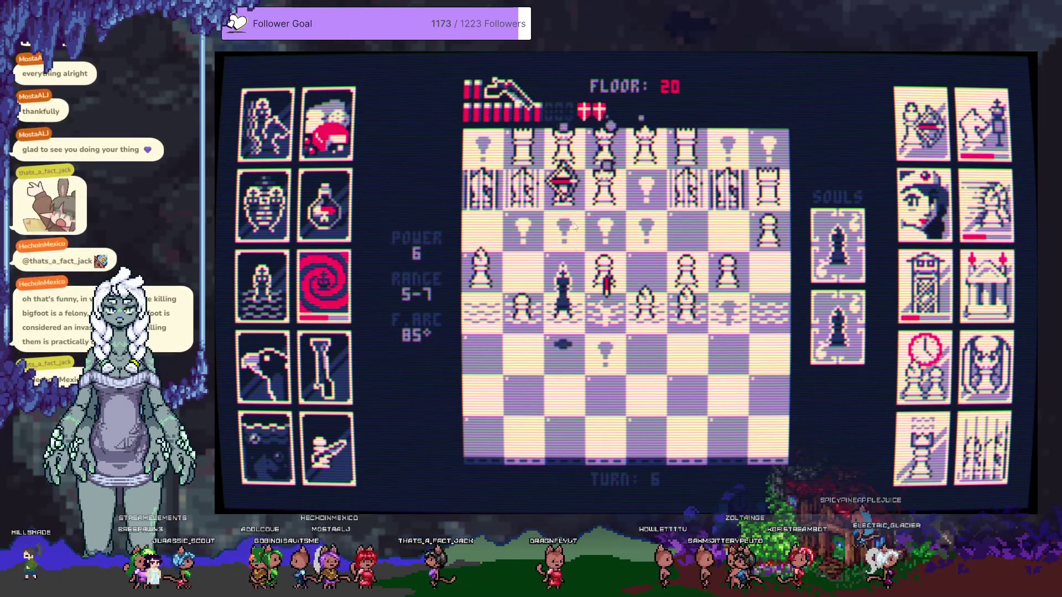
left_click(567, 193)
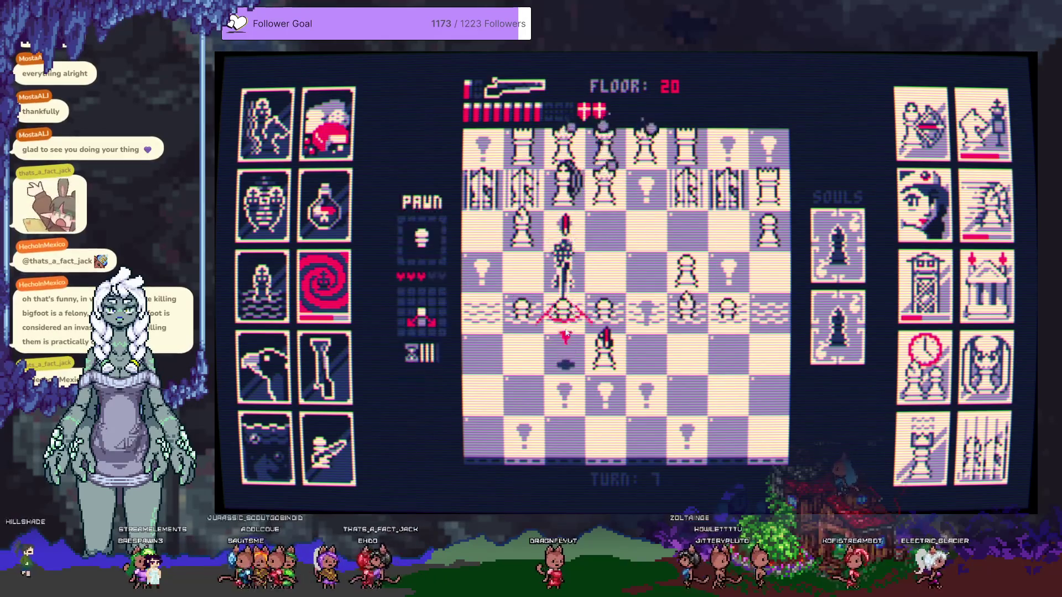
left_click(568, 349)
left_click(635, 324)
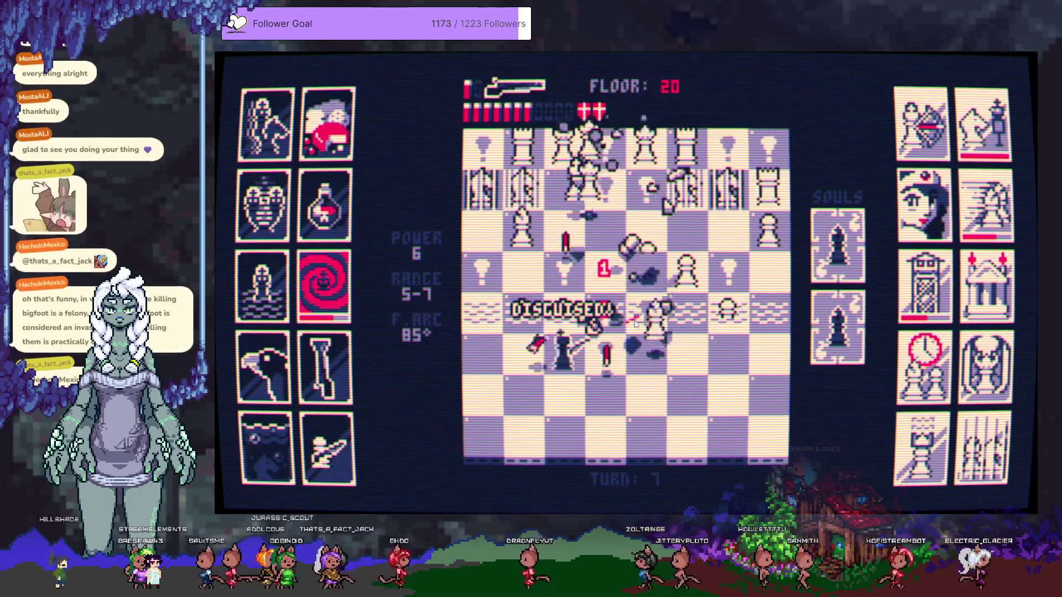
left_click(643, 434)
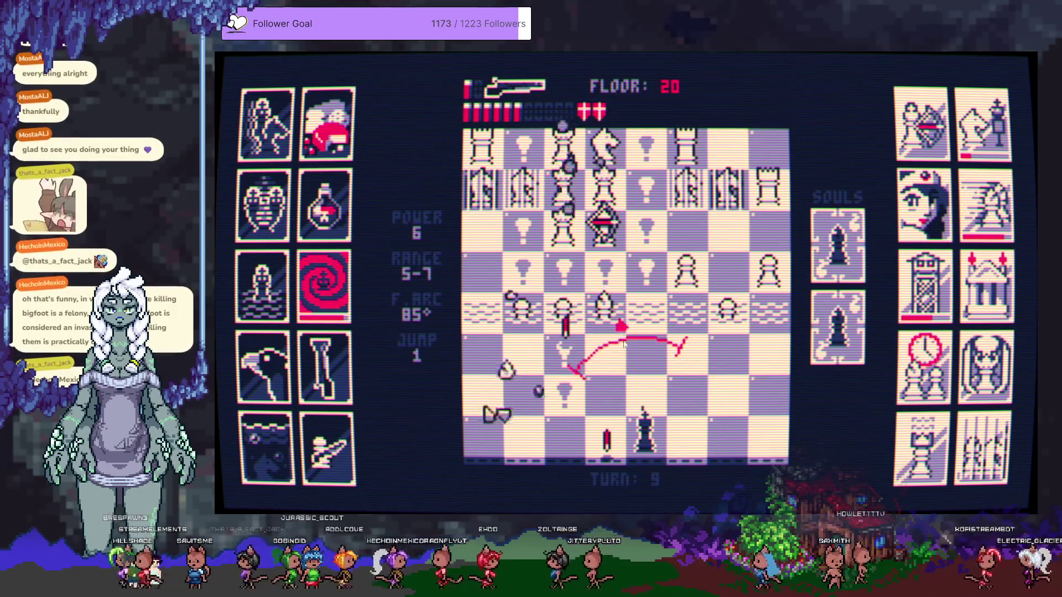
left_click(606, 331)
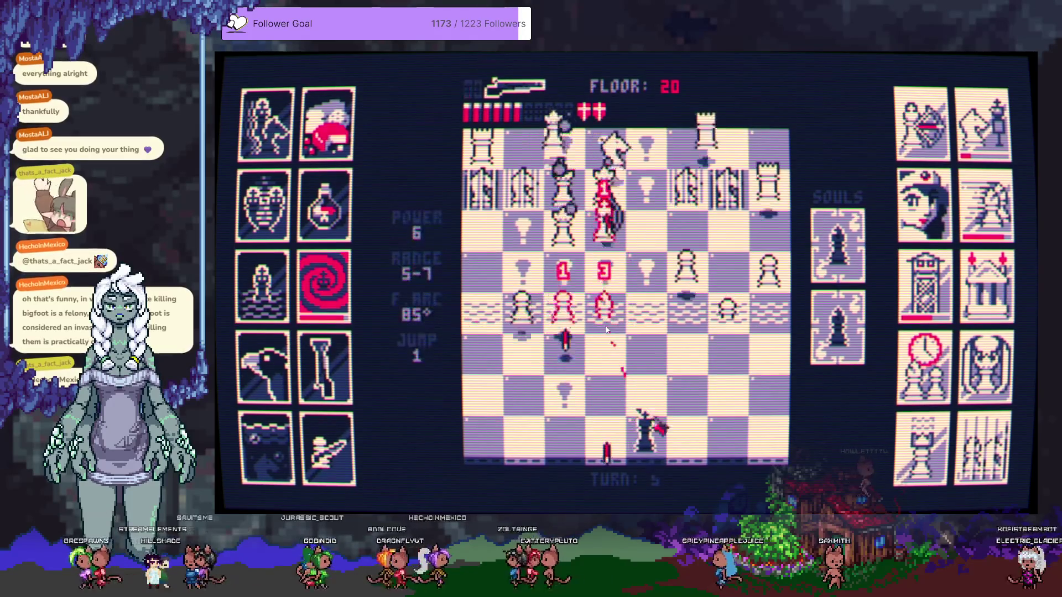
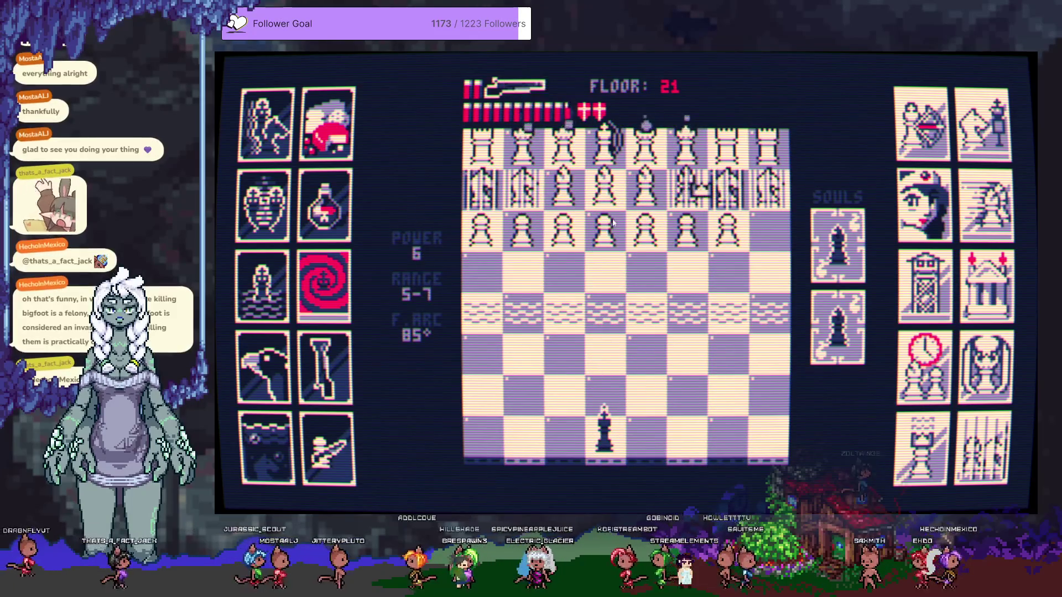
Blast the front rows of white pawns while shuffling the king down, up and back to safety
left_click(619, 227)
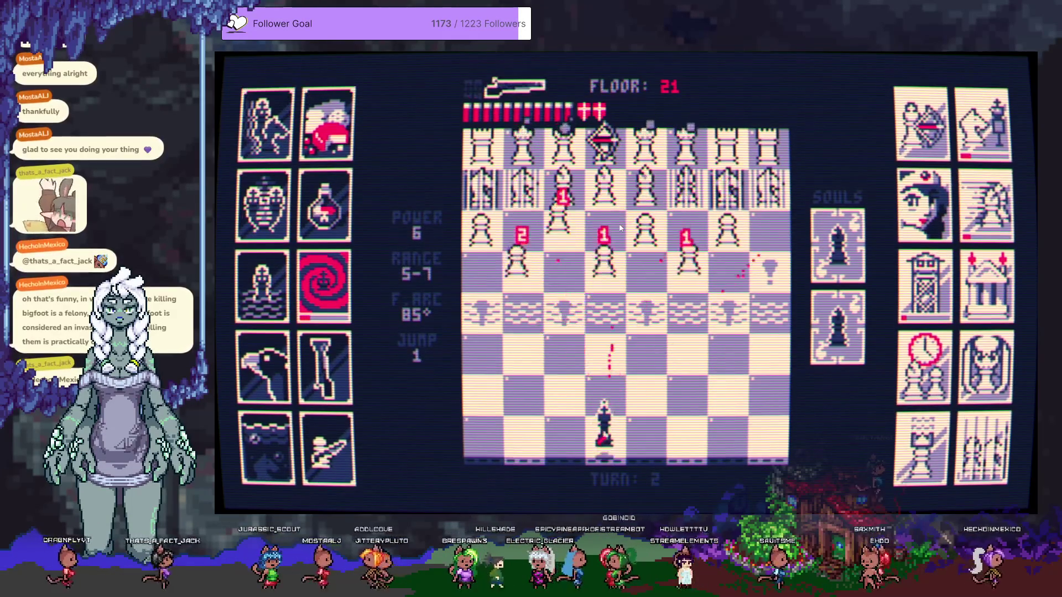
left_click(605, 260)
left_click(590, 395)
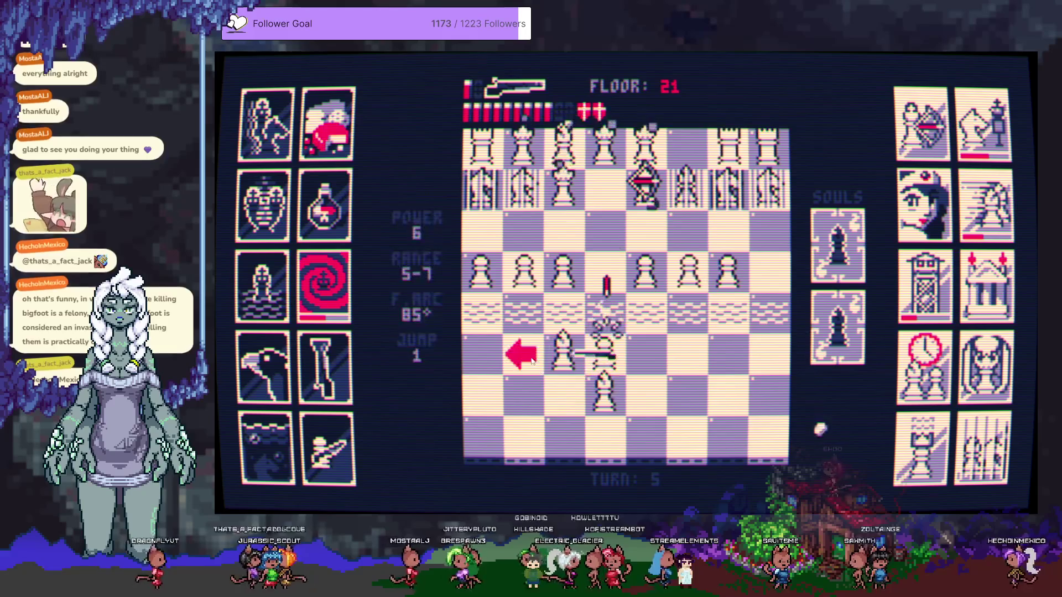
left_click(549, 271)
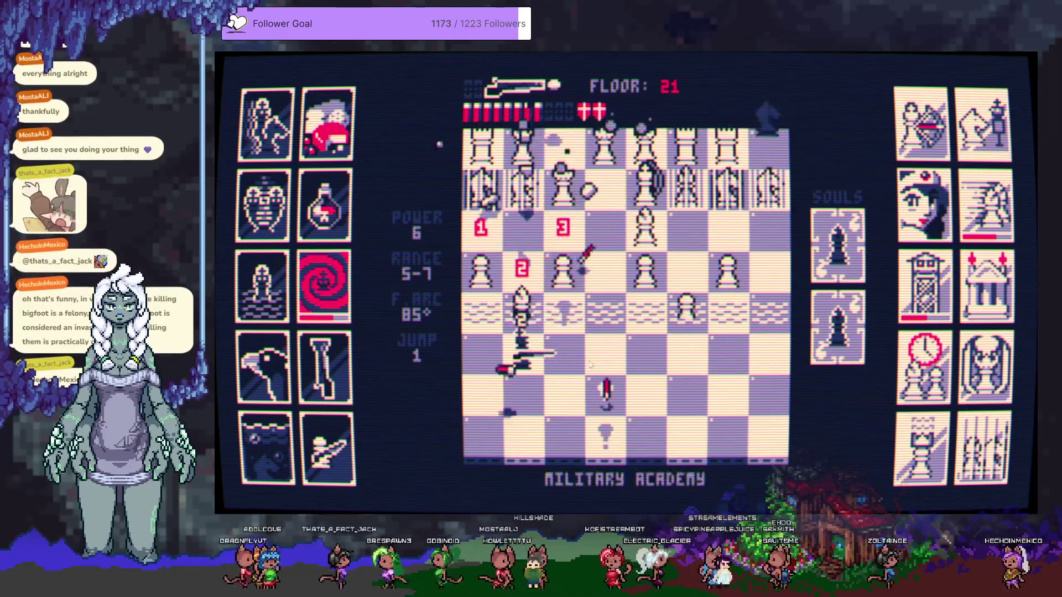
left_click(527, 278)
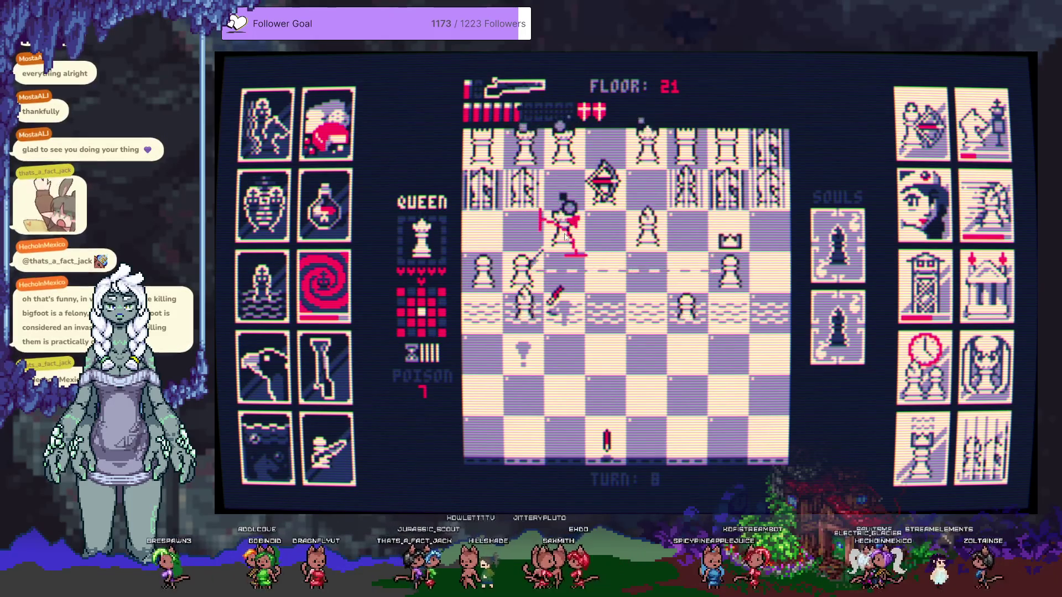
left_click(528, 343)
left_click(604, 347)
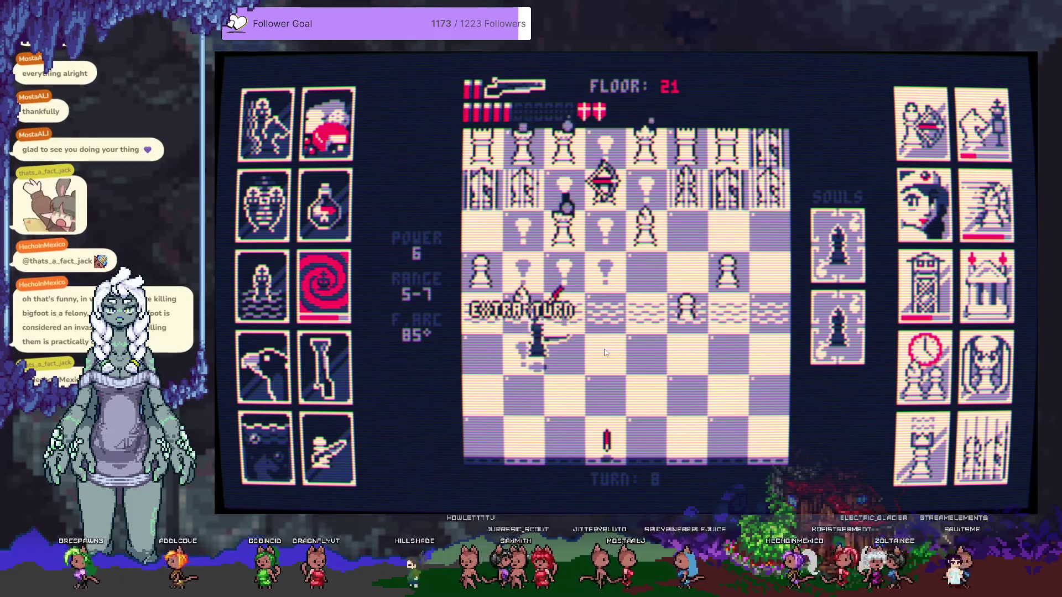
Spend two shells up the board, jump the king over the white bishop, then shoot nearby pieces
left_click(591, 205)
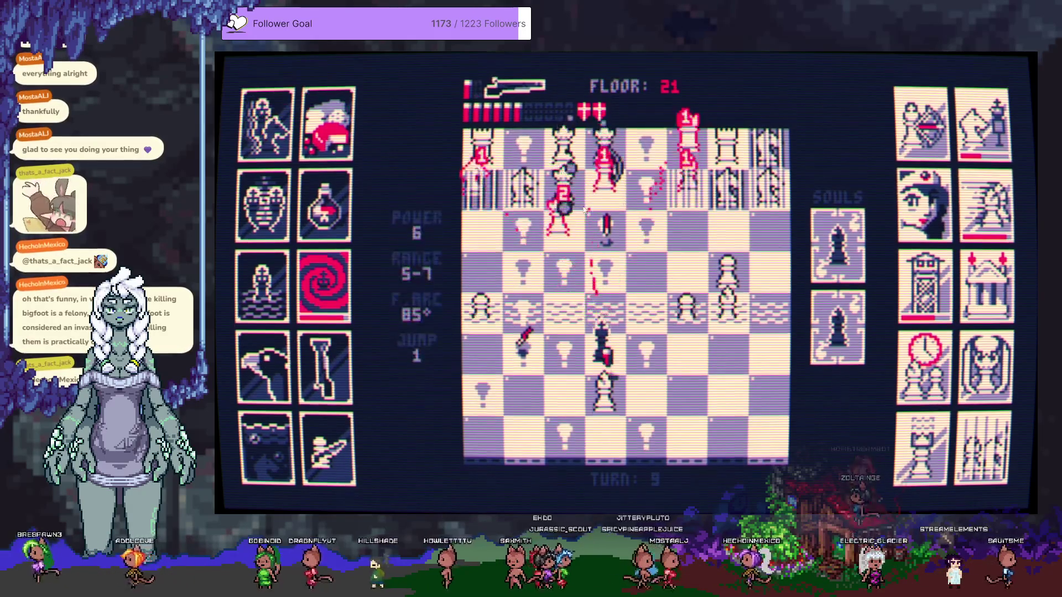
left_click(584, 220)
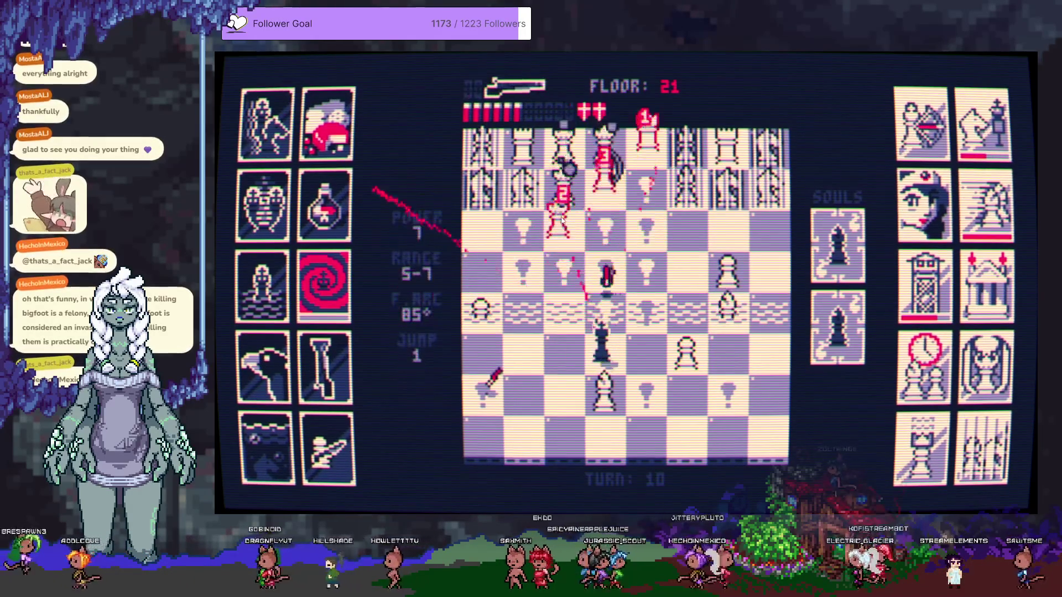
left_click(523, 349)
left_click(606, 352)
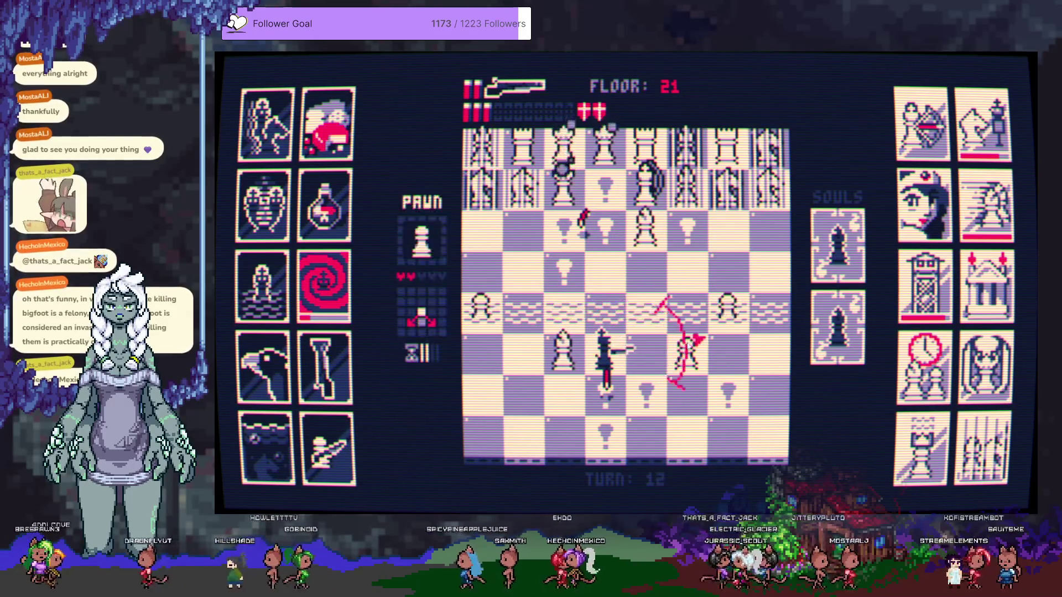
left_click(681, 332)
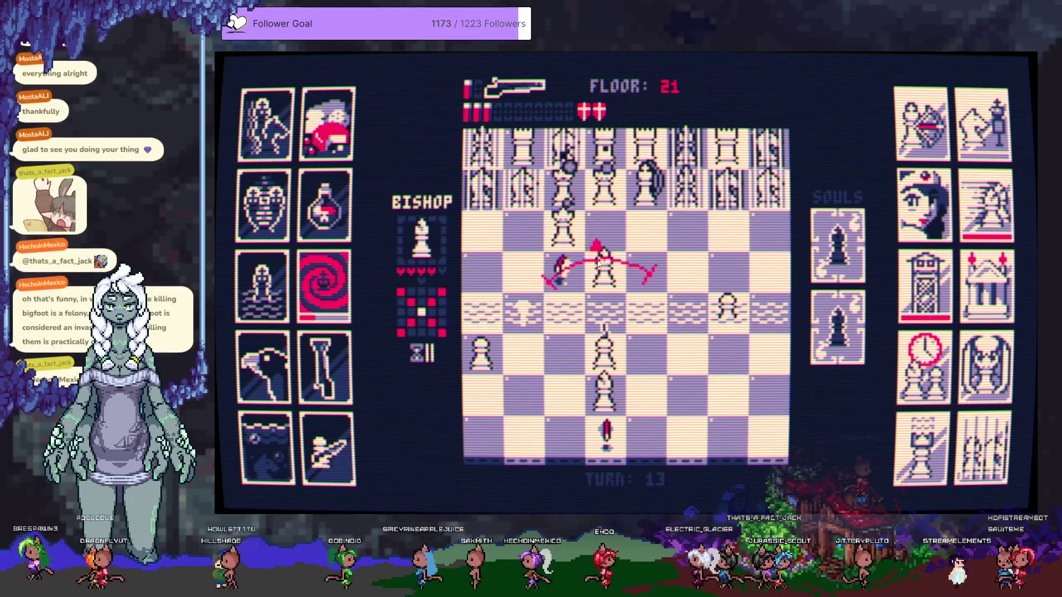
left_click(580, 266)
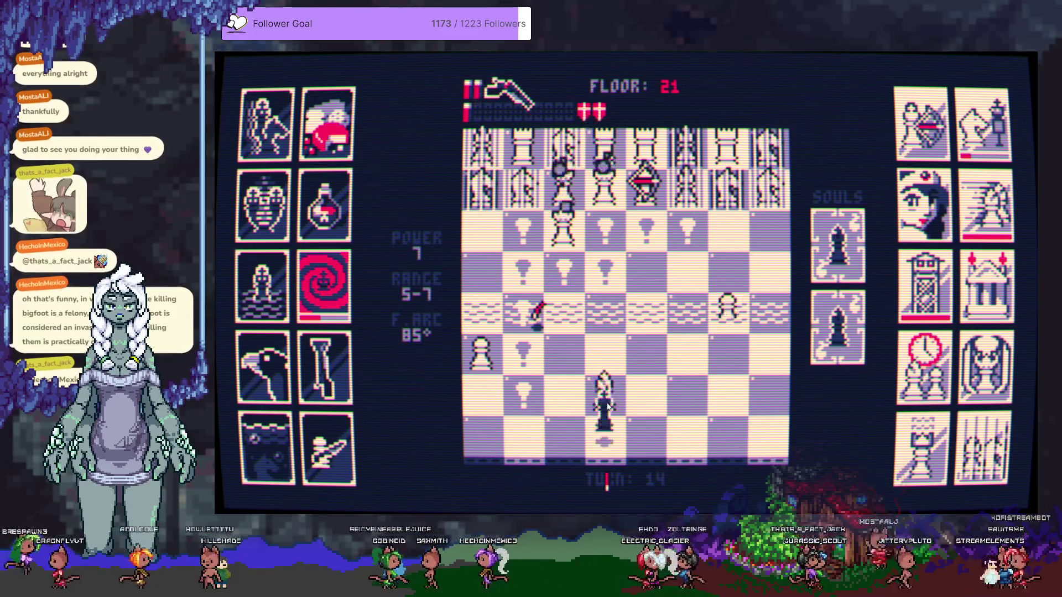
left_click(605, 439)
Fire the last shells at the white queens, then reposition the king with E and Q moves
left_click(519, 355)
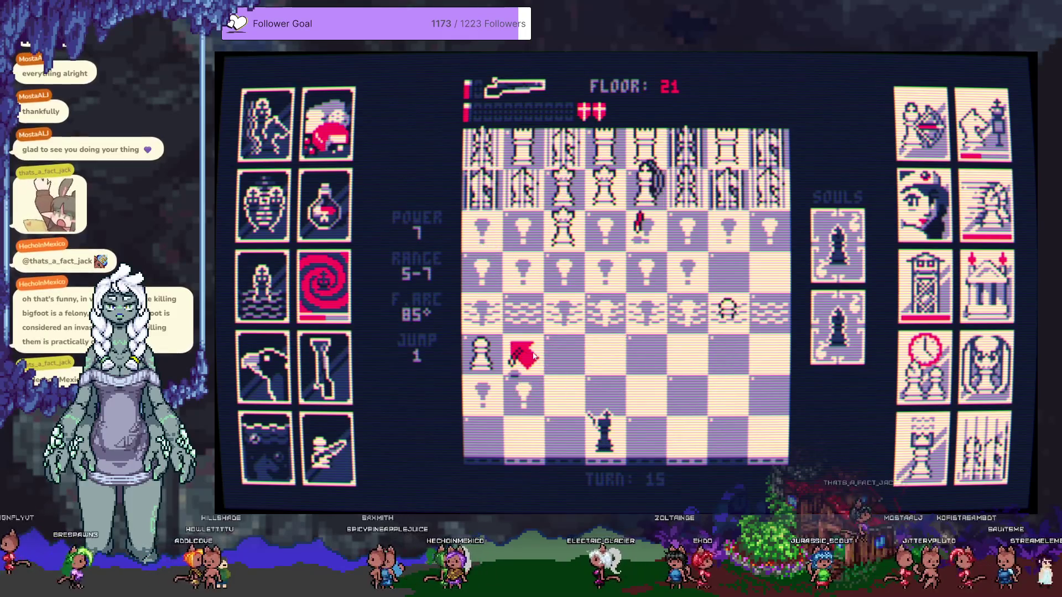
left_click(579, 243)
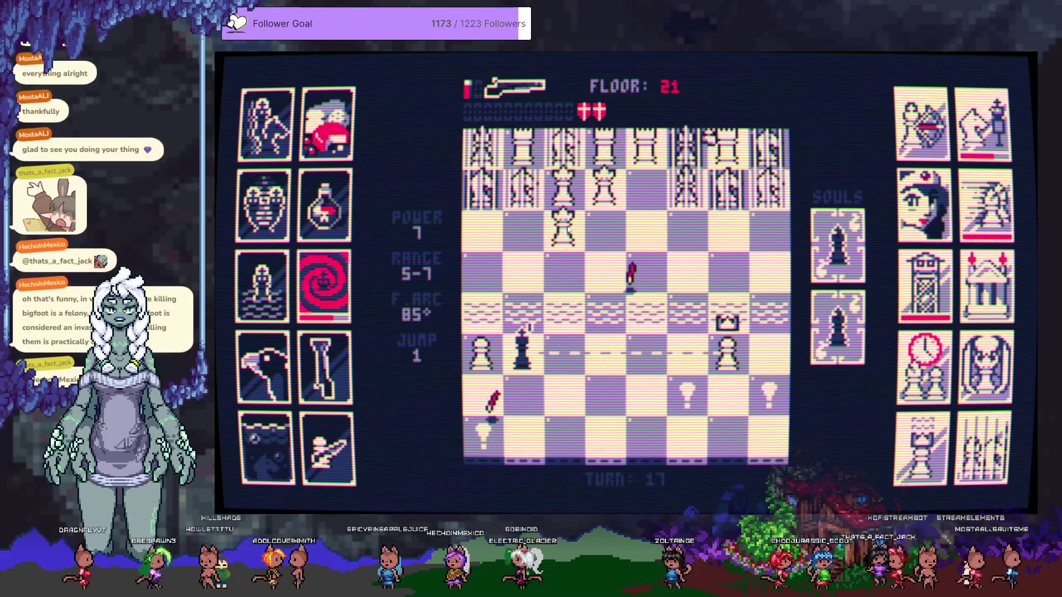
left_click(566, 238)
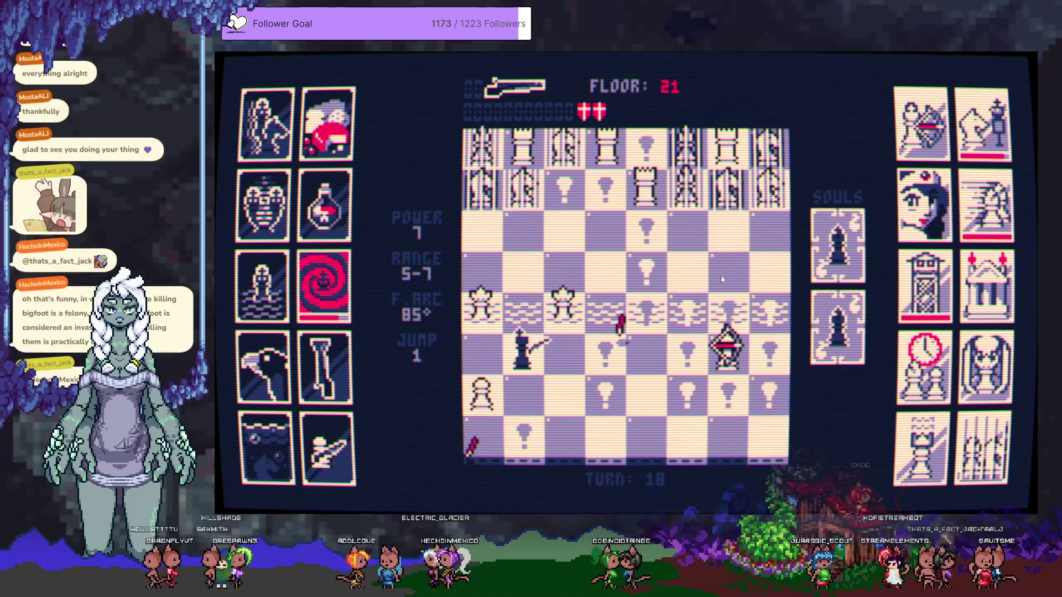
key("e")
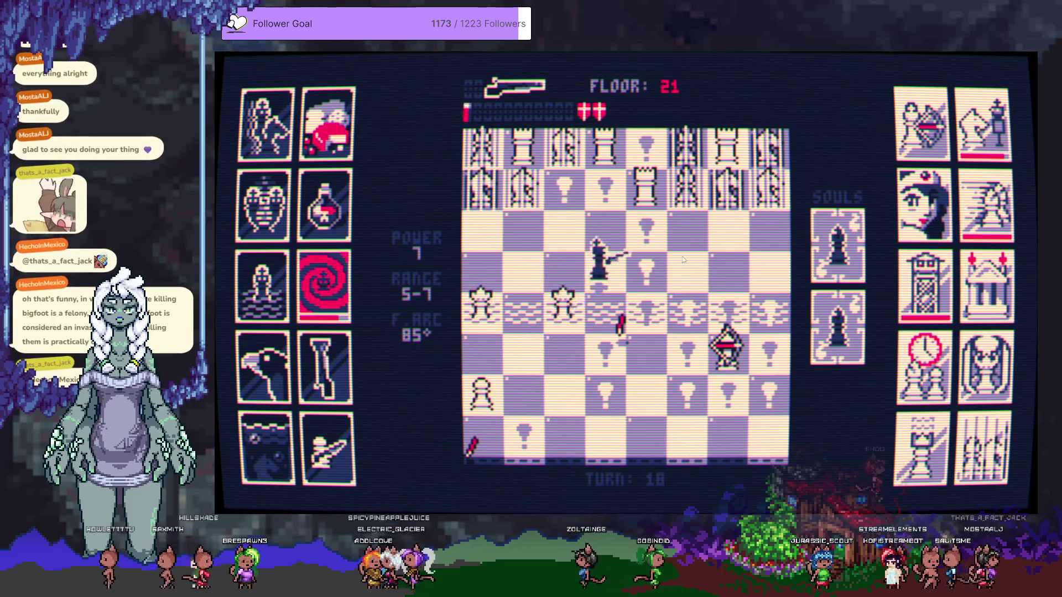
left_click(693, 276)
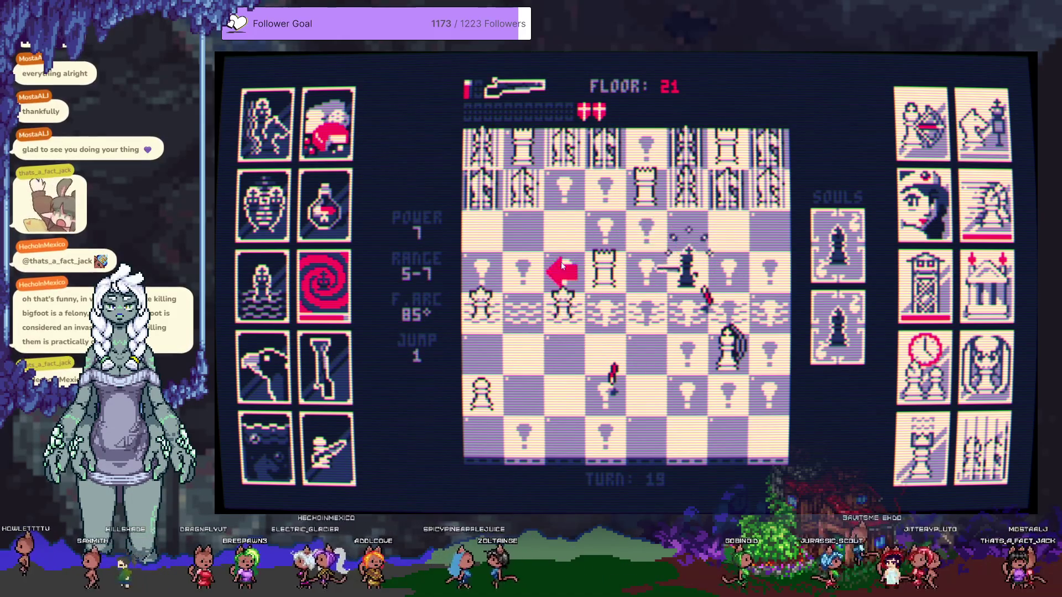
key("q")
Blast the nearby white pieces, hop the king to a marked square and shoot the white queen
left_click(557, 330)
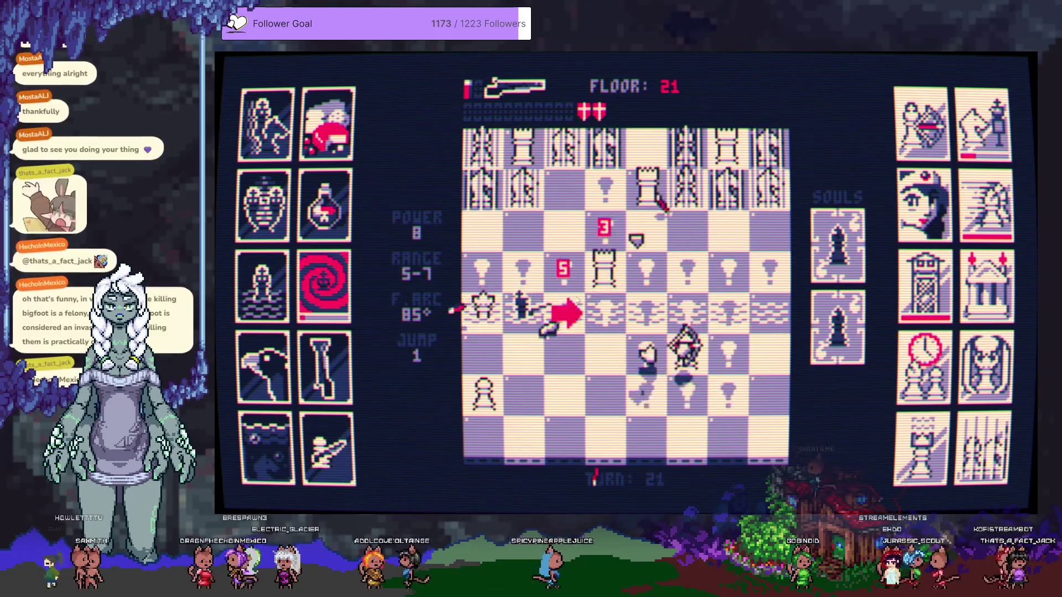
left_click(598, 284)
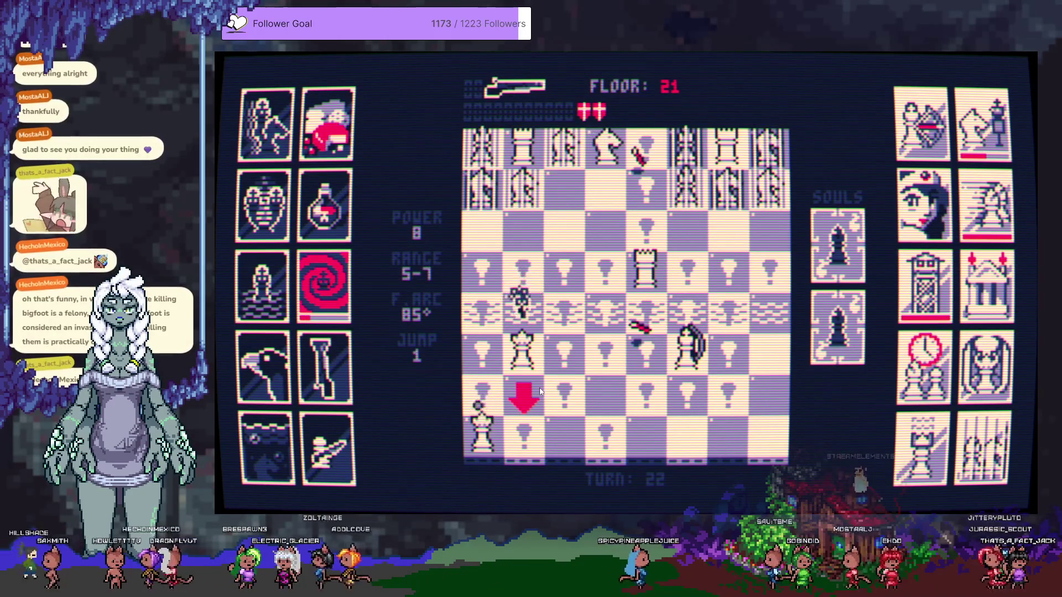
left_click(540, 391)
left_click(560, 444)
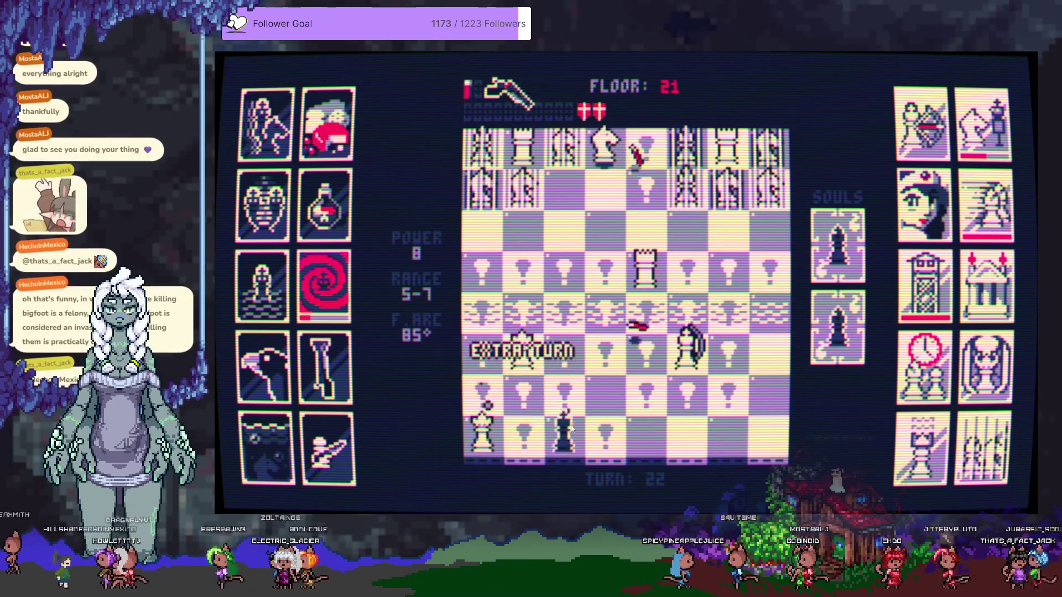
left_click(527, 367)
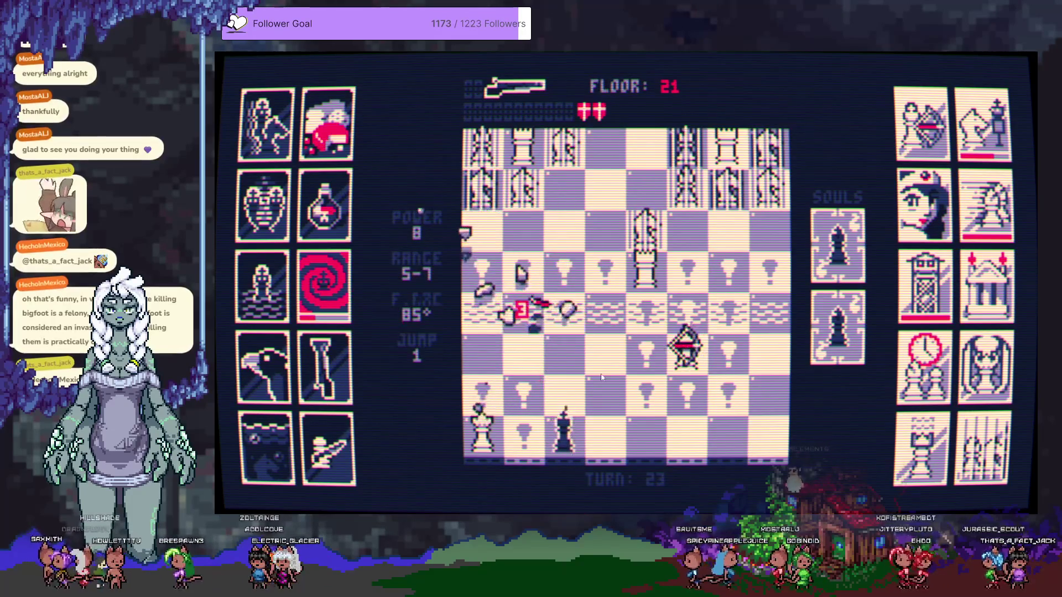
Clear the remaining white pieces around the king and move on to the floor 22 board
left_click(669, 378)
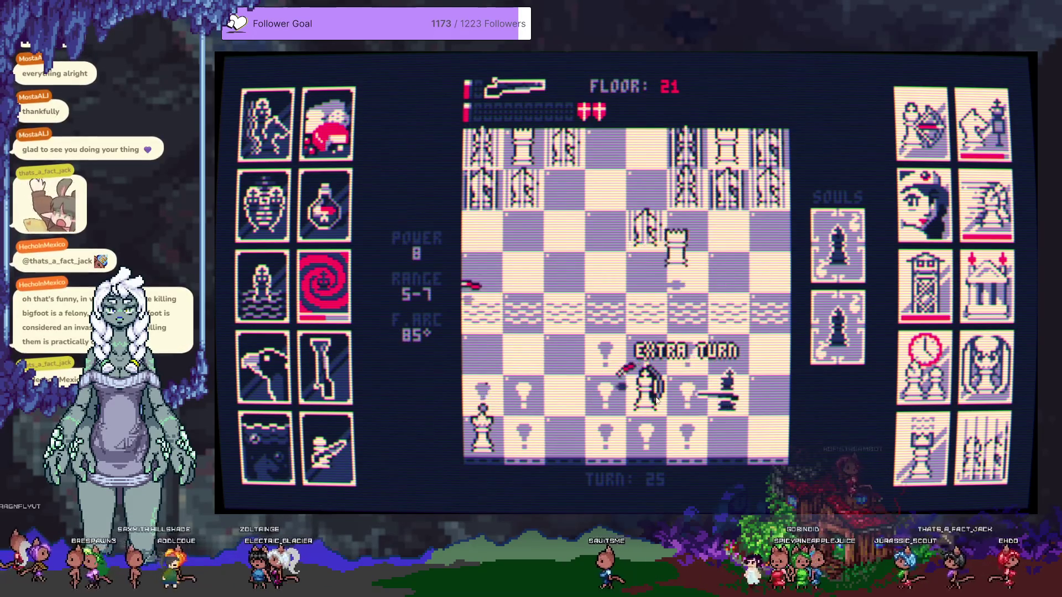
left_click(657, 398)
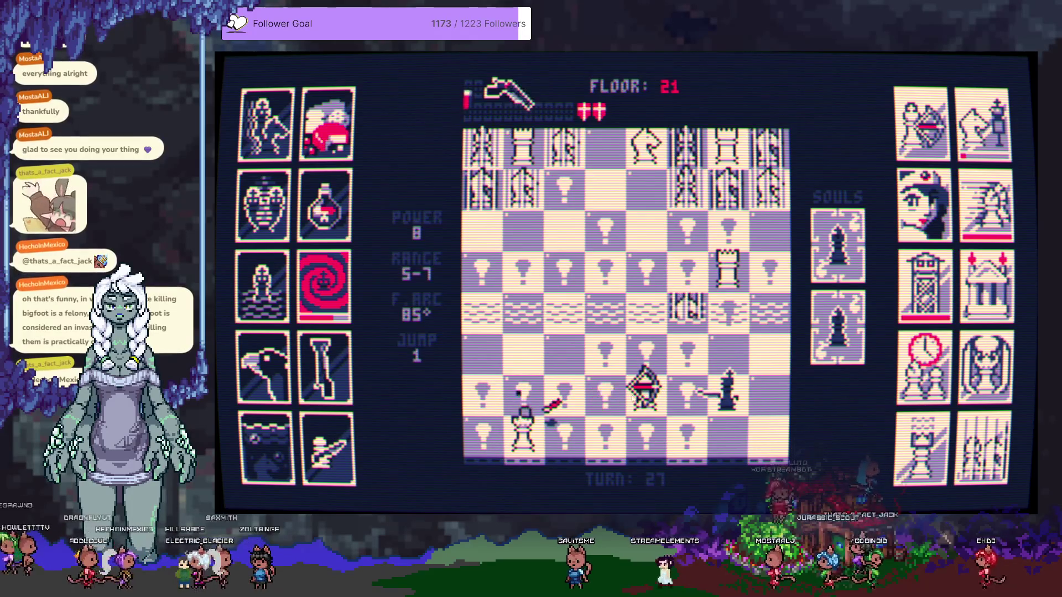
left_click(648, 397)
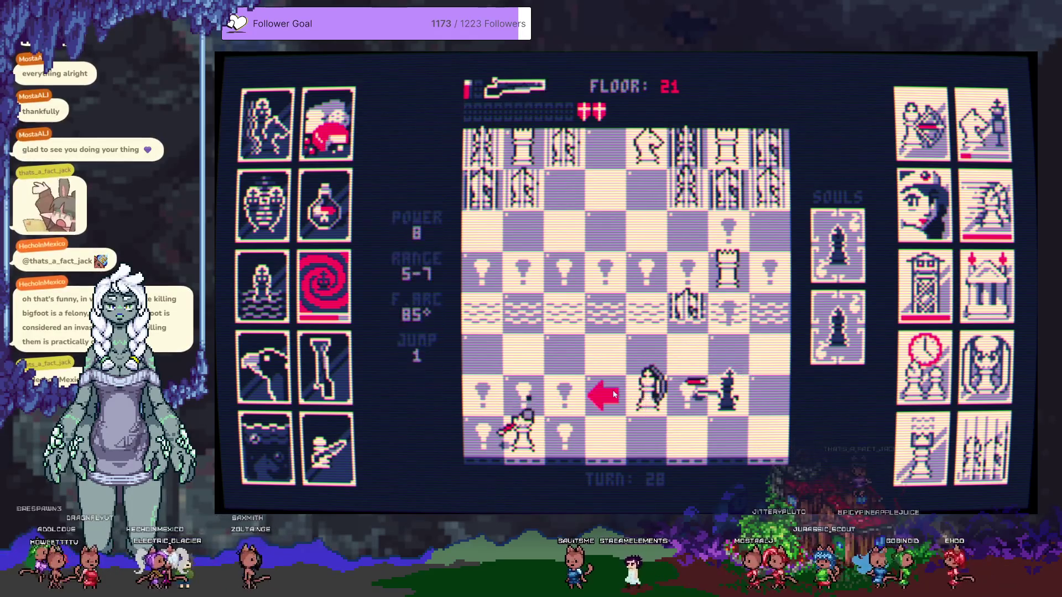
left_click(652, 395)
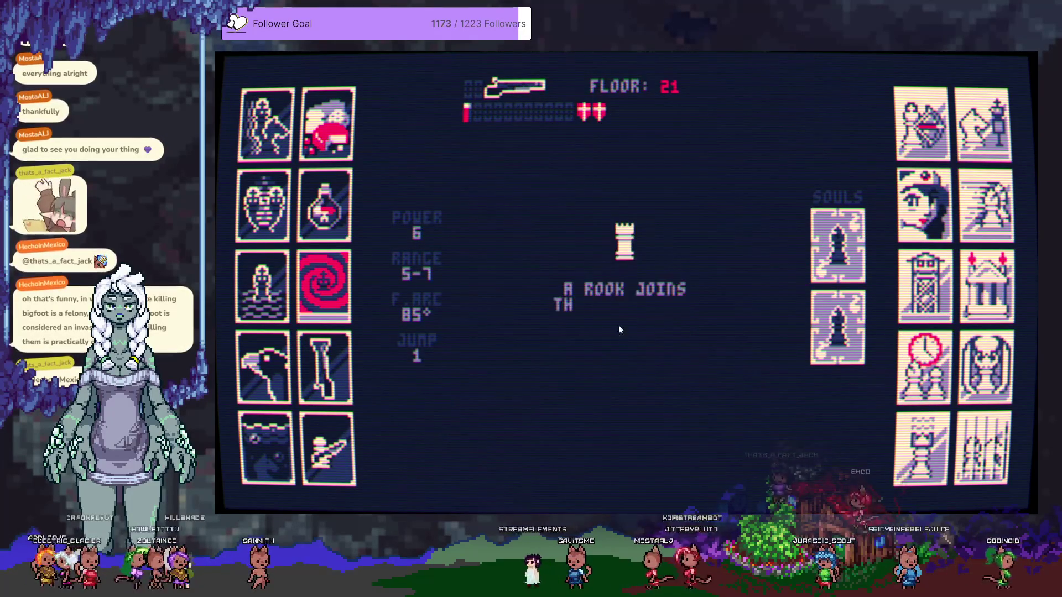
left_click(610, 305)
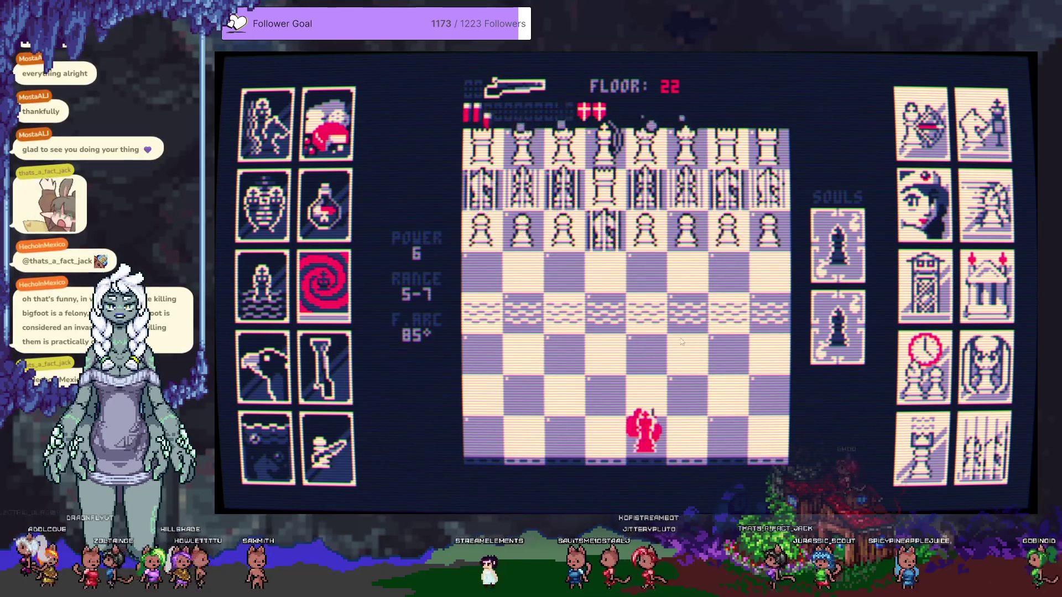
Open floor 22 firing at the top white rows and the pawn beside the king
left_click(647, 243)
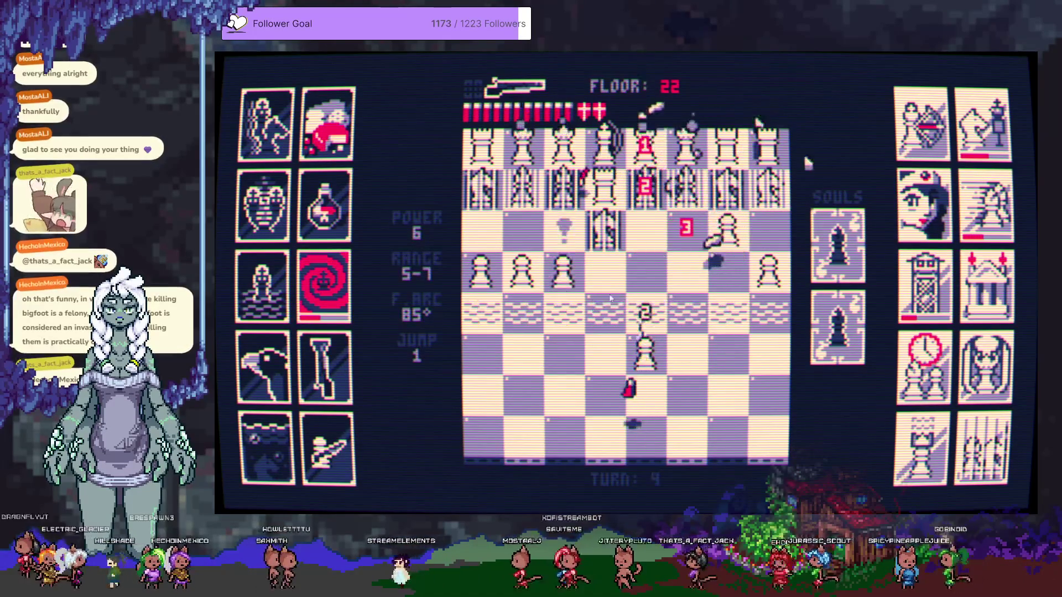
left_click(563, 354)
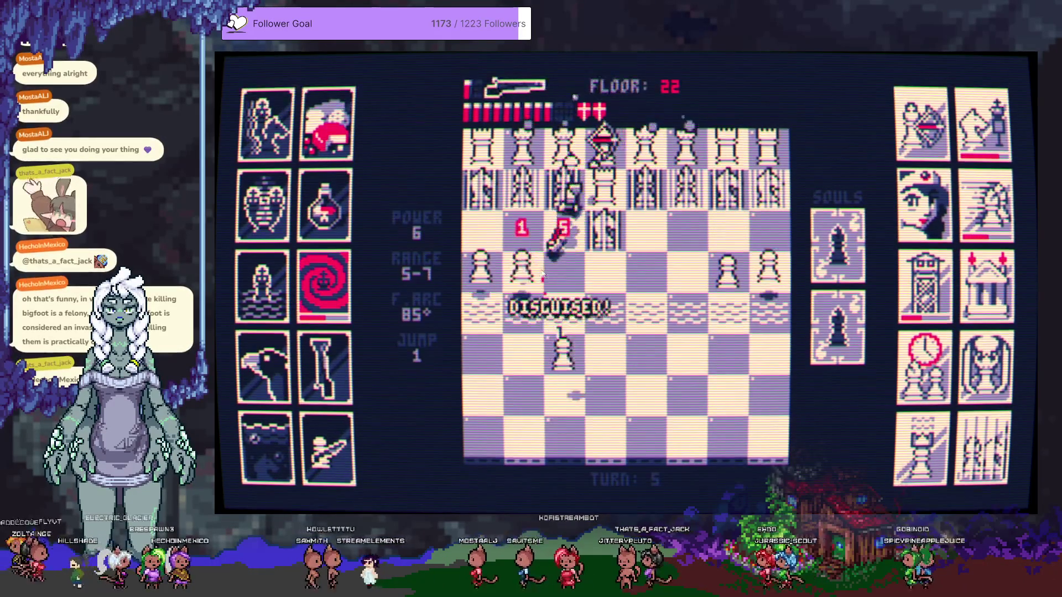
left_click(581, 314)
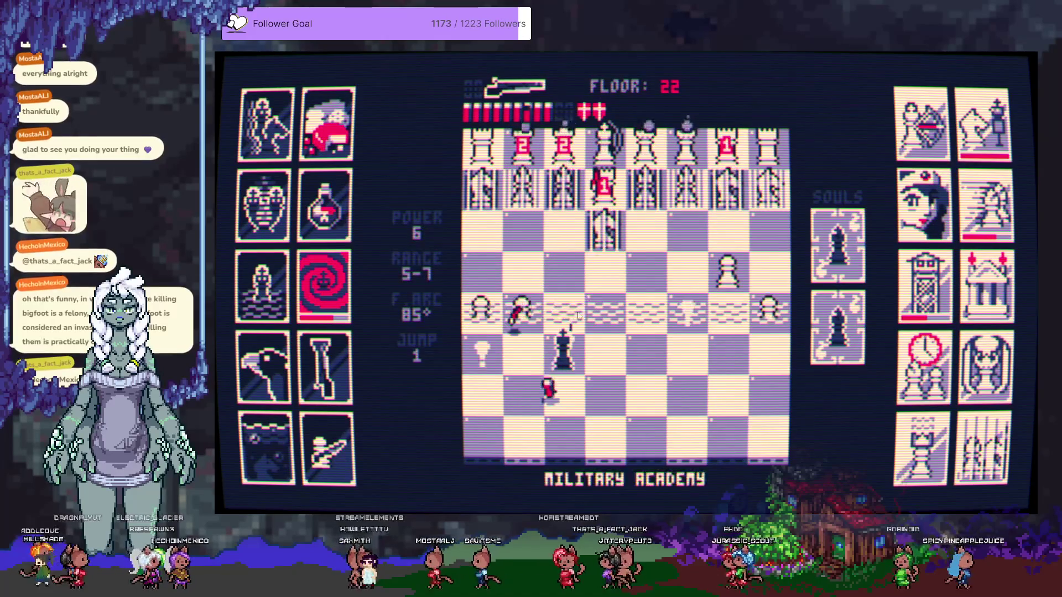
left_click(662, 337)
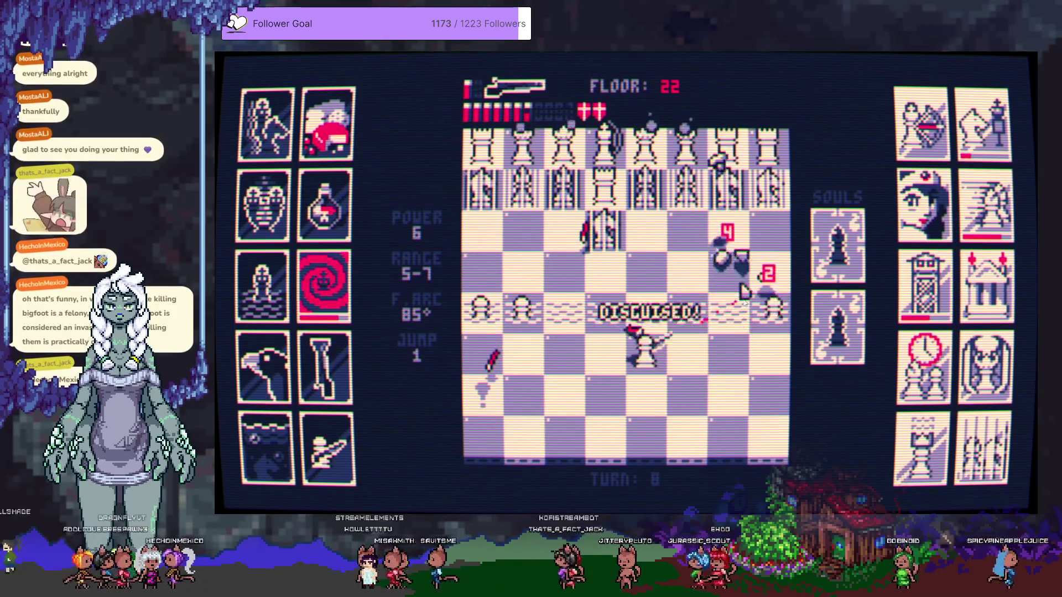
left_click(564, 312)
left_click(605, 262)
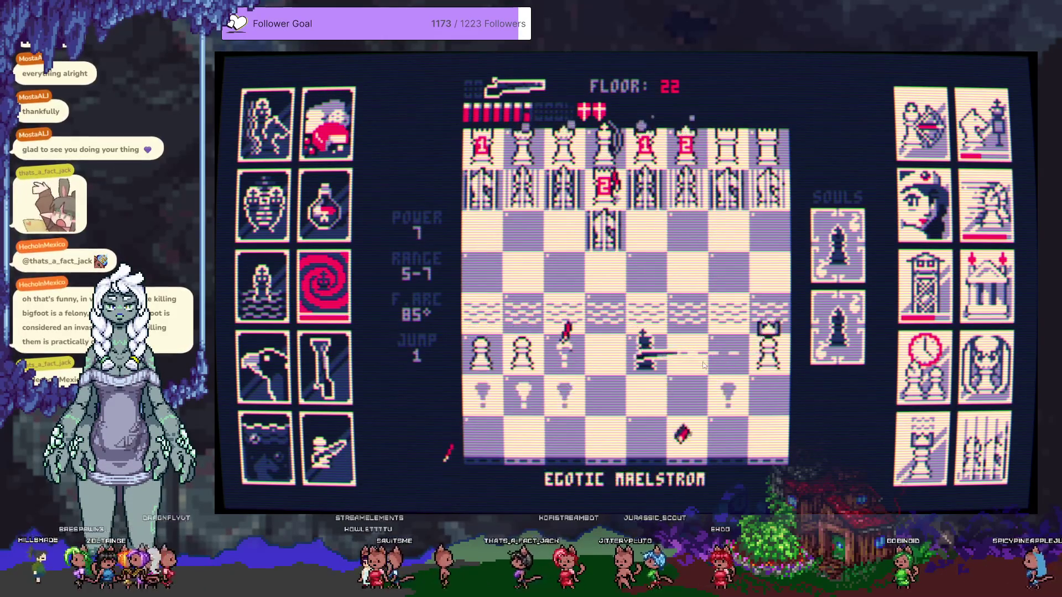
left_click(767, 359)
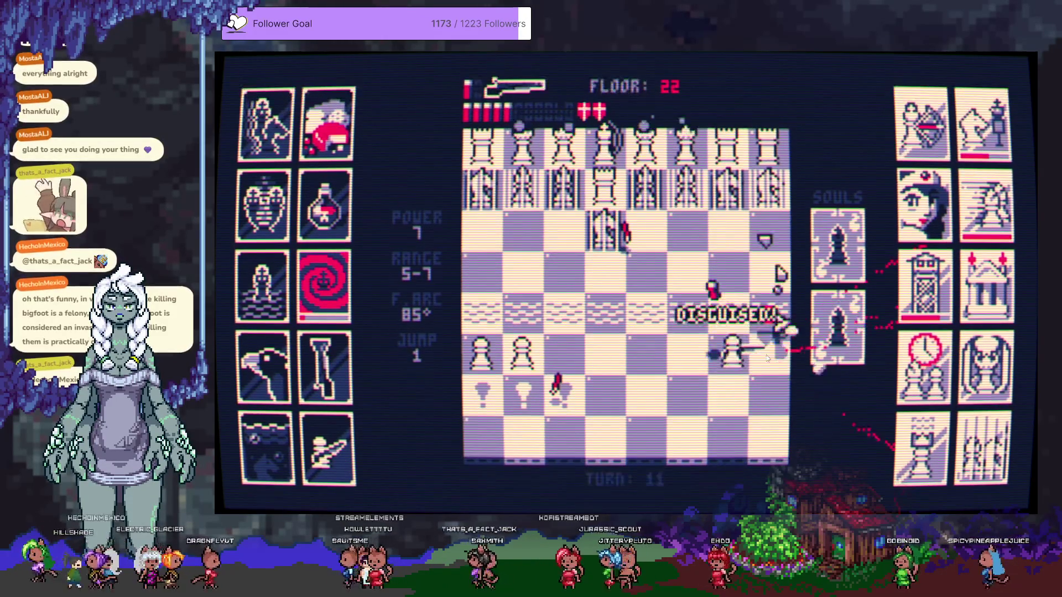
Destroy the left-hand white pawns with two shots, then fire up the column twice
left_click(645, 427)
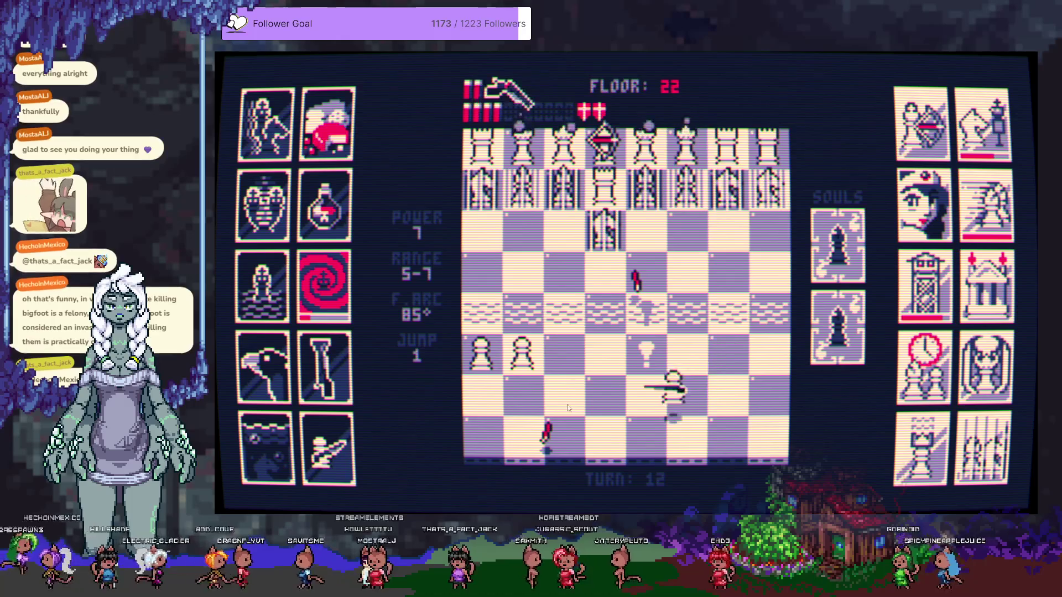
left_click(527, 368)
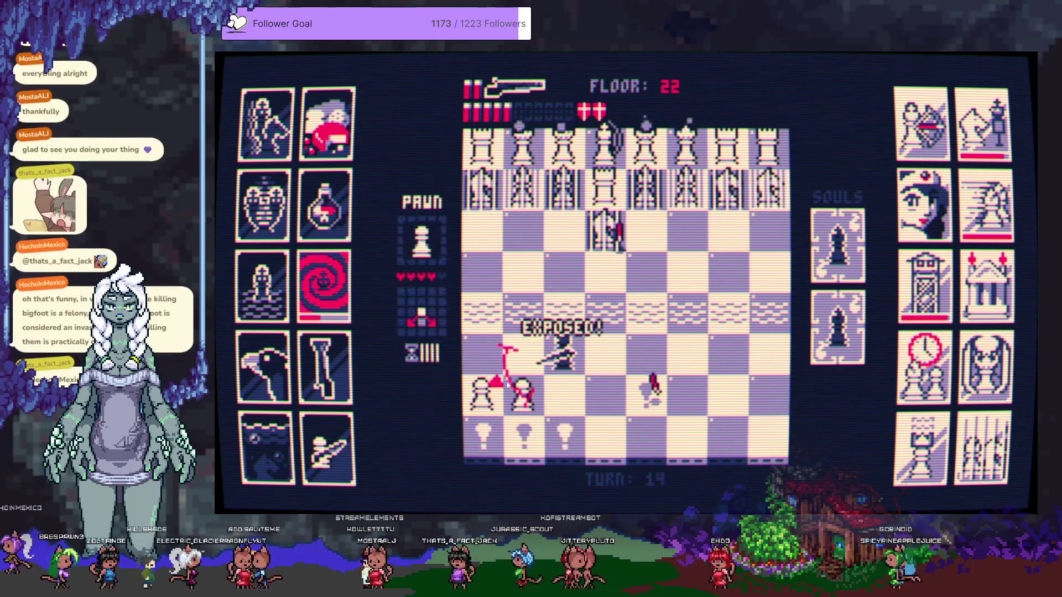
left_click(504, 392)
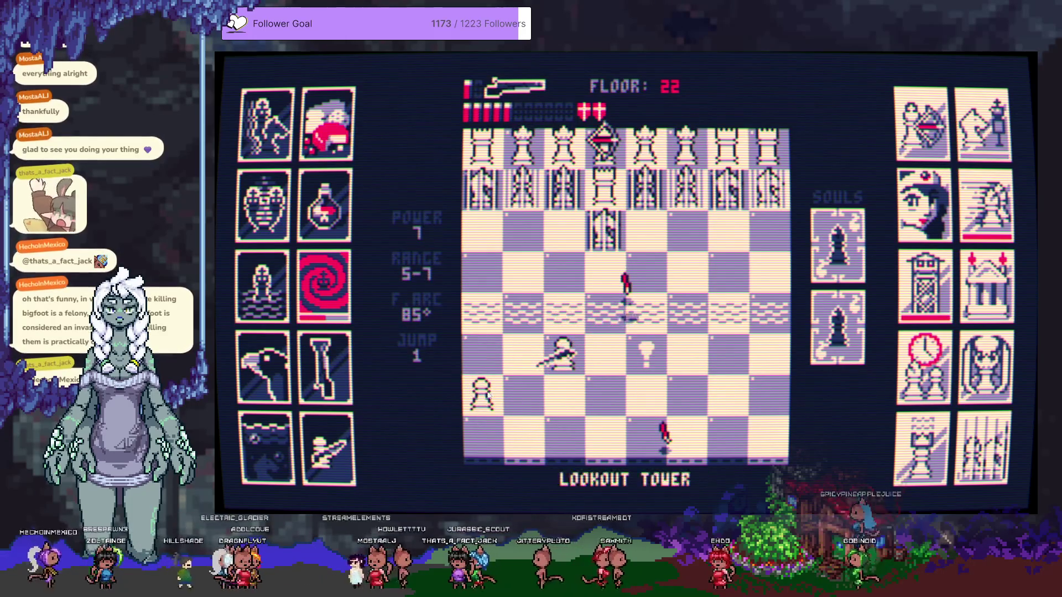
left_click(586, 349)
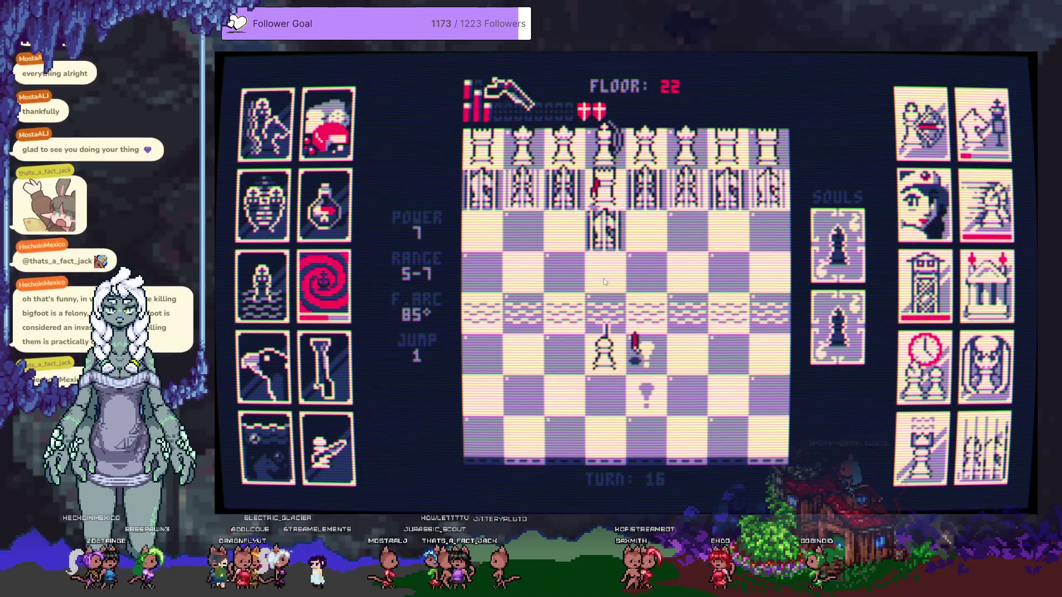
left_click(616, 263)
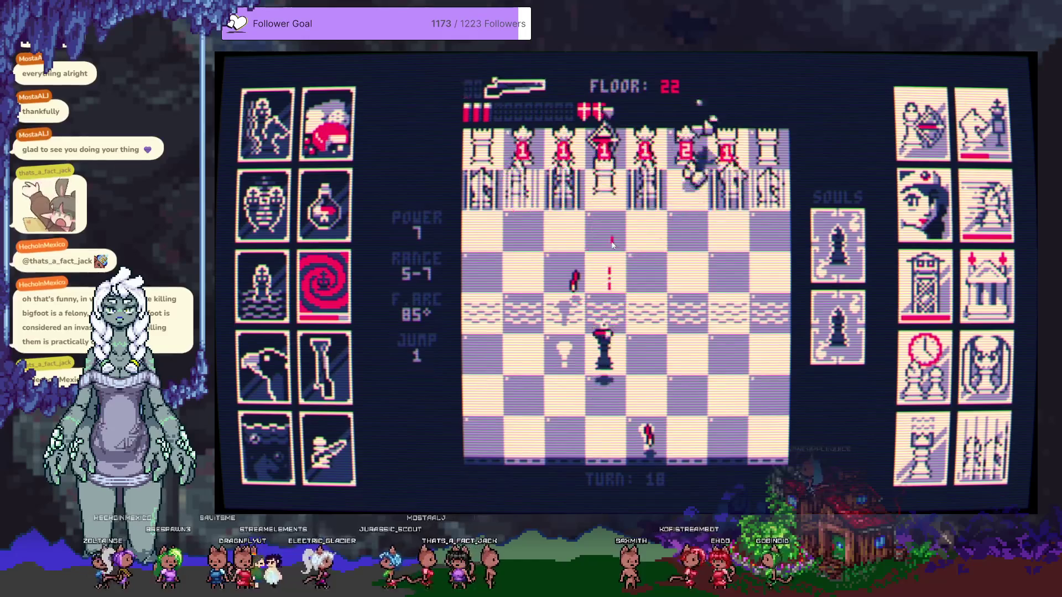
left_click(640, 343)
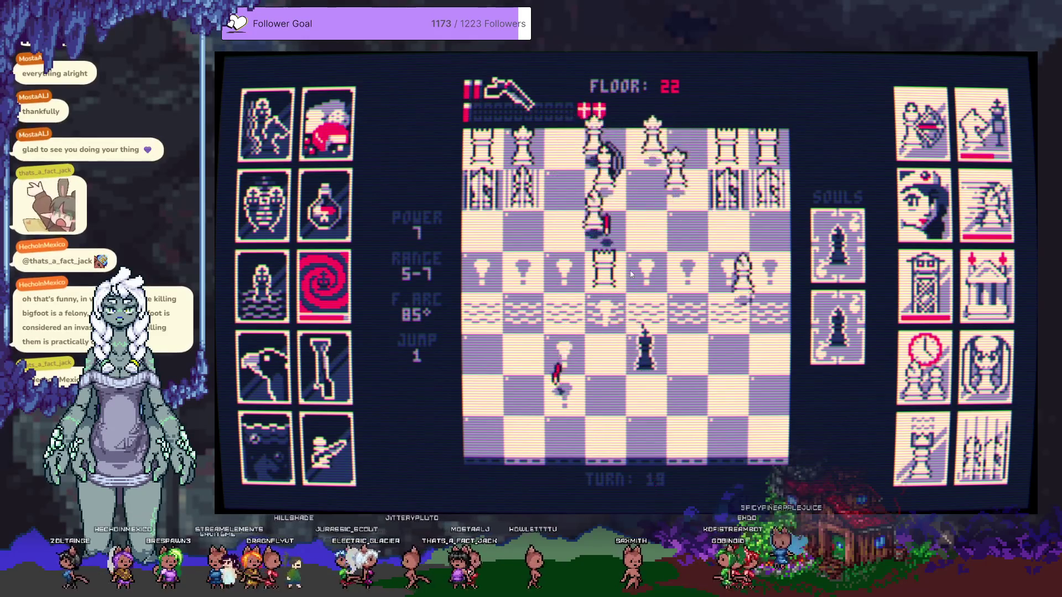
left_click(615, 263)
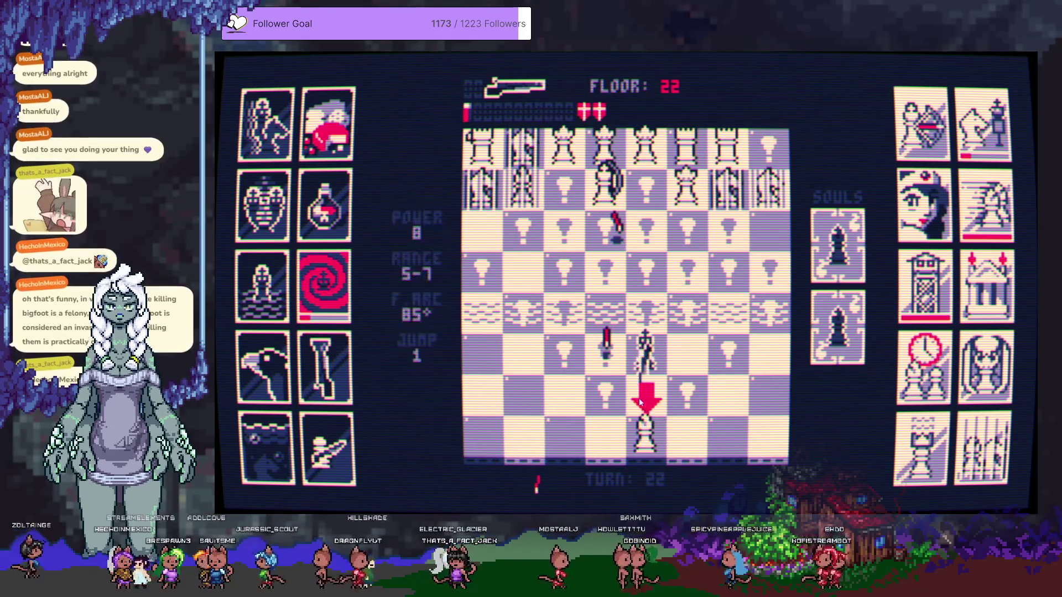
Capture the white bishop below the king, fire upward, and take out the white queen bottom-right
left_click(650, 446)
left_click(650, 445)
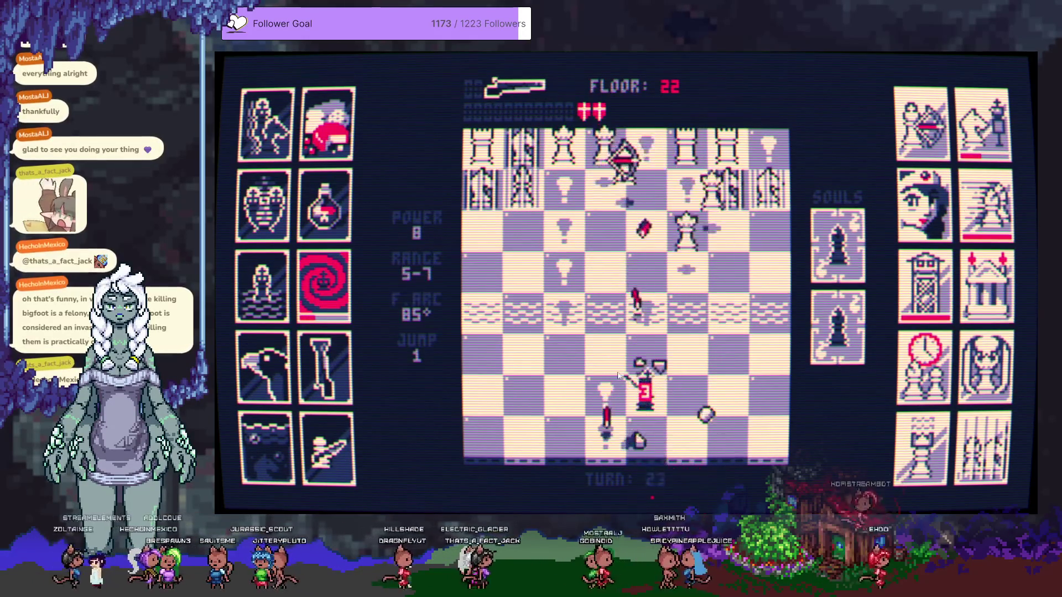
left_click(611, 360)
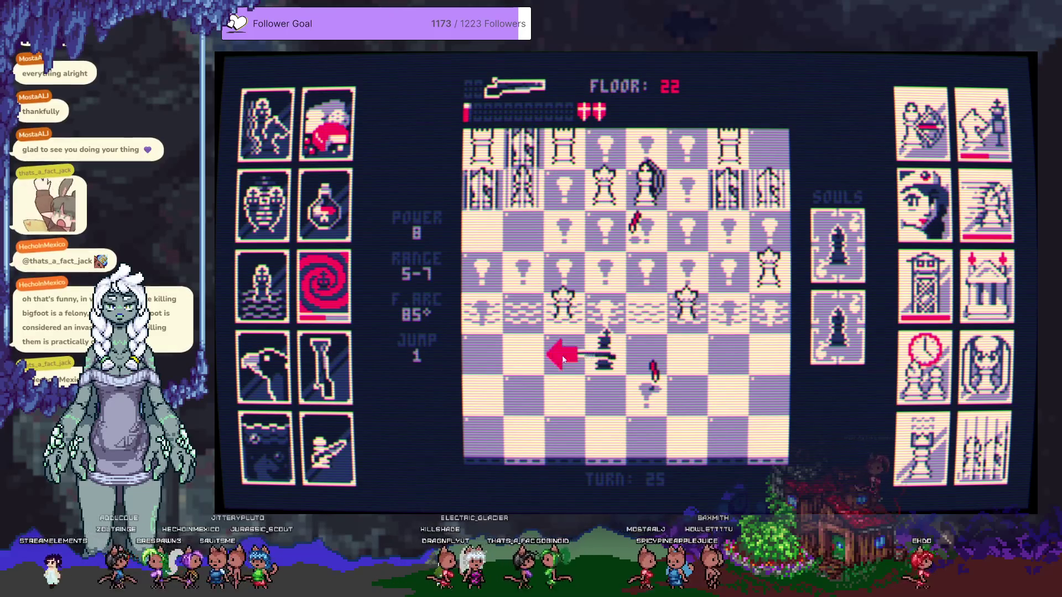
left_click(572, 311)
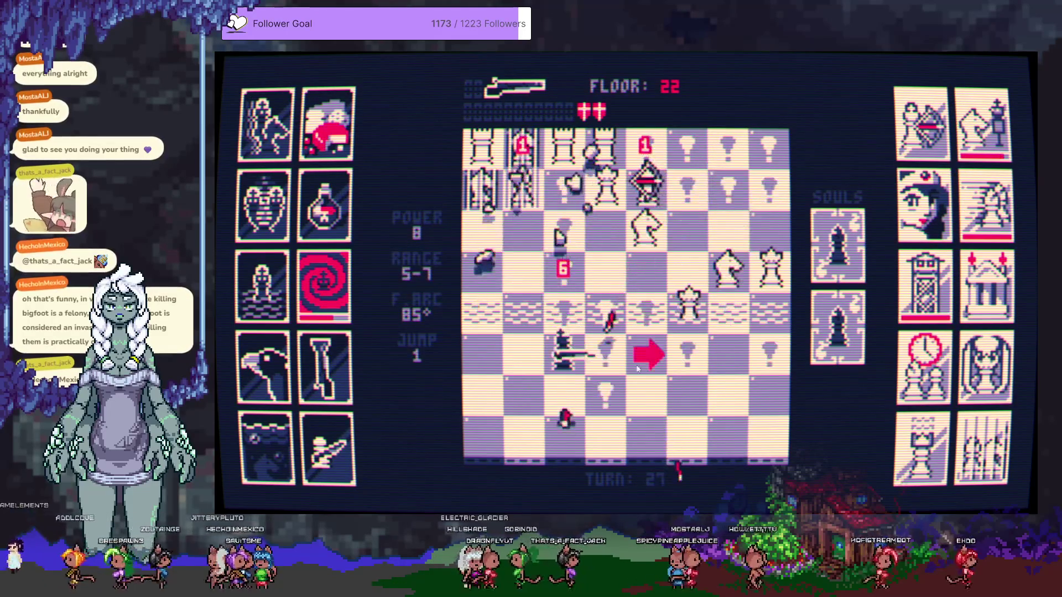
left_click(646, 354)
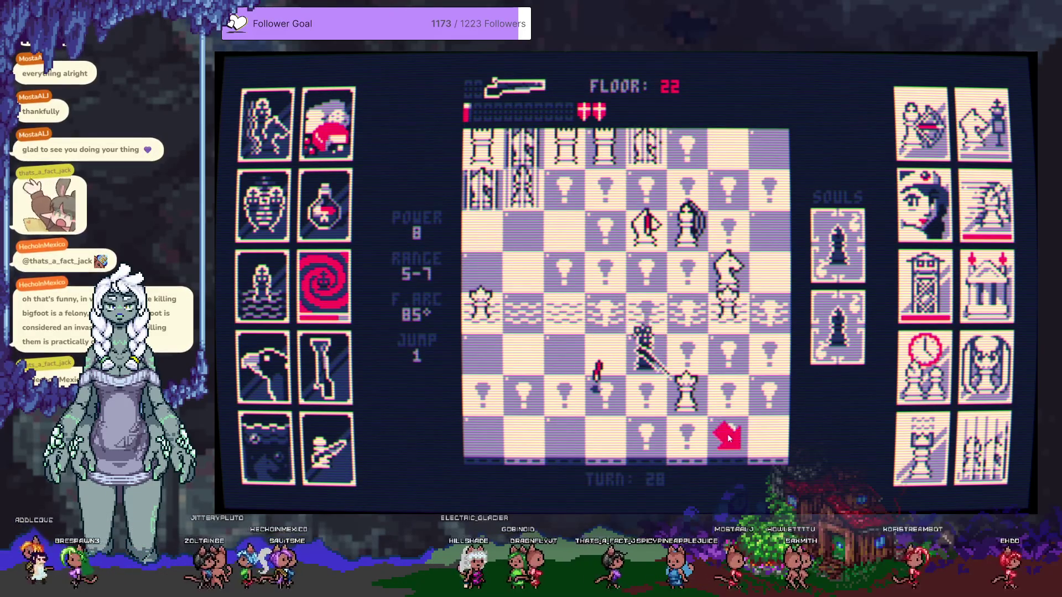
left_click(728, 433)
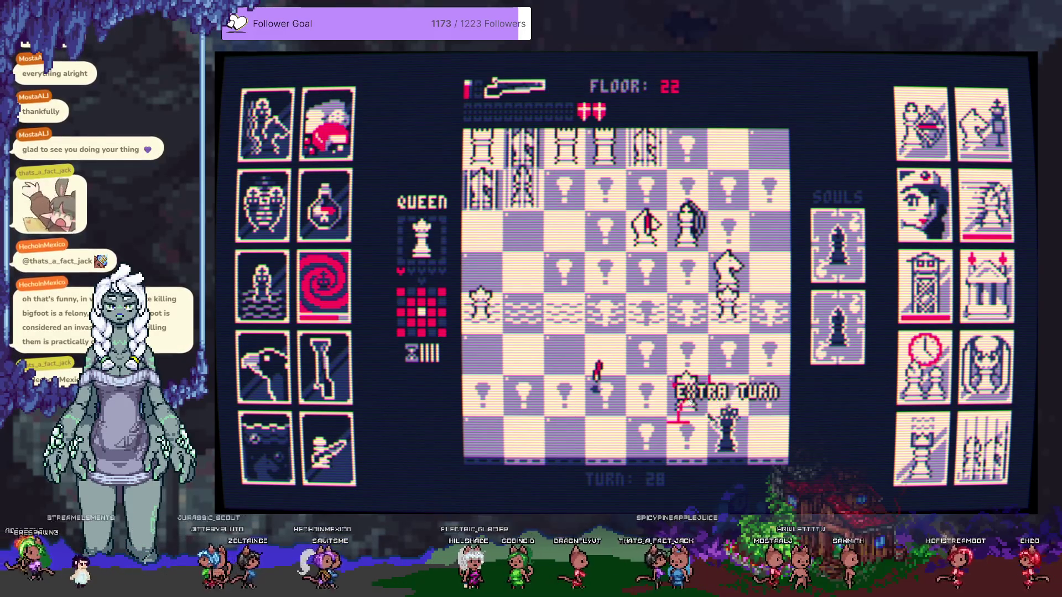
left_click(686, 399)
Shoot the white rook and queen, then use the extra turns to fire left and finish floor 22
left_click(729, 405)
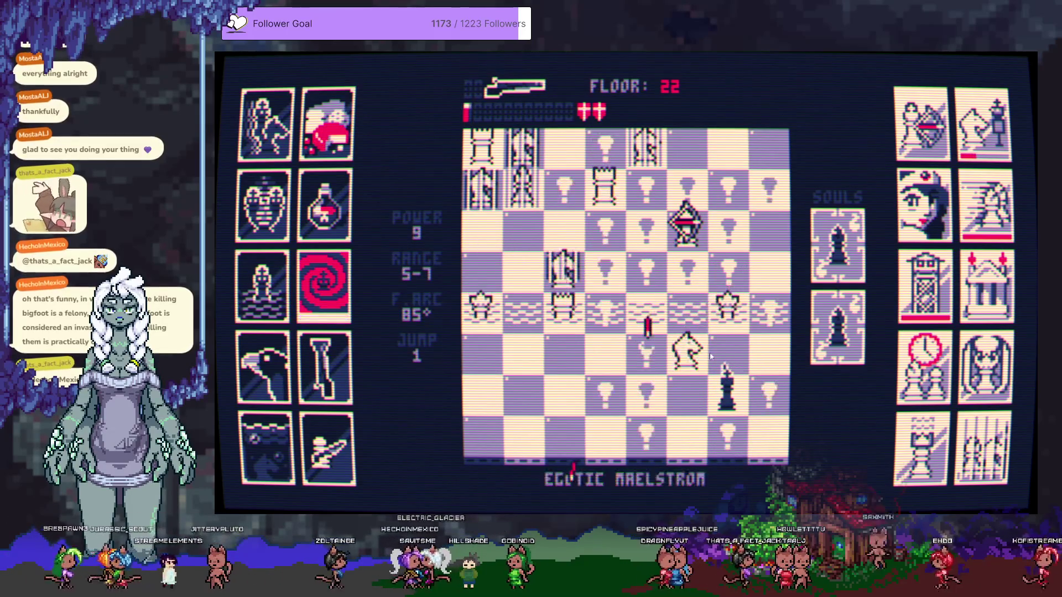
left_click(565, 303)
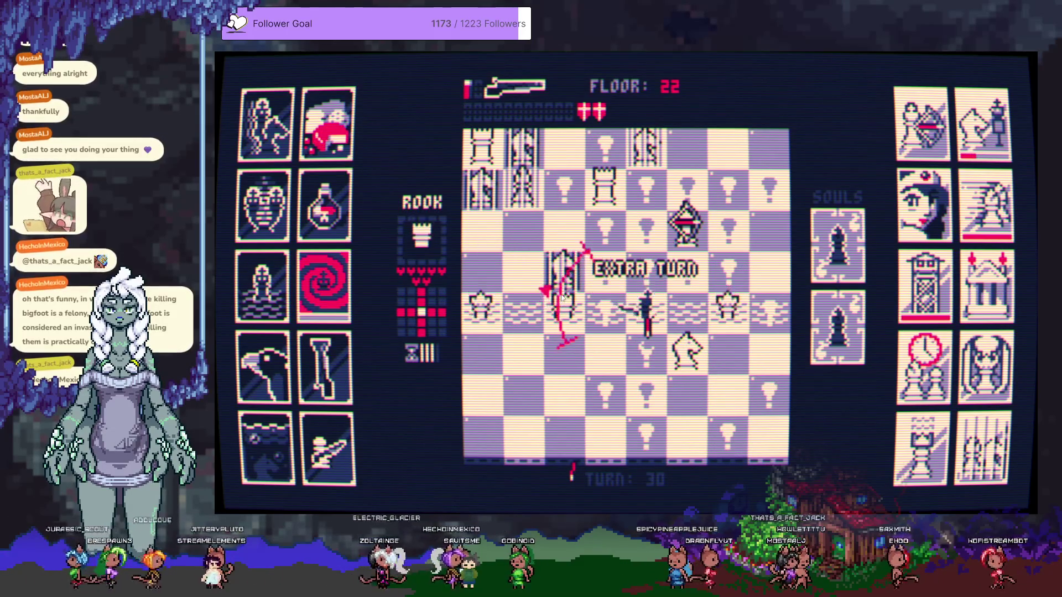
left_click(689, 354)
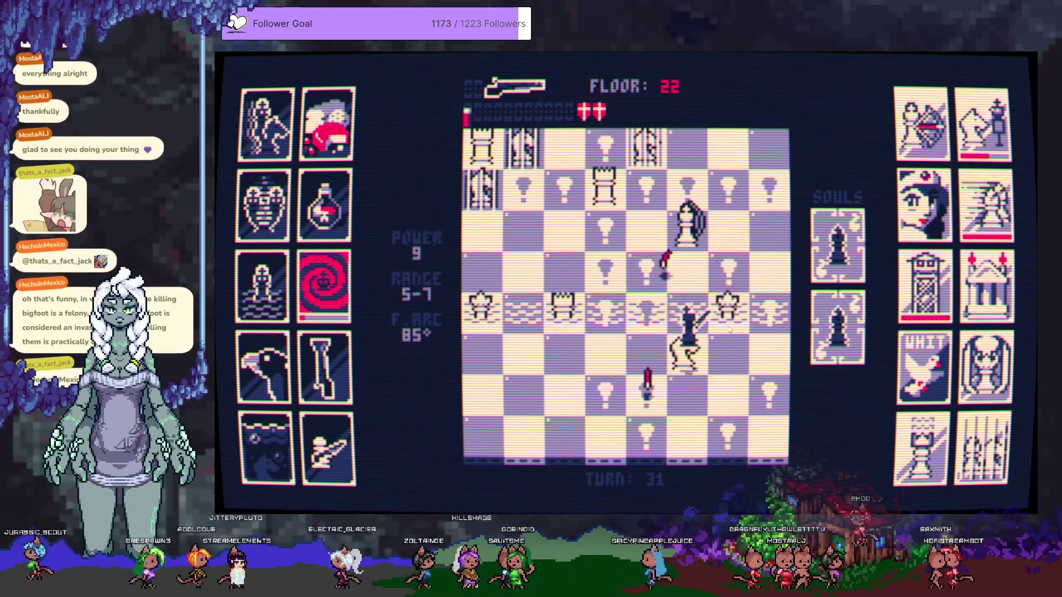
left_click(686, 388)
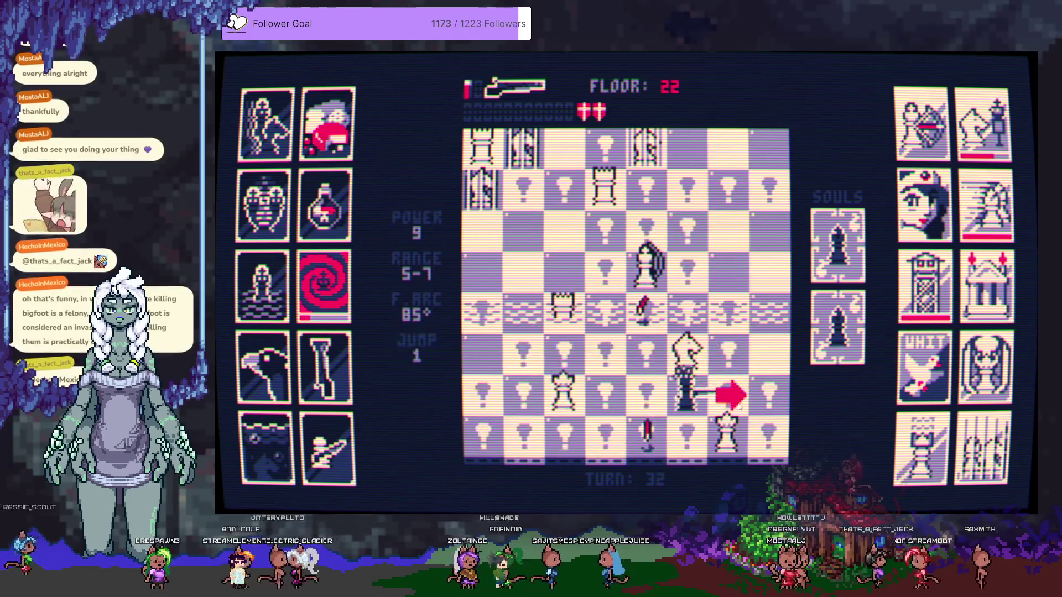
left_click(729, 436)
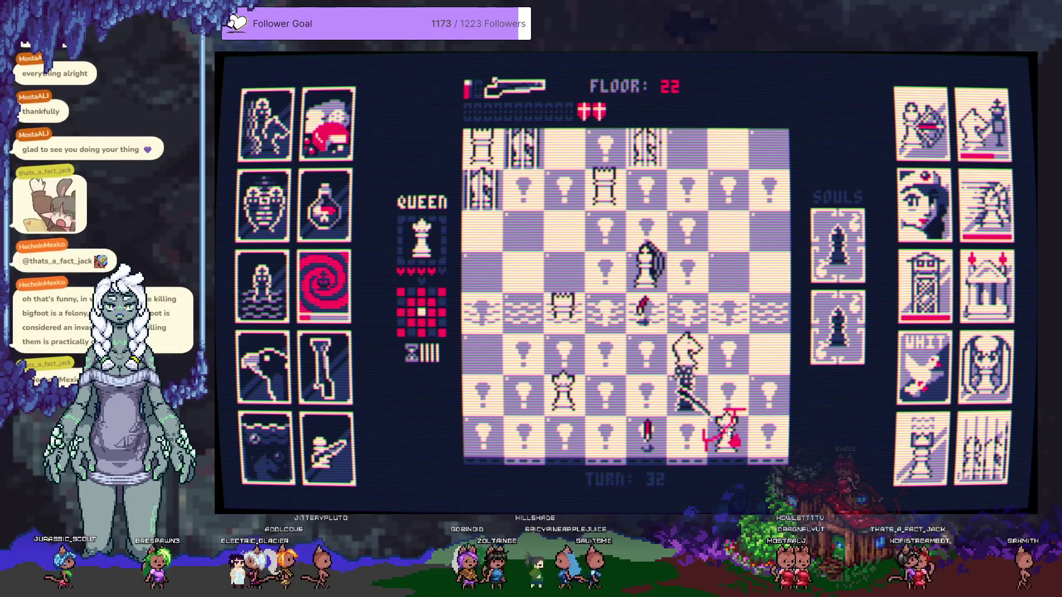
left_click(728, 280)
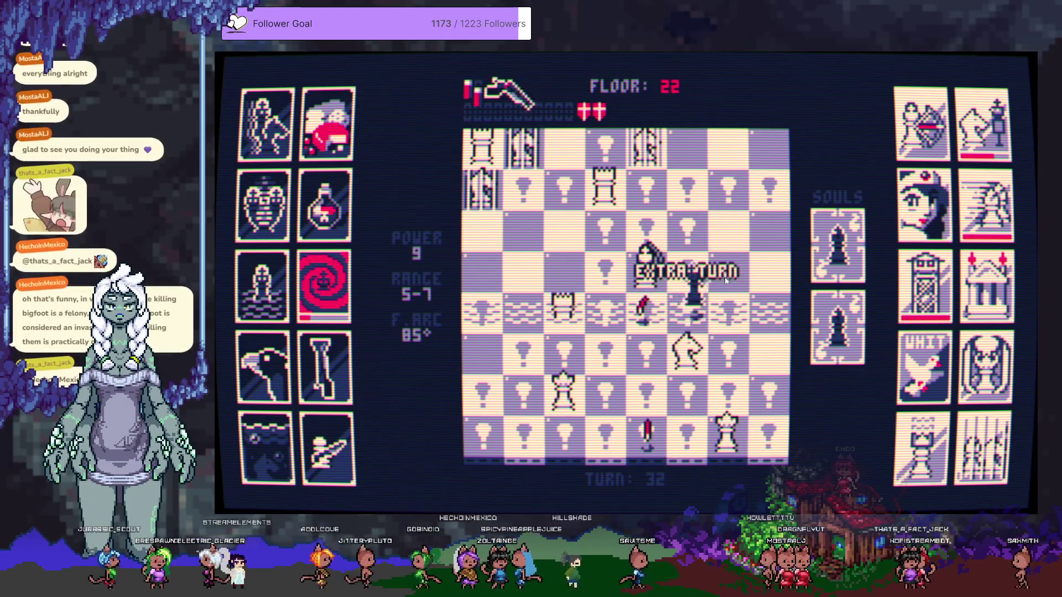
left_click(653, 271)
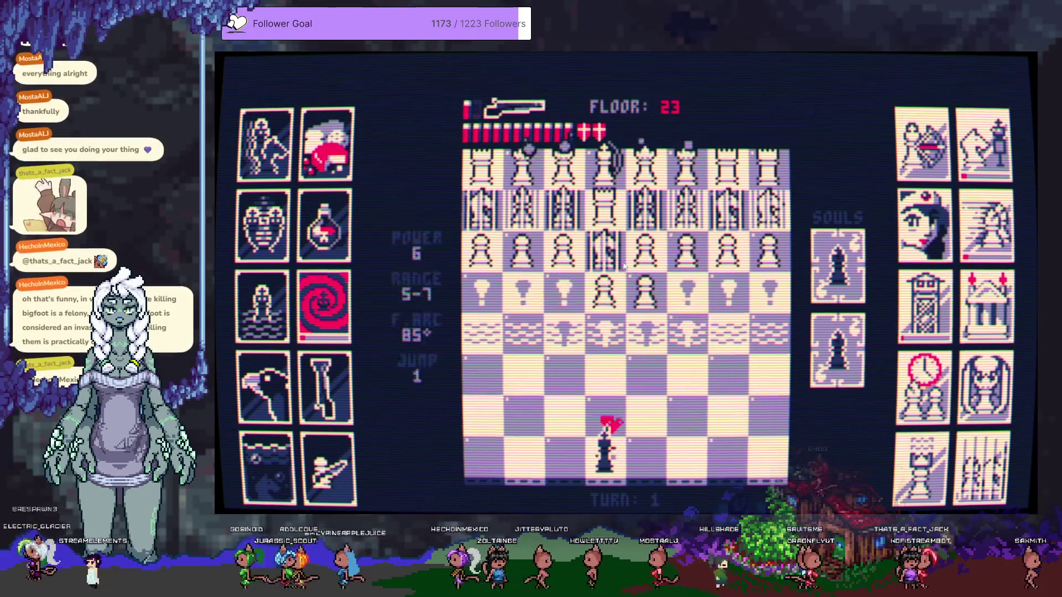
Open floor 23 by blasting the white pawn line, stepping the king down with S
left_click(624, 267)
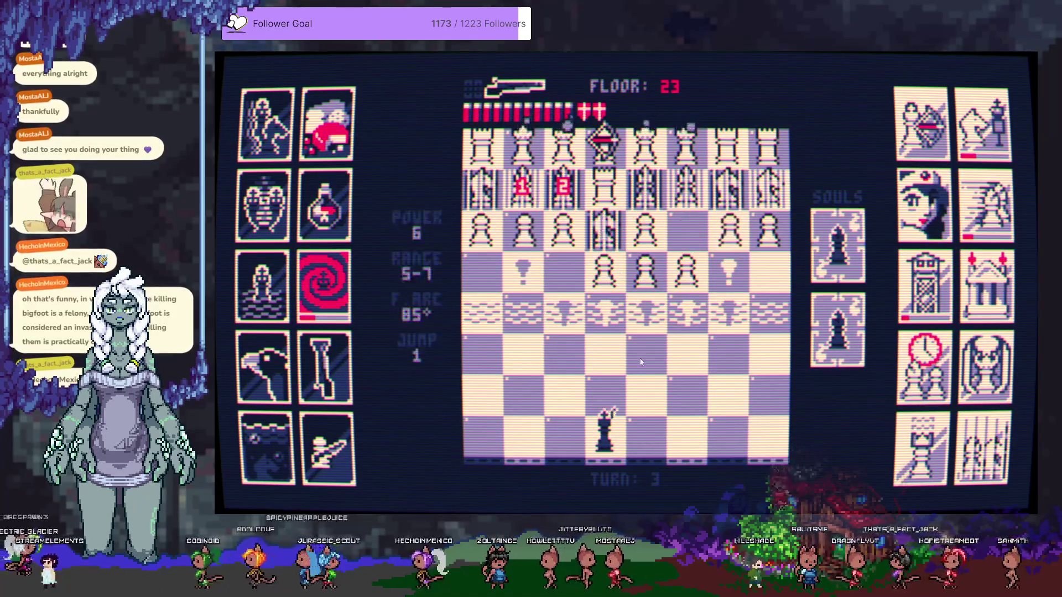
left_click(607, 282)
left_click(661, 319)
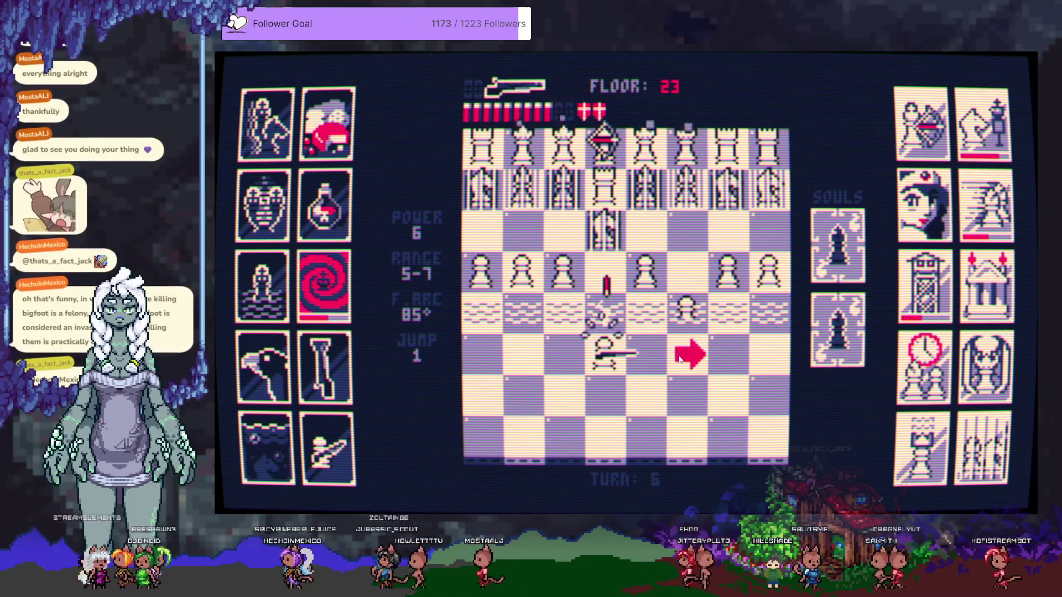
key("s")
left_click(722, 283)
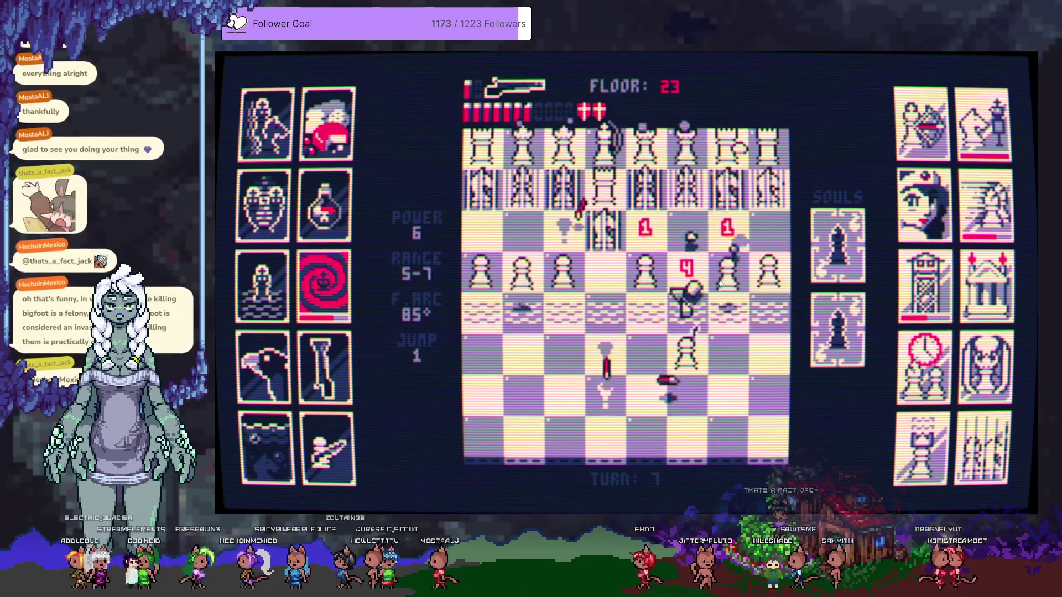
left_click(618, 373)
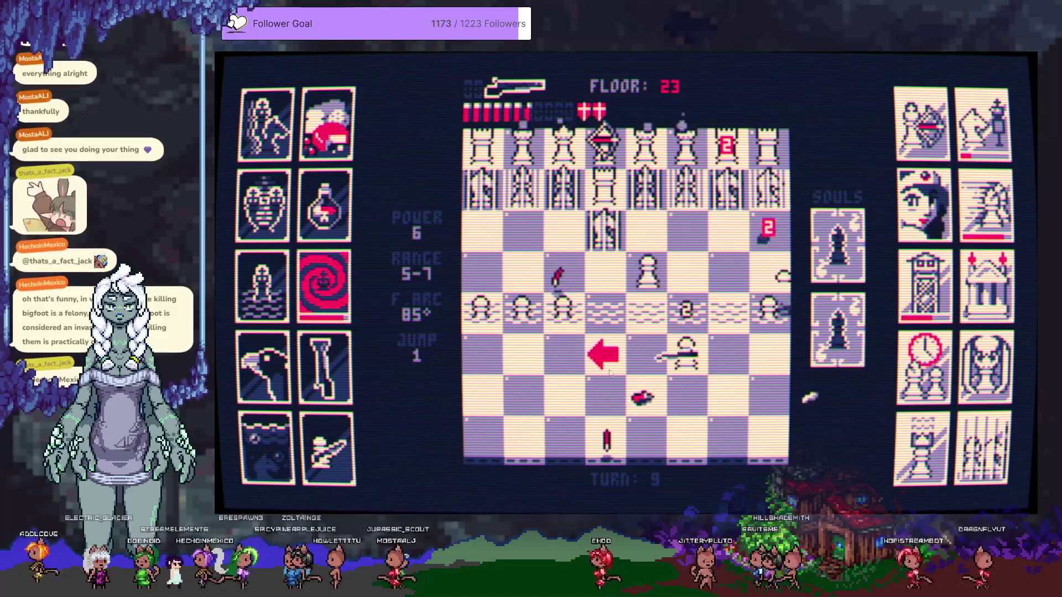
left_click(586, 288)
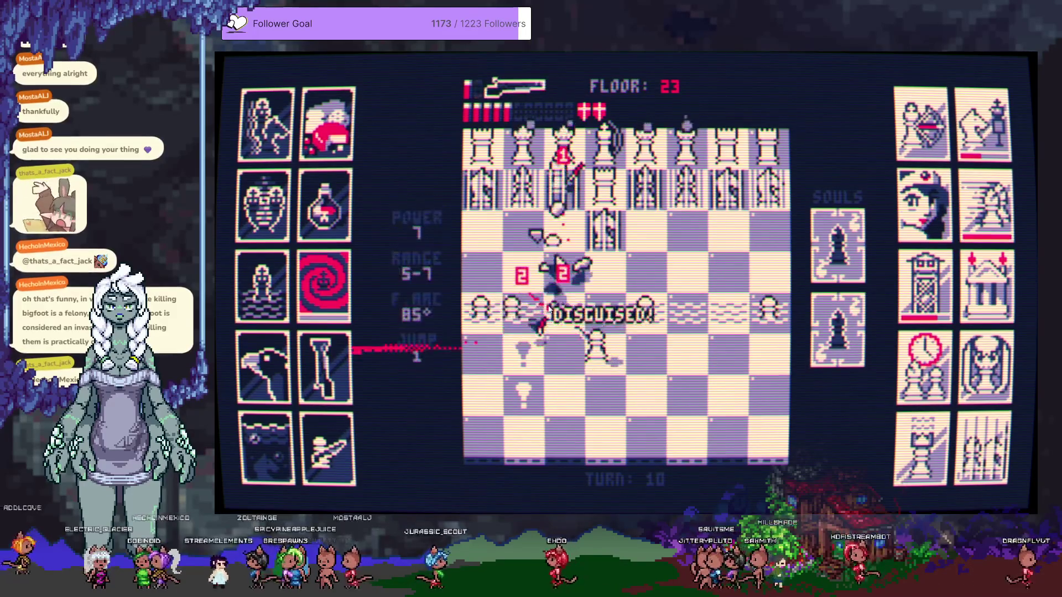
Reposition the king, shoot the left pawn, and fire upward at pieces near the knight
left_click(590, 282)
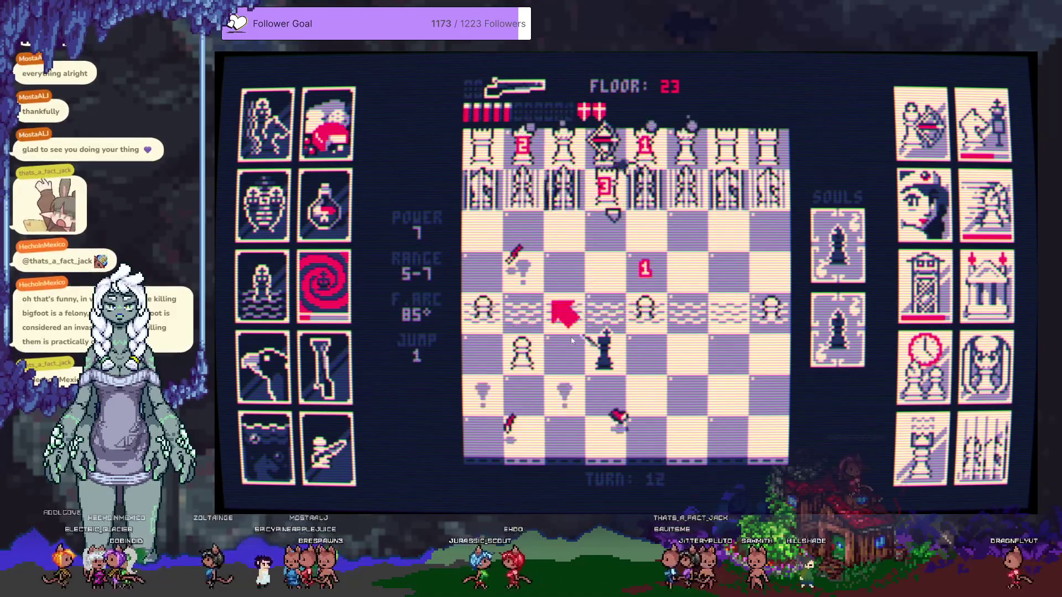
left_click(549, 358)
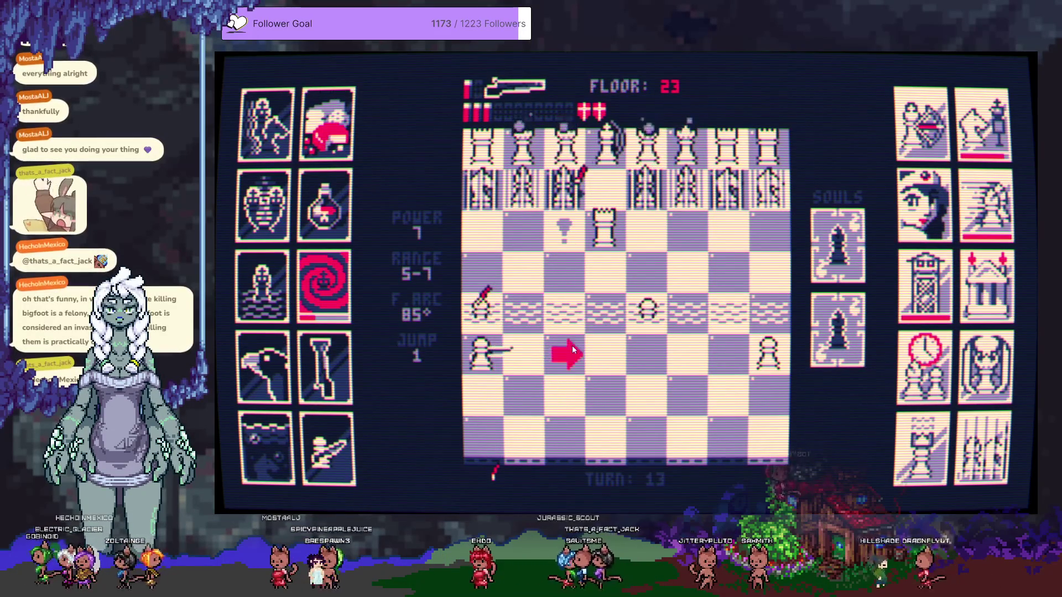
left_click(688, 355)
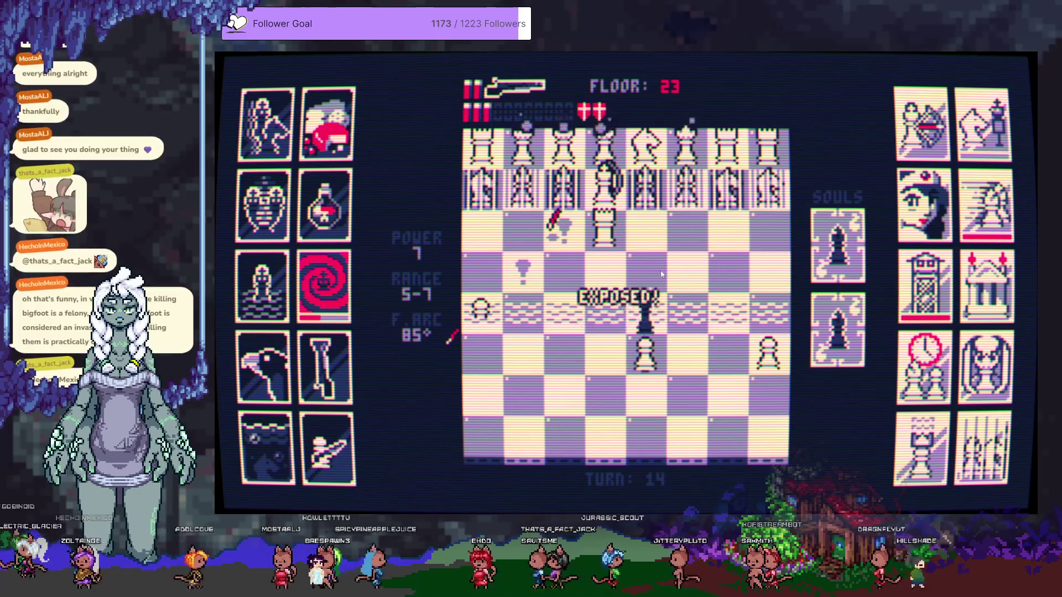
left_click(760, 330)
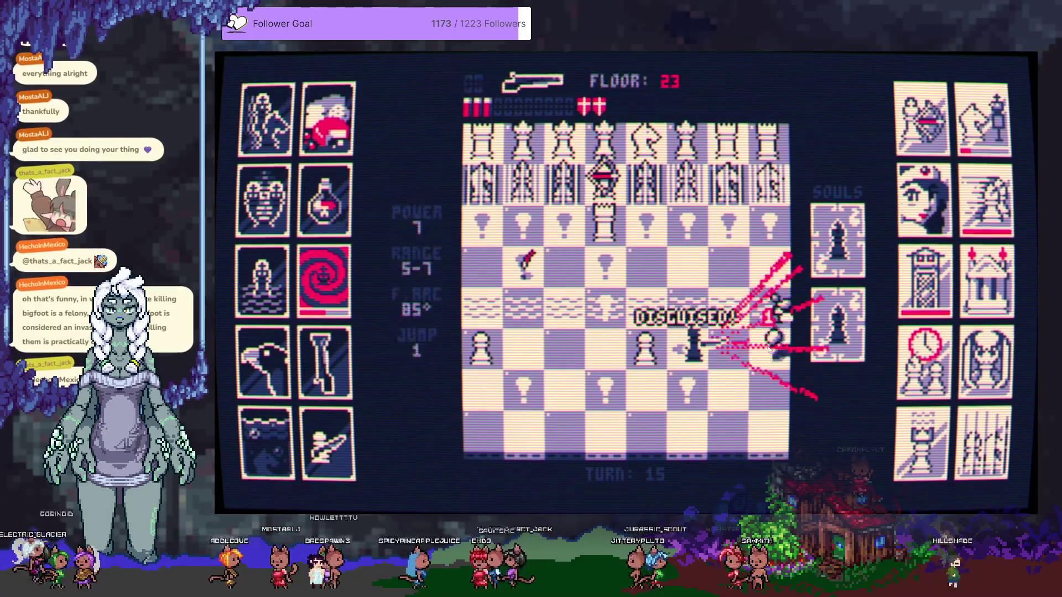
left_click(482, 355)
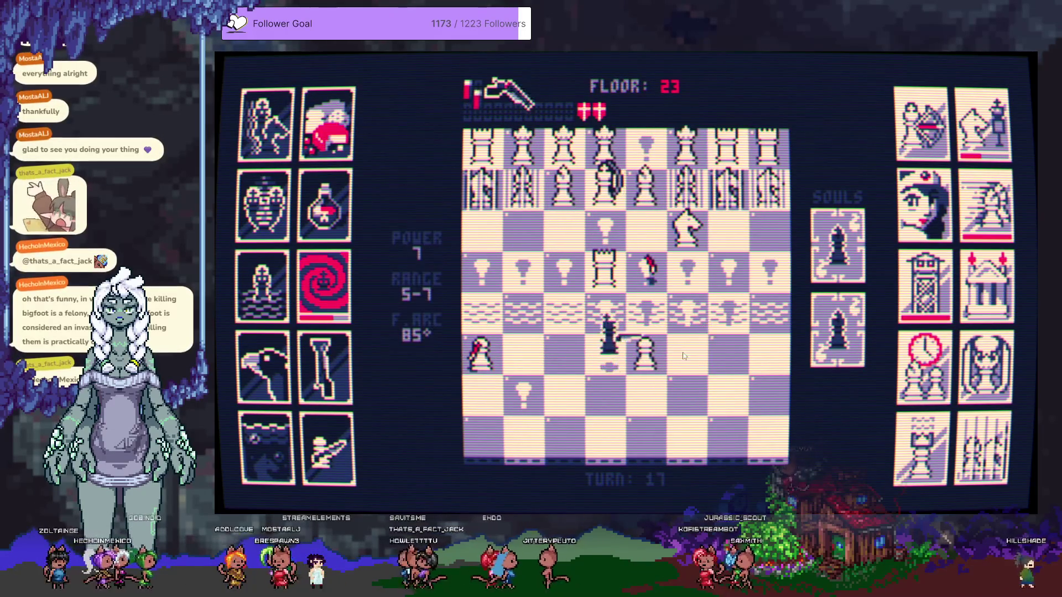
left_click(653, 358)
left_click(686, 227)
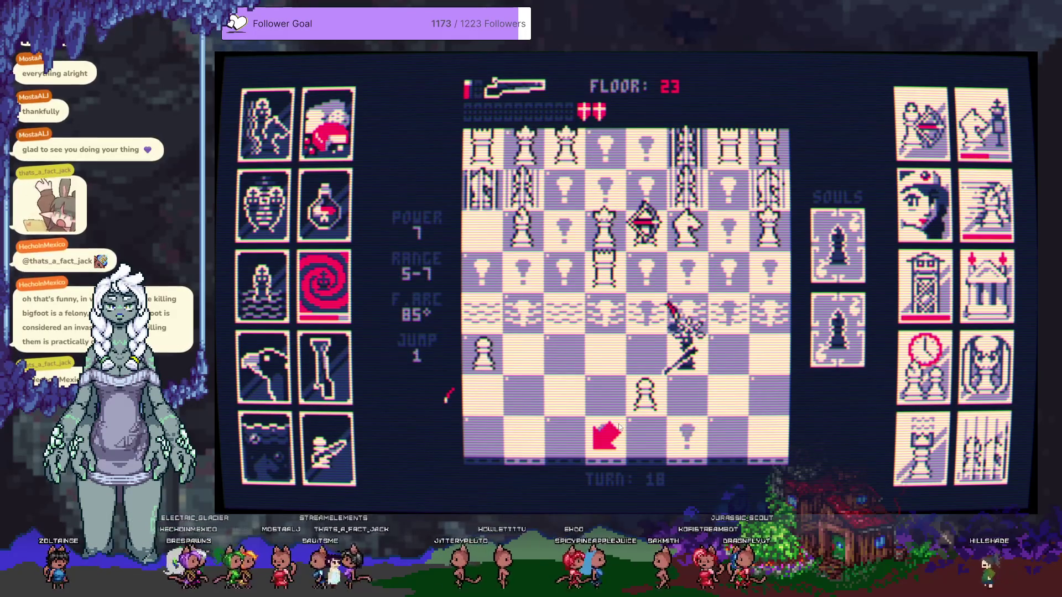
Capture the bottom-row pawn, shoot another, pass a turn to reload and fire at pieces above
left_click(619, 427)
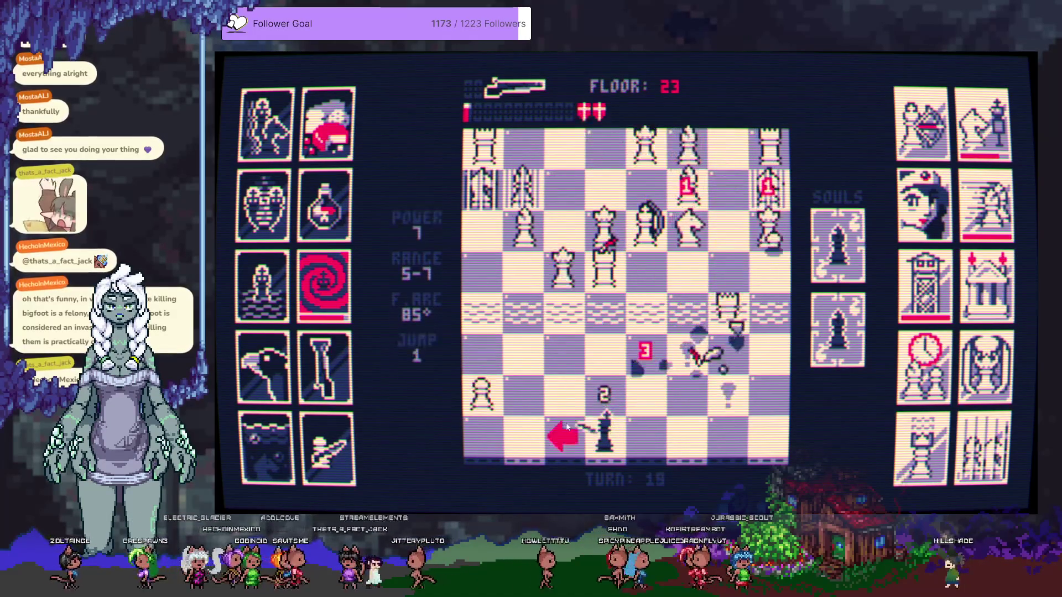
left_click(568, 394)
left_click(494, 402)
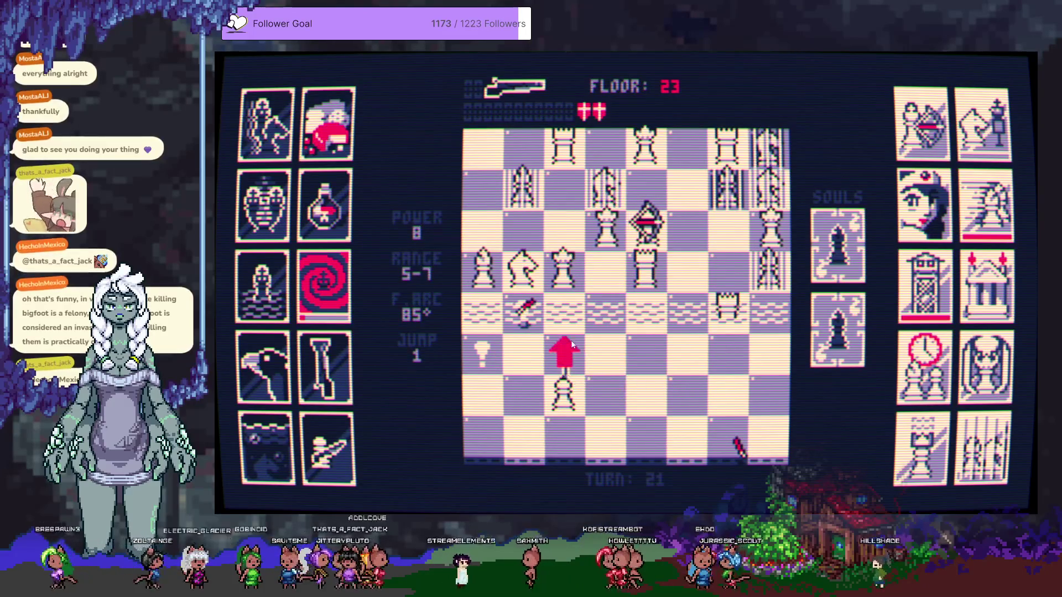
left_click(575, 364)
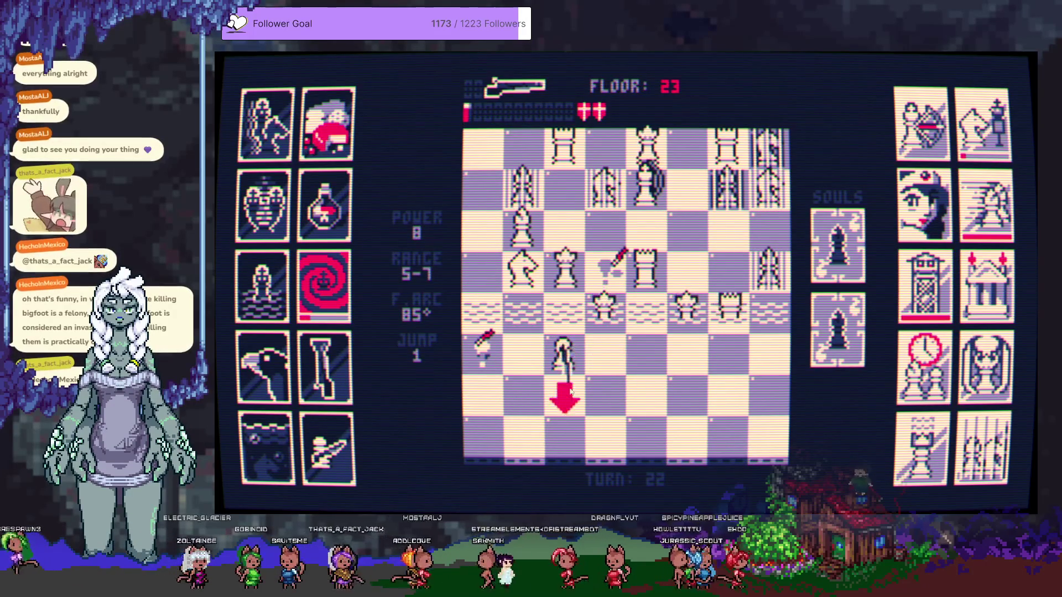
left_click(596, 331)
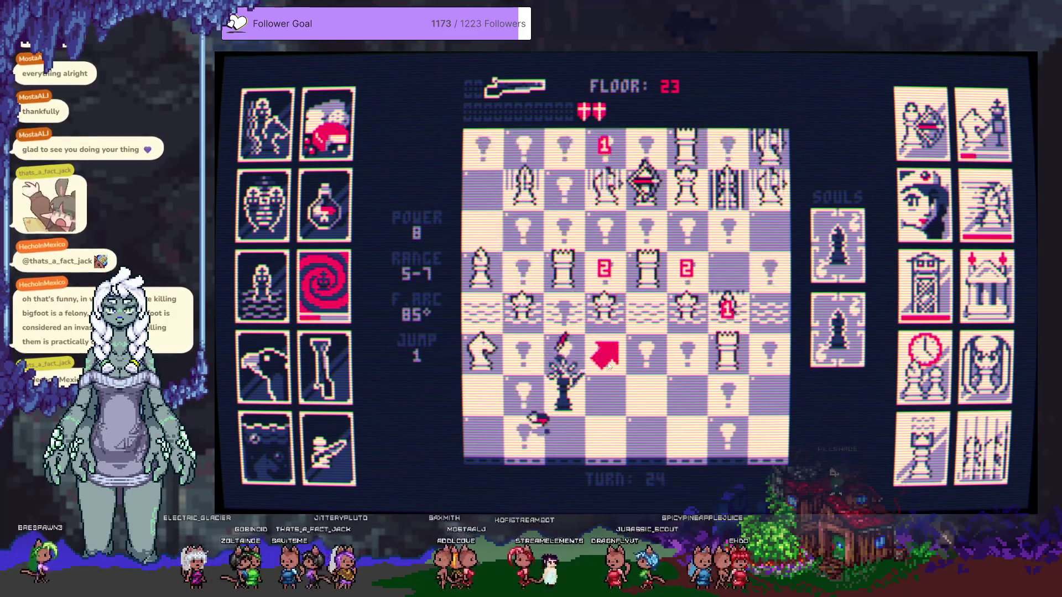
left_click(603, 391)
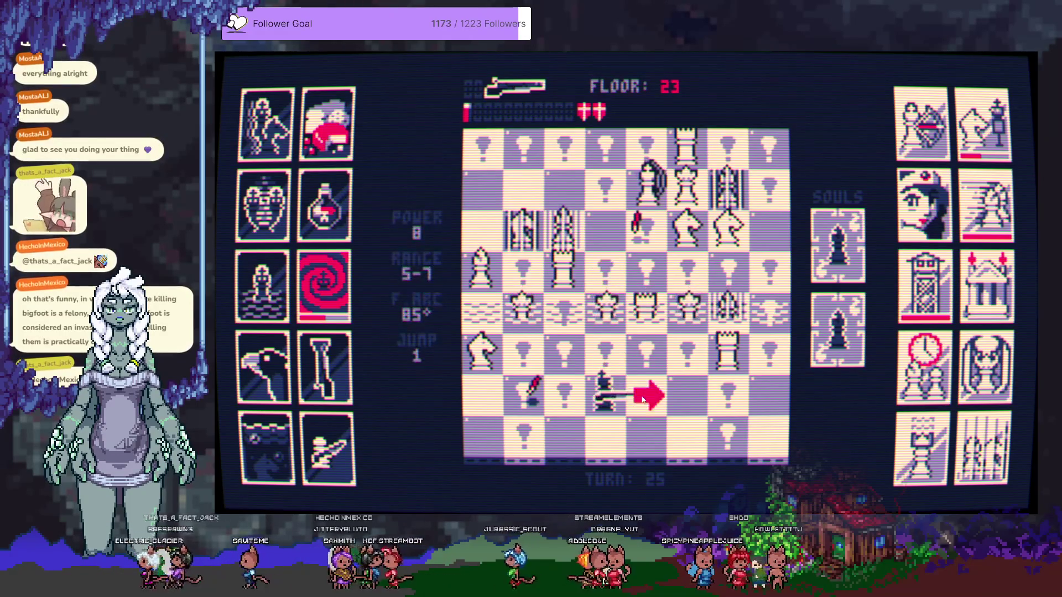
Blast the pieces above, reload by passing a turn, and shoot the nearby white rook
left_click(609, 266)
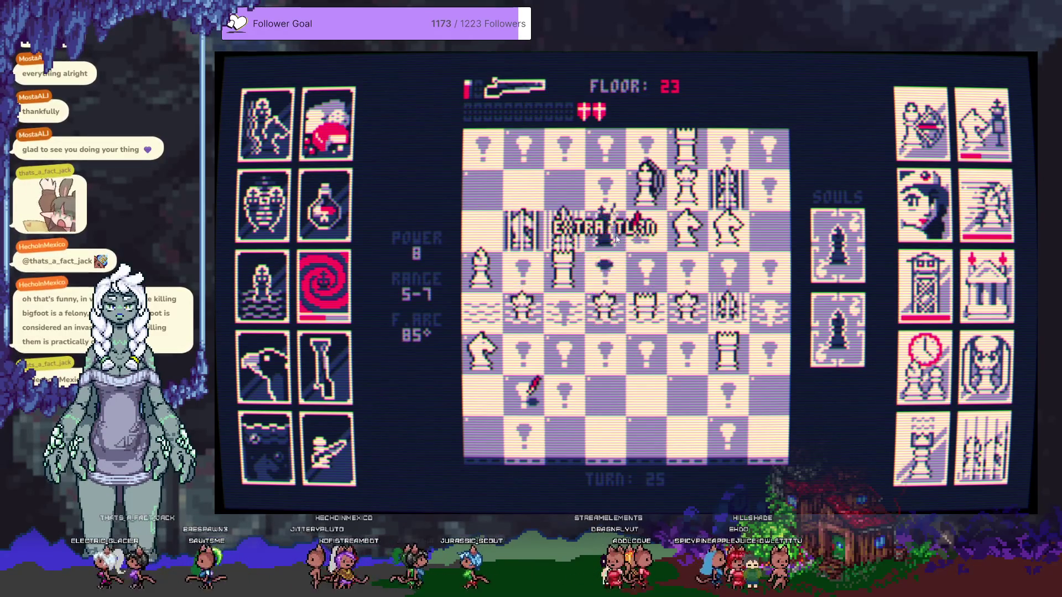
left_click(615, 239)
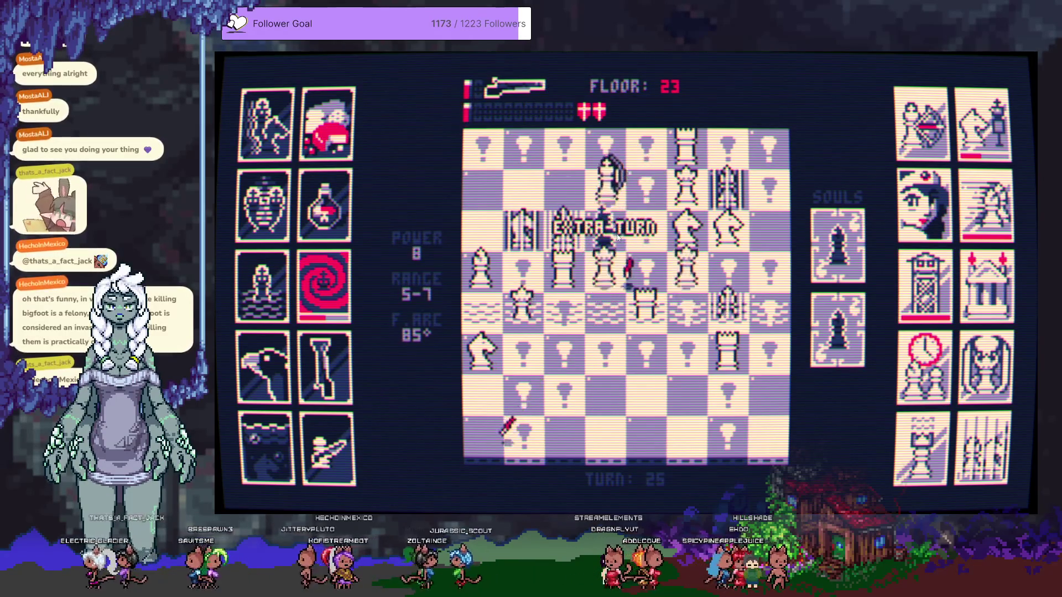
left_click(612, 318)
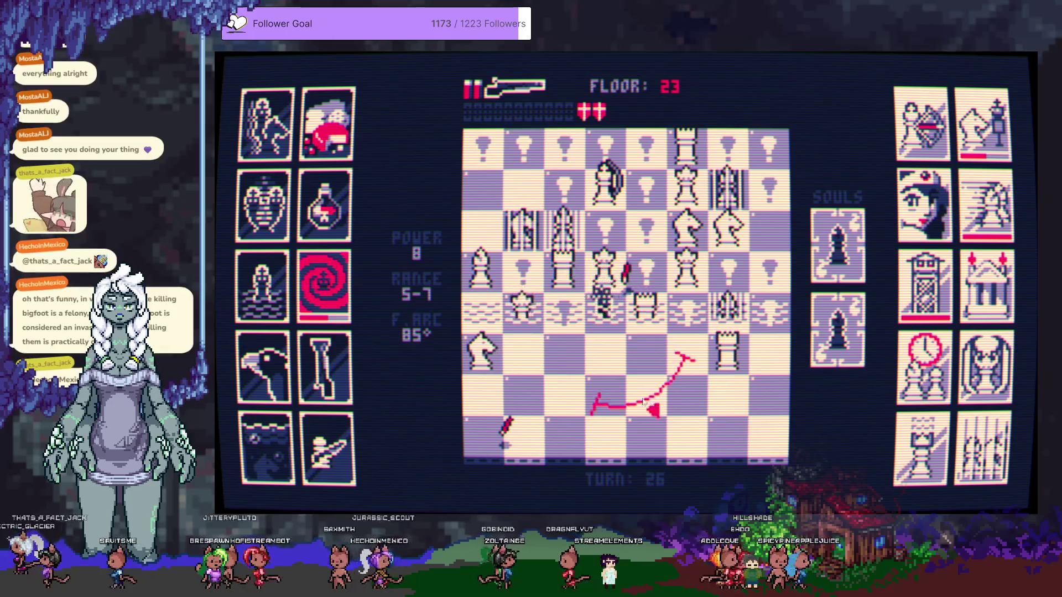
left_click(614, 394)
left_click(644, 393)
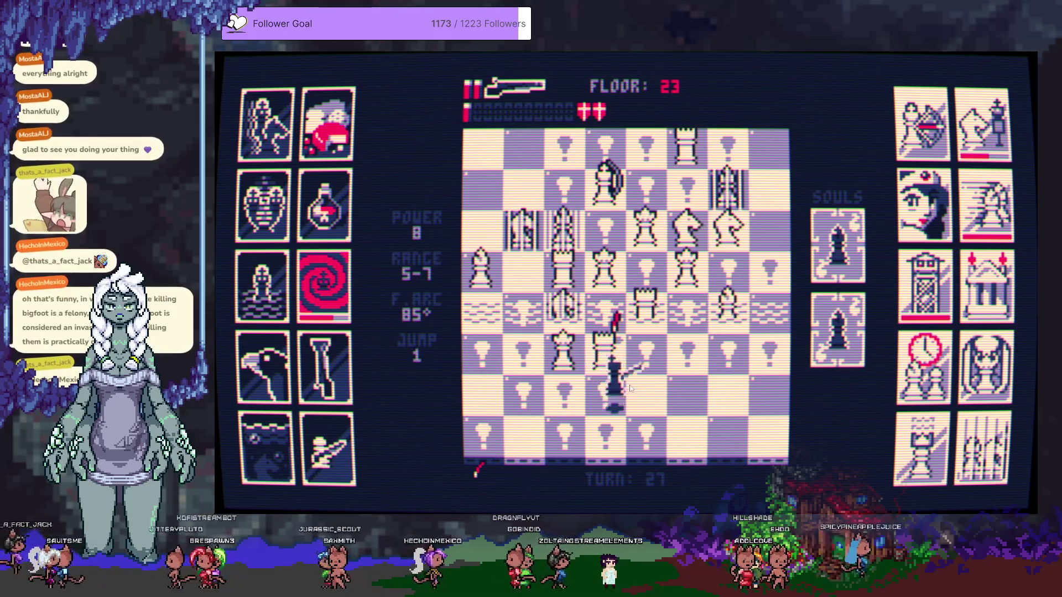
left_click(604, 364)
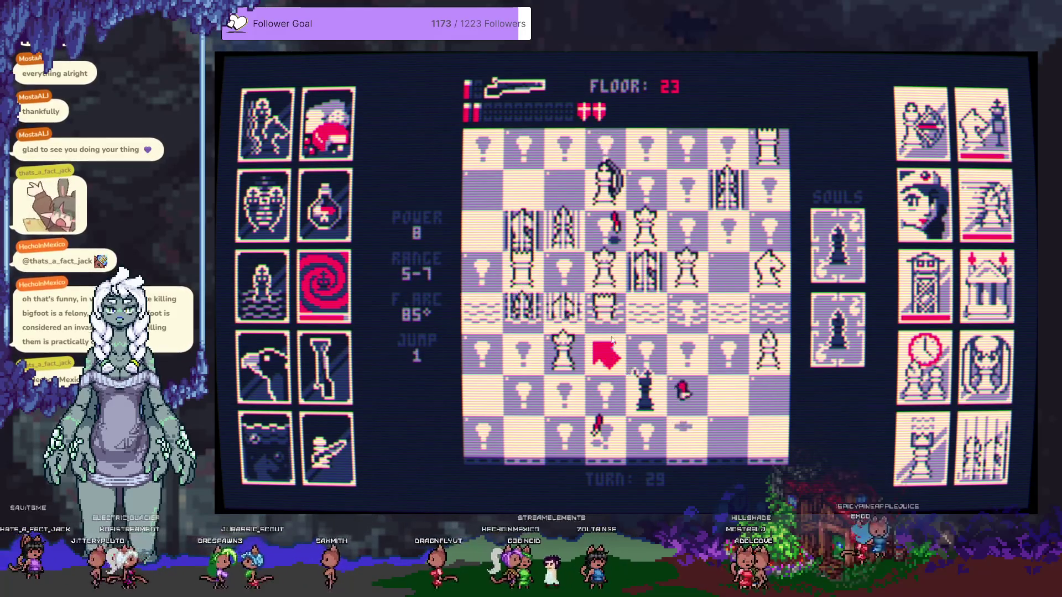
left_click(611, 303)
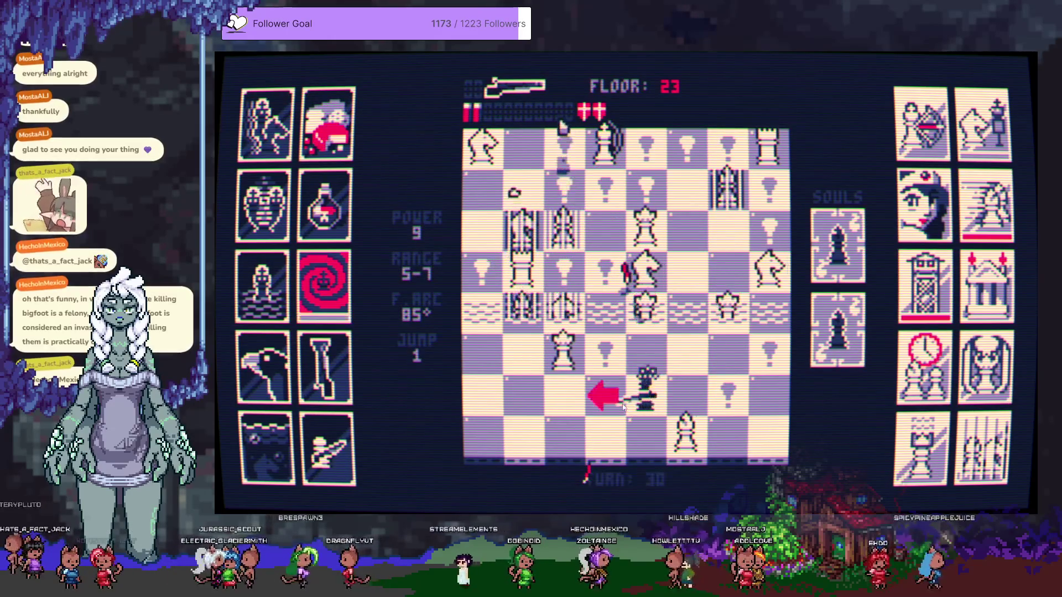
Shift the king left, fire two shots at nearby white pieces, and slip diagonally down-left
left_click(614, 400)
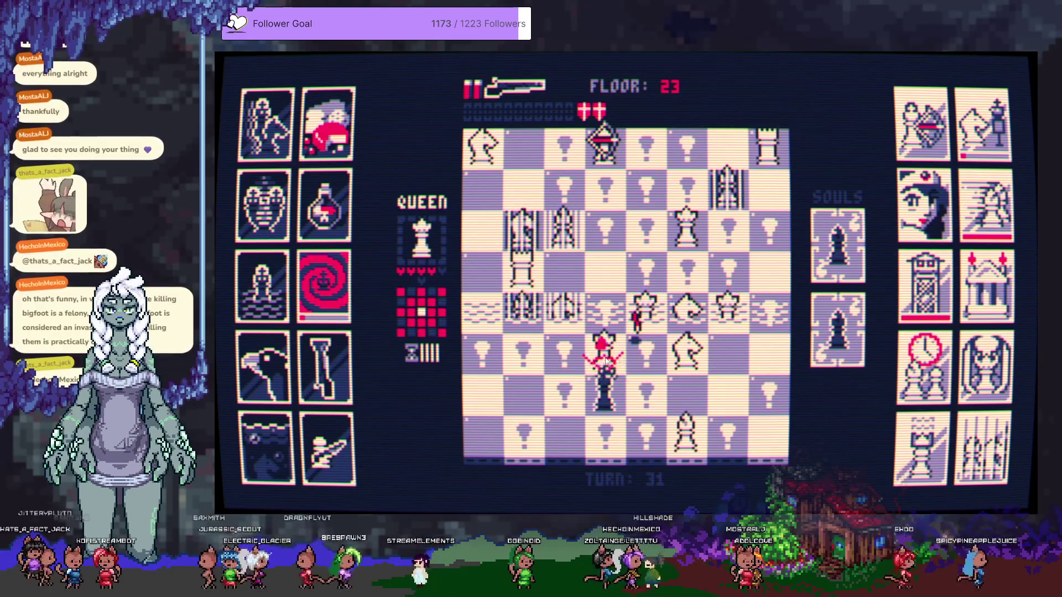
left_click(520, 395)
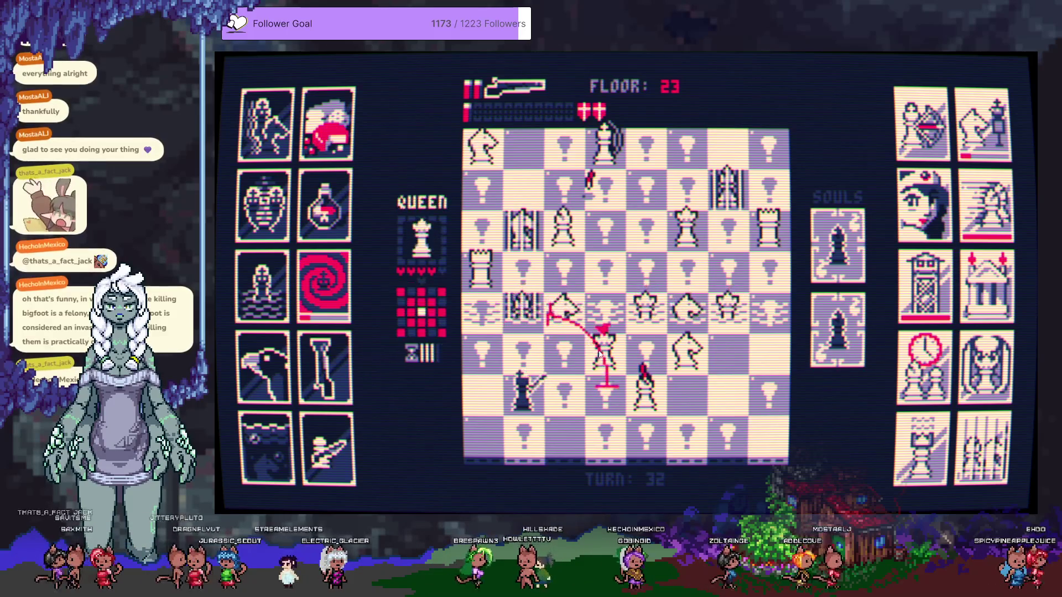
left_click(634, 362)
left_click(610, 346)
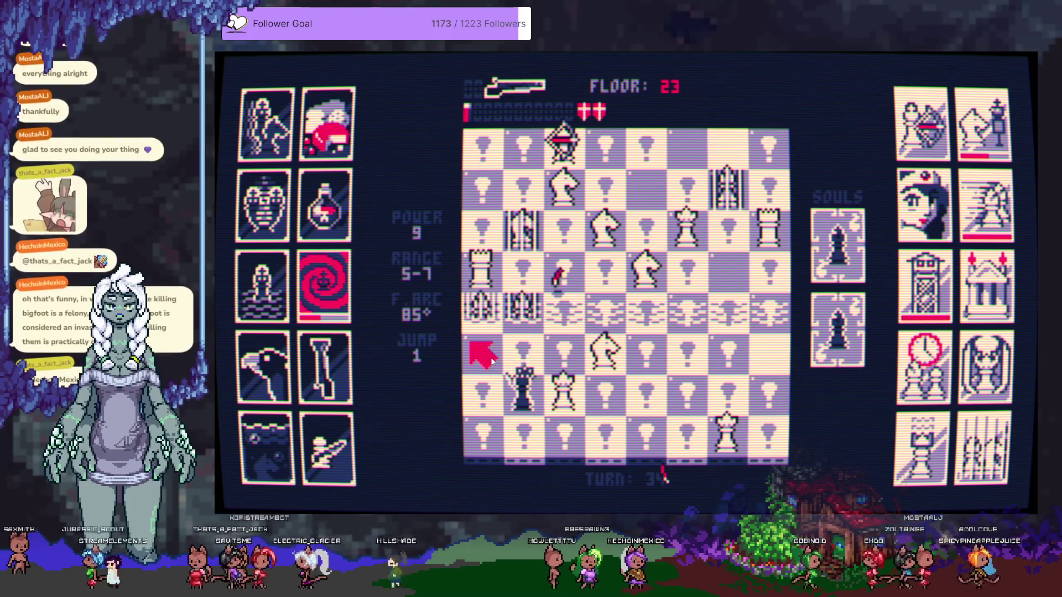
left_click(491, 360)
left_click(578, 397)
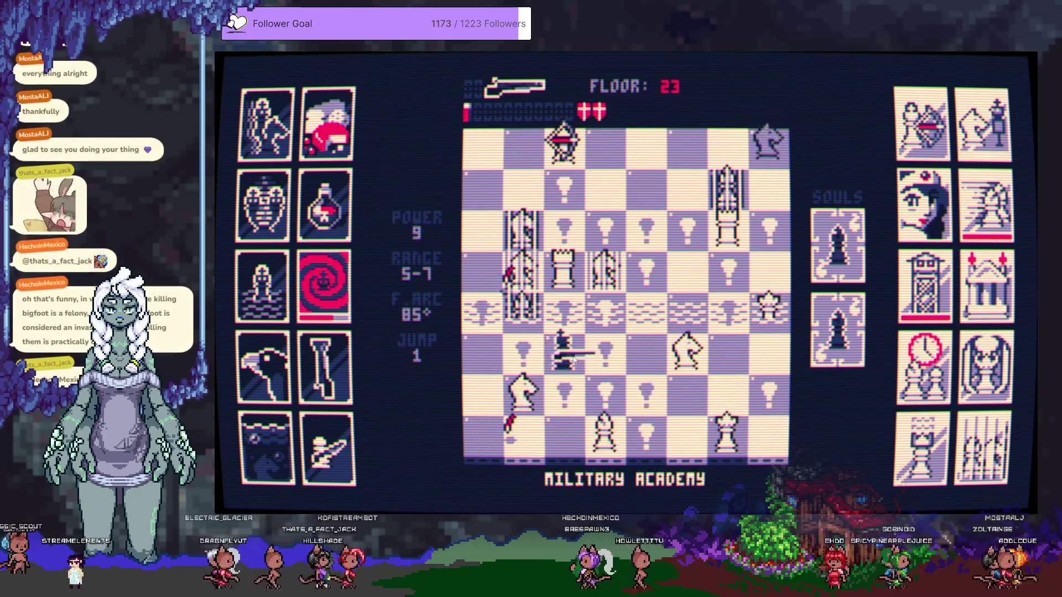
left_click(535, 398)
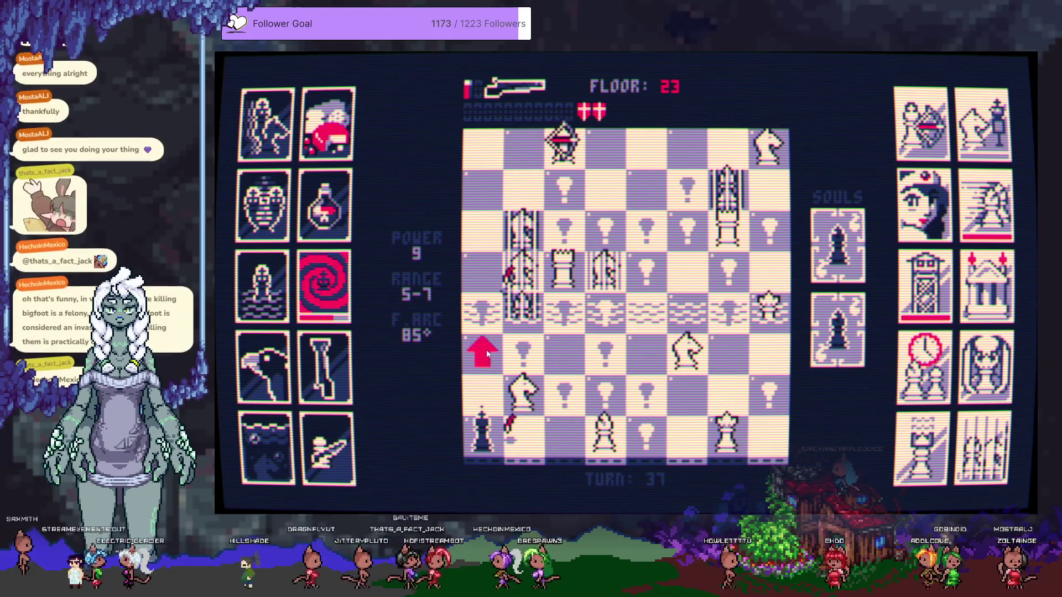
Walk the king up, fire twice at the pieces above, then shoot downward
left_click(486, 354)
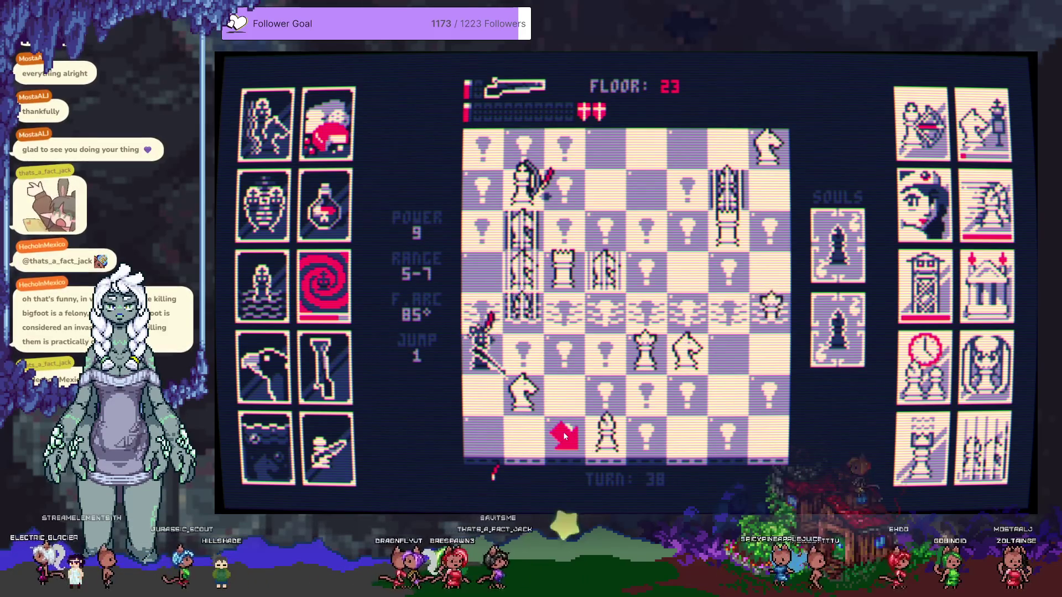
left_click(563, 432)
left_click(562, 400)
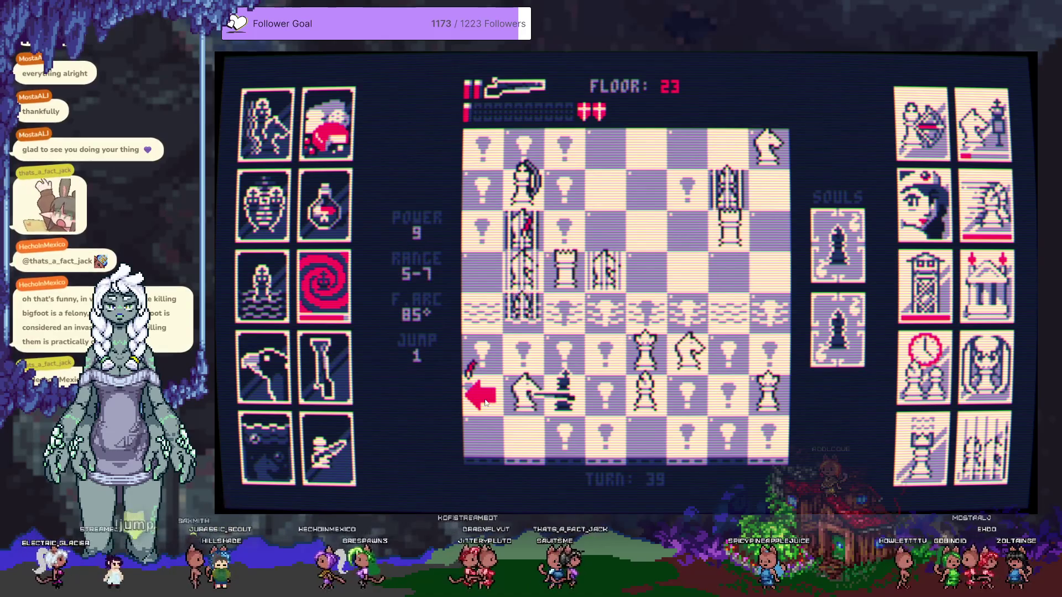
left_click(565, 281)
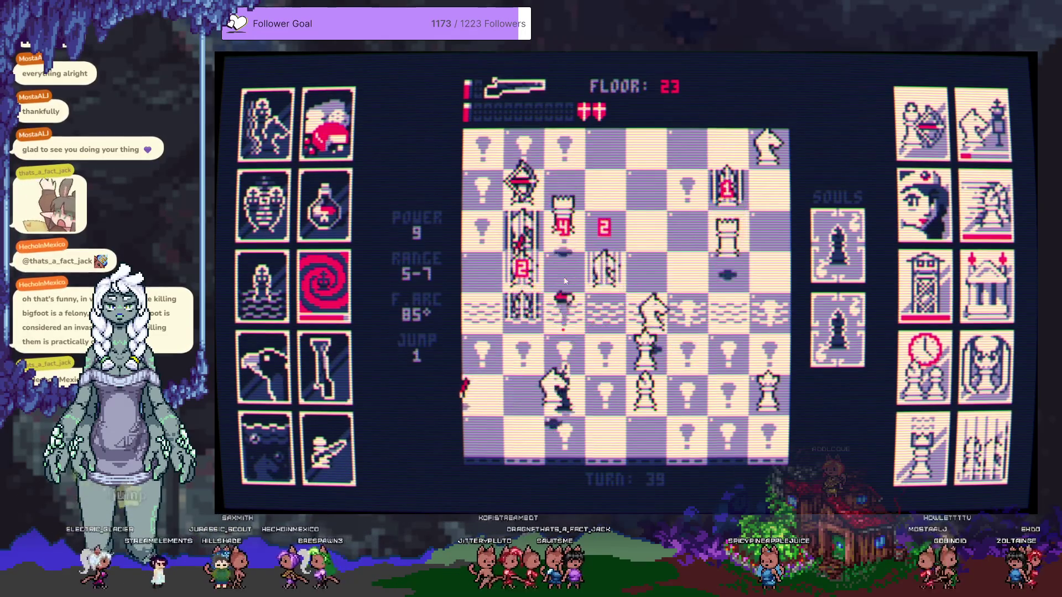
left_click(542, 286)
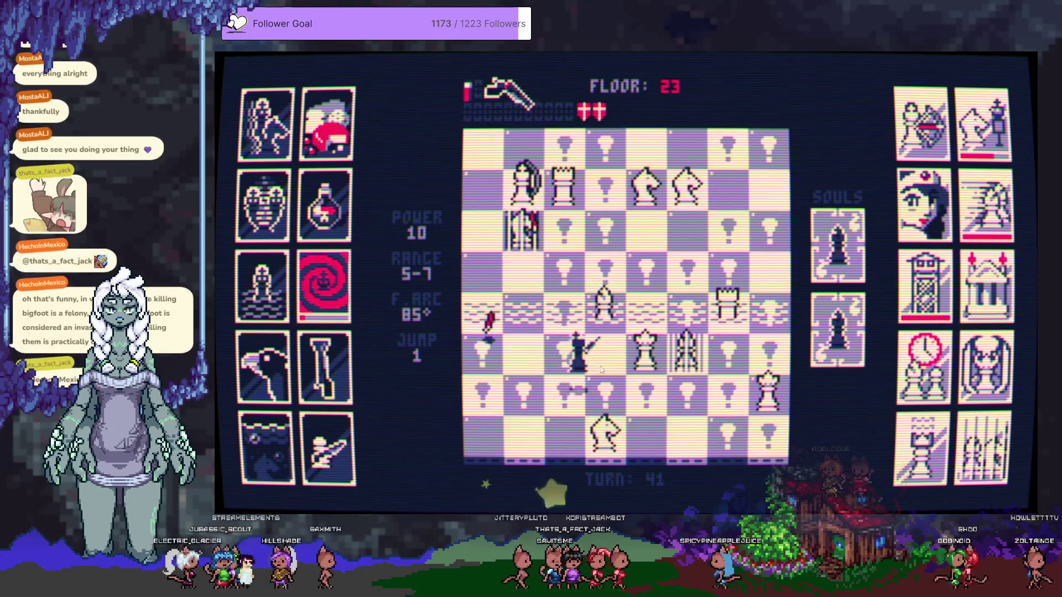
left_click(606, 399)
left_click(608, 404)
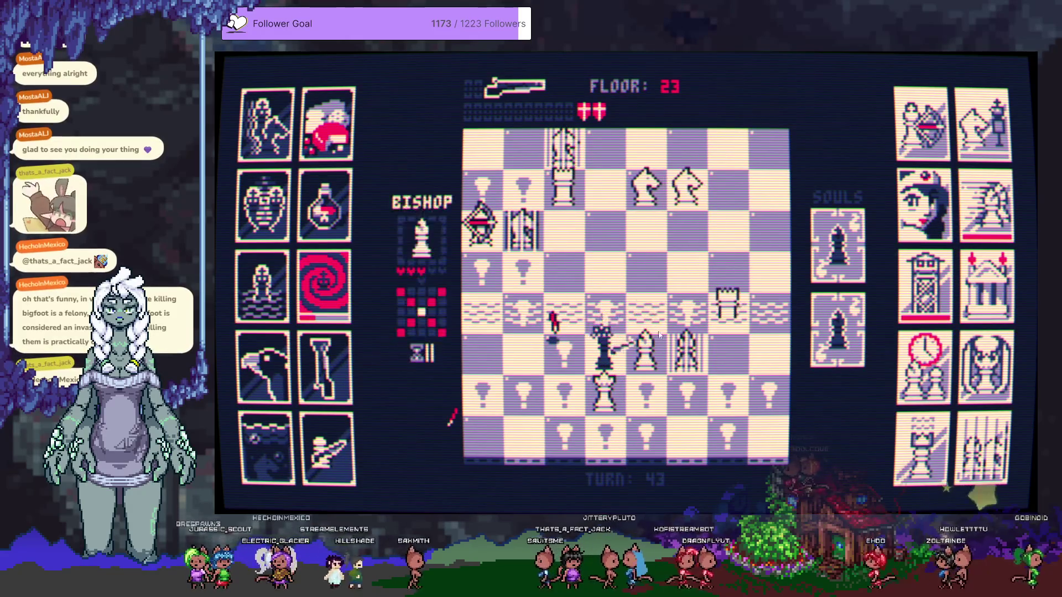
Move up-right to shoot the knight above the king, then blast the nearby pieces
left_click(646, 311)
left_click(725, 319)
left_click(721, 280)
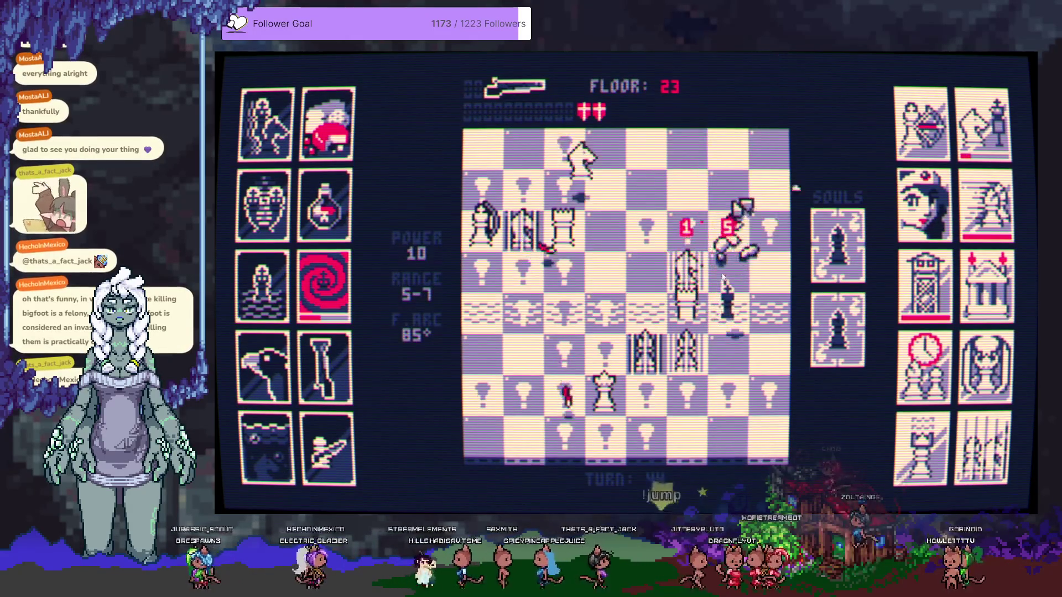
left_click(642, 320)
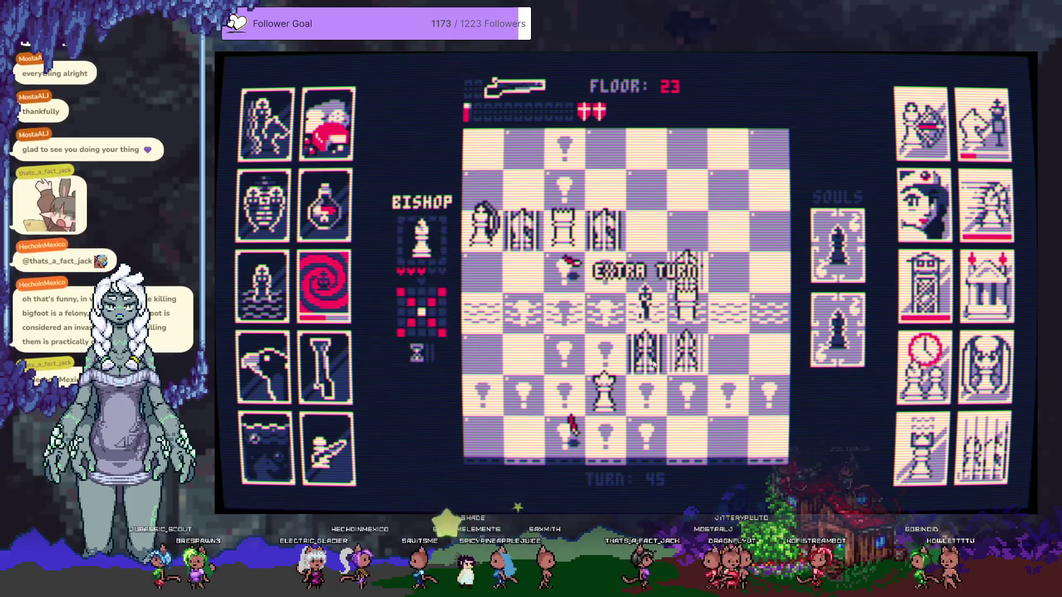
left_click(723, 274)
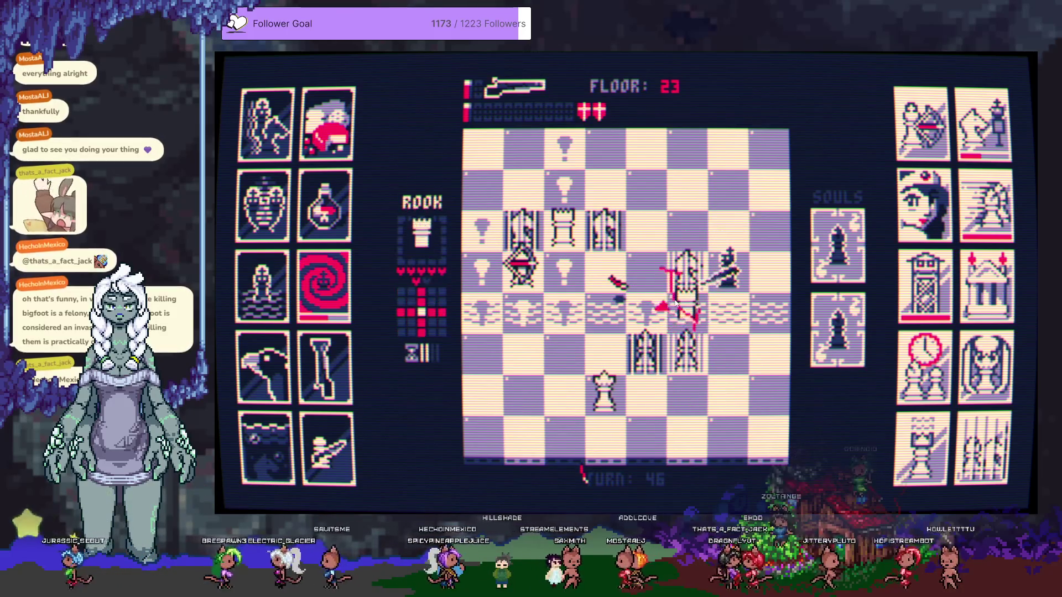
left_click(682, 236)
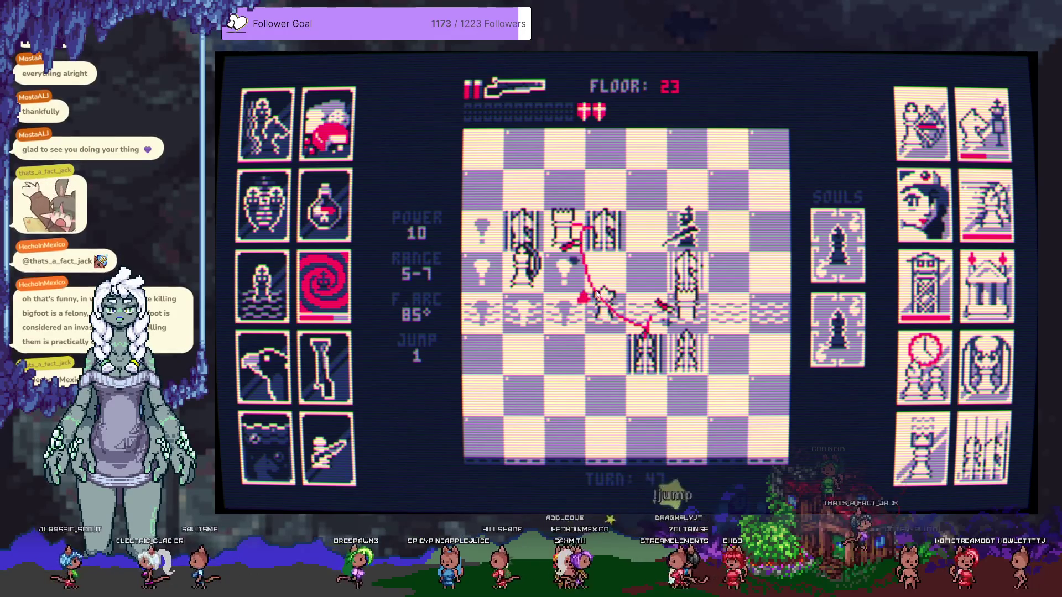
left_click(598, 296)
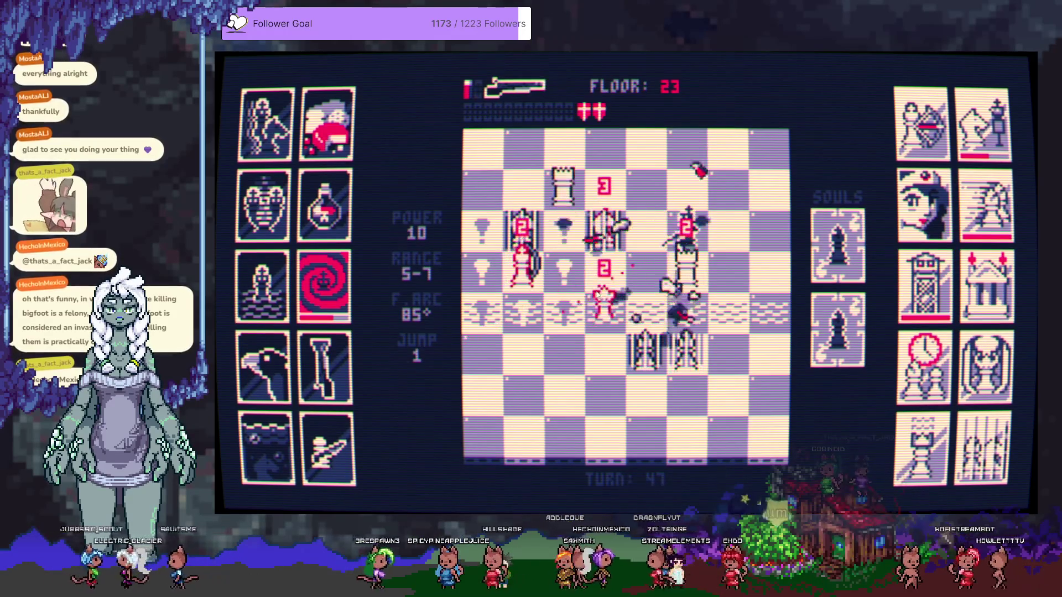
Fire the last shells near the rook and upward to clear floor 23's remaining pieces
left_click(701, 315)
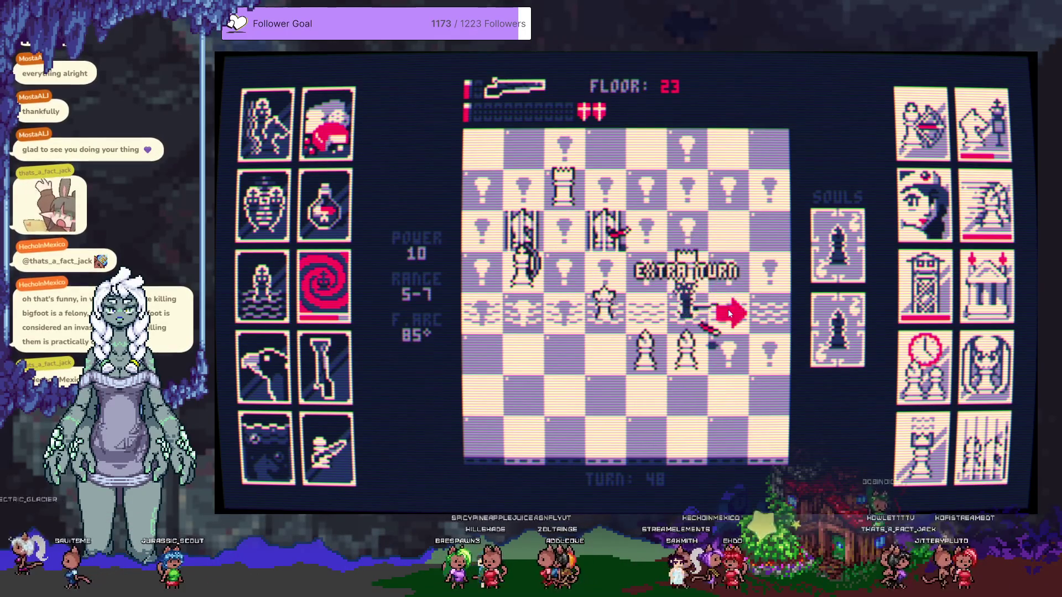
left_click(729, 314)
left_click(639, 245)
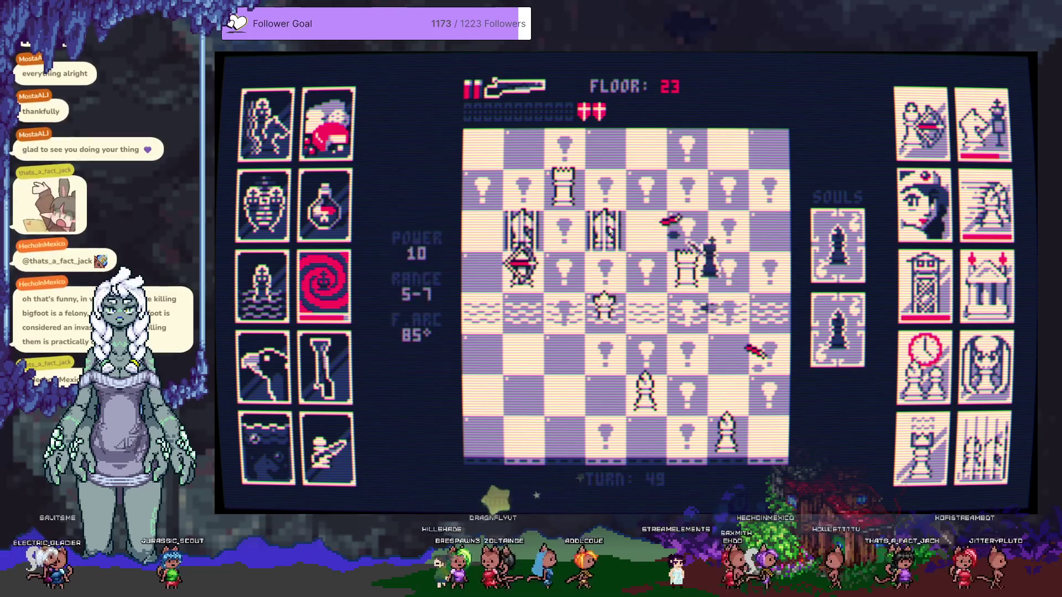
left_click(581, 271)
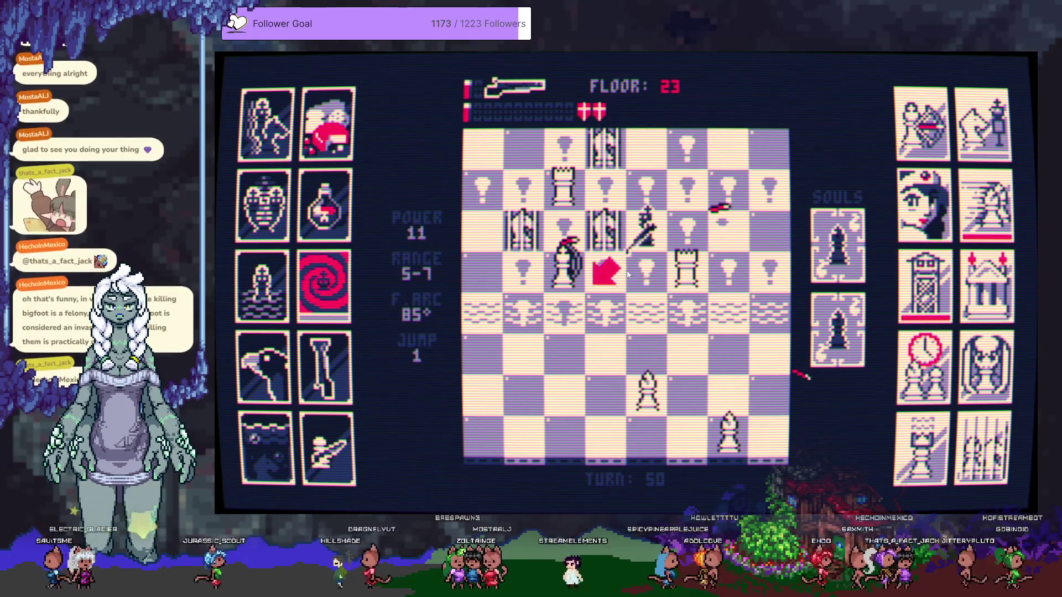
left_click(687, 293)
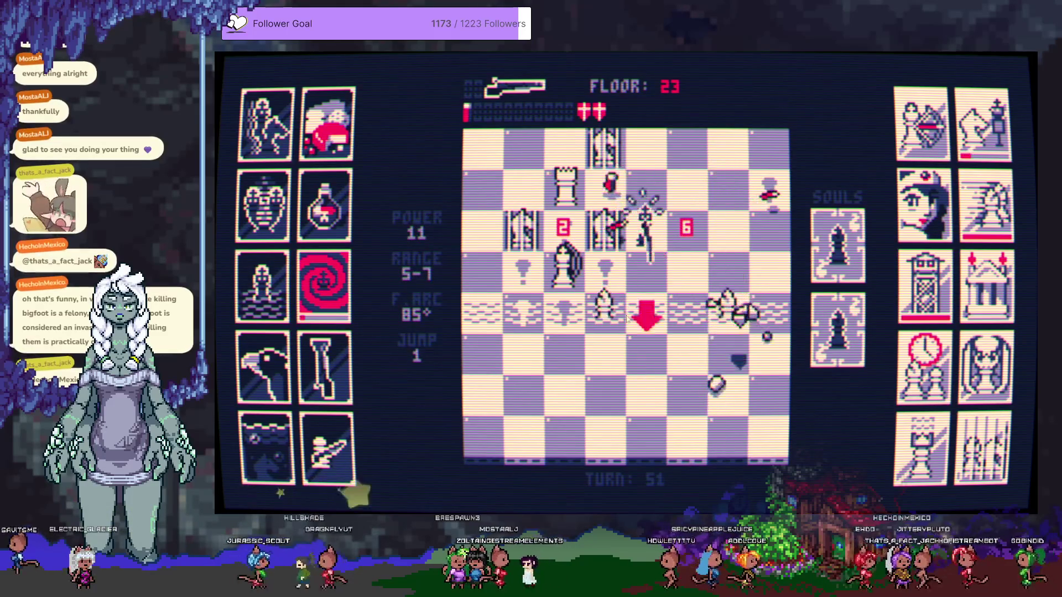
left_click(645, 313)
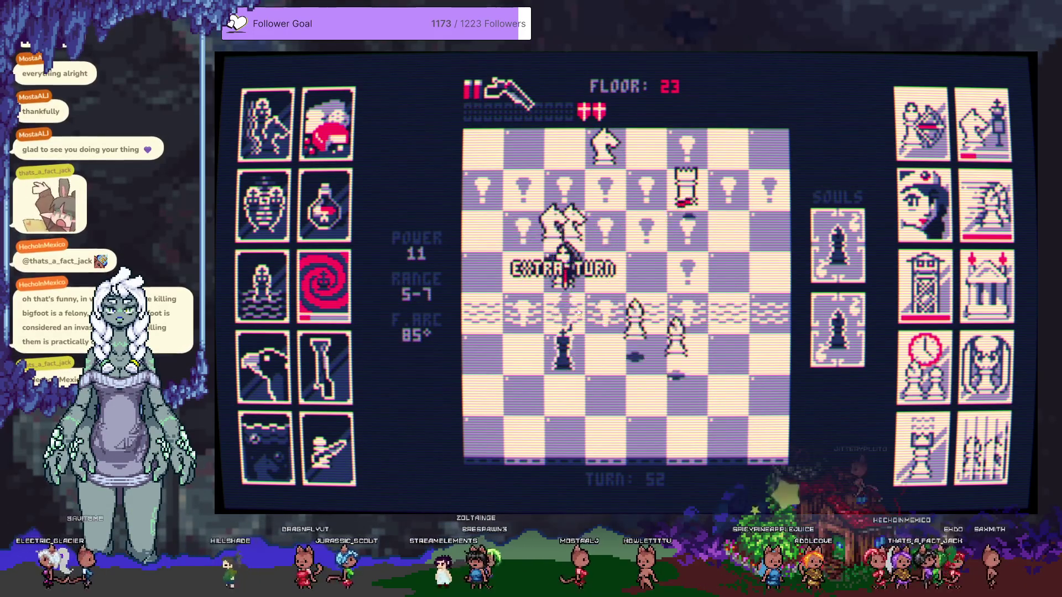
left_click(599, 362)
left_click(607, 315)
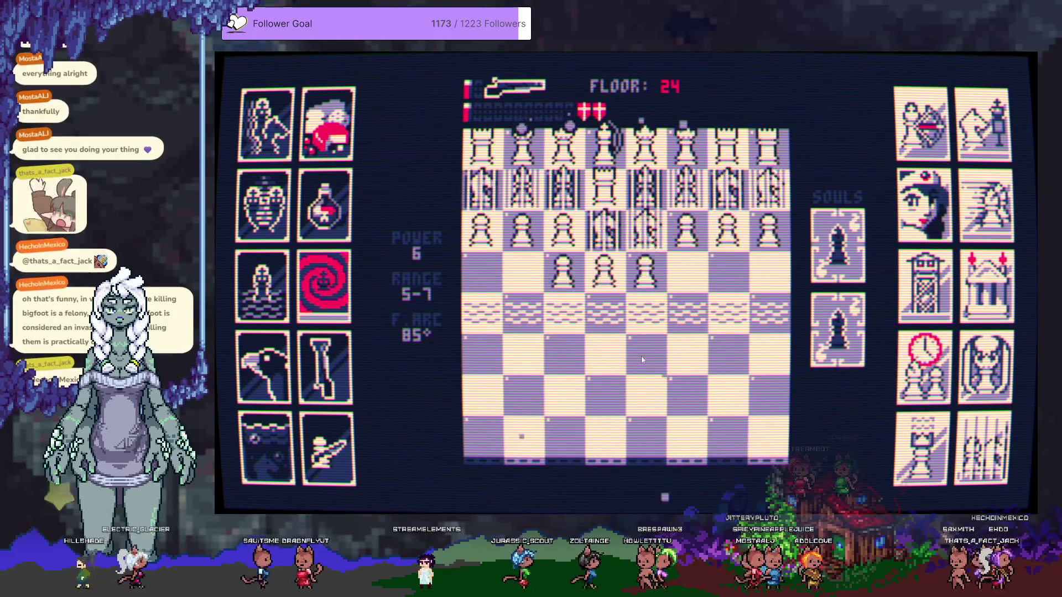
Blast floor 24's front pawn row, push the king up-right past a pawn and shoot another
left_click(623, 276)
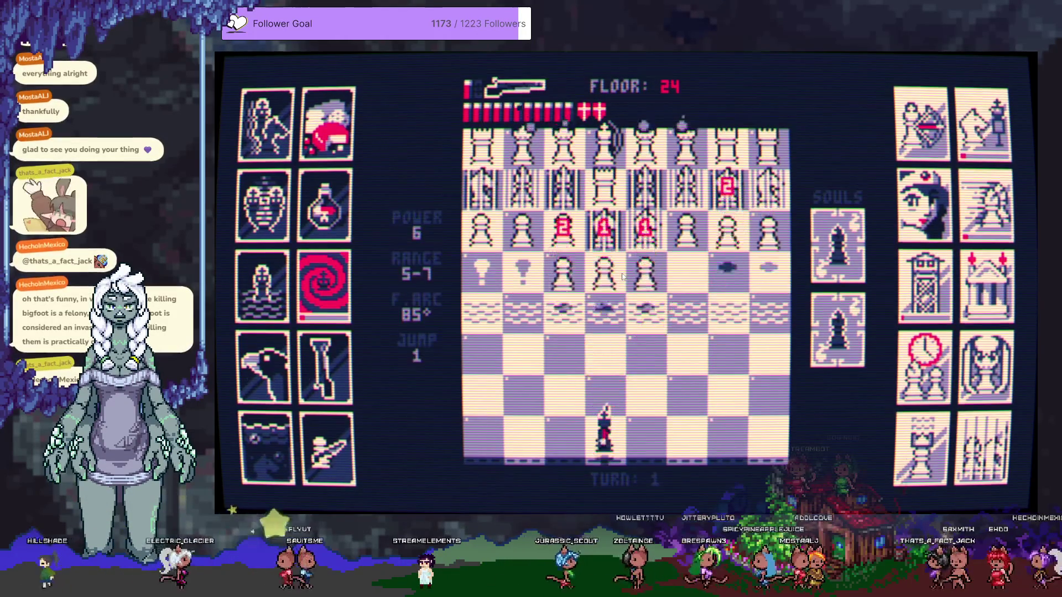
left_click(612, 342)
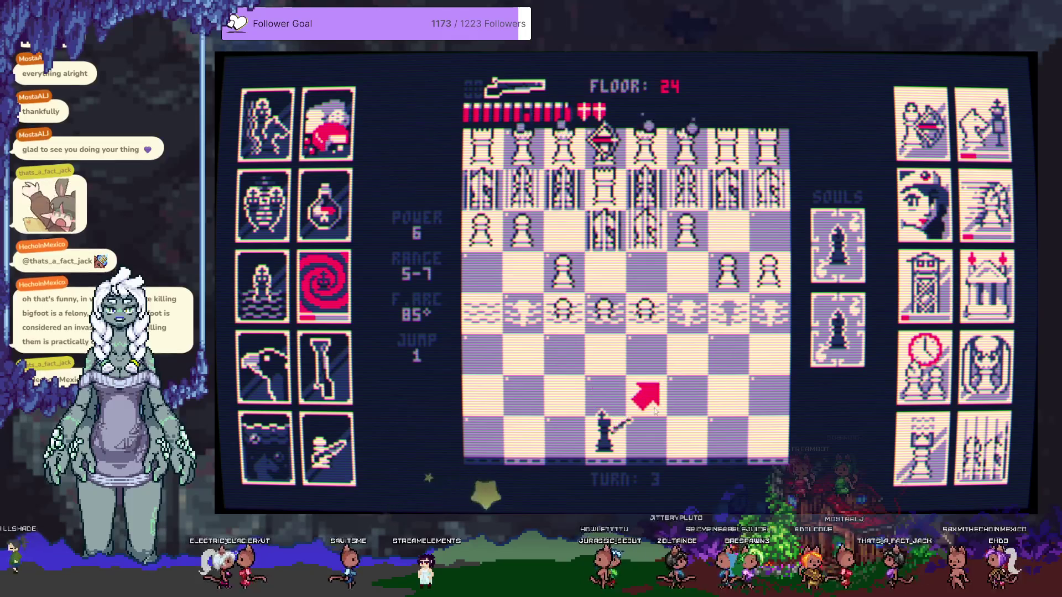
left_click(607, 349)
left_click(684, 292)
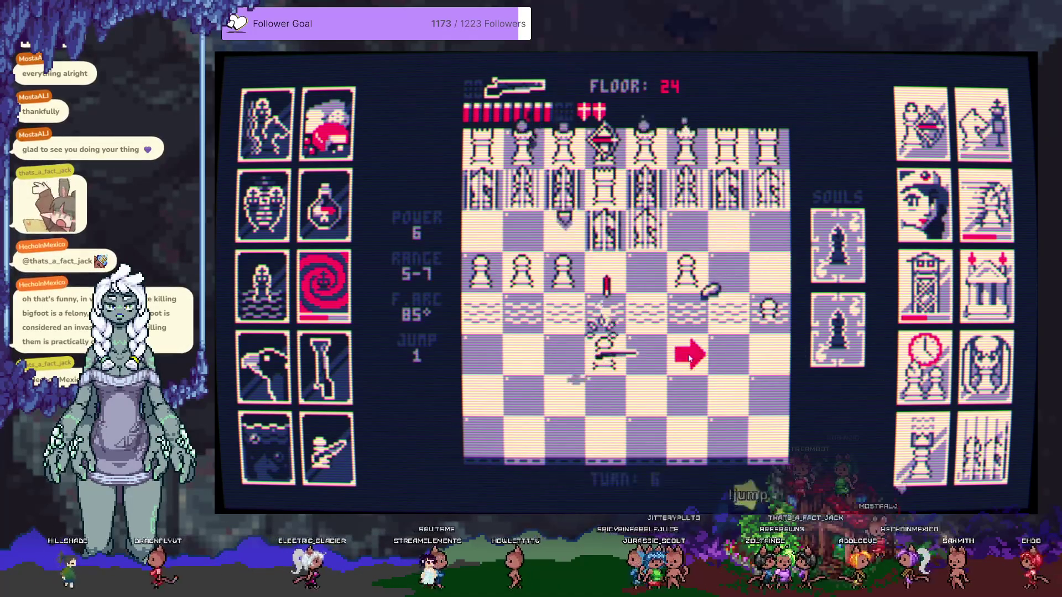
left_click(686, 350)
left_click(673, 282)
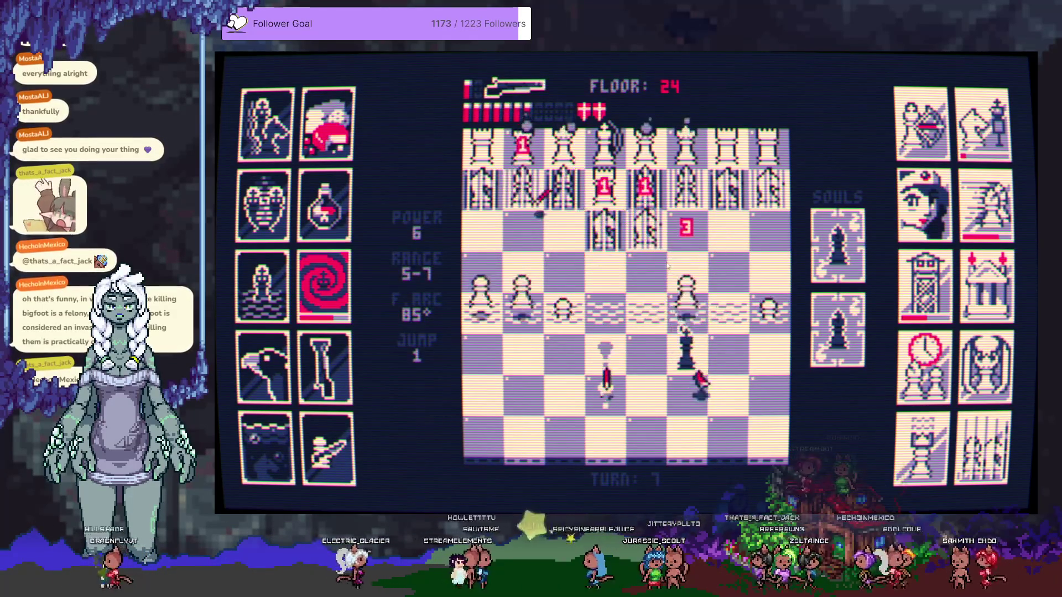
left_click(686, 271)
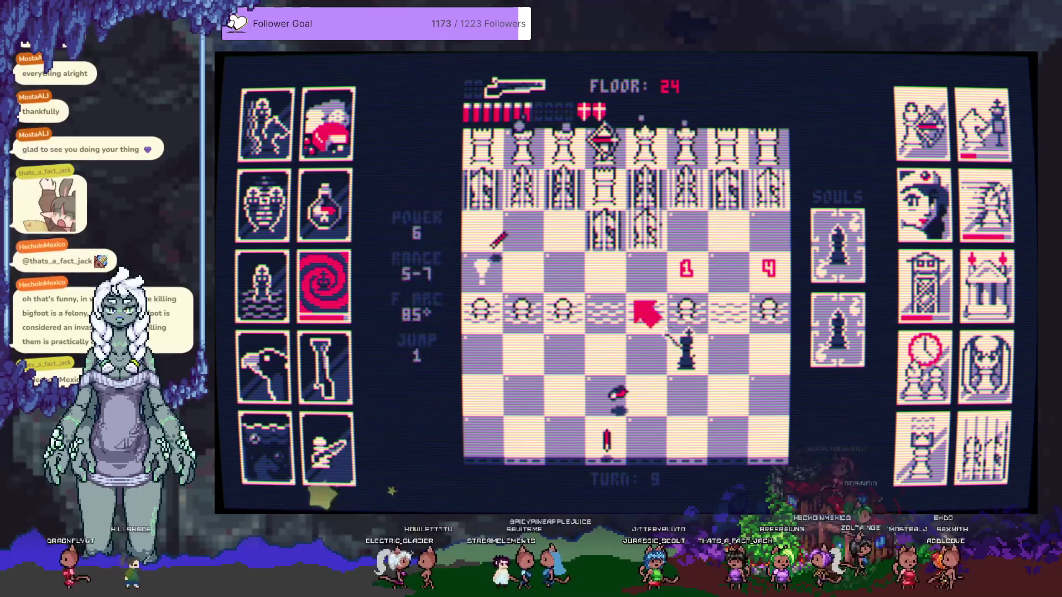
left_click(762, 320)
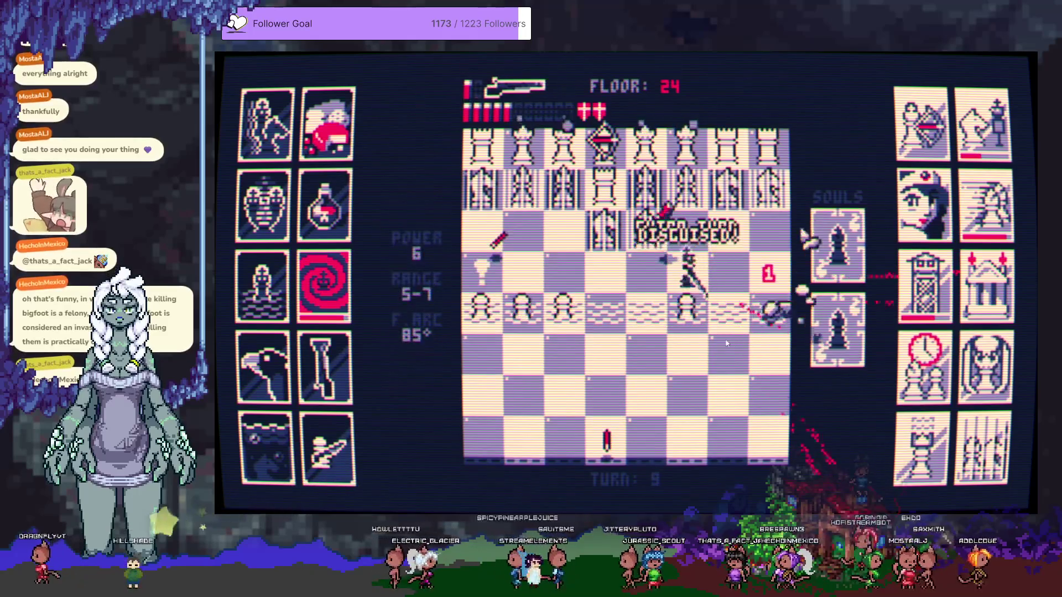
Shoot the left-side pawns and bottom-left pieces, then the nearby pawn from the bottom row
left_click(687, 347)
left_click(574, 345)
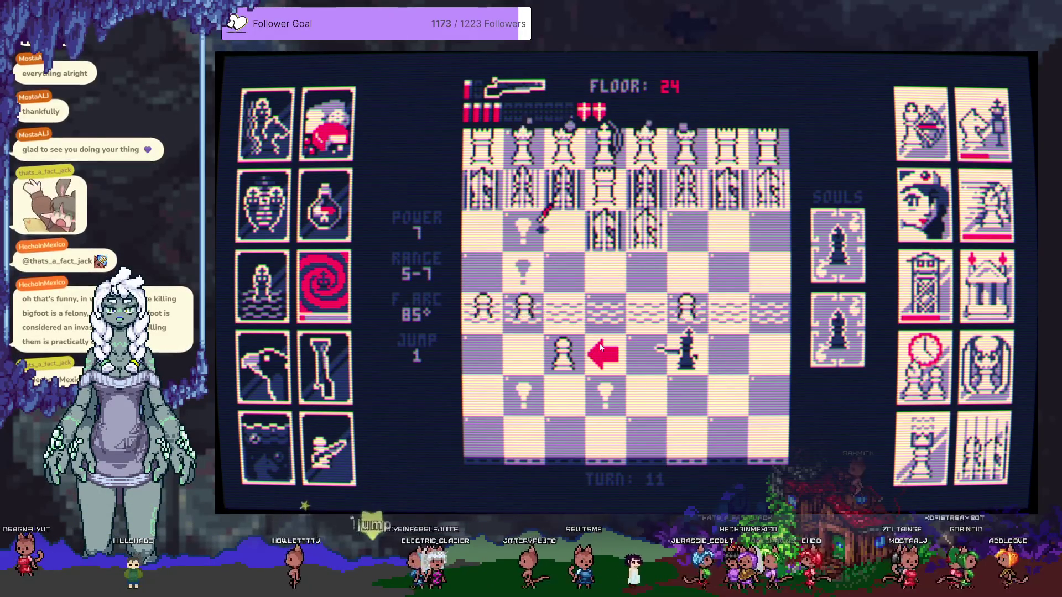
left_click(601, 347)
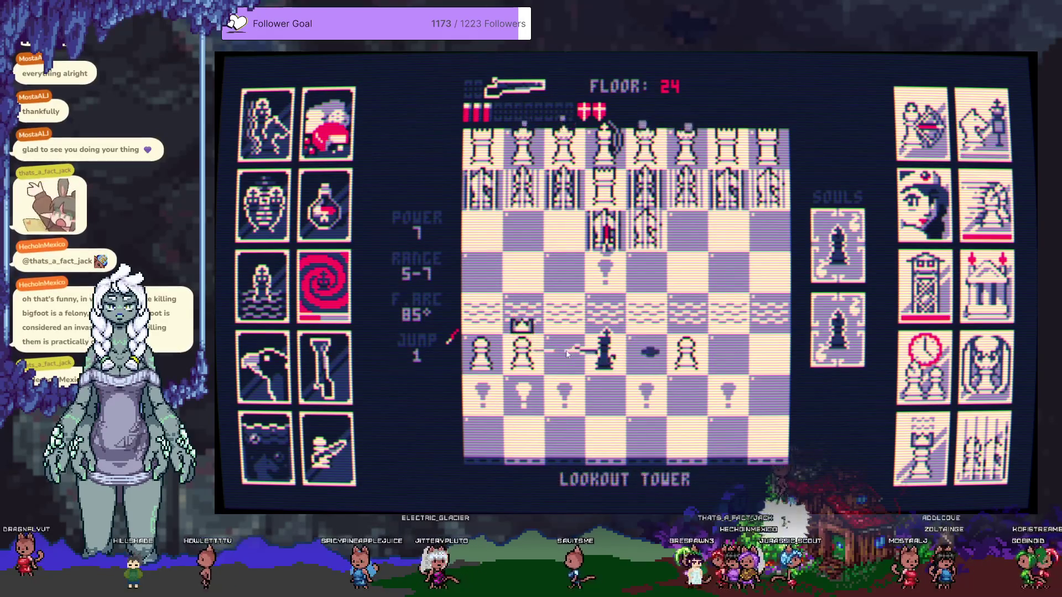
left_click(566, 349)
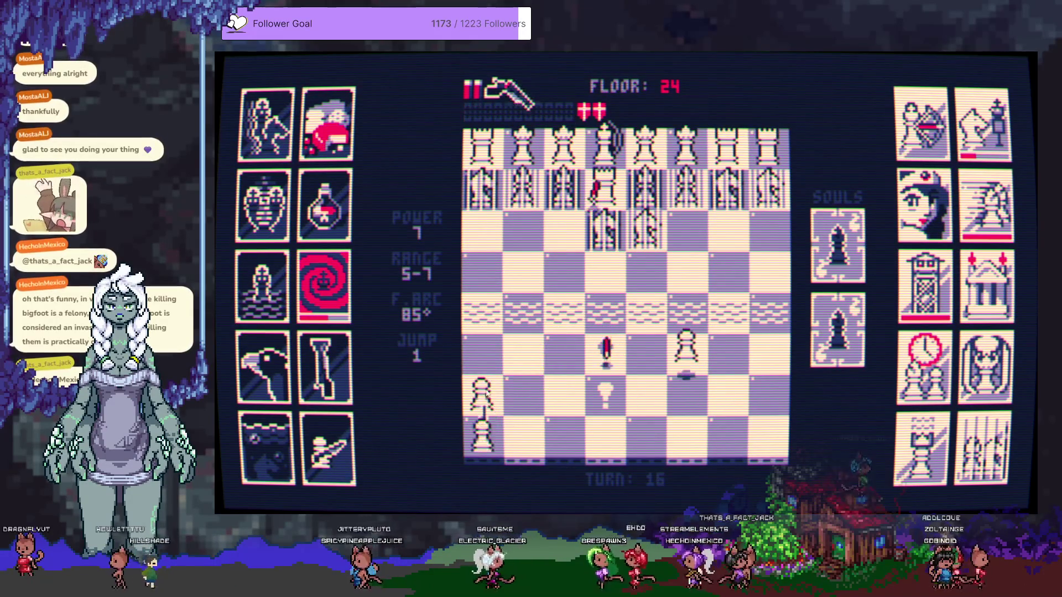
left_click(485, 393)
left_click(534, 390)
left_click(567, 432)
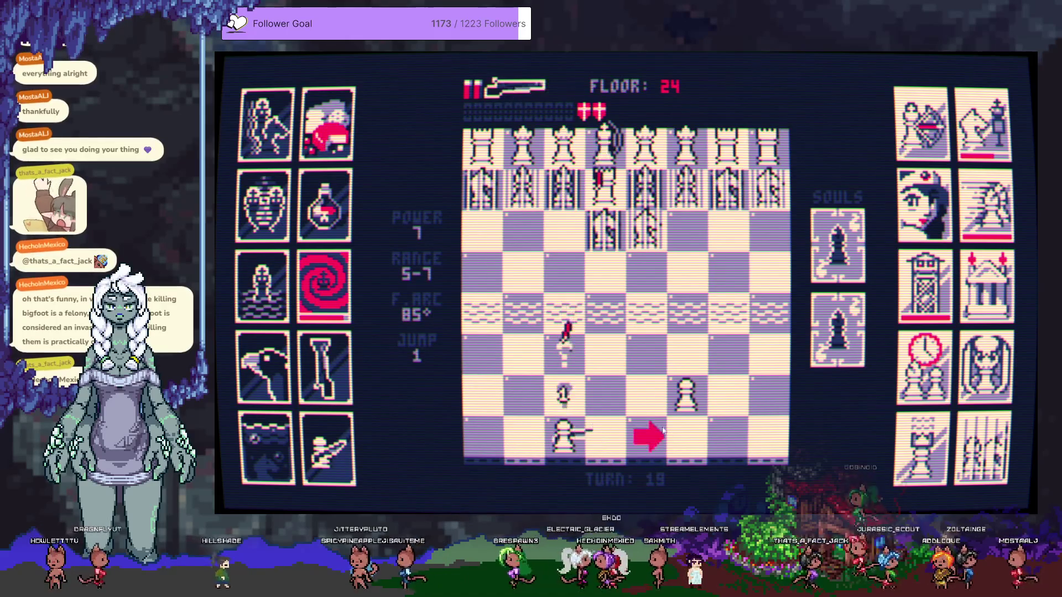
left_click(690, 397)
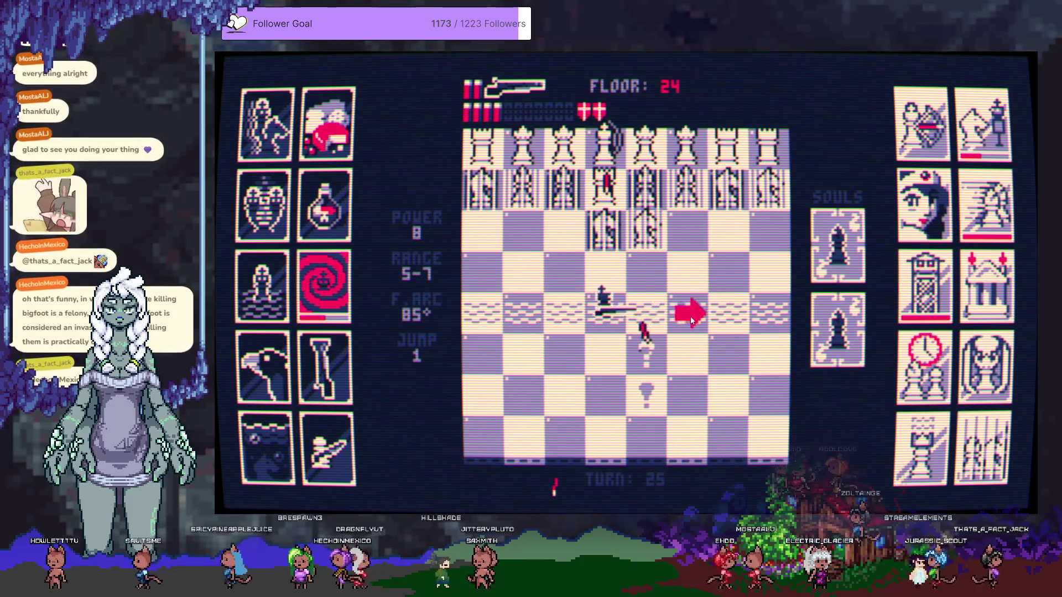
Reposition the king and fire three shells up the board at the white army
left_click(690, 316)
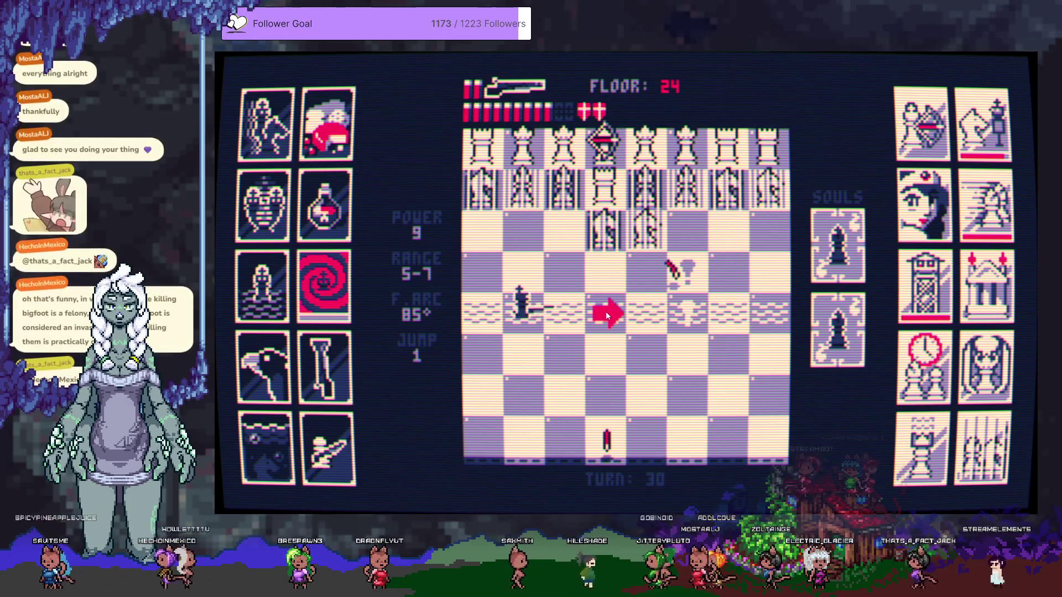
left_click(571, 365)
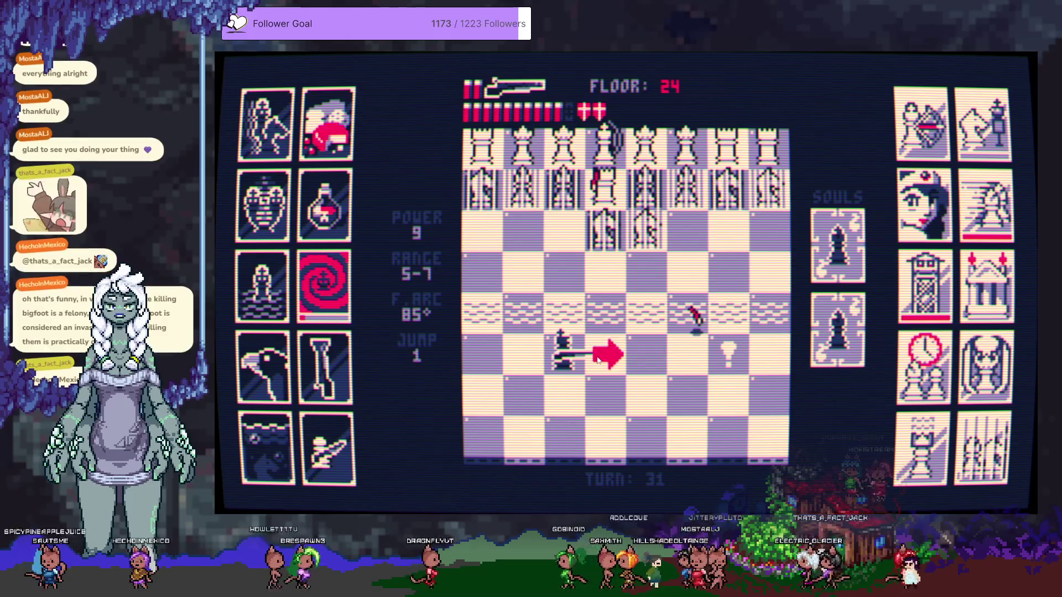
left_click(623, 241)
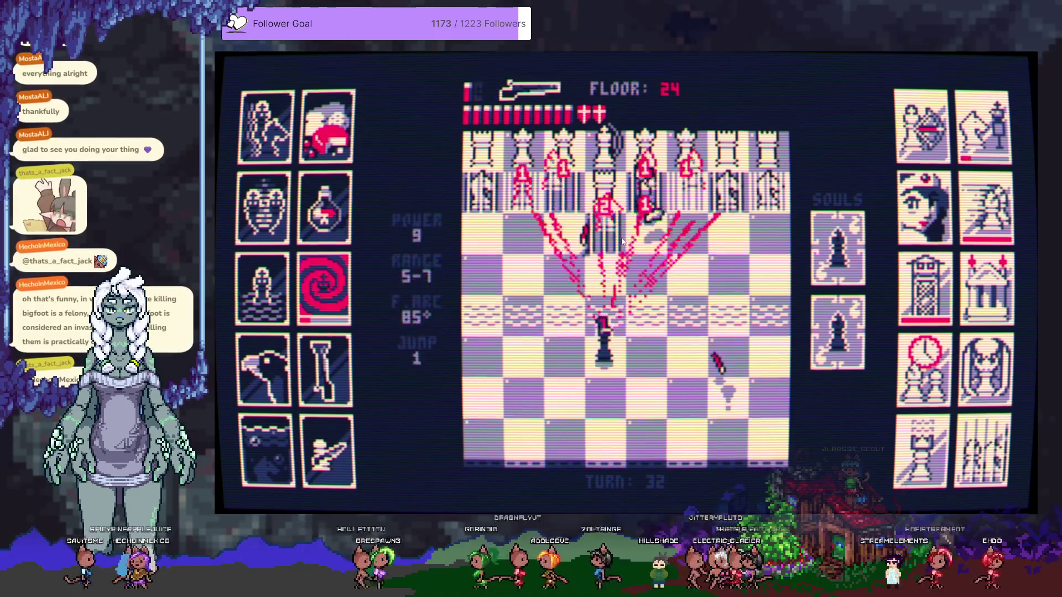
left_click(609, 249)
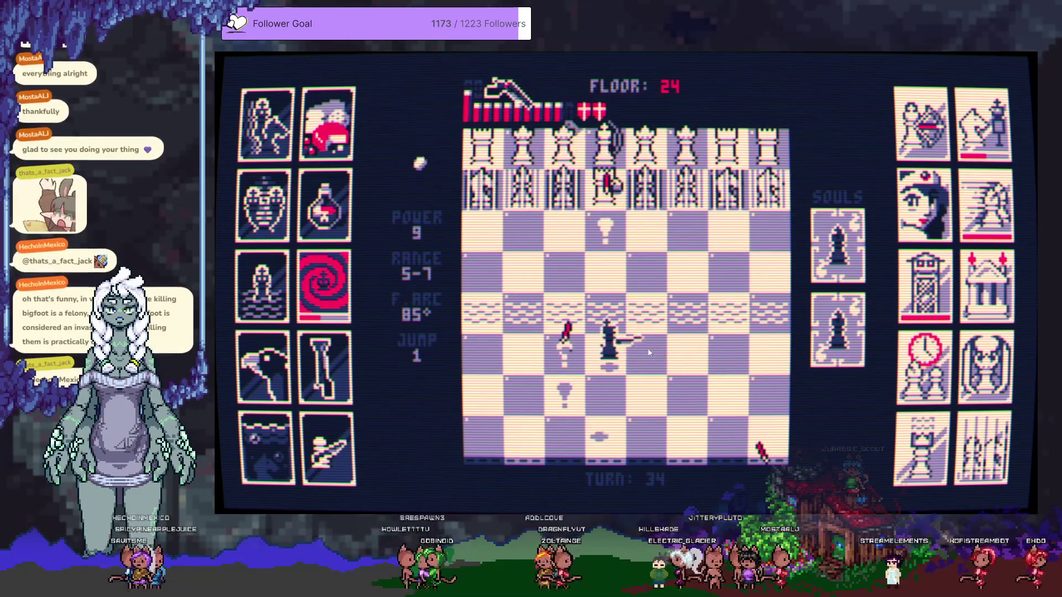
left_click(633, 235)
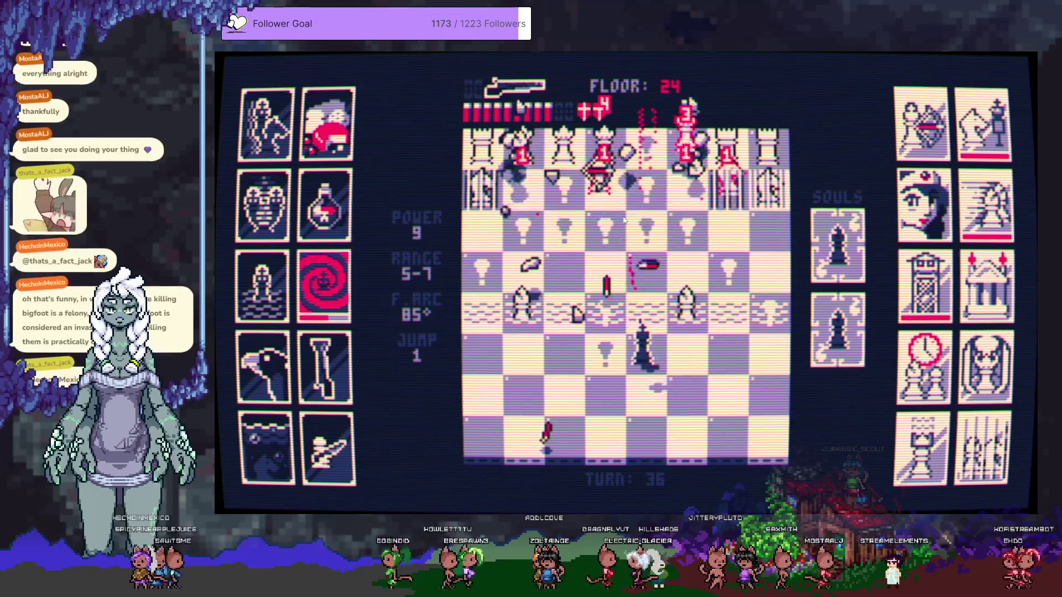
Shift the king left and shoot the targeted bishop and other nearby enemies
left_click(603, 354)
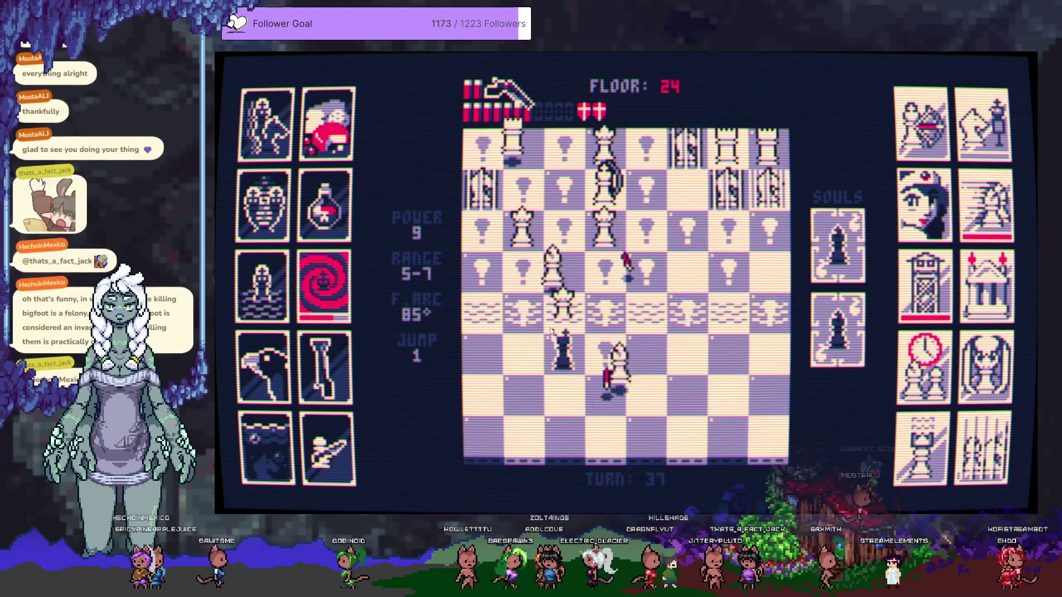
left_click(569, 346)
left_click(611, 405)
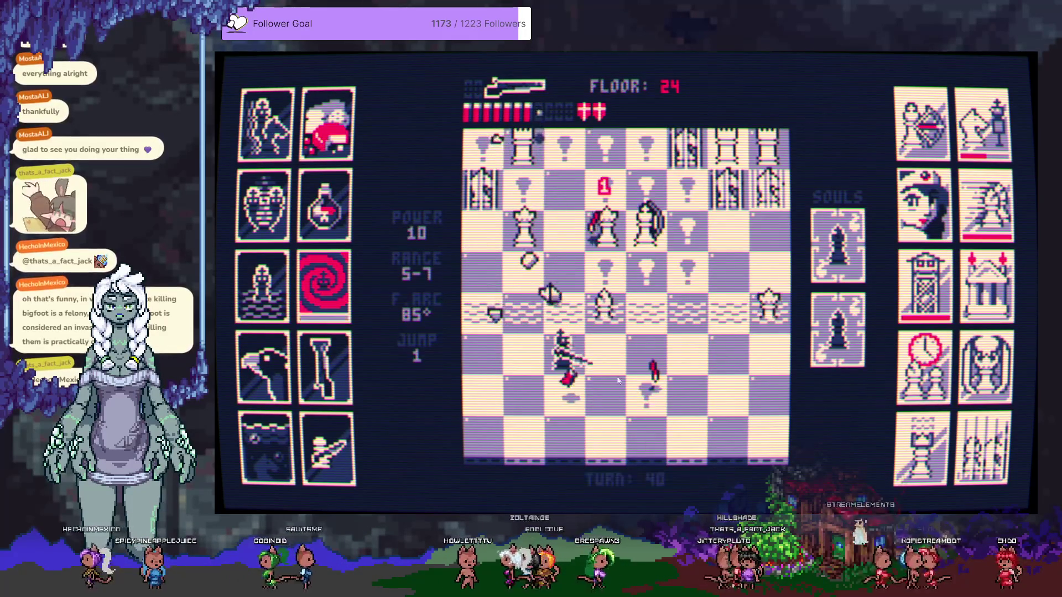
left_click(606, 352)
left_click(667, 315)
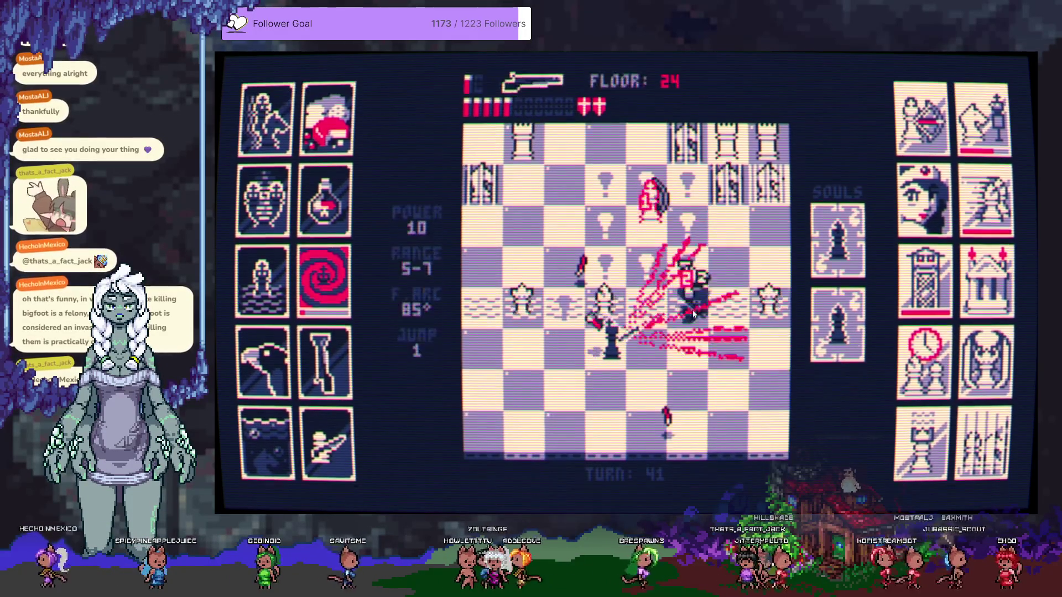
left_click(634, 251)
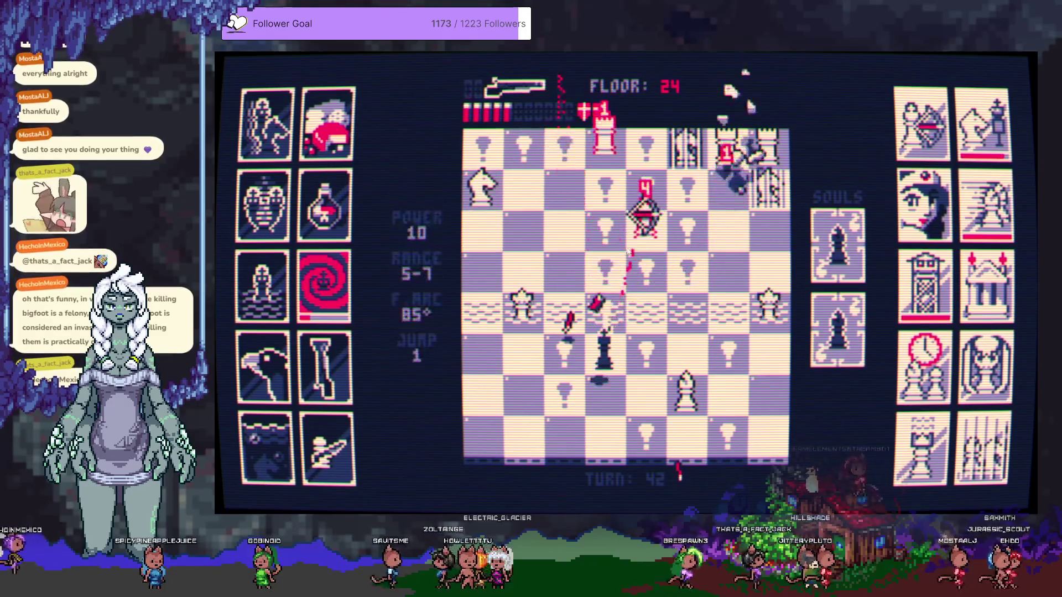
Move the king right and down, then shoot the pieces on either side of it
left_click(657, 332)
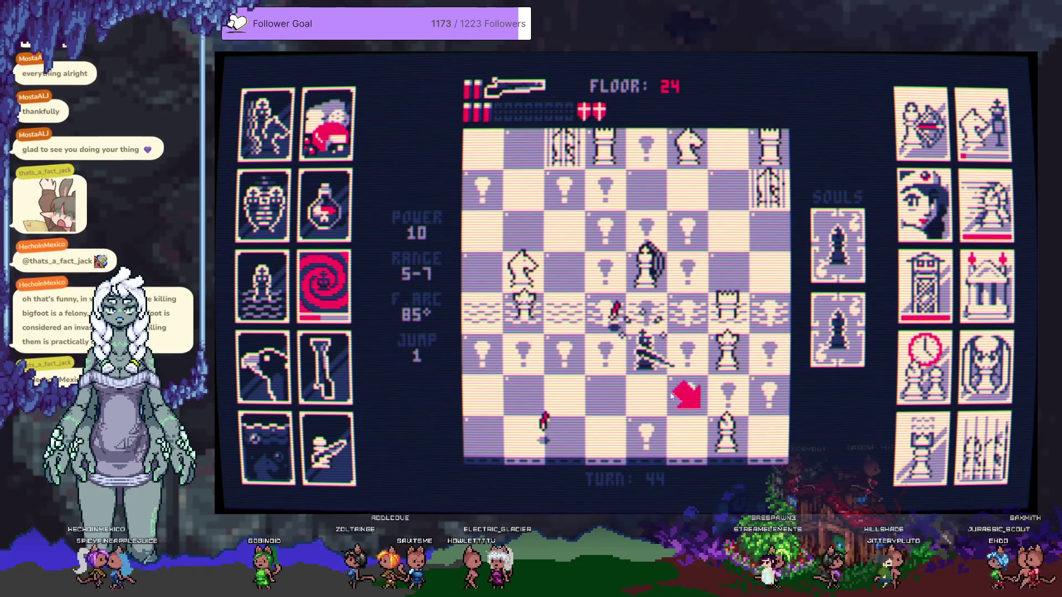
left_click(650, 393)
left_click(603, 399)
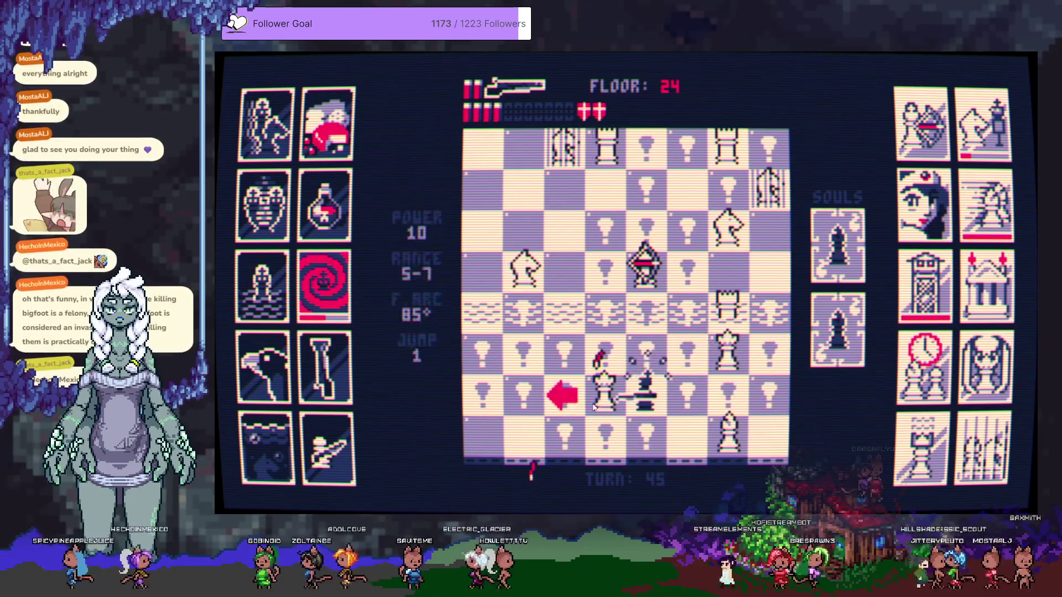
left_click(681, 370)
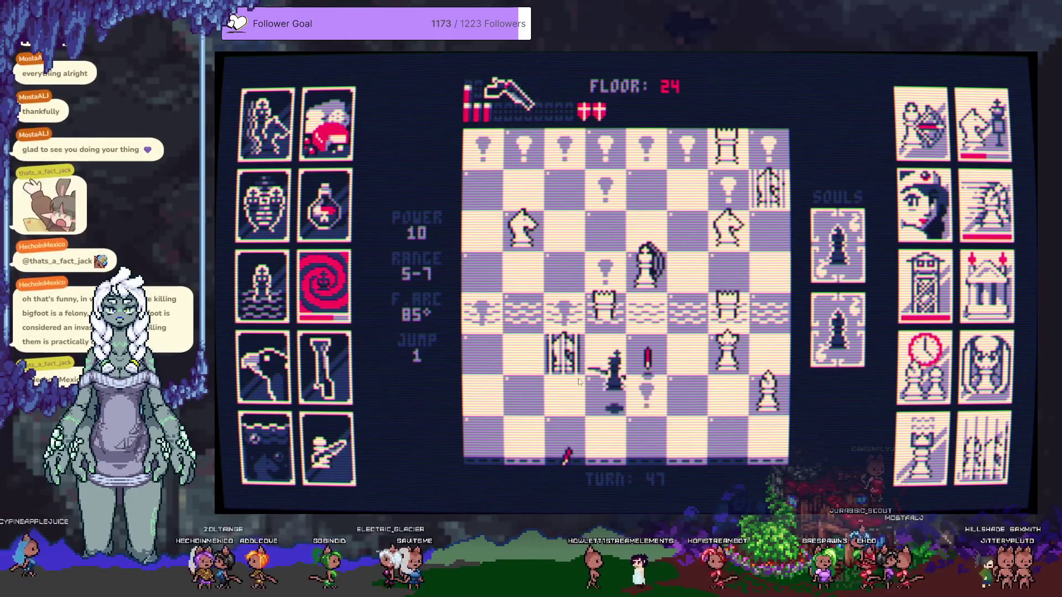
Bring the king up-left and shoot the white queen and rook to empty floor 24
left_click(575, 390)
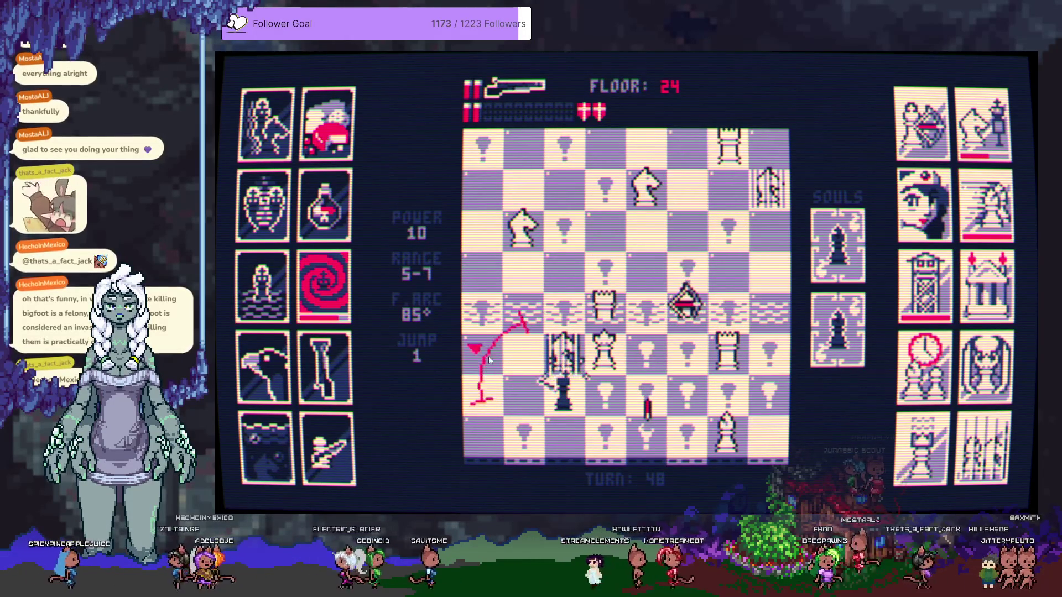
left_click(523, 349)
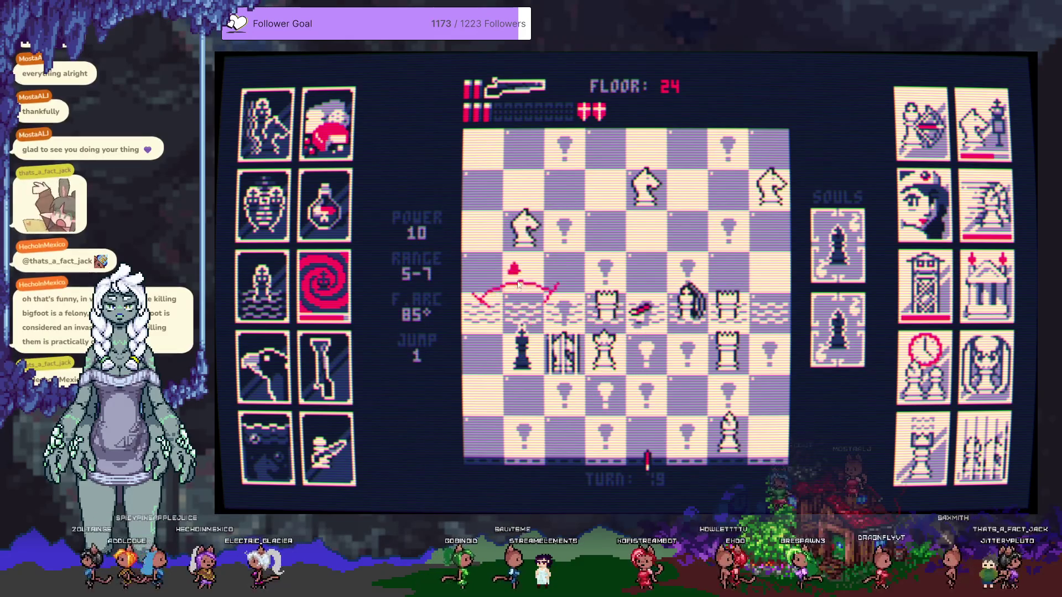
left_click(526, 312)
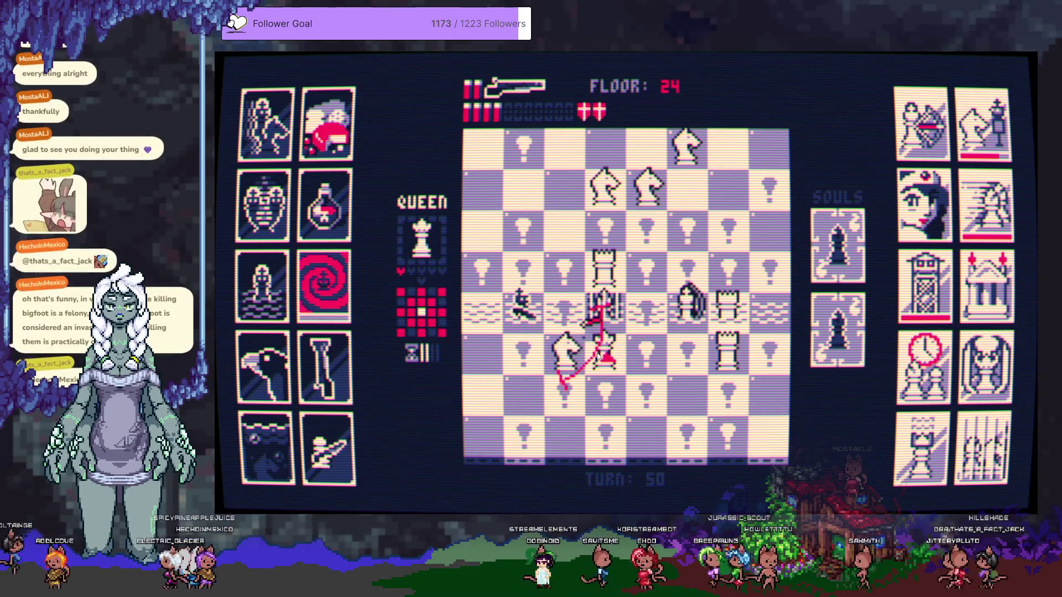
left_click(597, 356)
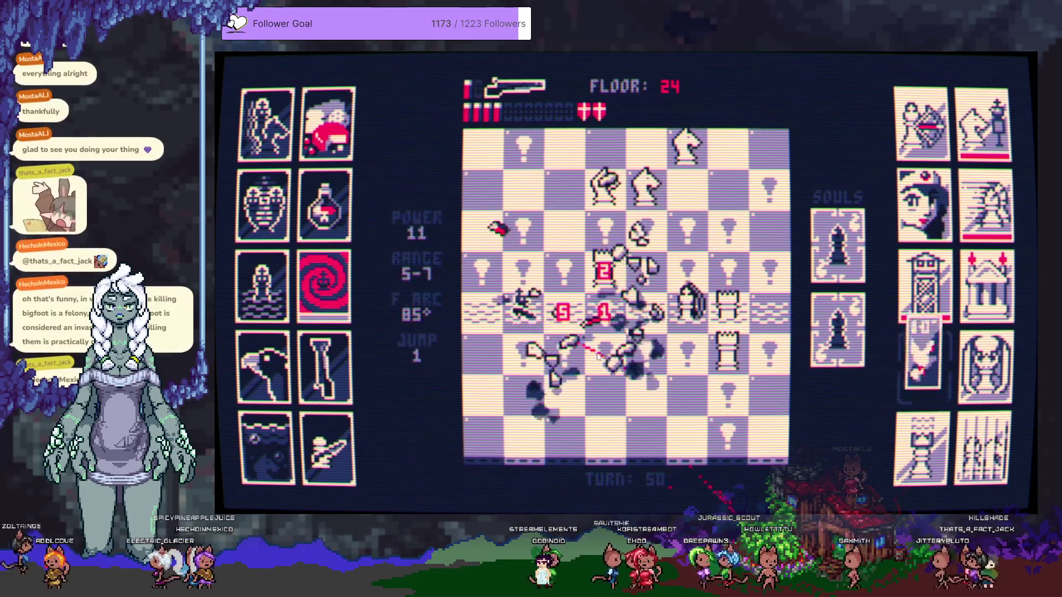
left_click(604, 269)
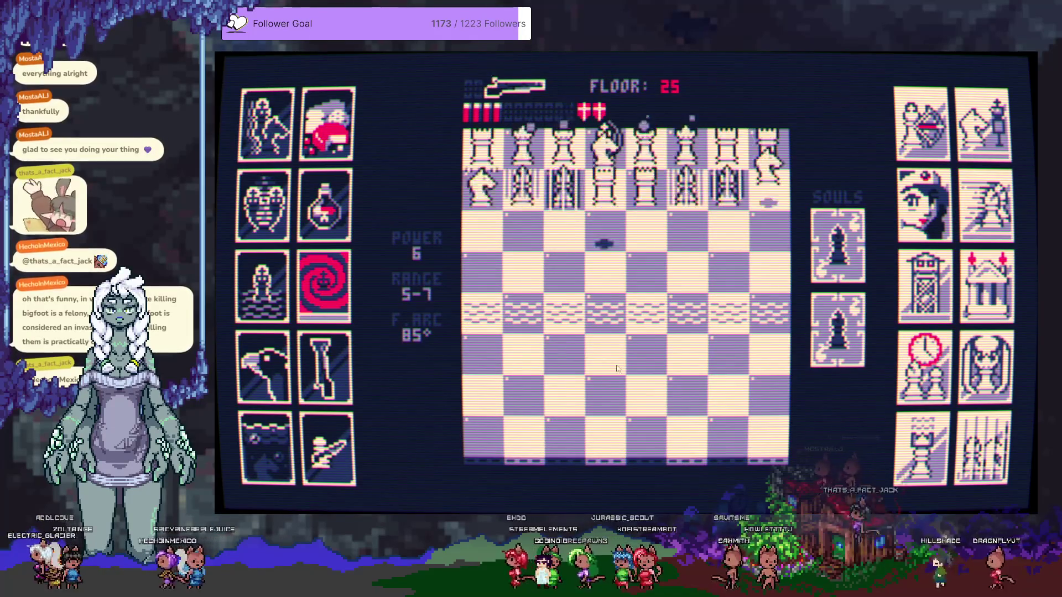
Blast the front rows of white pawns on floor 25
left_click(639, 271)
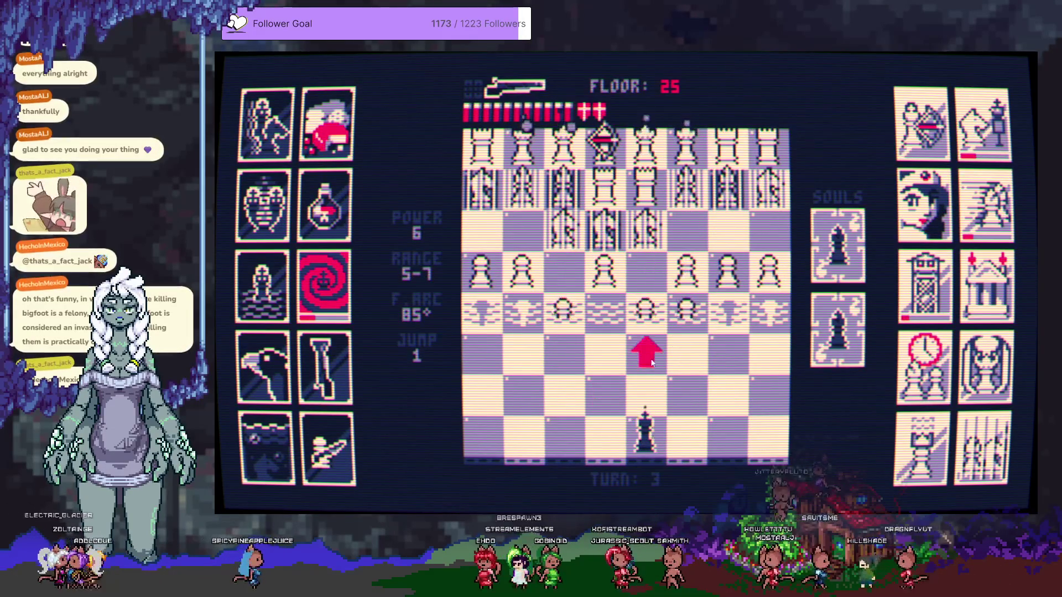
left_click(672, 301)
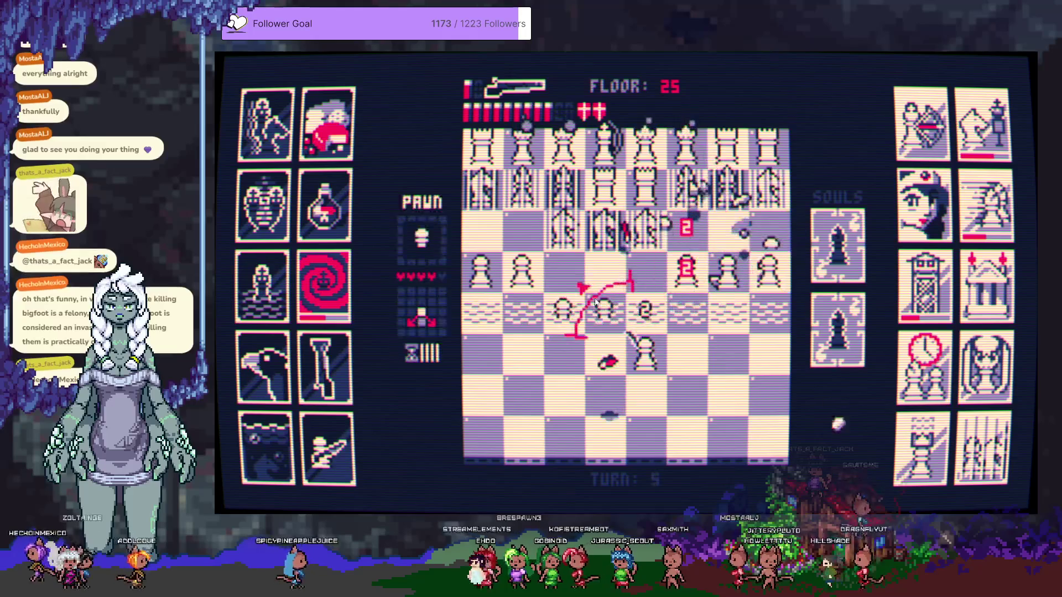
left_click(589, 307)
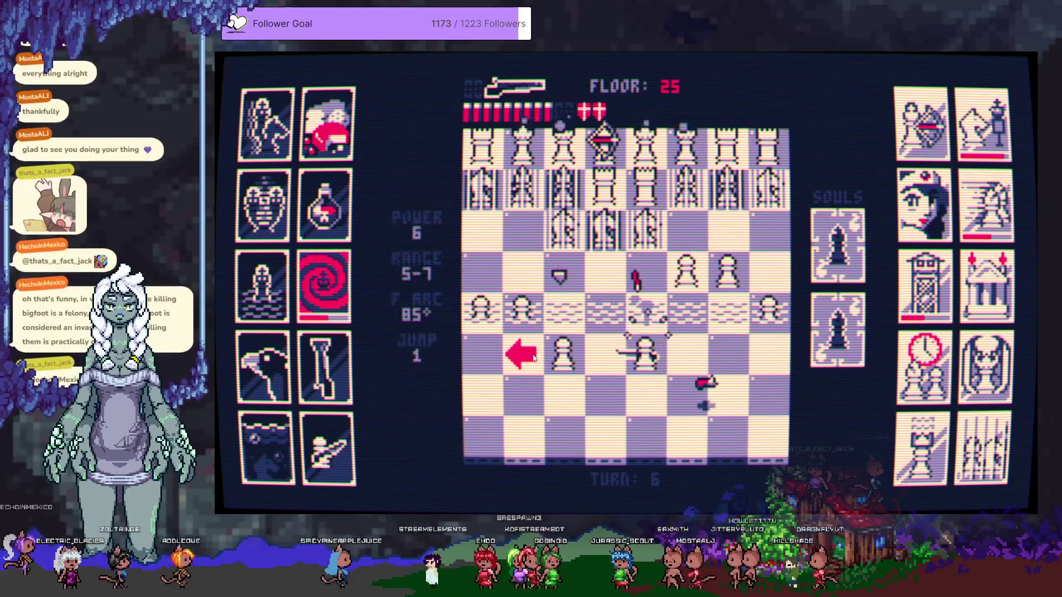
left_click(513, 318)
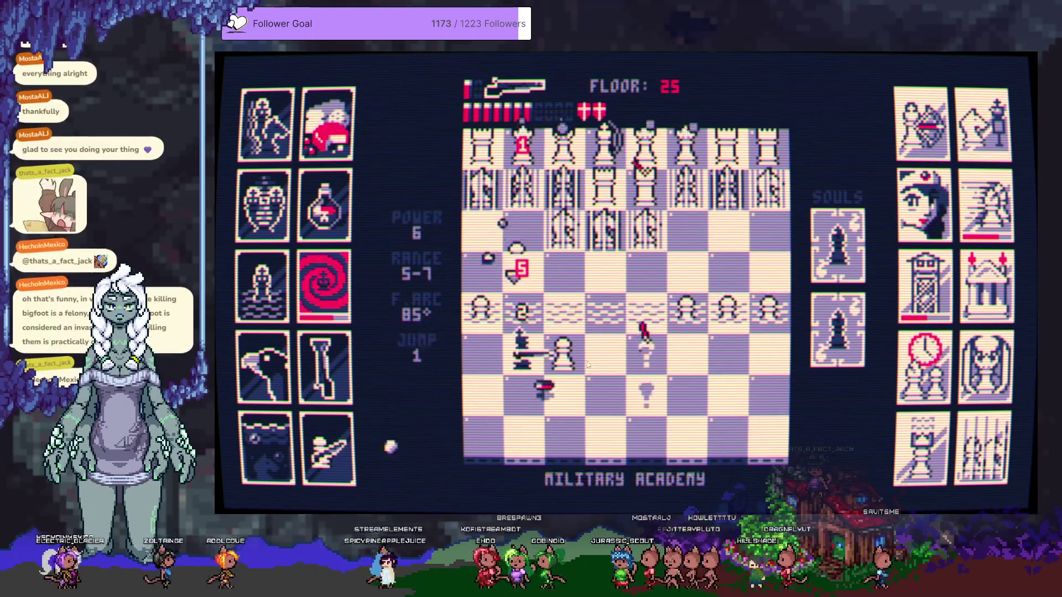
Step the king left to shoot pawns, then retreat into the corner, firing at approaching pawns
left_click(608, 360)
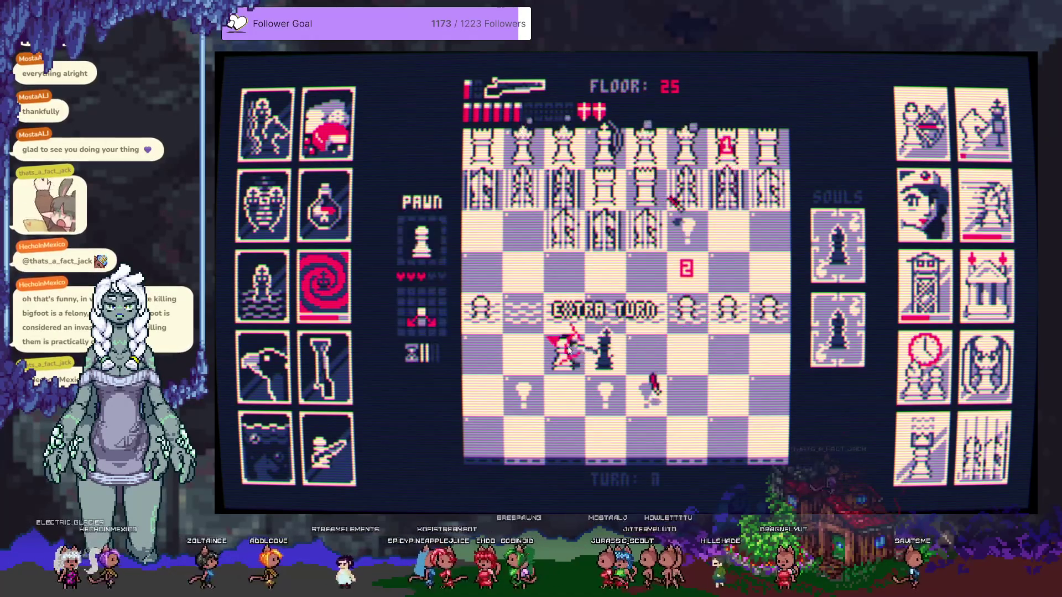
left_click(522, 356)
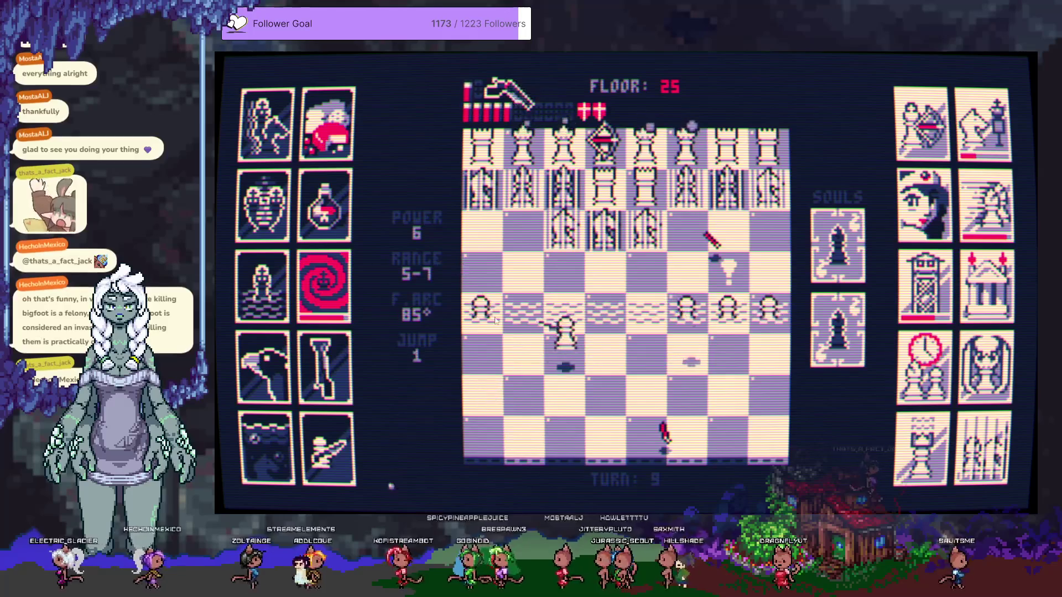
left_click(476, 351)
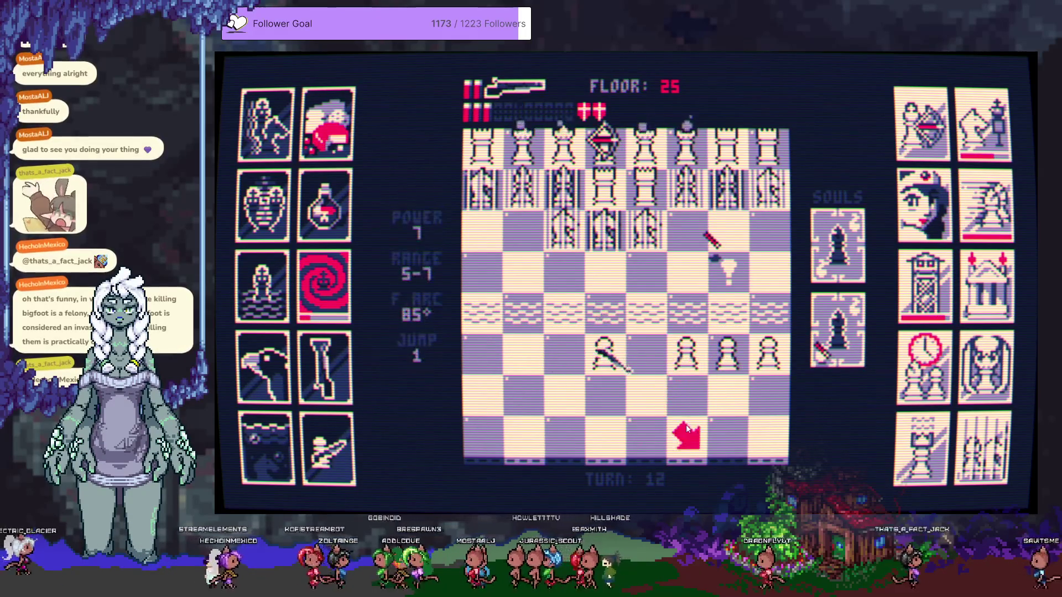
left_click(733, 359)
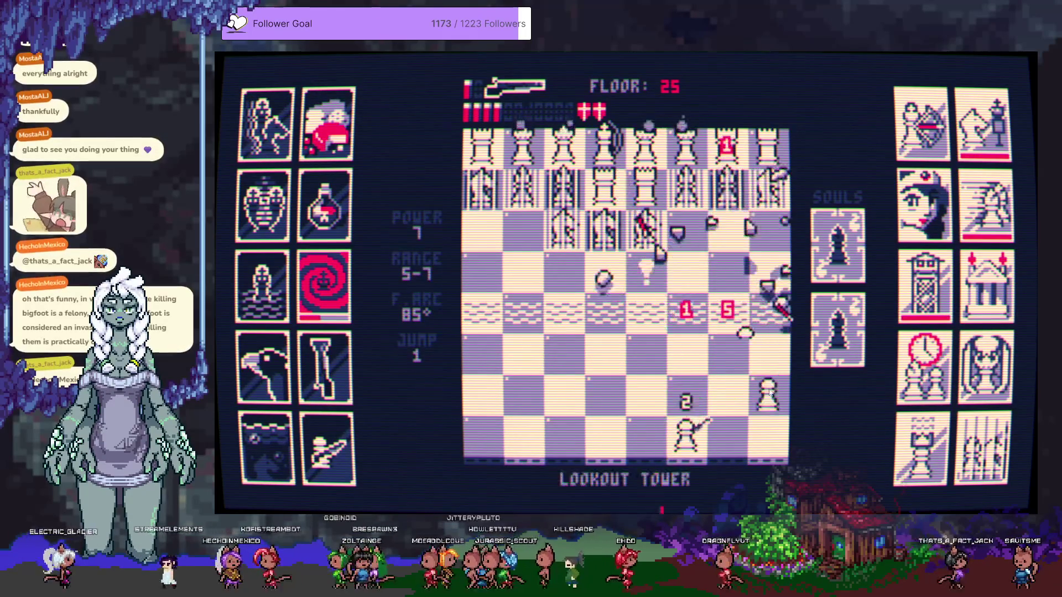
left_click(770, 431)
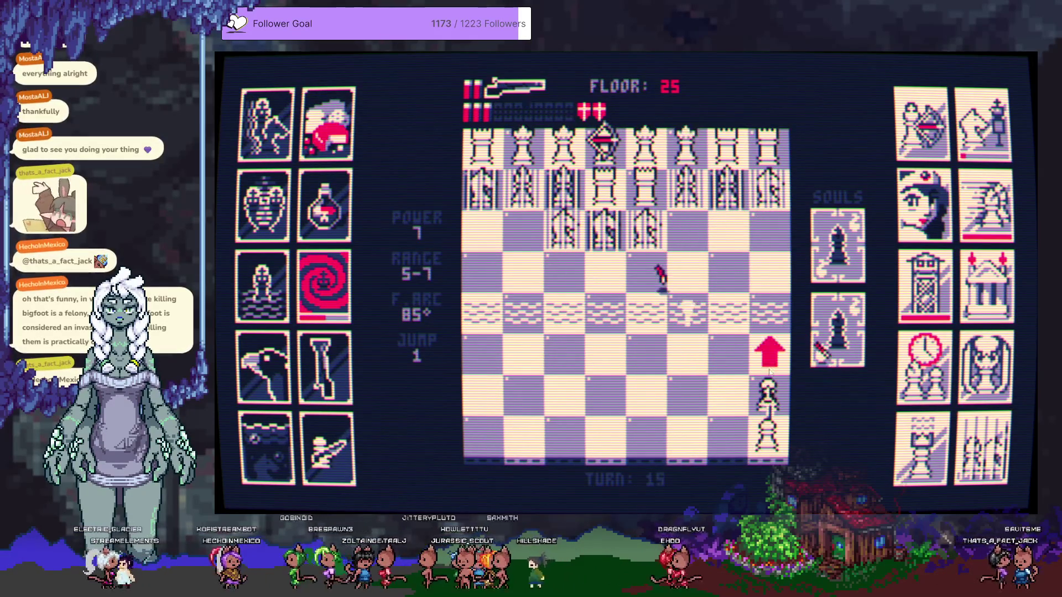
left_click(773, 415)
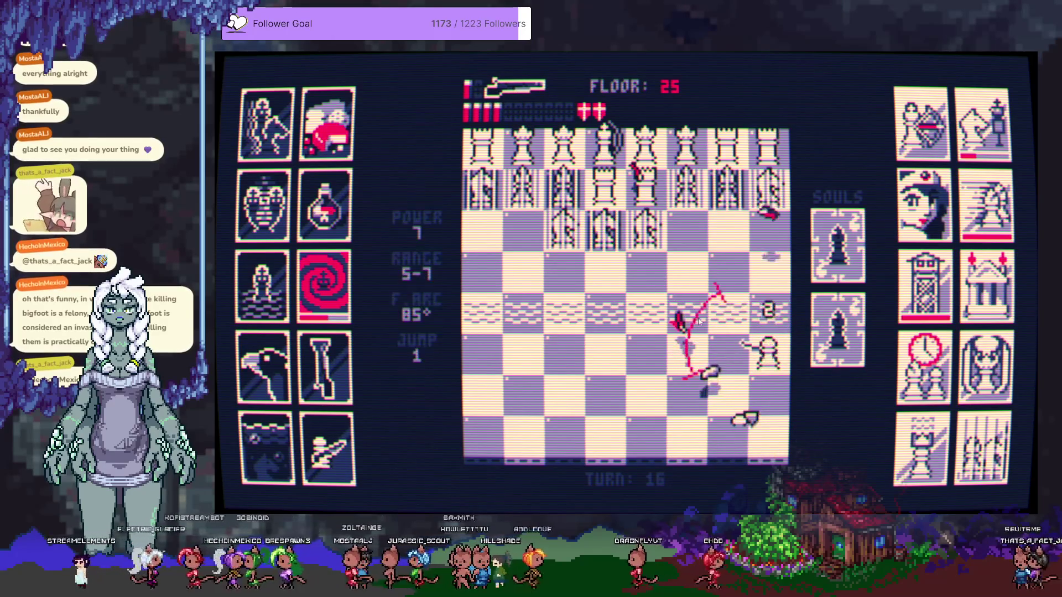
Reposition the king left and fire upward at the white pieces above
left_click(629, 319)
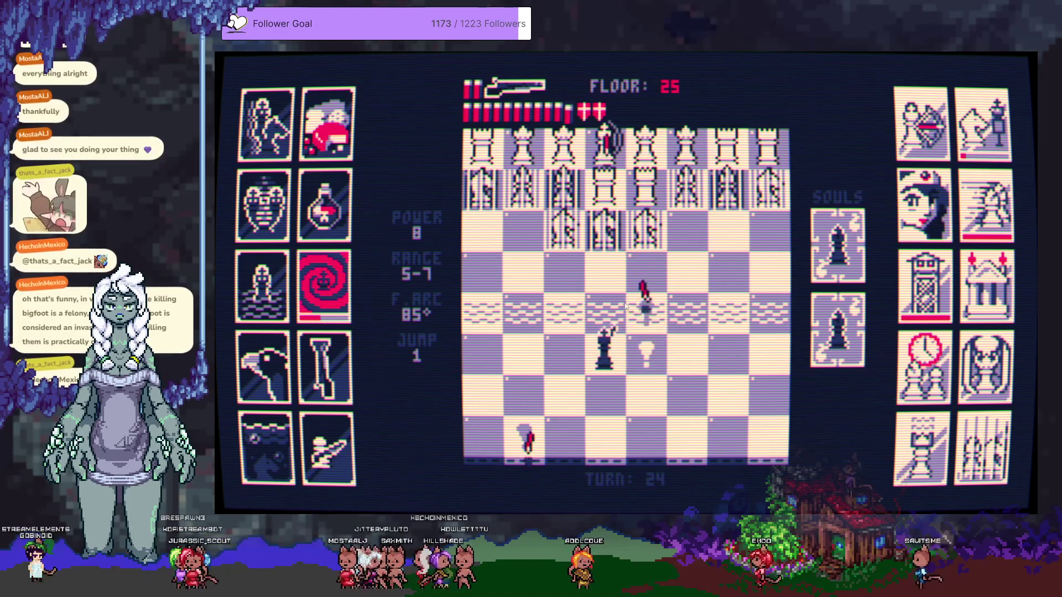
left_click(610, 239)
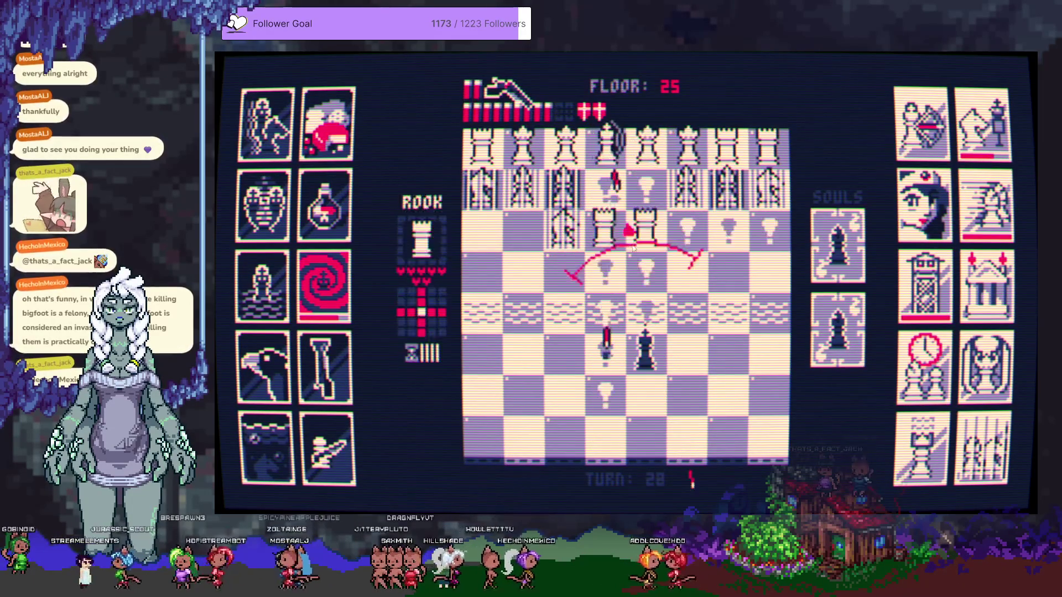
left_click(629, 243)
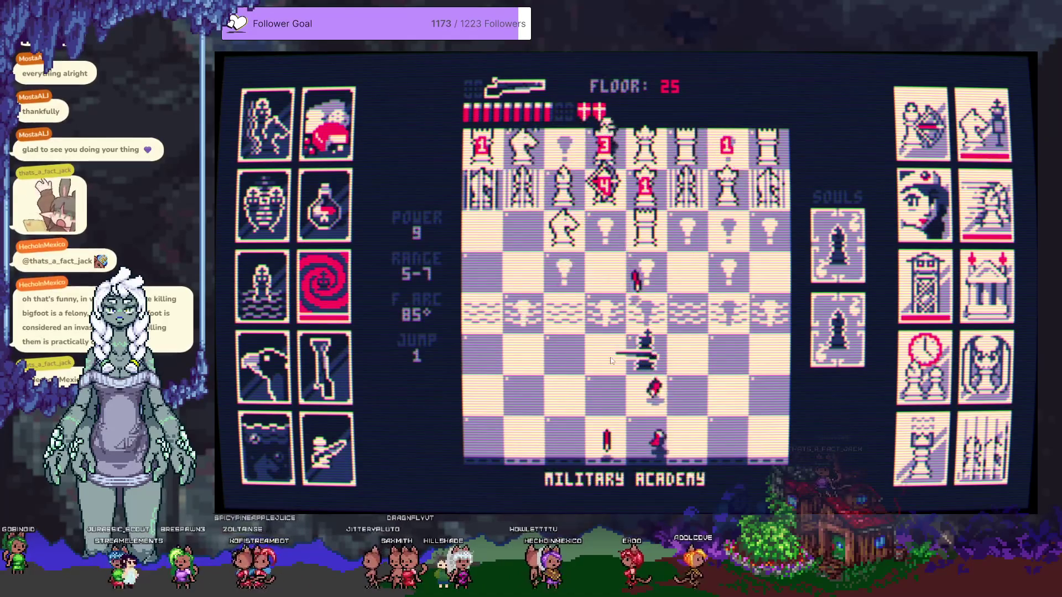
left_click(606, 351)
left_click(639, 243)
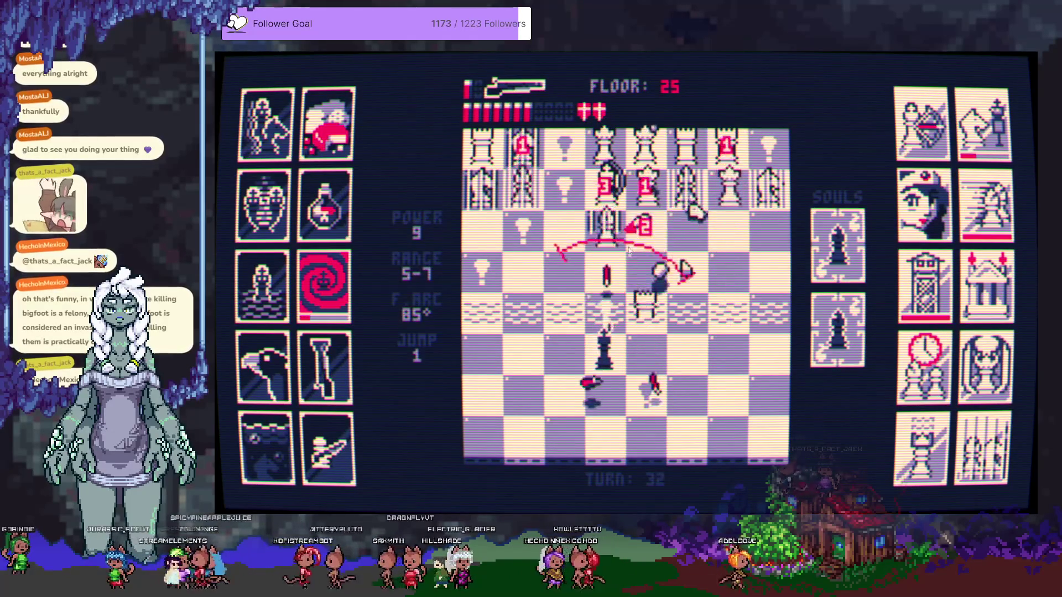
left_click(688, 272)
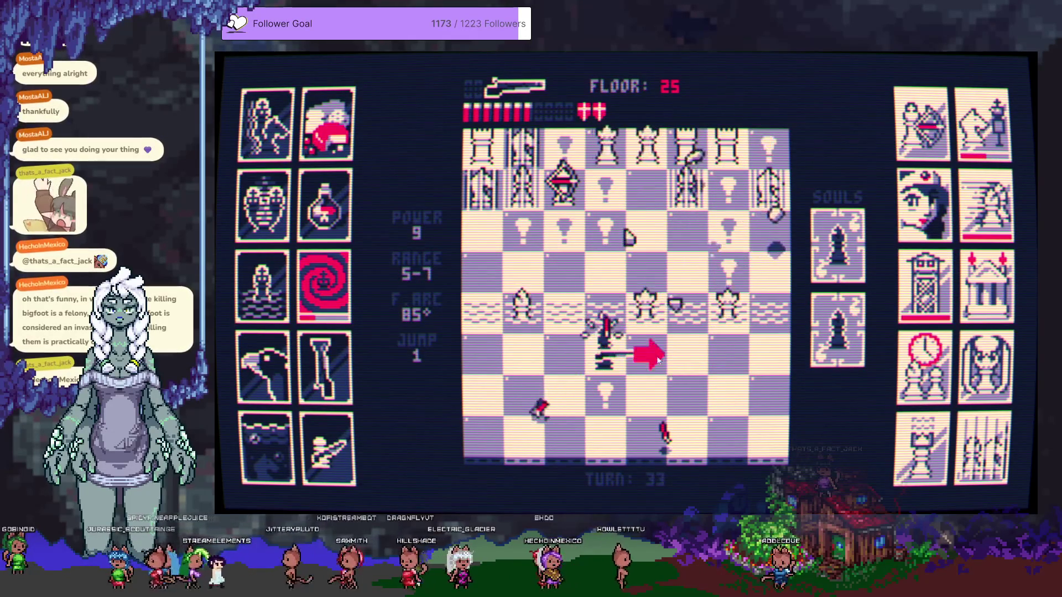
Move the king right and down-left, shooting nearby pieces, then pass a turn to reload
left_click(671, 379)
left_click(650, 319)
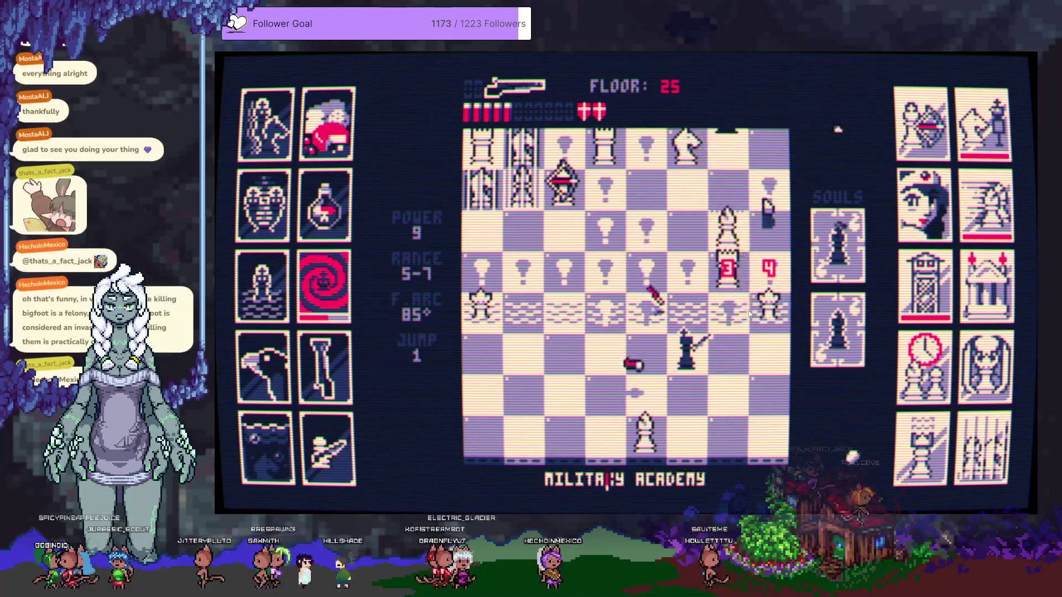
left_click(644, 397)
left_click(732, 343)
left_click(611, 431)
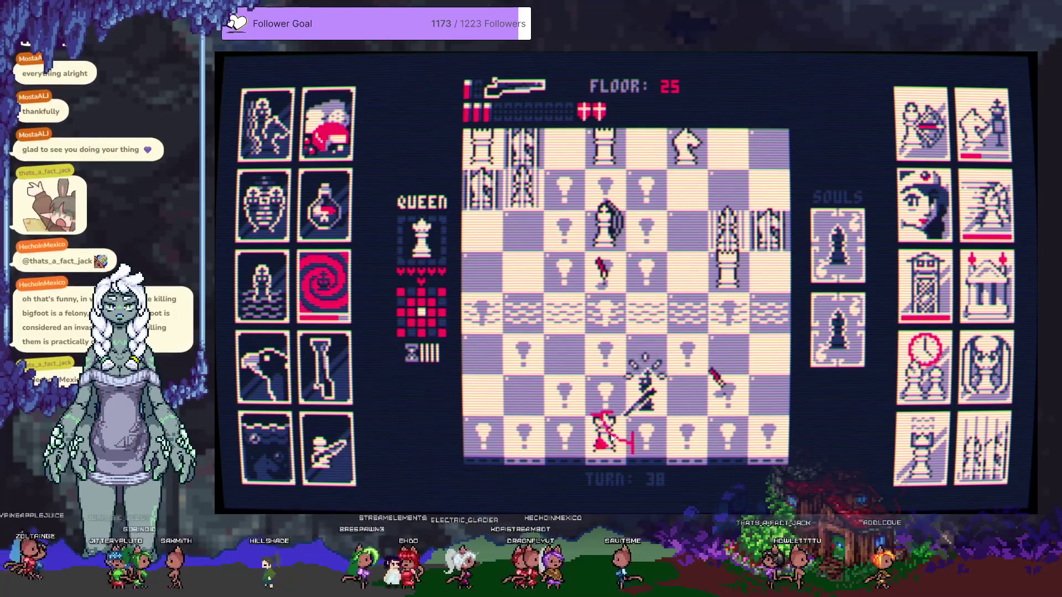
left_click(650, 358)
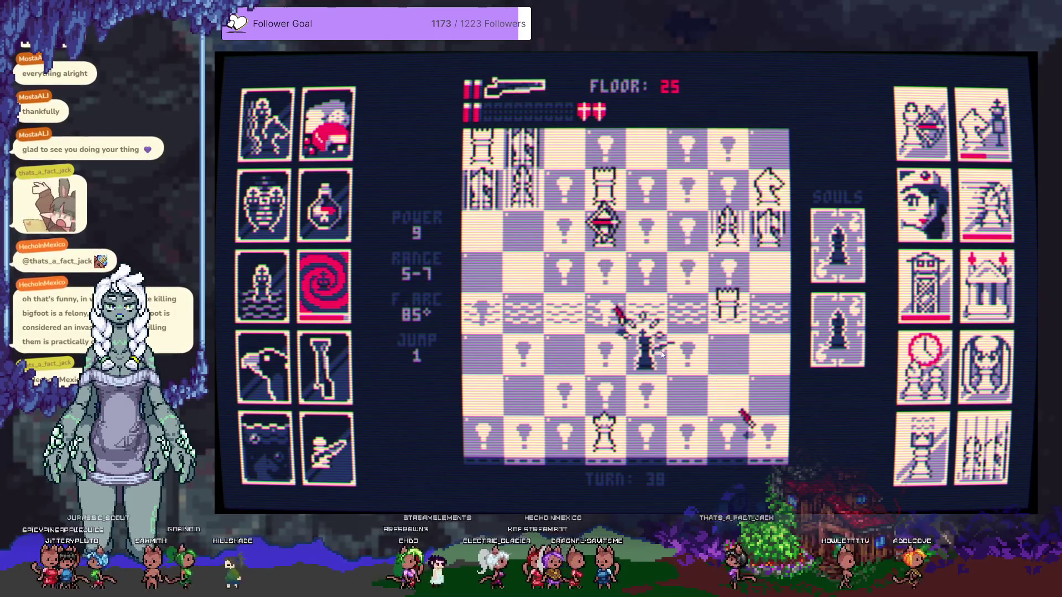
Move left to blast the white queen below, spend remaining shells, and step up
left_click(564, 356)
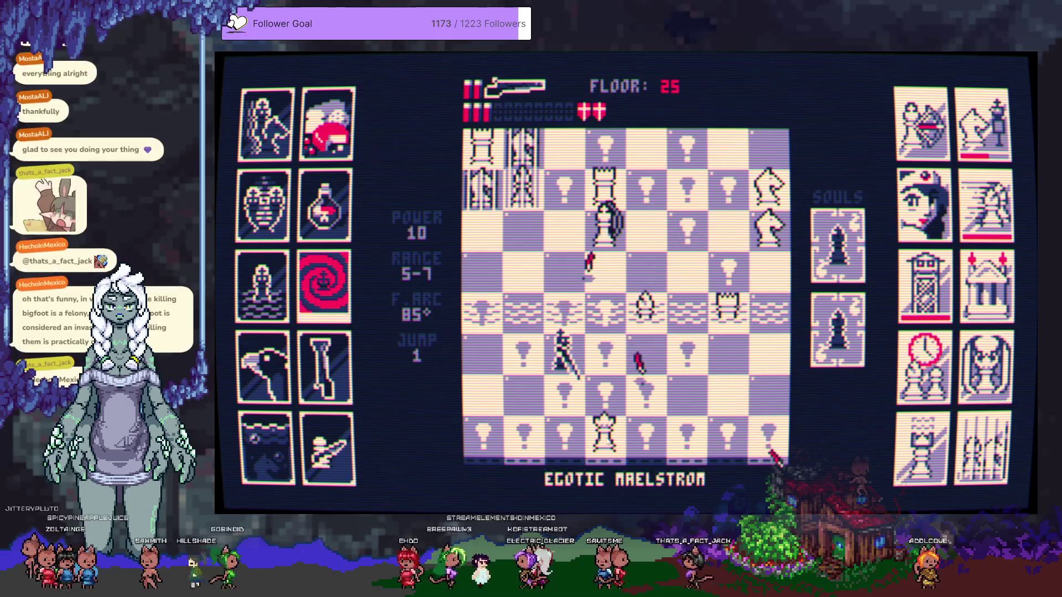
left_click(607, 439)
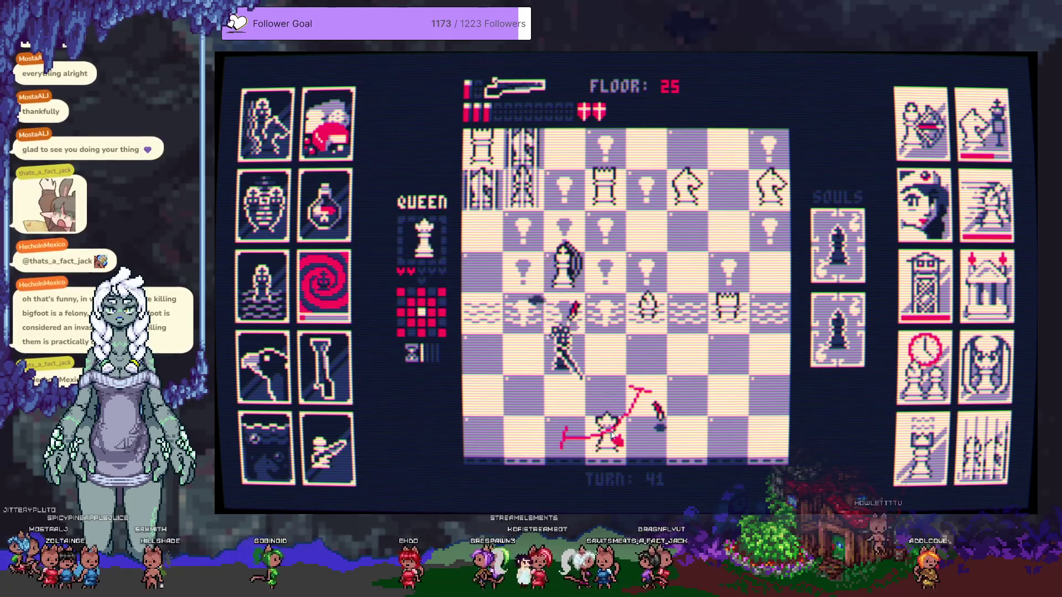
left_click(639, 390)
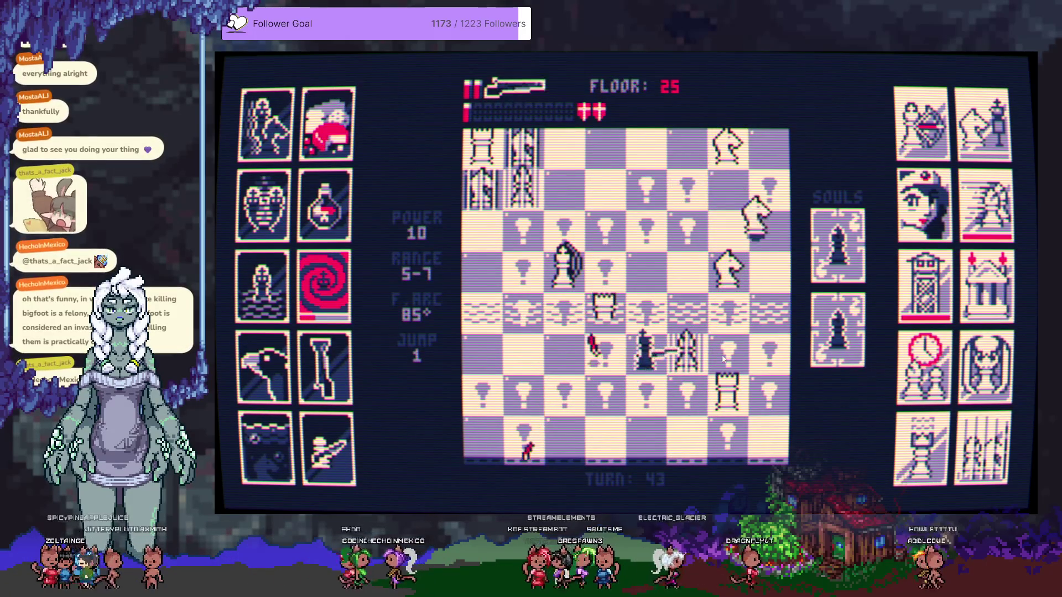
left_click(719, 354)
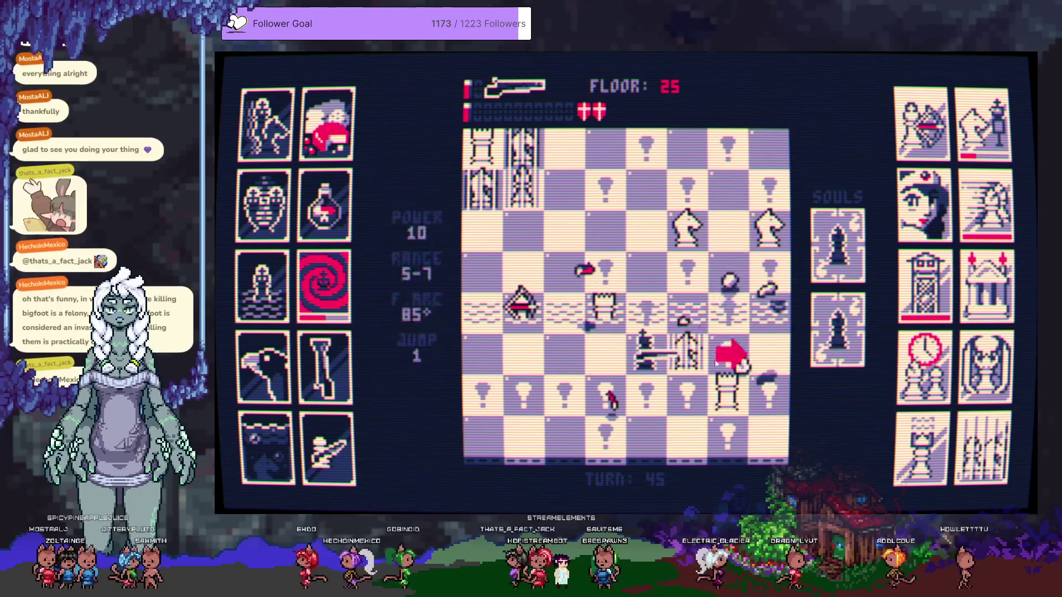
left_click(606, 306)
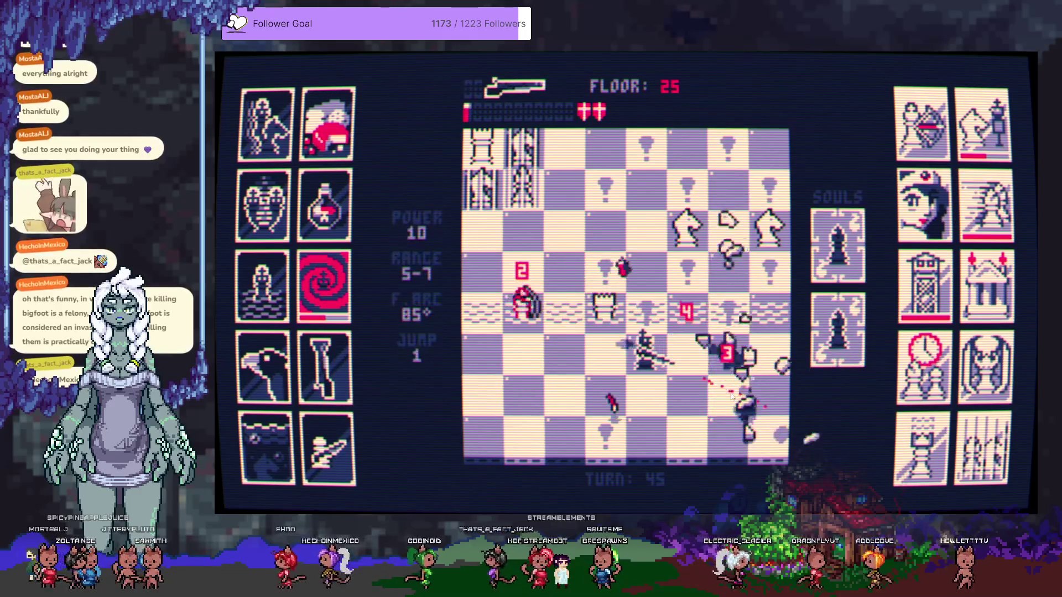
left_click(565, 277)
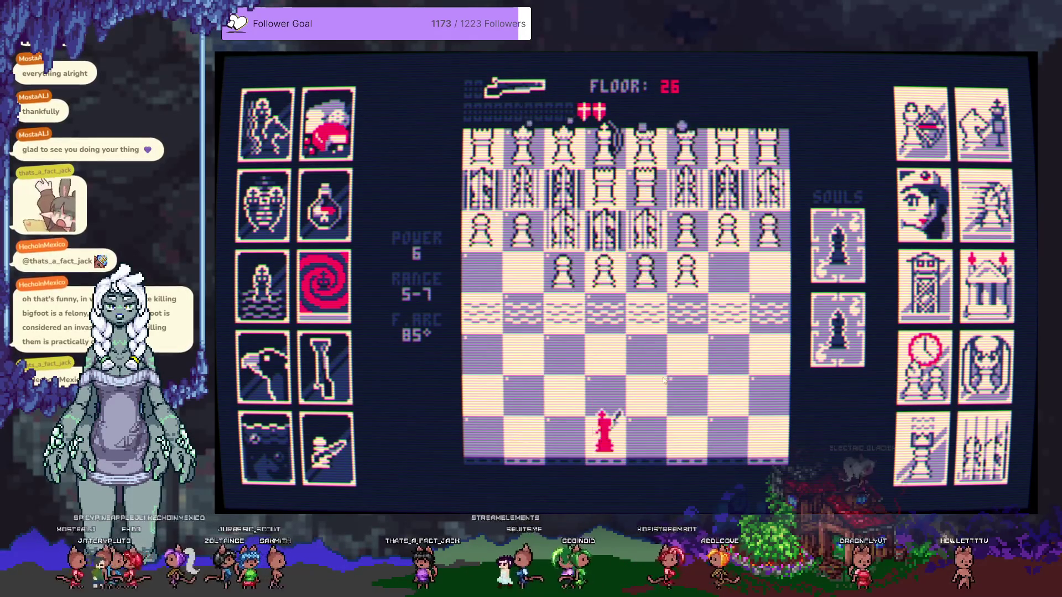
Shoot the advancing pawn rows above, upper-left and upper-right of the king
left_click(615, 267)
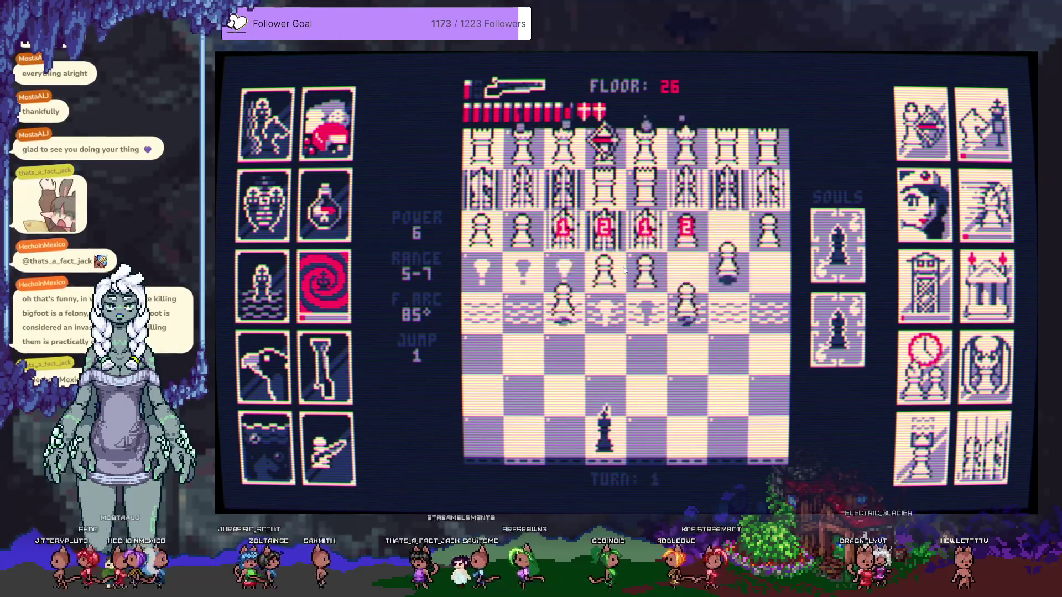
left_click(669, 295)
left_click(556, 276)
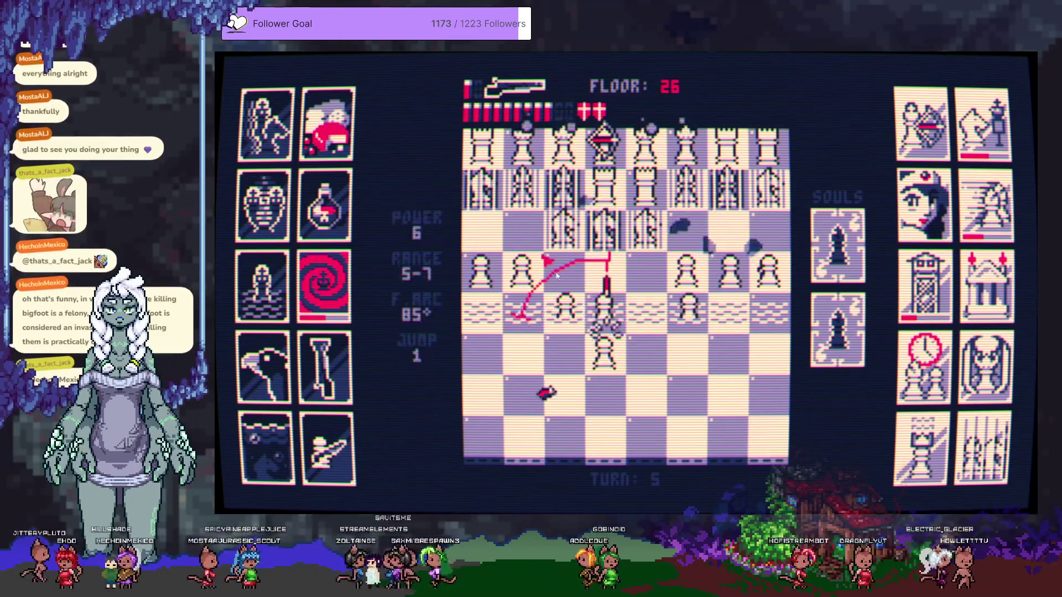
left_click(608, 283)
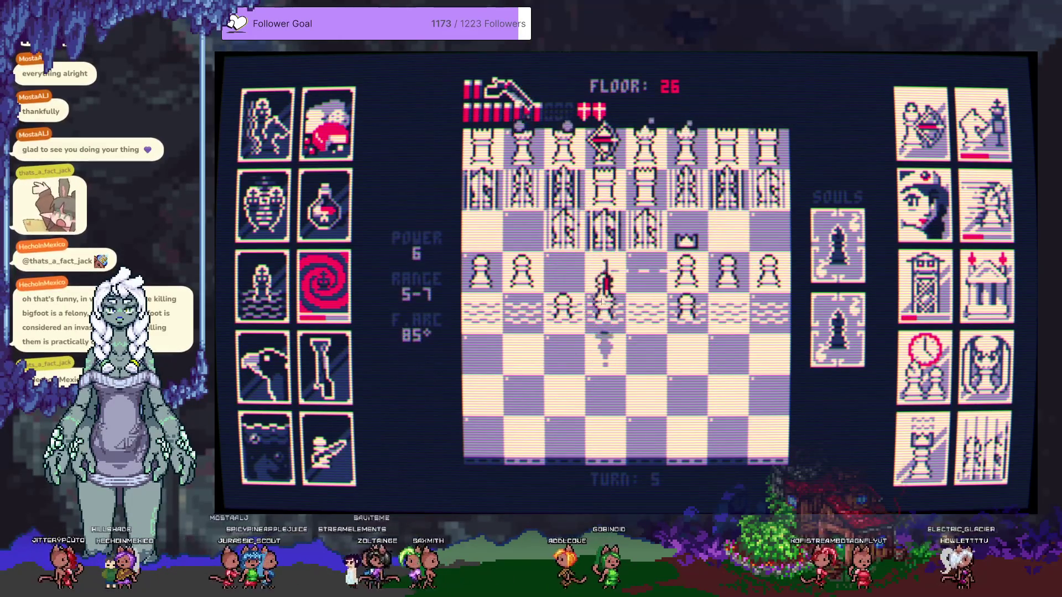
left_click(723, 300)
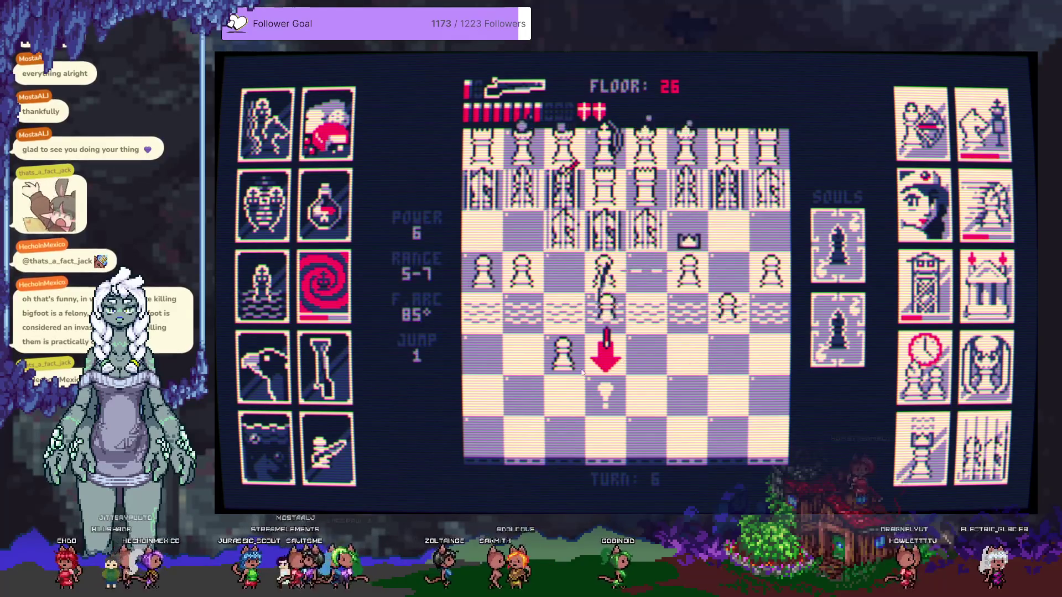
left_click(594, 354)
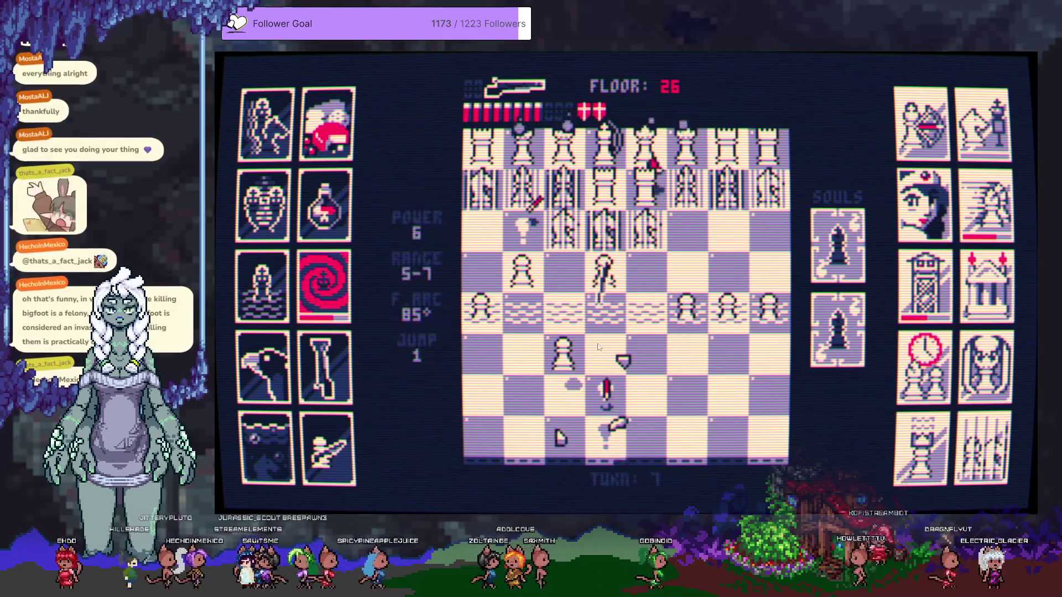
Fire into the pieces on the right, then shift the king left and shoot nearby pieces
left_click(699, 326)
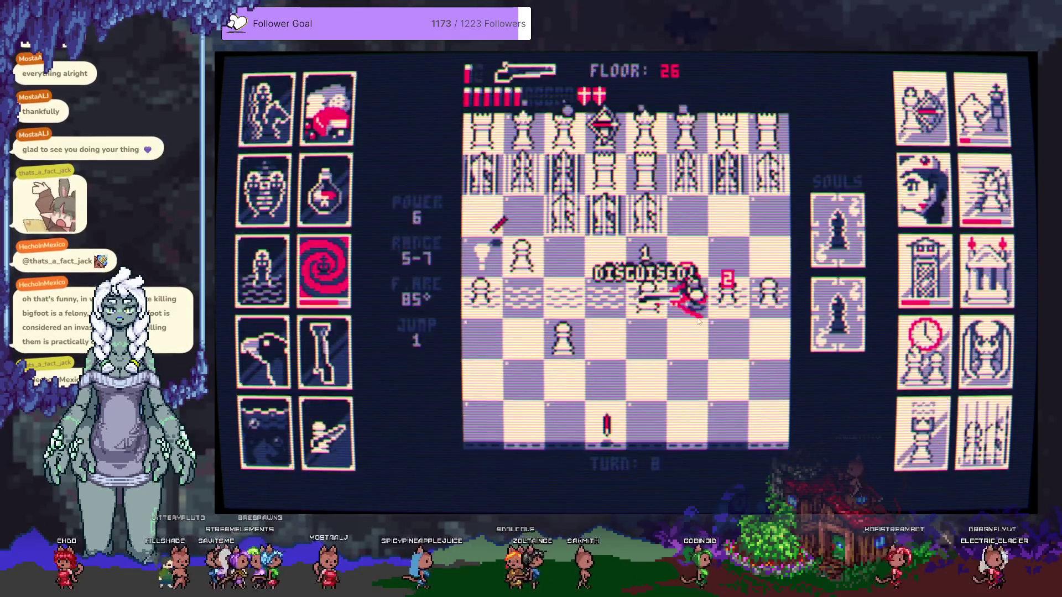
left_click(560, 355)
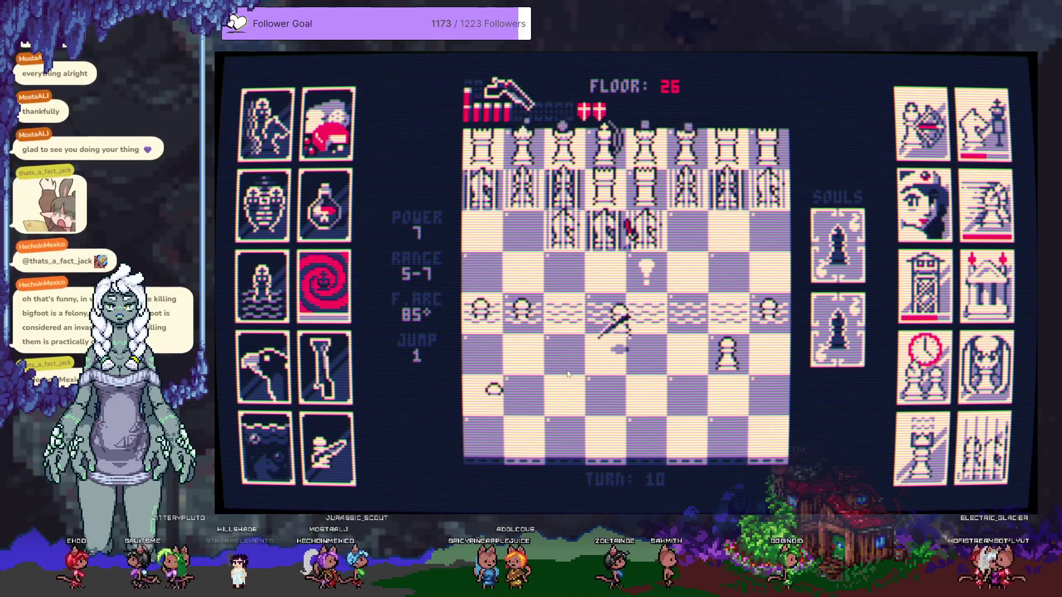
left_click(507, 354)
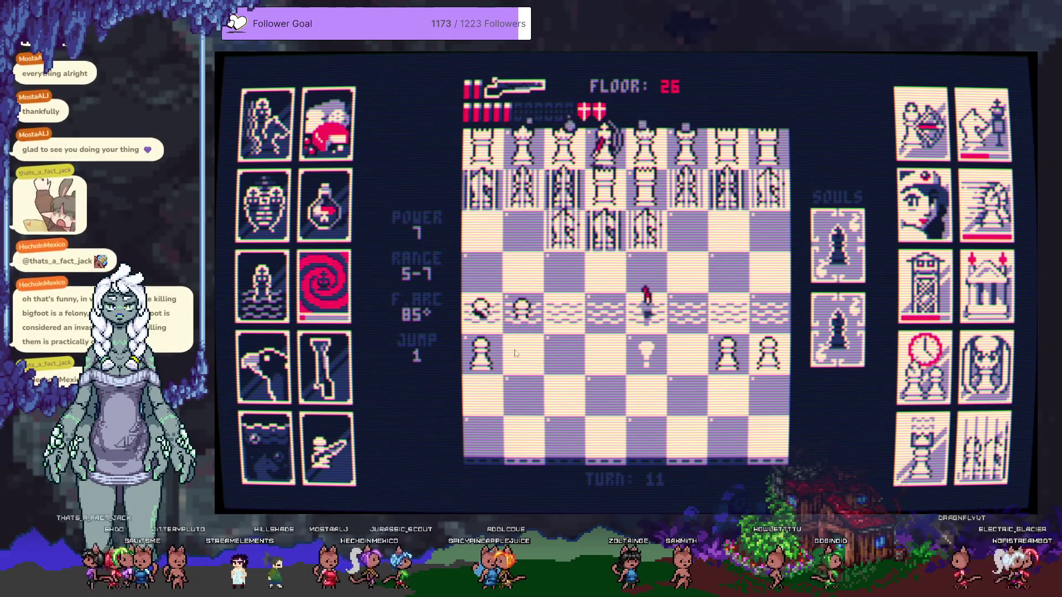
left_click(505, 342)
left_click(490, 354)
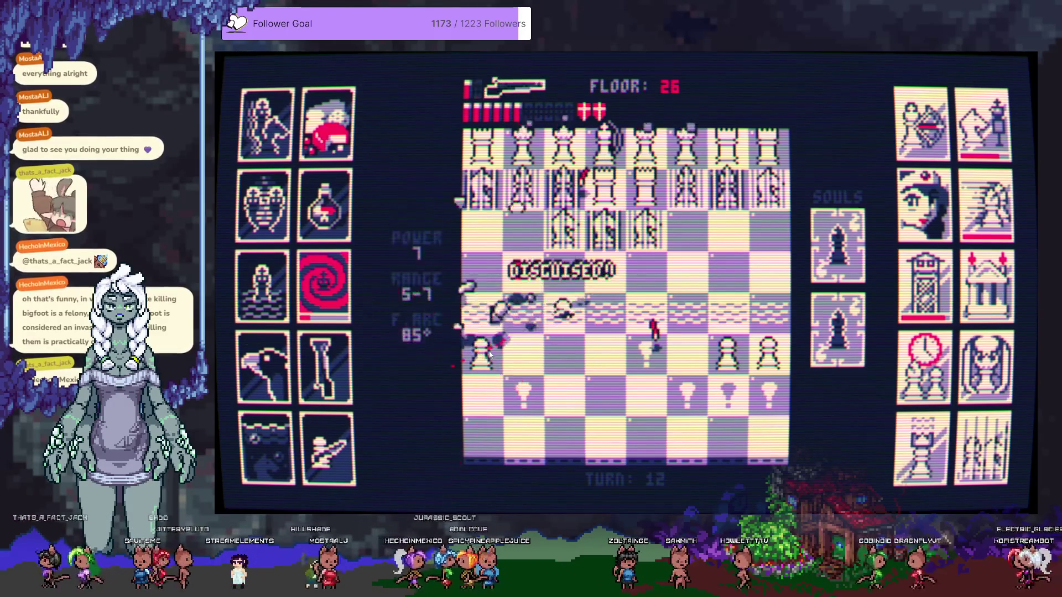
Shoot the lower-right pawns, reload a shell, gun down the knight, and jump to the marked square
left_click(606, 353)
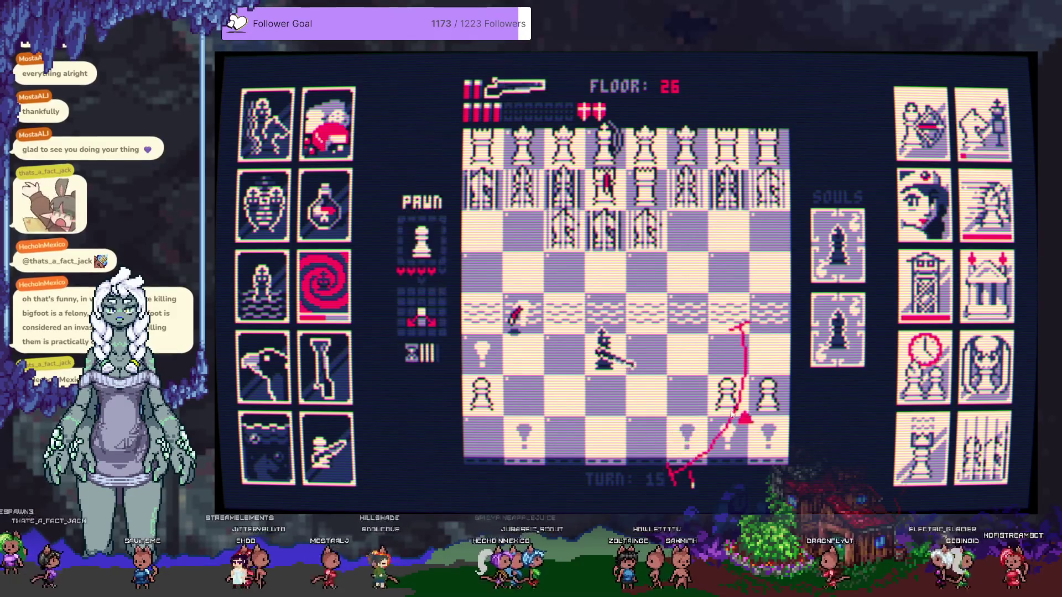
left_click(758, 400)
left_click(772, 397)
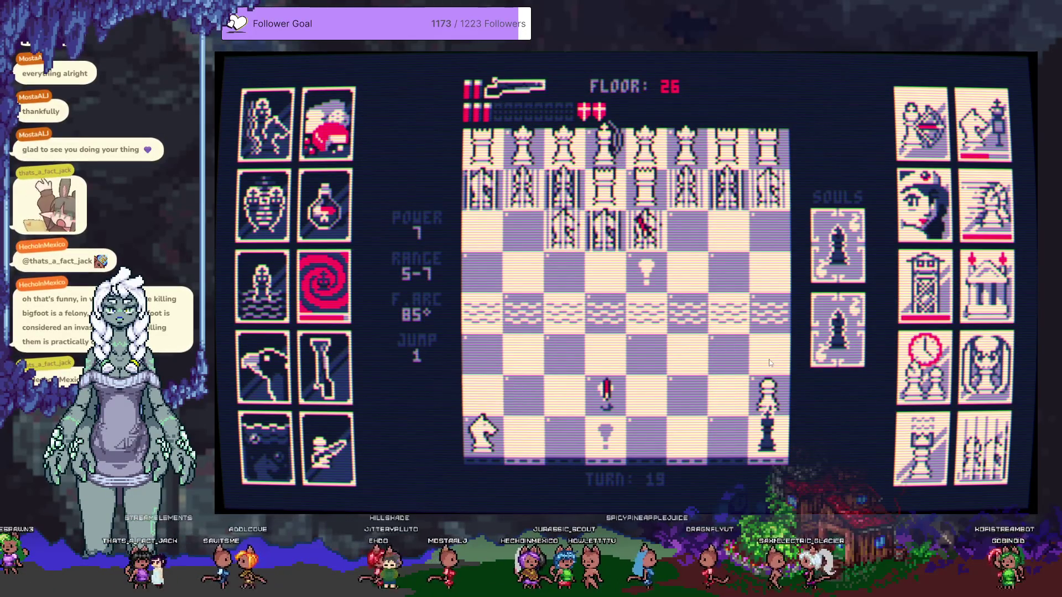
left_click(770, 408)
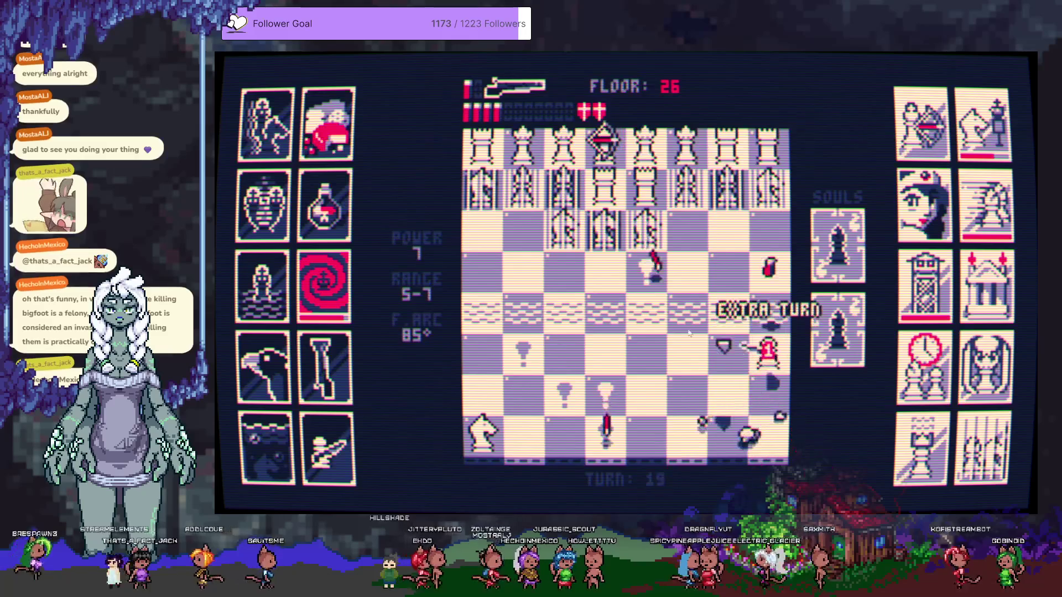
right_click(706, 423)
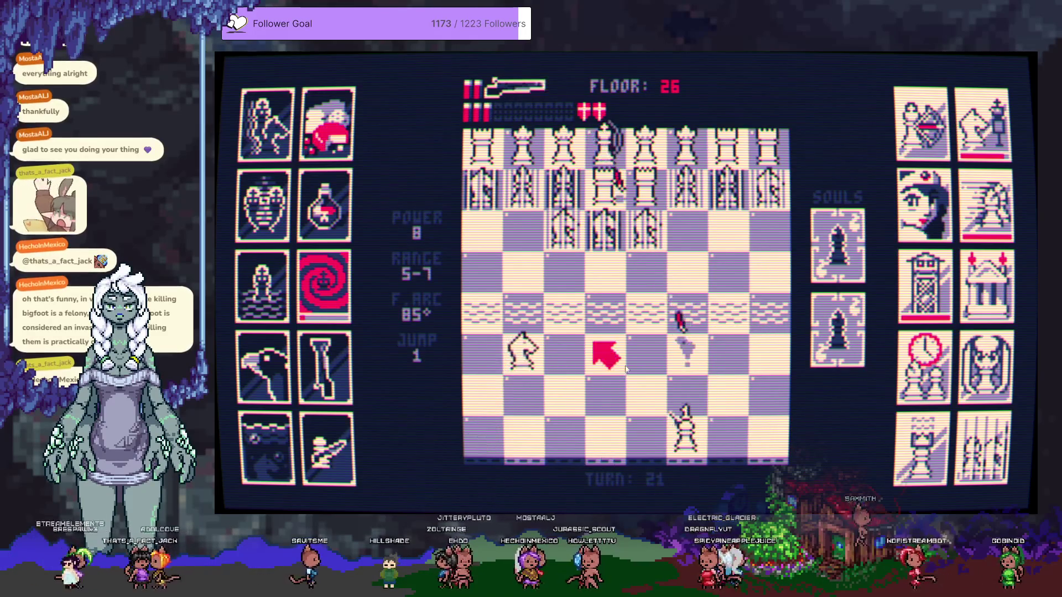
left_click(523, 374)
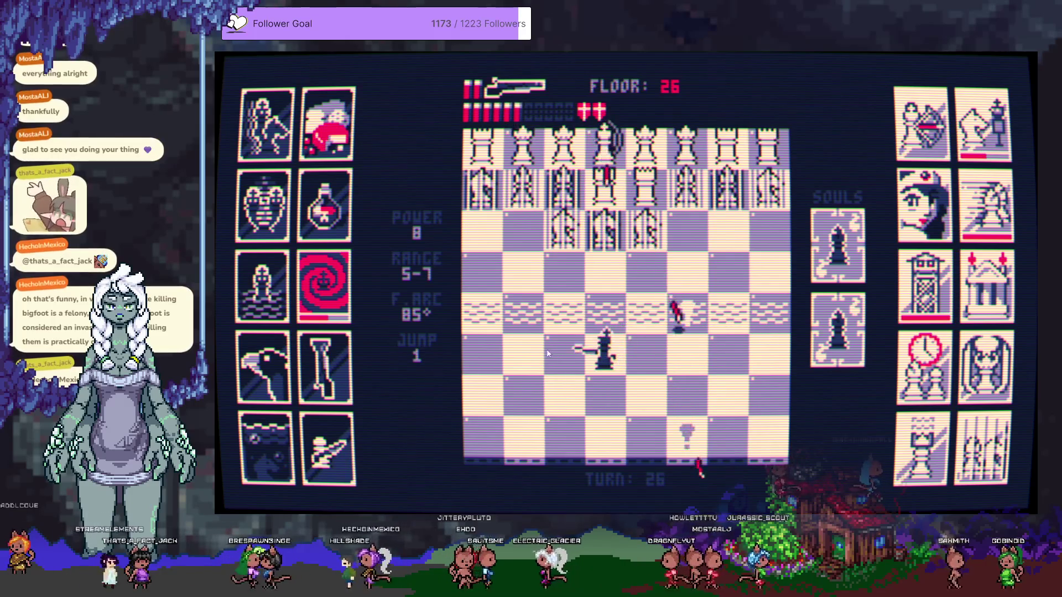
left_click(578, 315)
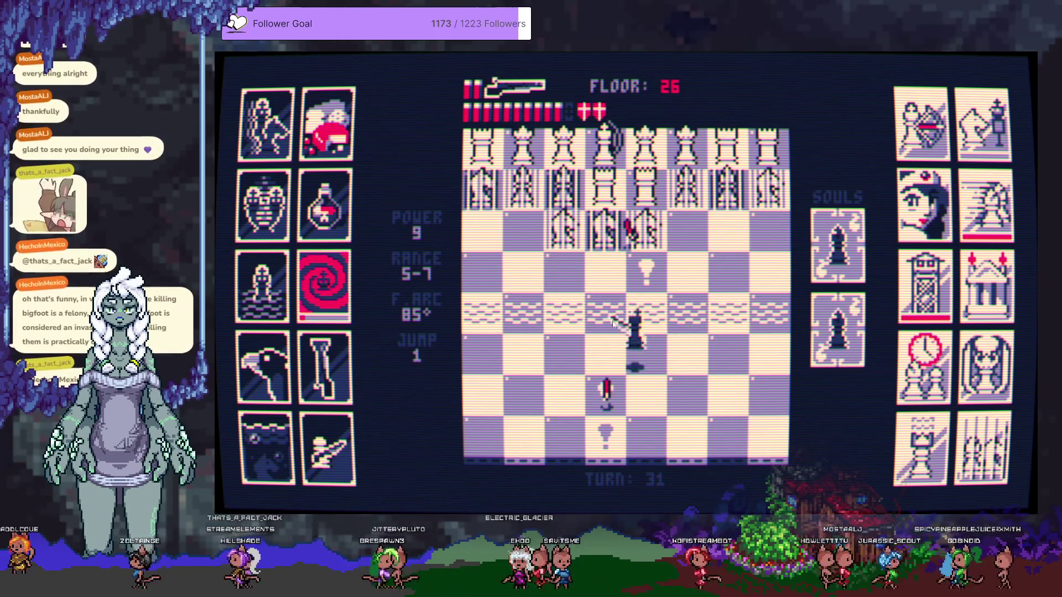
Shuffle the king right and left, firing up the board at the white pieces
left_click(610, 256)
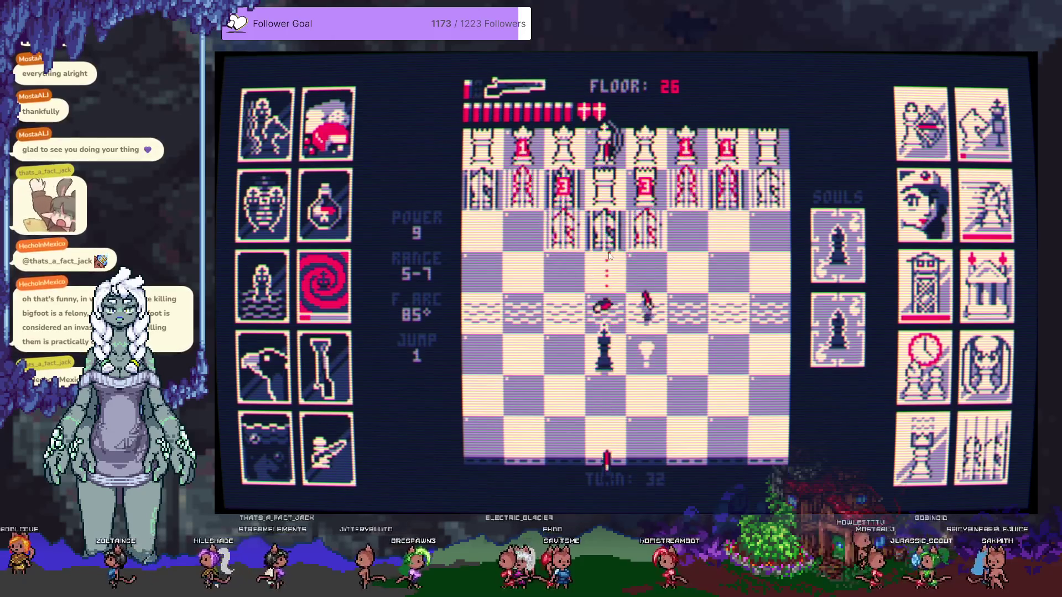
left_click(646, 346)
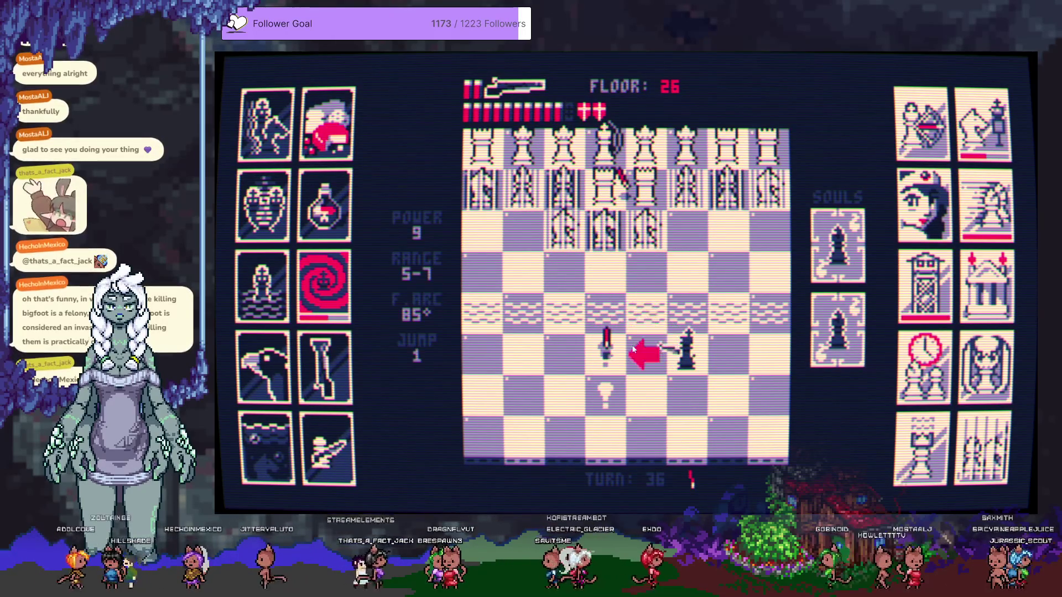
left_click(632, 271)
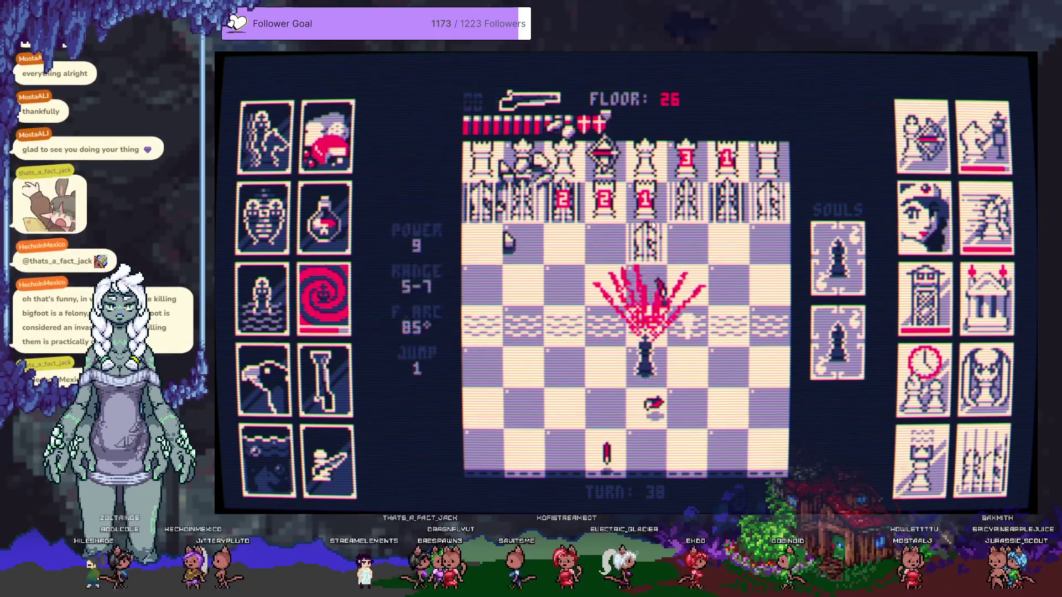
left_click(605, 346)
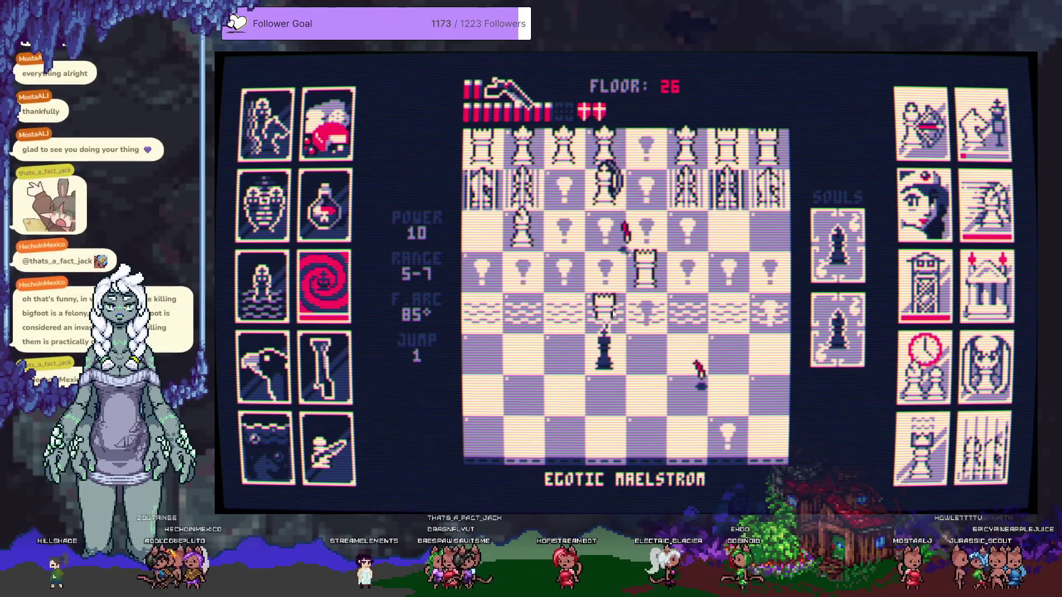
left_click(612, 326)
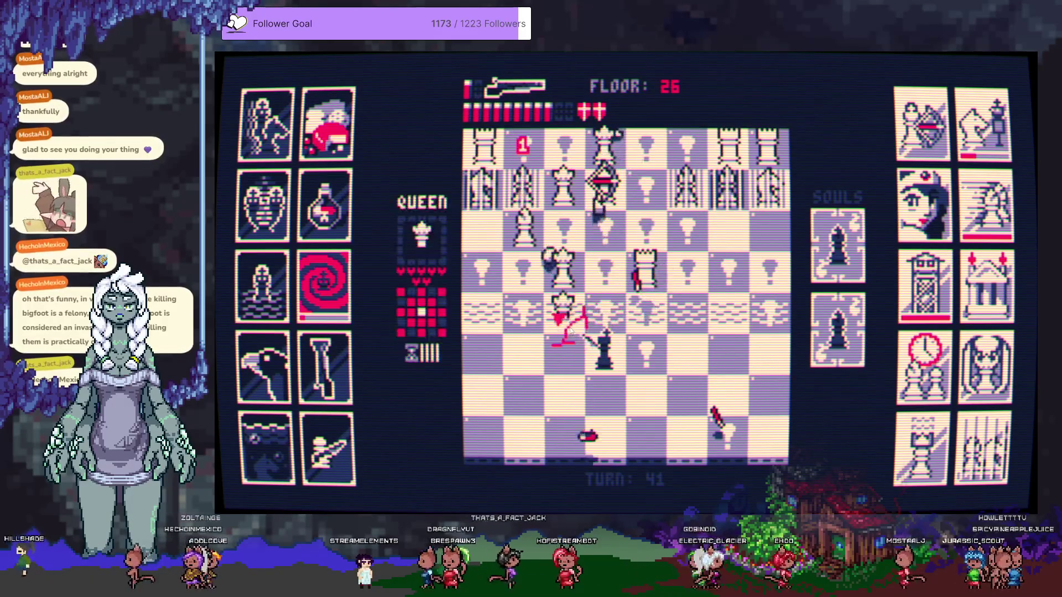
Advance the king upper-left toward the enemies and blast the remaining pieces
left_click(564, 349)
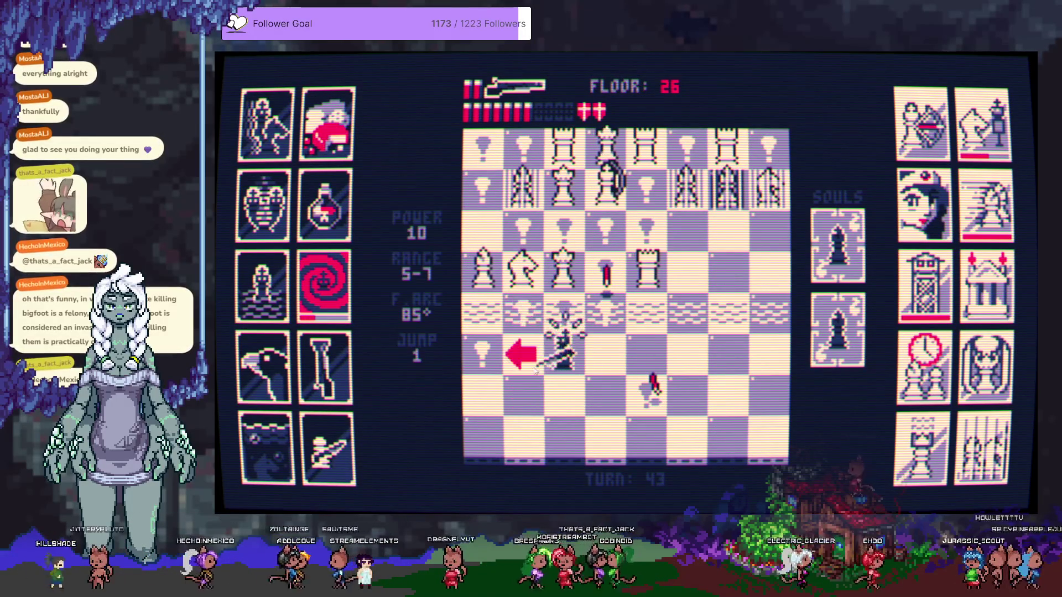
left_click(547, 314)
left_click(586, 294)
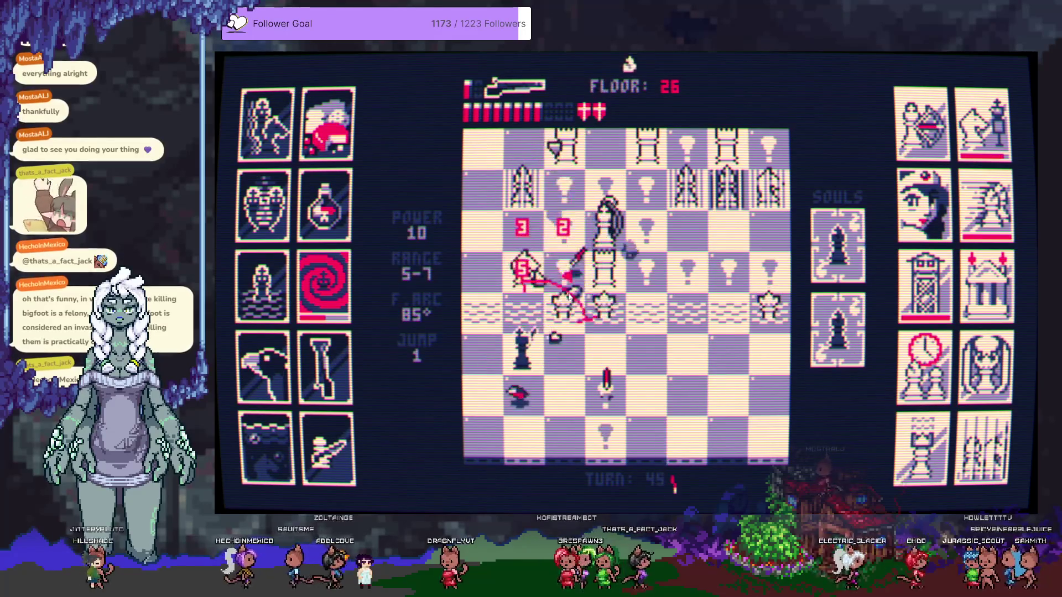
left_click(589, 300)
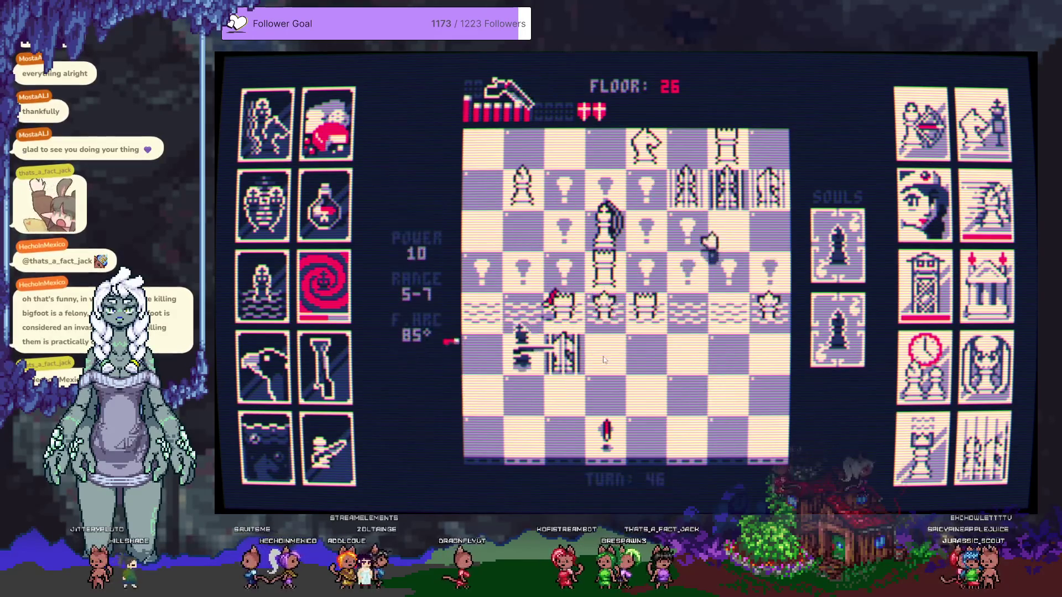
left_click(611, 295)
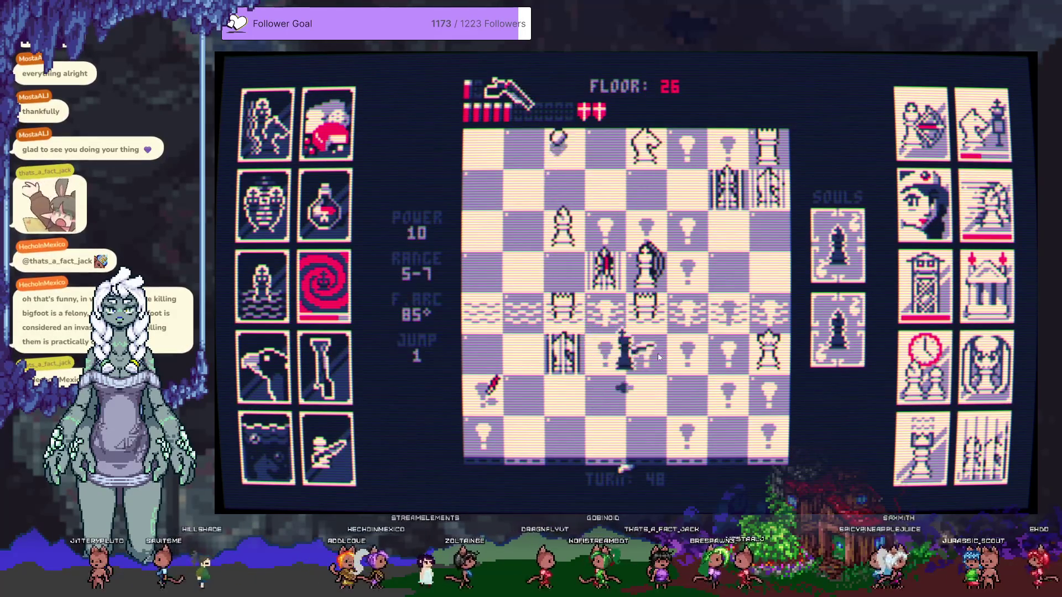
left_click(607, 313)
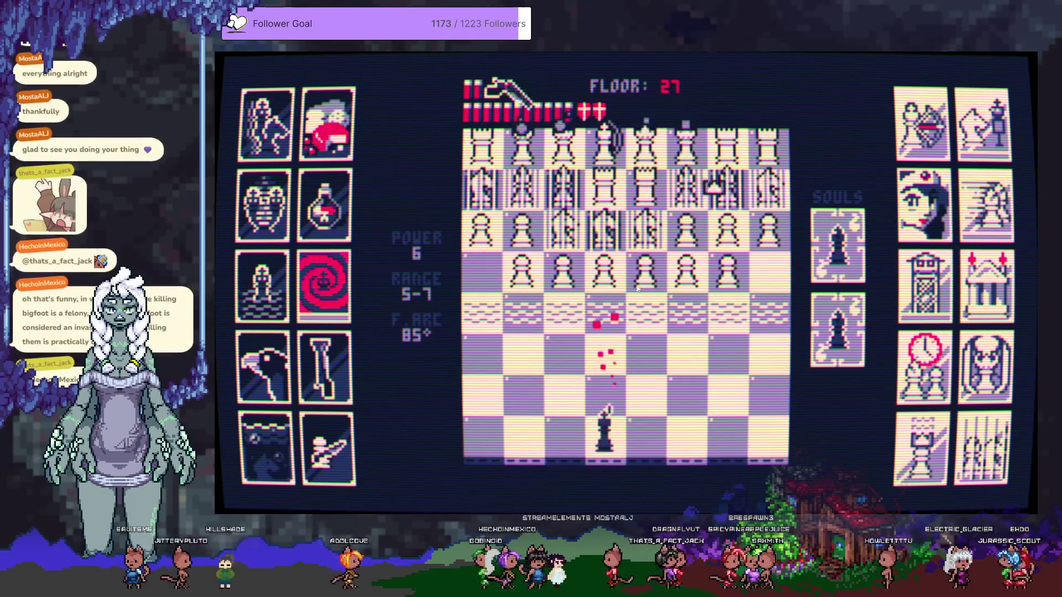
Blast the wall of pawns ahead on floor 27, moving the king between shots
left_click(628, 285)
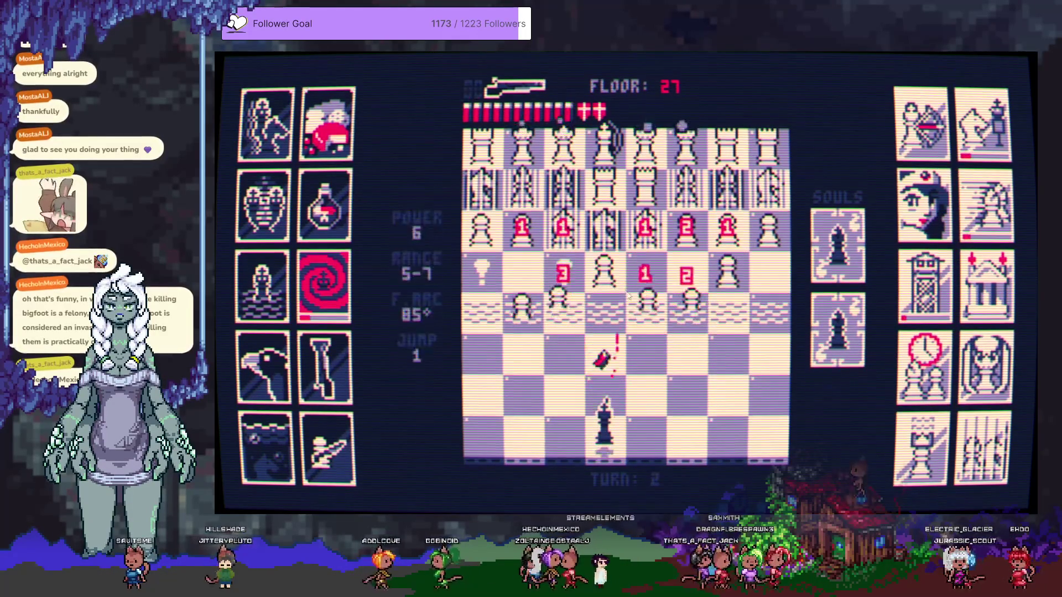
left_click(593, 373)
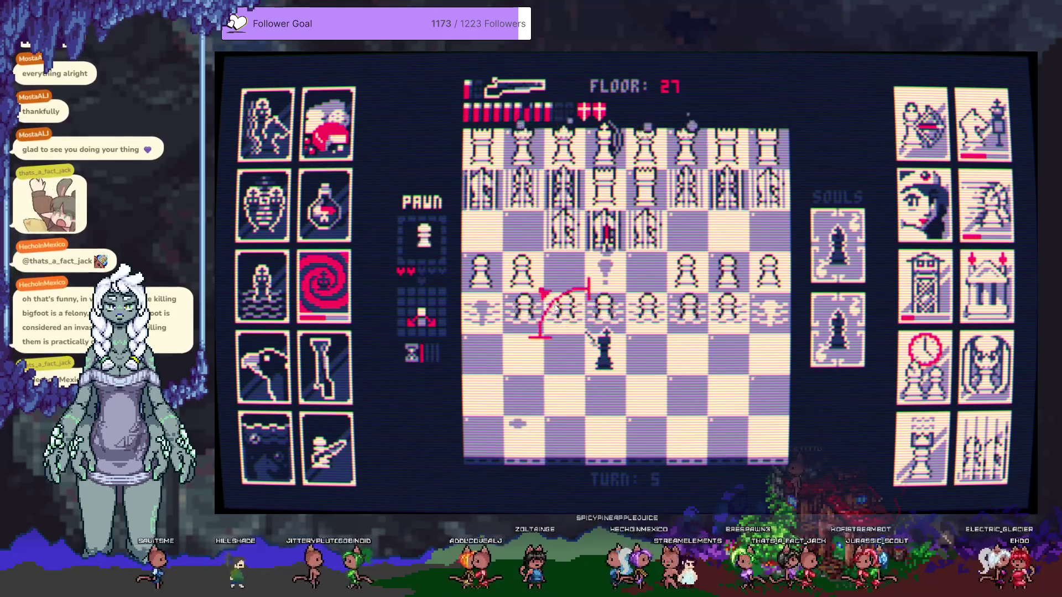
left_click(555, 308)
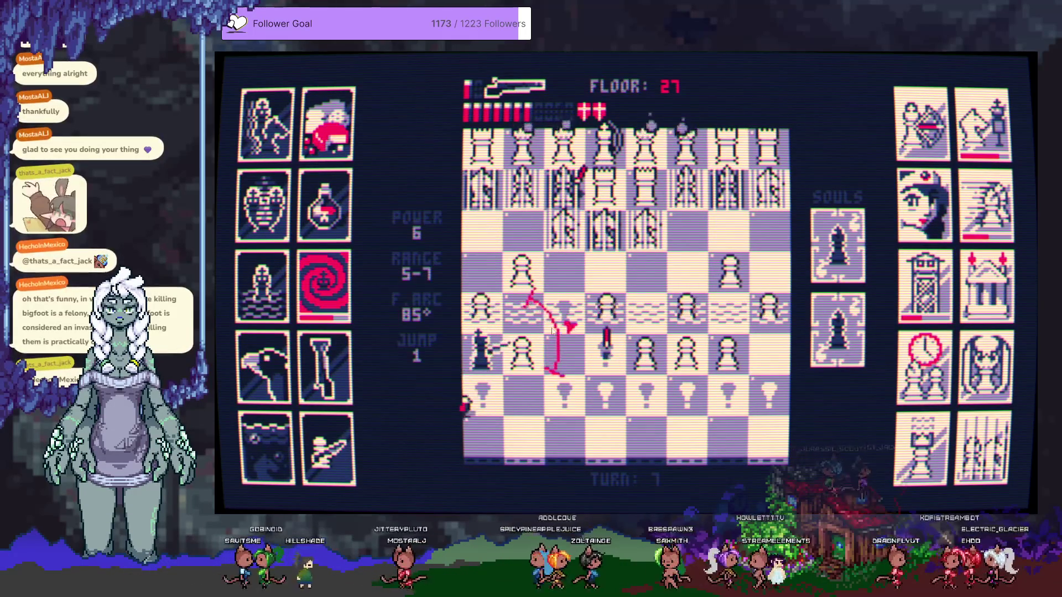
left_click(566, 351)
left_click(671, 335)
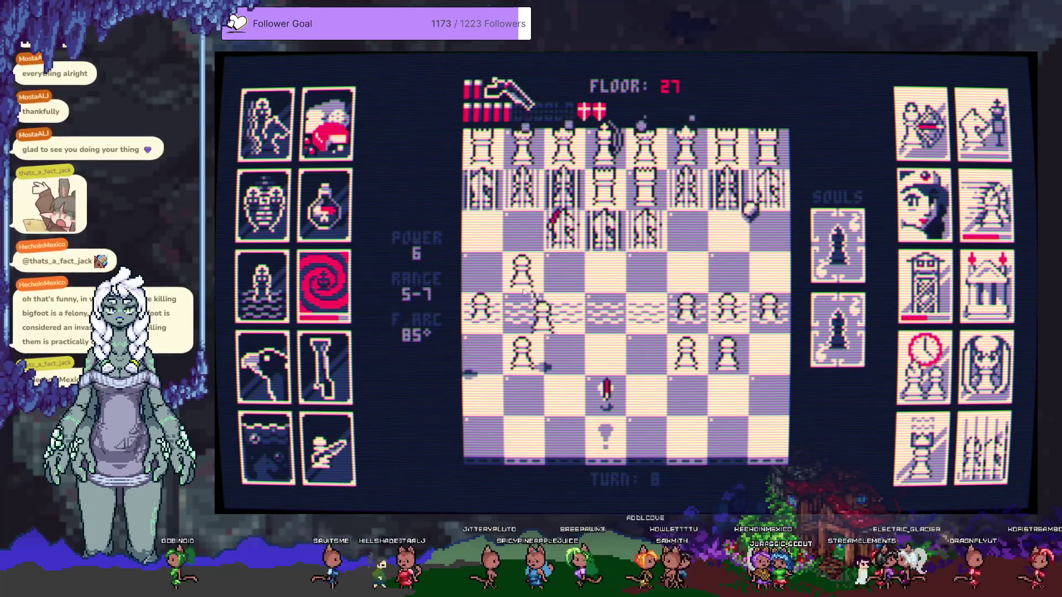
left_click(562, 351)
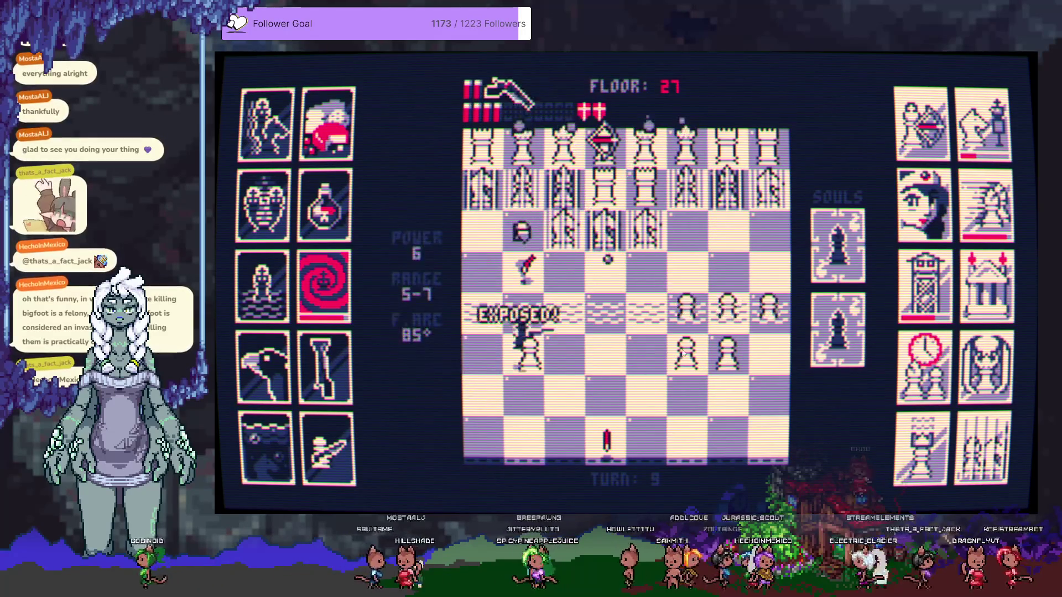
left_click(706, 341)
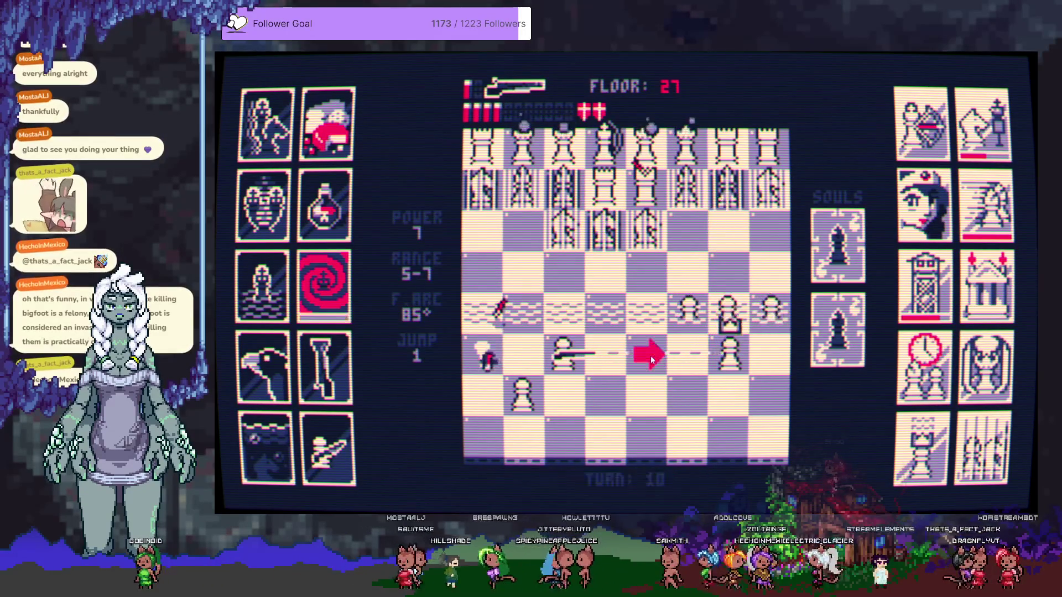
Fire down at approaching pieces and shoot the pawn cluster beside the king
left_click(551, 392)
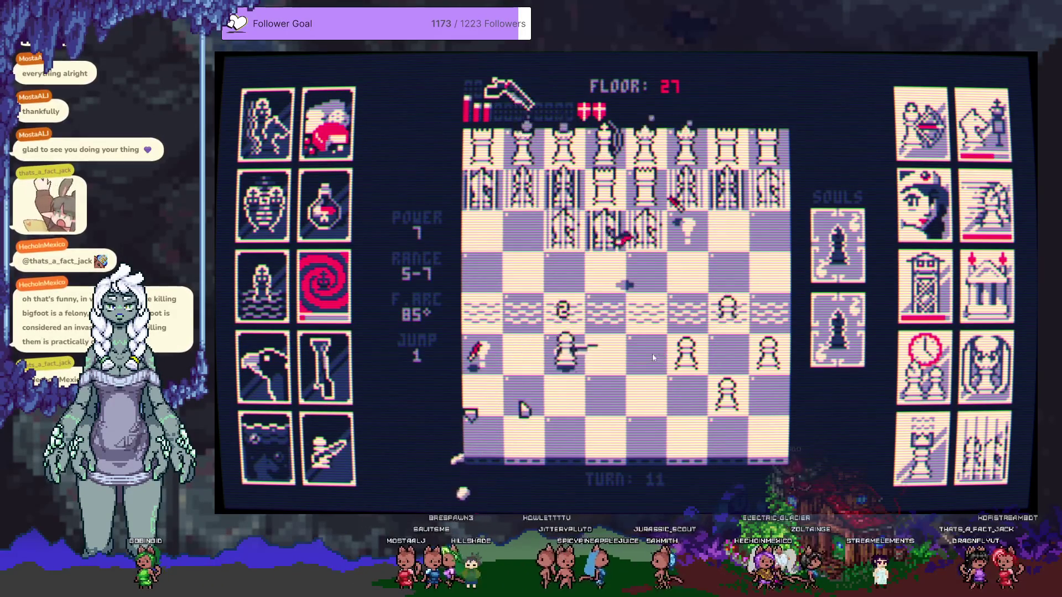
left_click(740, 396)
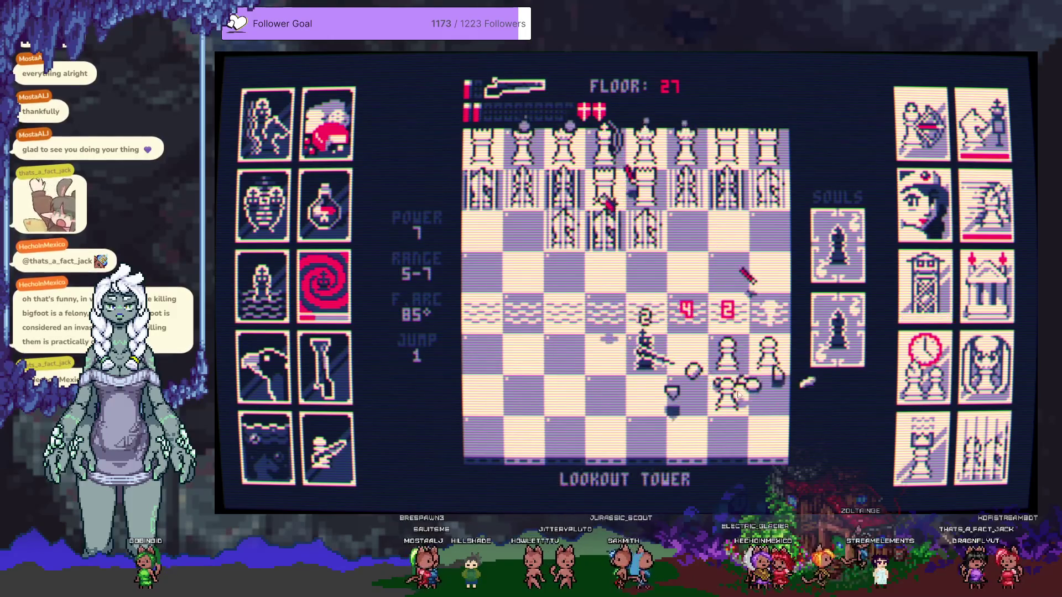
left_click(736, 389)
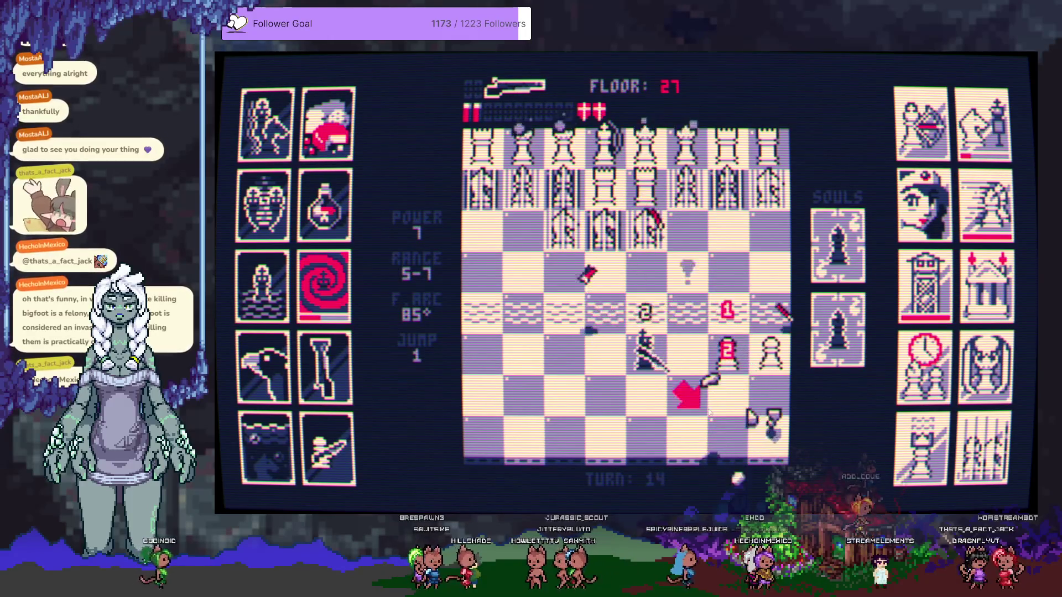
left_click(767, 399)
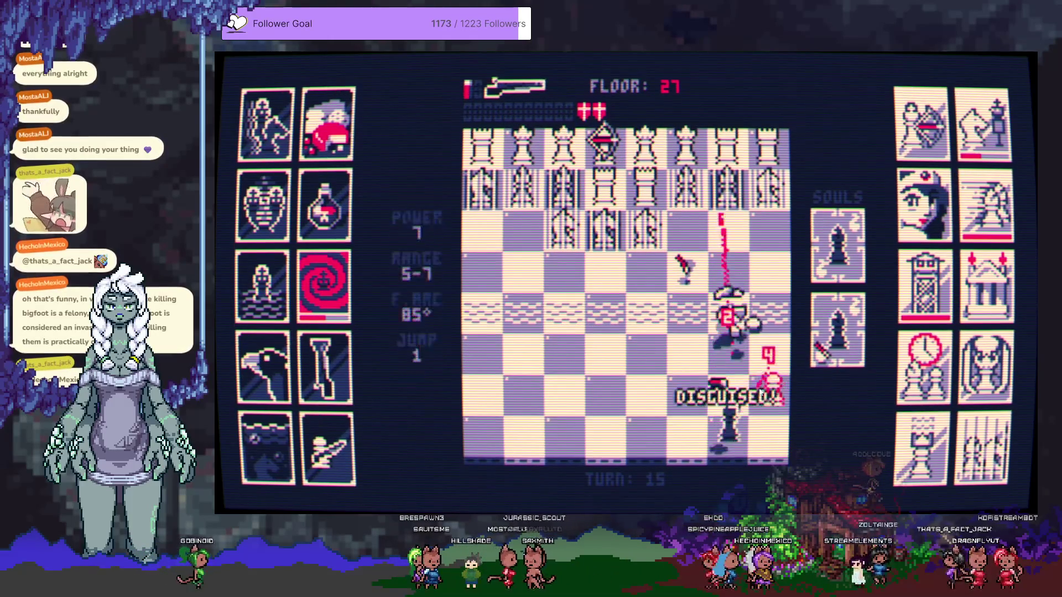
left_click(767, 408)
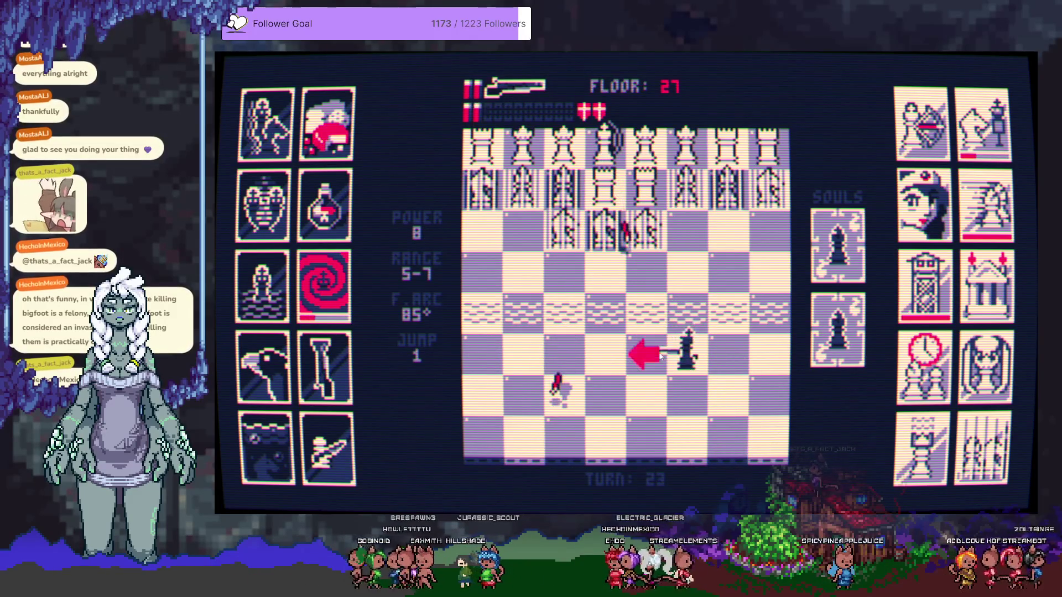
Move the king left out of danger and fire up at the white pieces
left_click(565, 358)
left_click(606, 354)
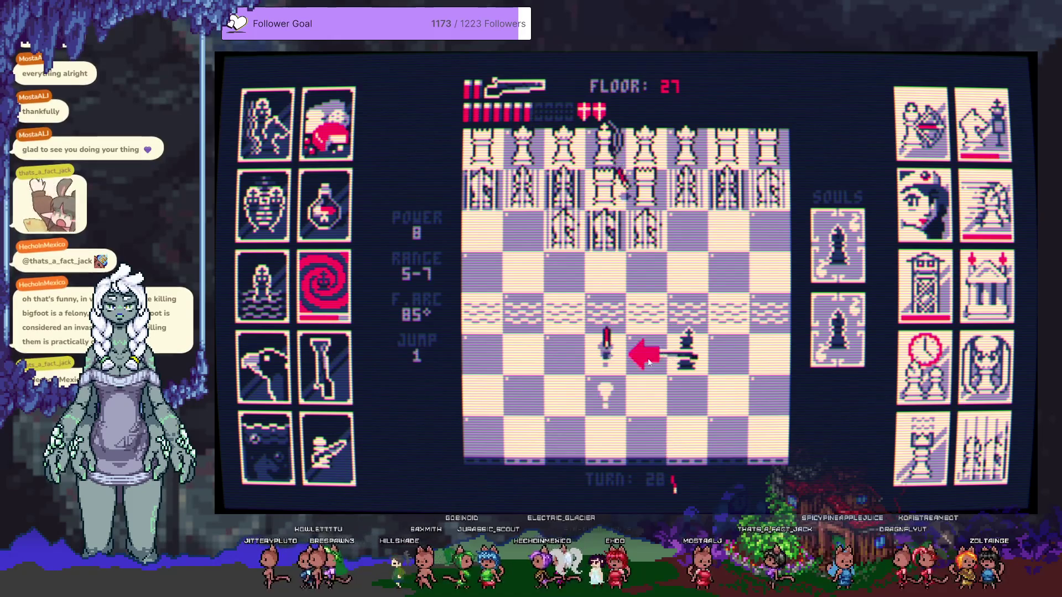
left_click(568, 356)
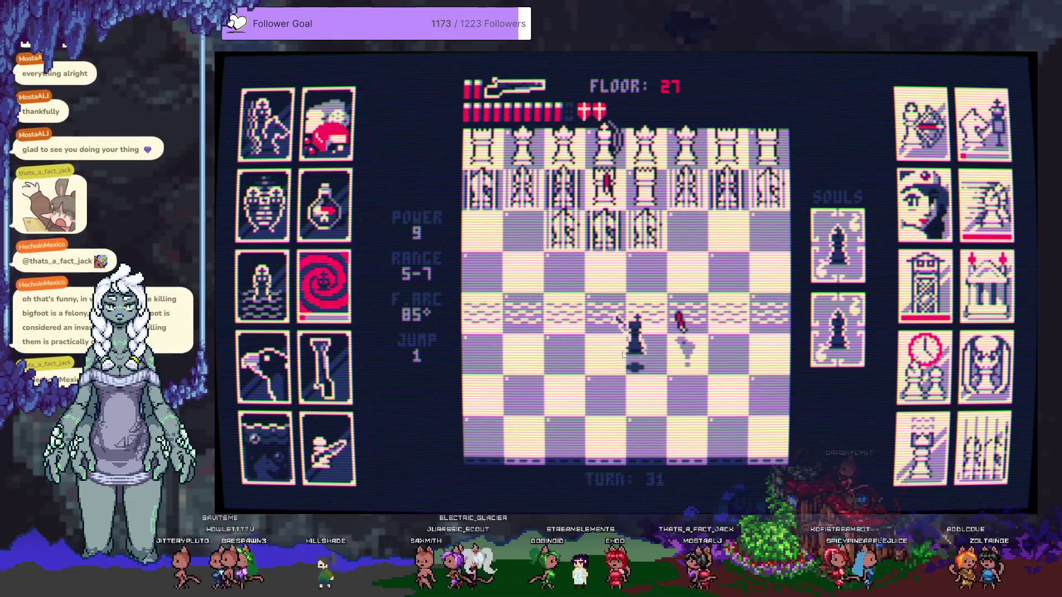
left_click(624, 249)
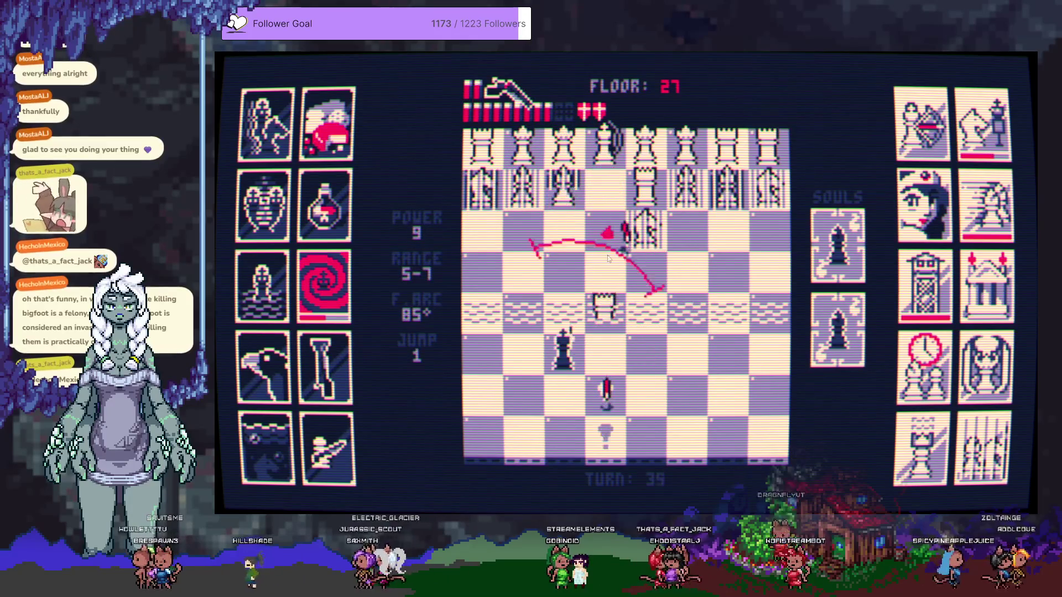
left_click(630, 283)
left_click(631, 283)
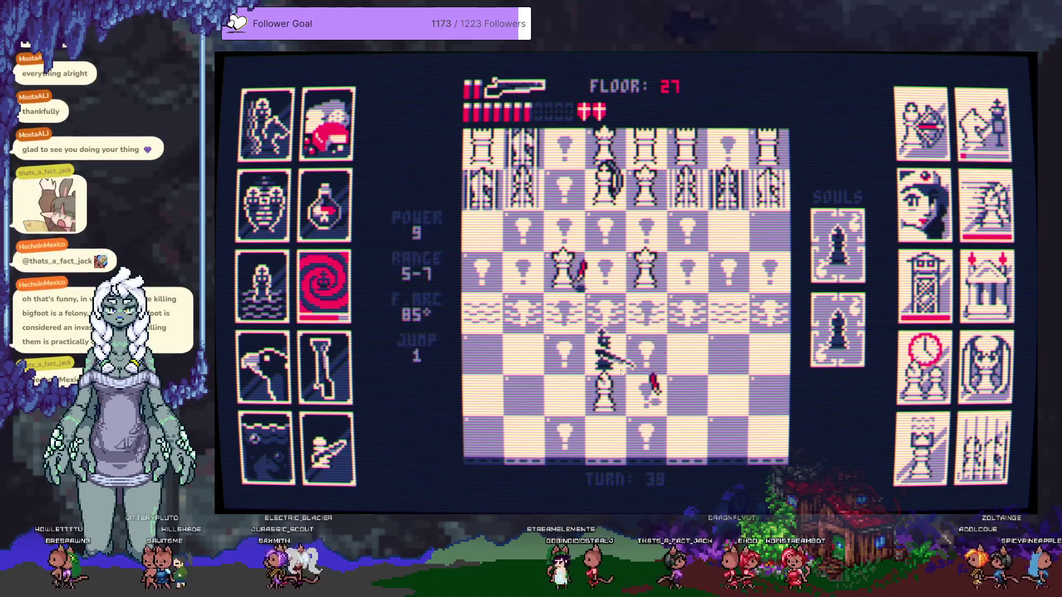
Shoot the pieces up-right, step left, and blast the upper board to finish floor 27
left_click(654, 264)
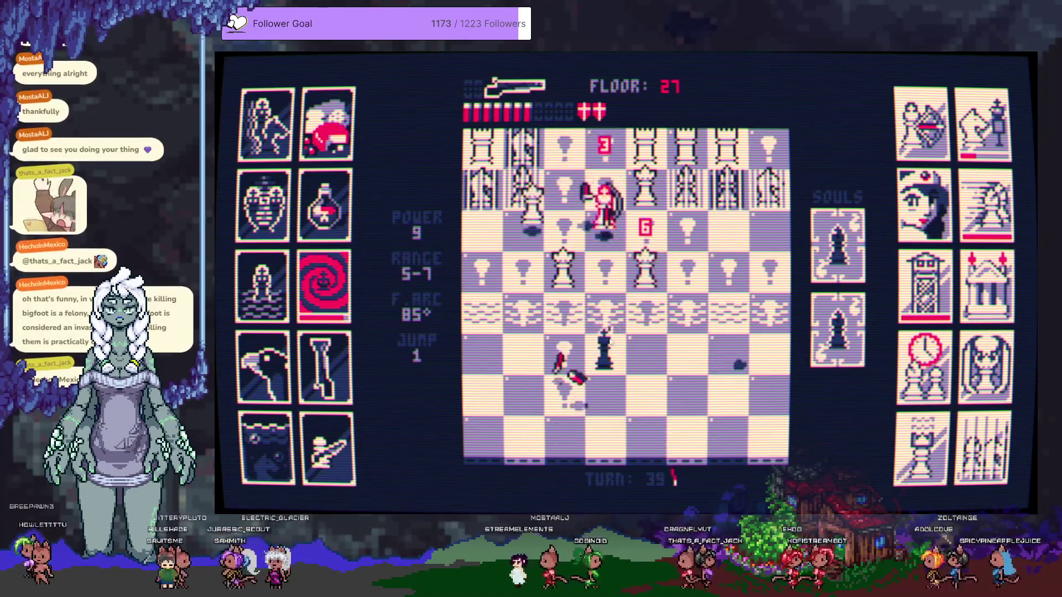
left_click(574, 341)
left_click(641, 324)
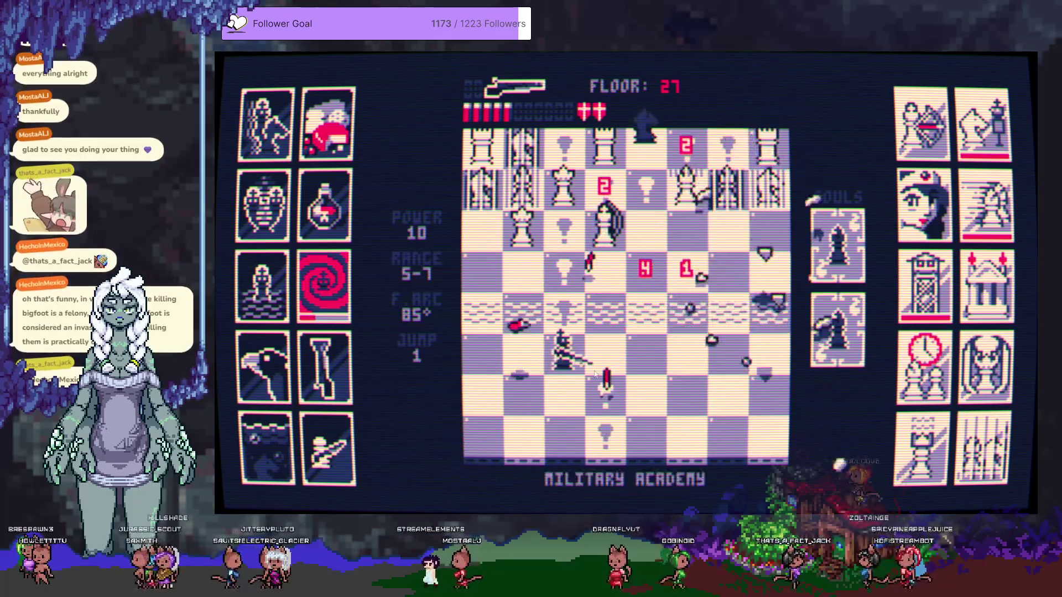
left_click(614, 237)
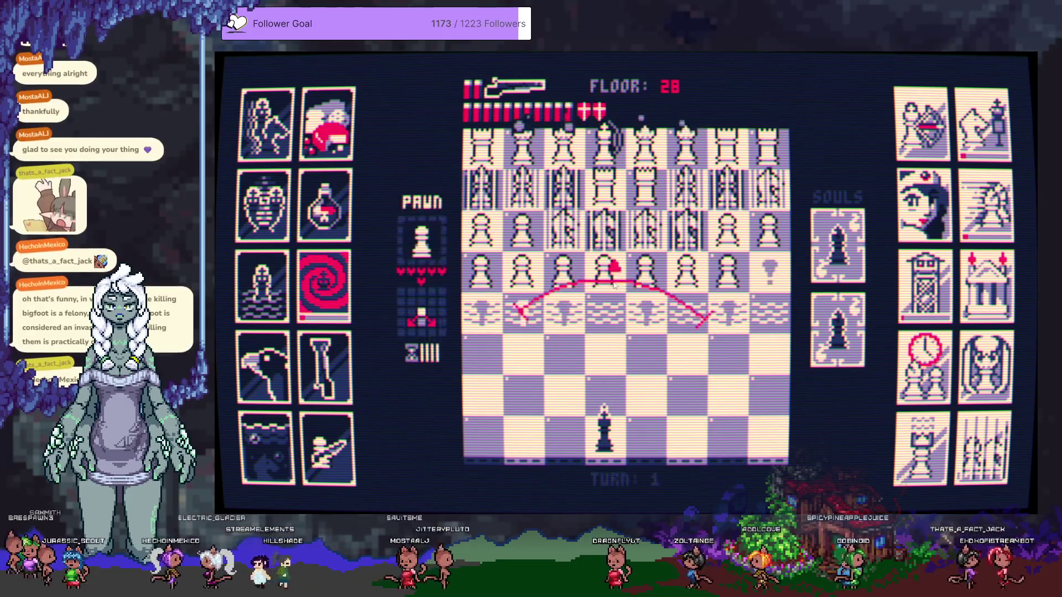
Fire into the floor 28 pawn ranks, stepping the king up, down and right
left_click(615, 285)
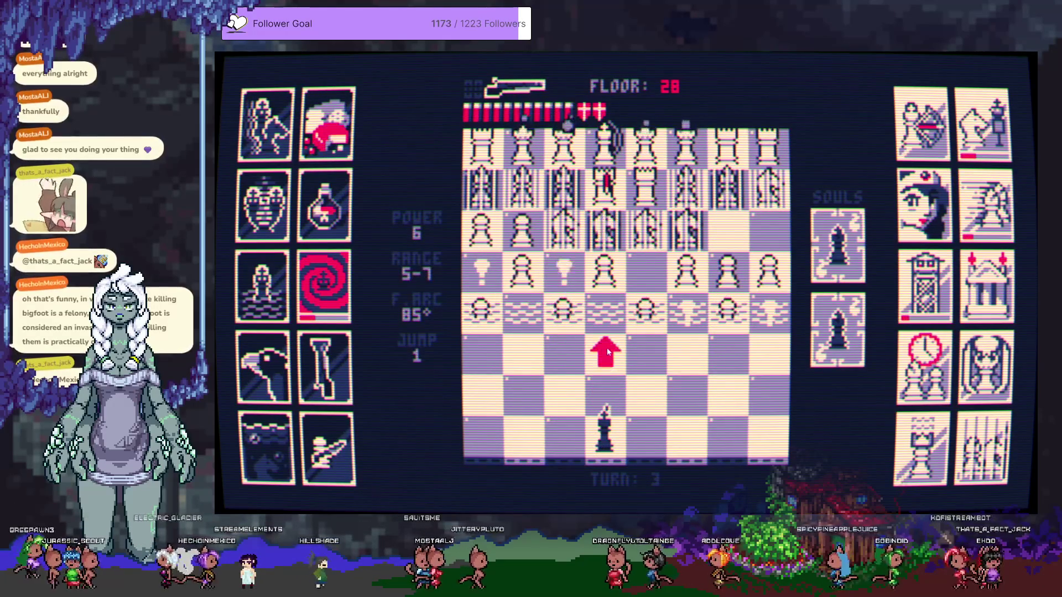
left_click(603, 296)
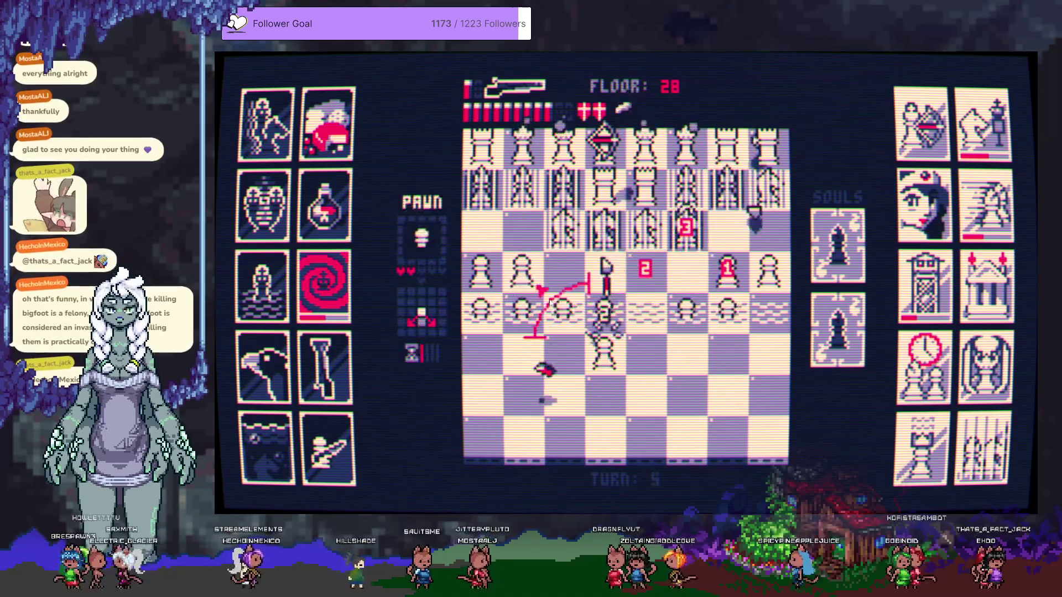
left_click(606, 291)
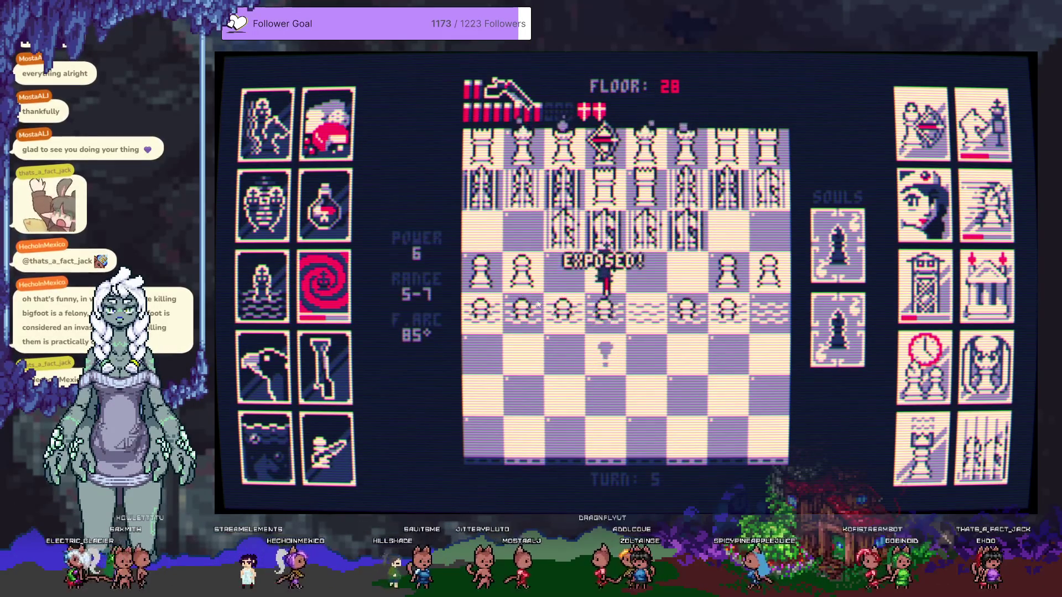
left_click(605, 312)
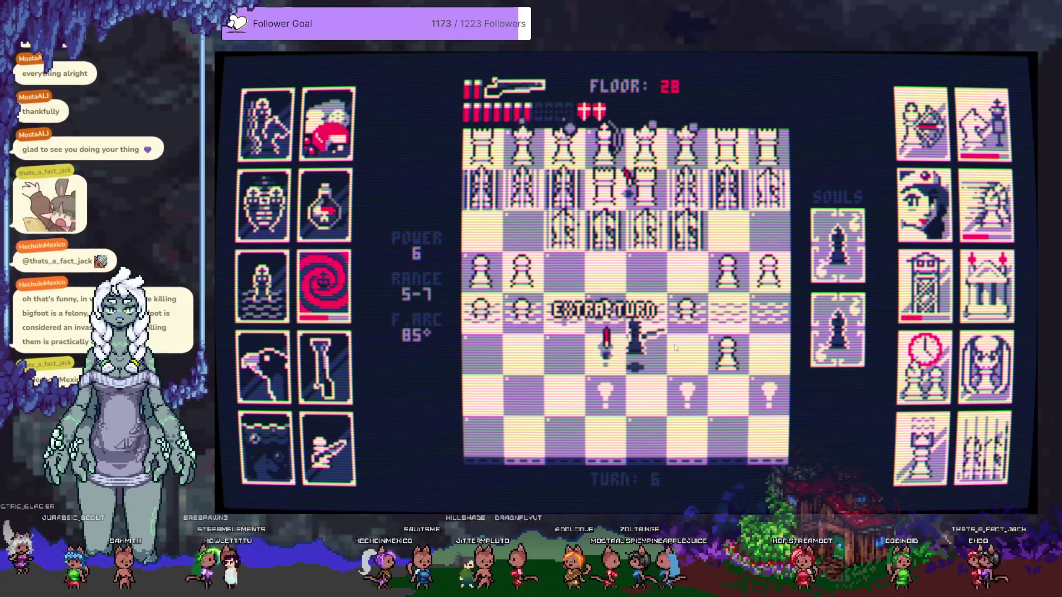
left_click(646, 354)
left_click(699, 310)
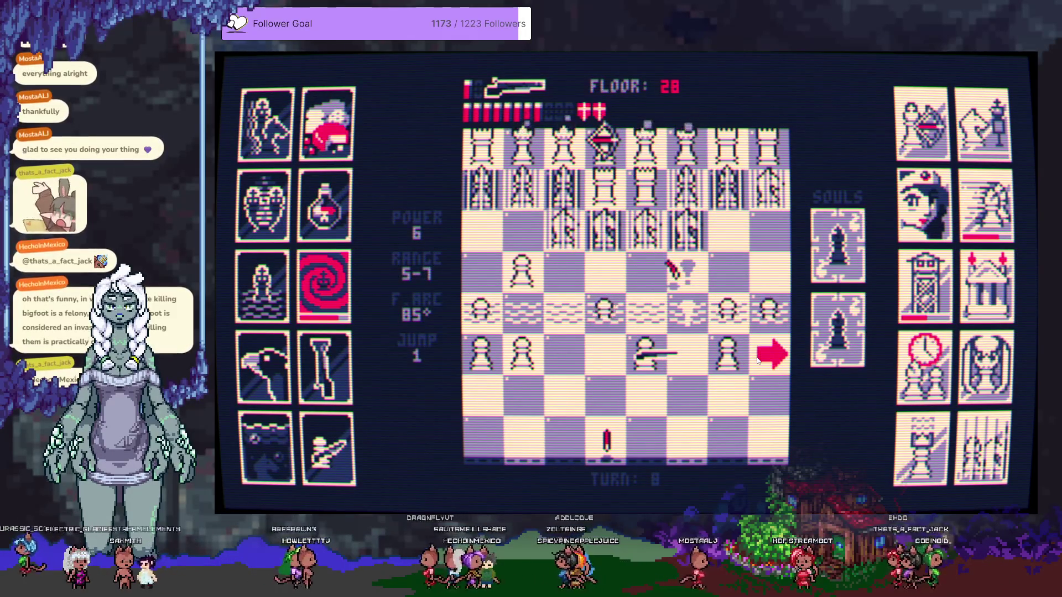
Sweep the king right then left, shooting pawns along the left column
left_click(756, 359)
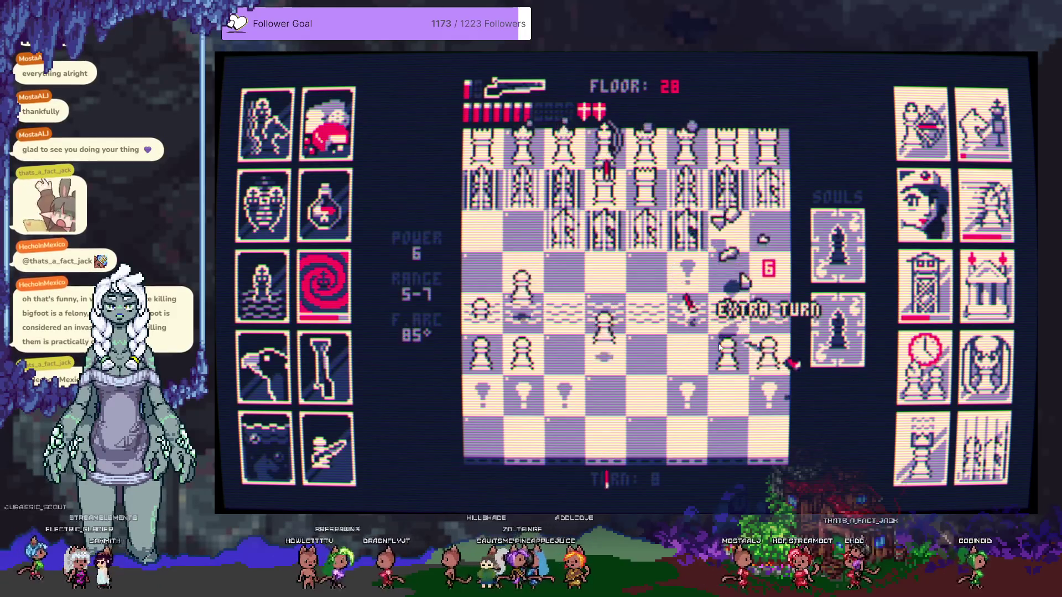
left_click(658, 371)
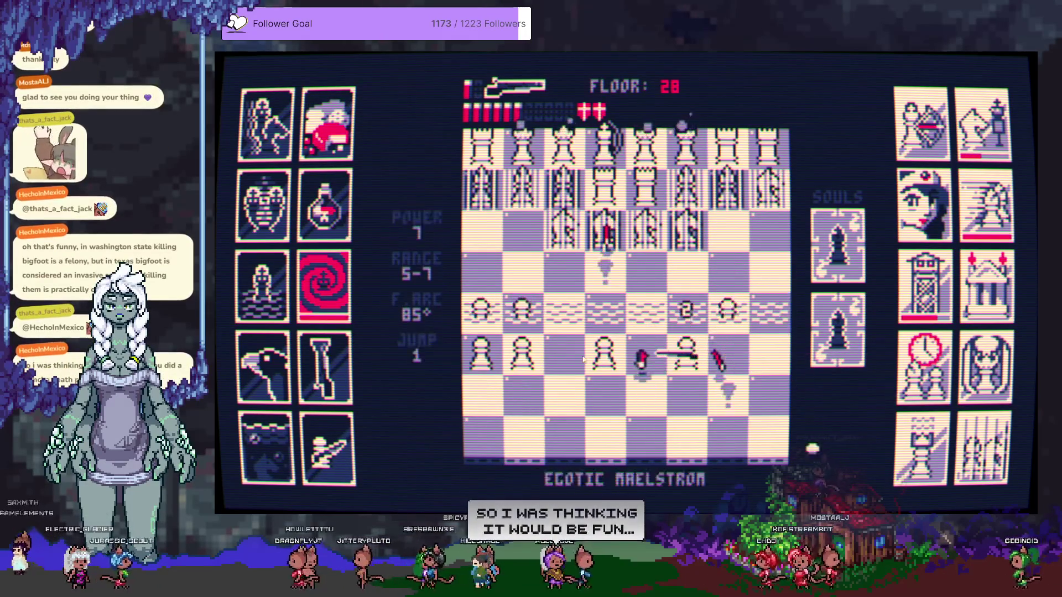
left_click(562, 354)
left_click(511, 357)
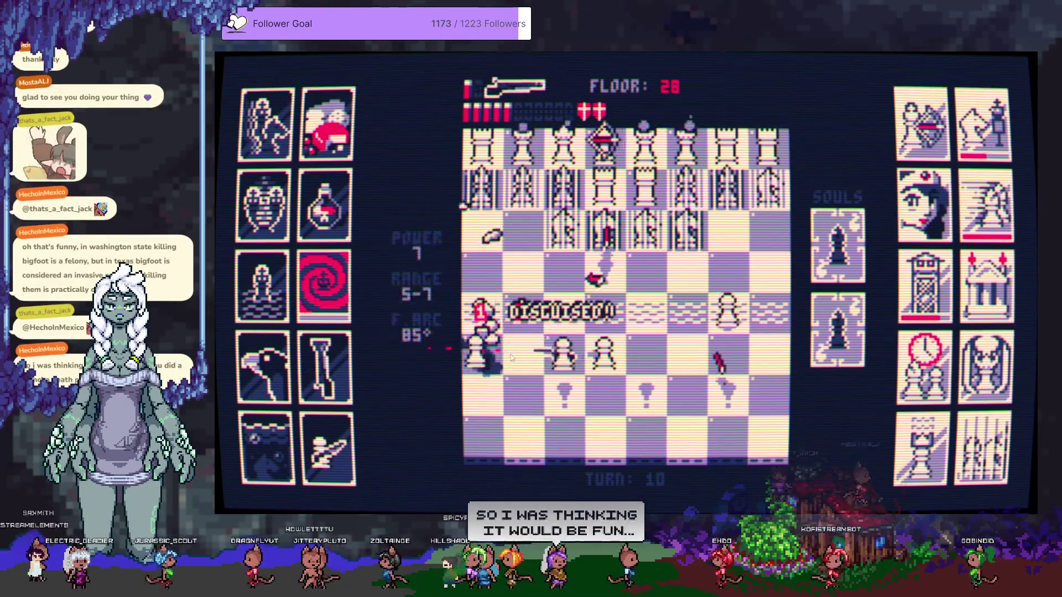
left_click(505, 312)
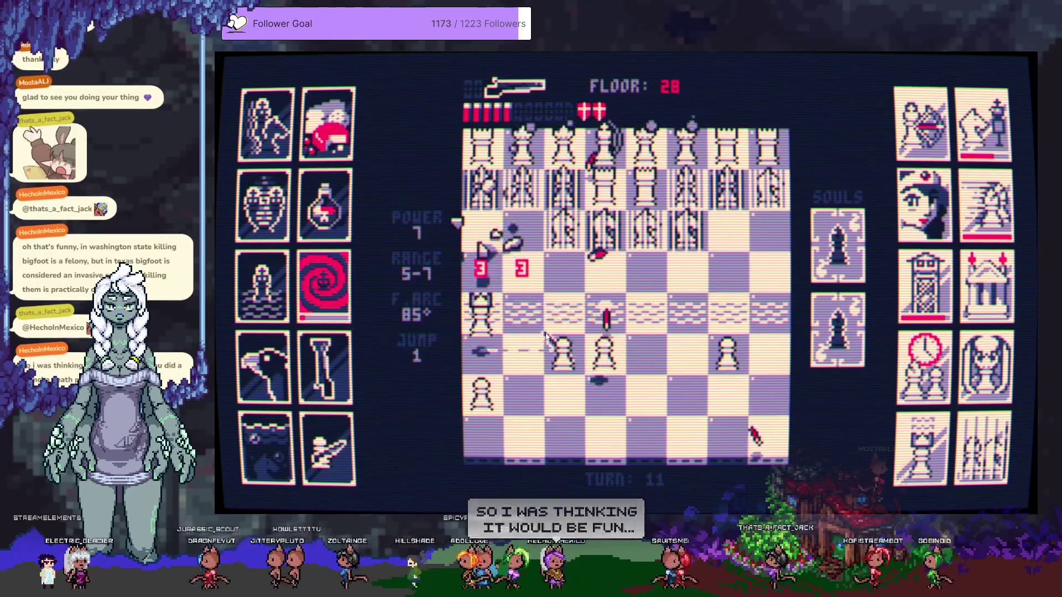
left_click(485, 387)
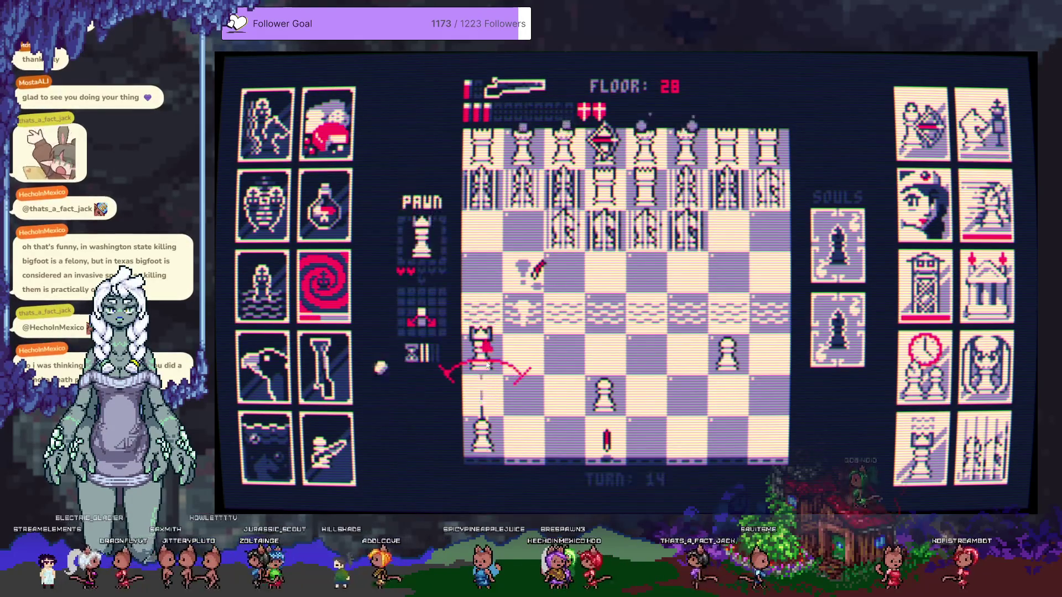
left_click(487, 310)
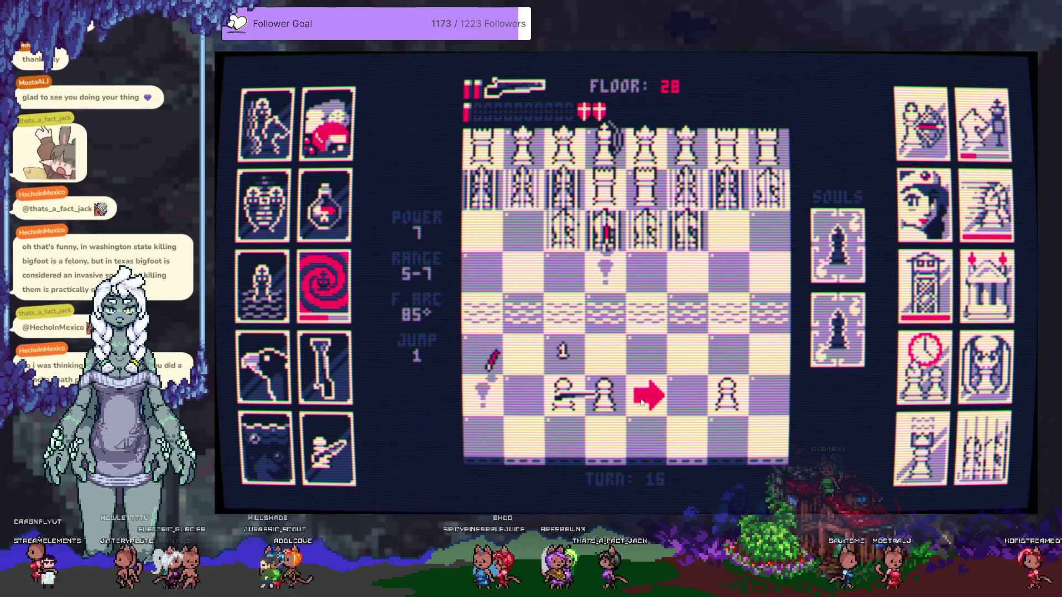
Move right to finish the wounded pawn and shoot toward the back-row pieces
left_click(642, 402)
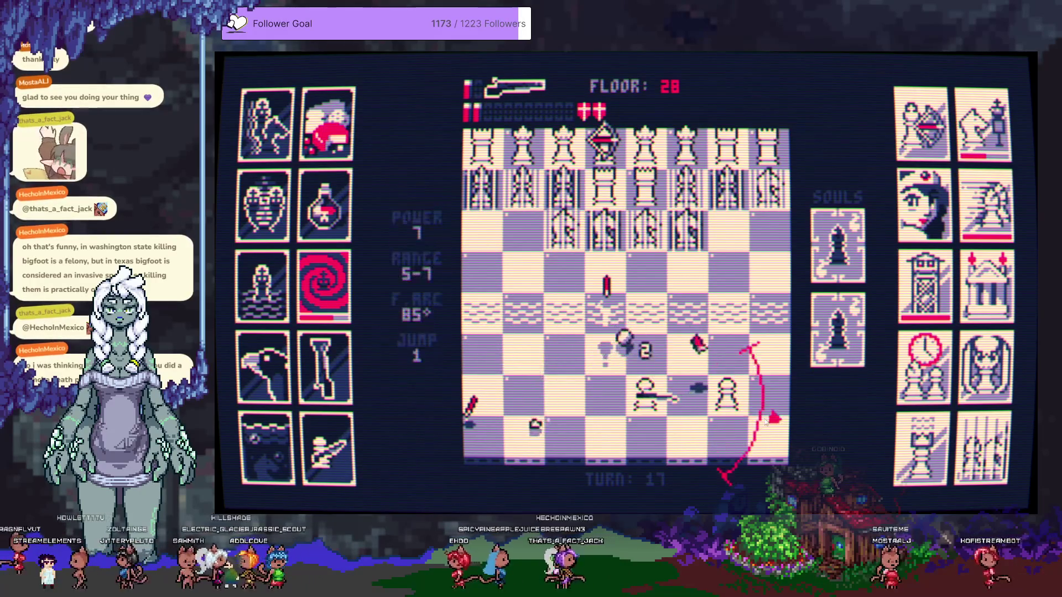
left_click(755, 418)
left_click(726, 398)
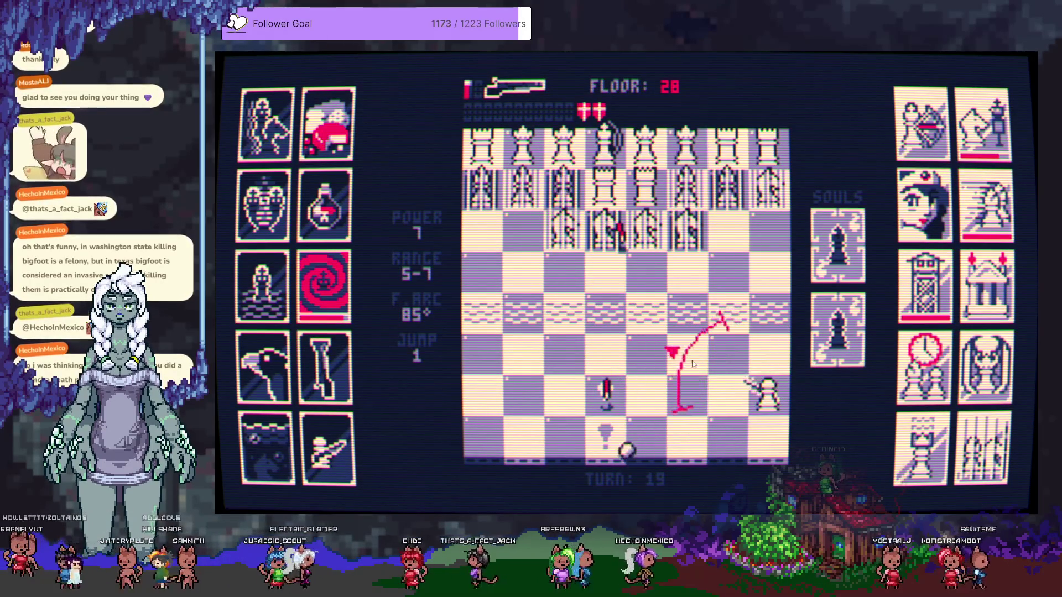
left_click(624, 307)
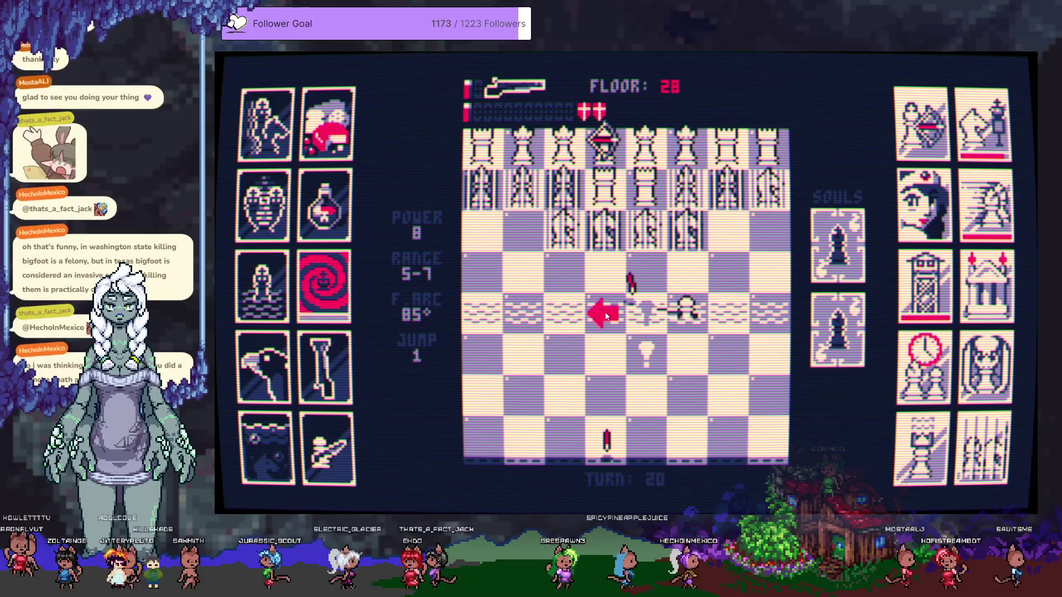
Shuffle the king and wait to refill shells, then fire at the white pieces above
left_click(563, 310)
left_click(566, 313)
left_click(568, 321)
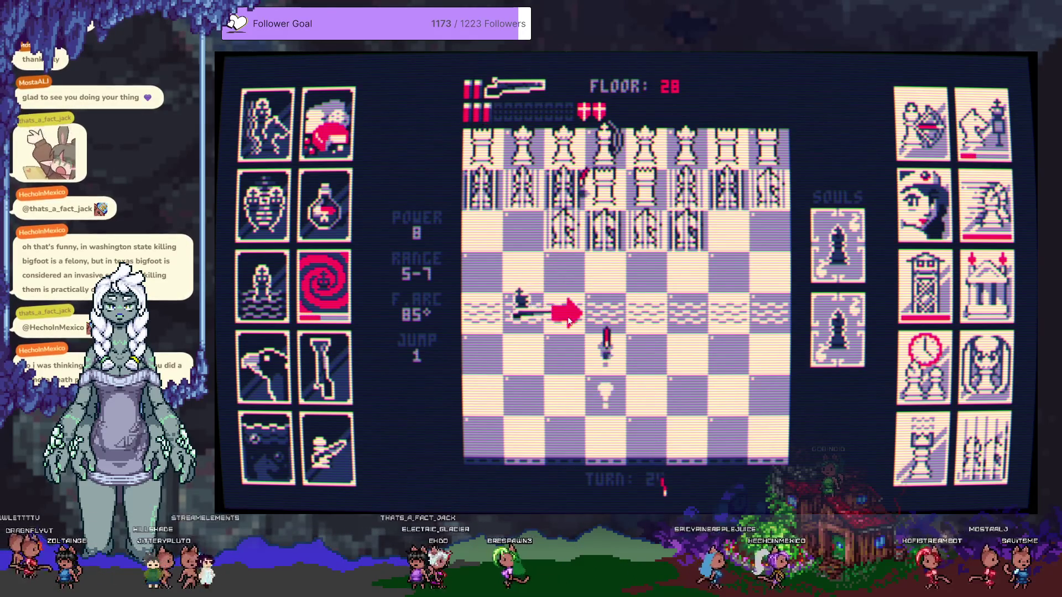
left_click(612, 319)
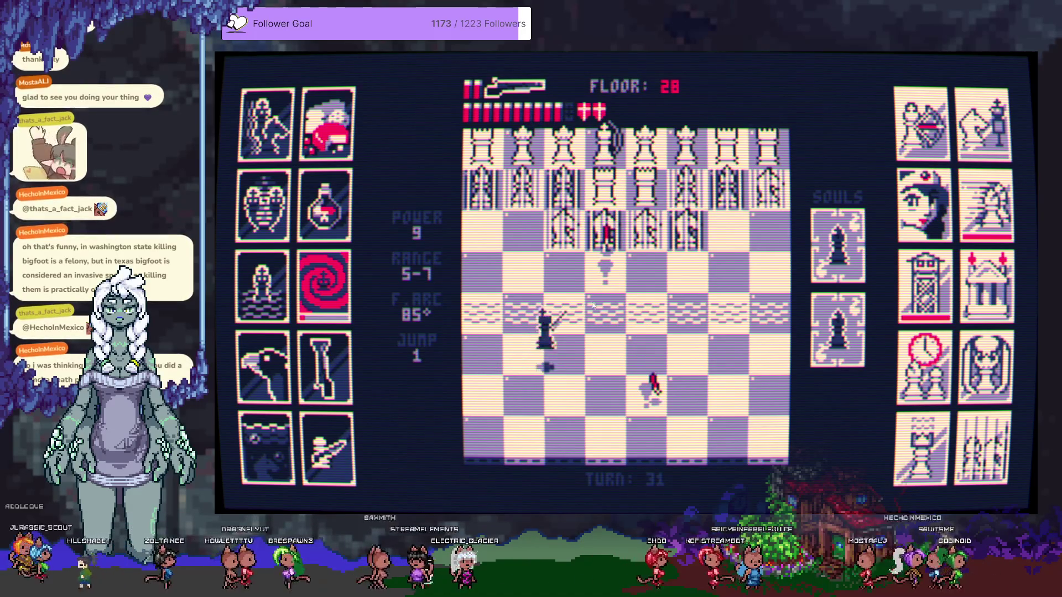
left_click(604, 141)
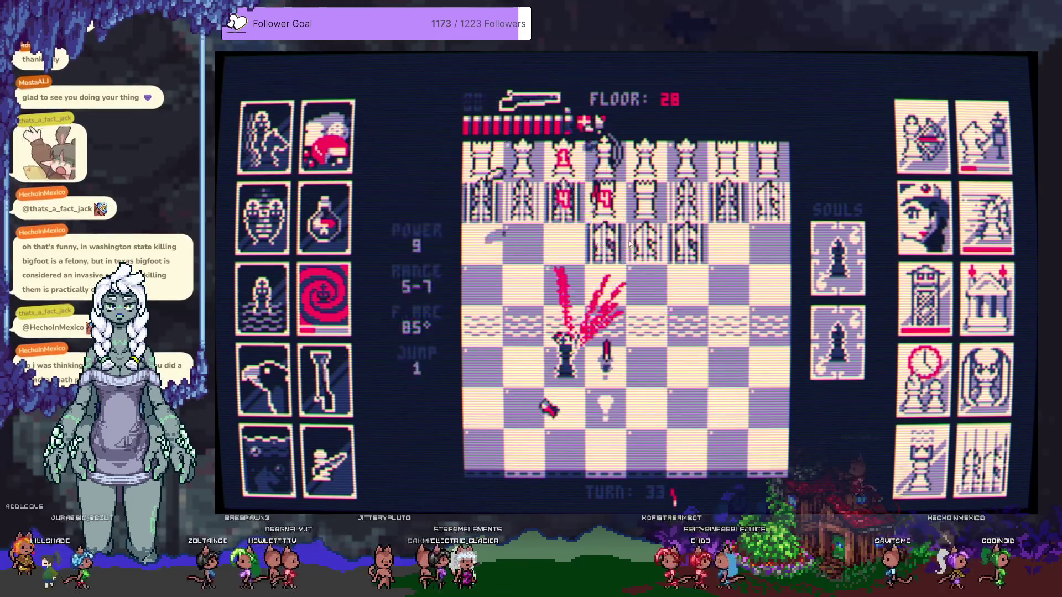
Shift the king right and left, firing straight up, then shoot the white queen
left_click(644, 351)
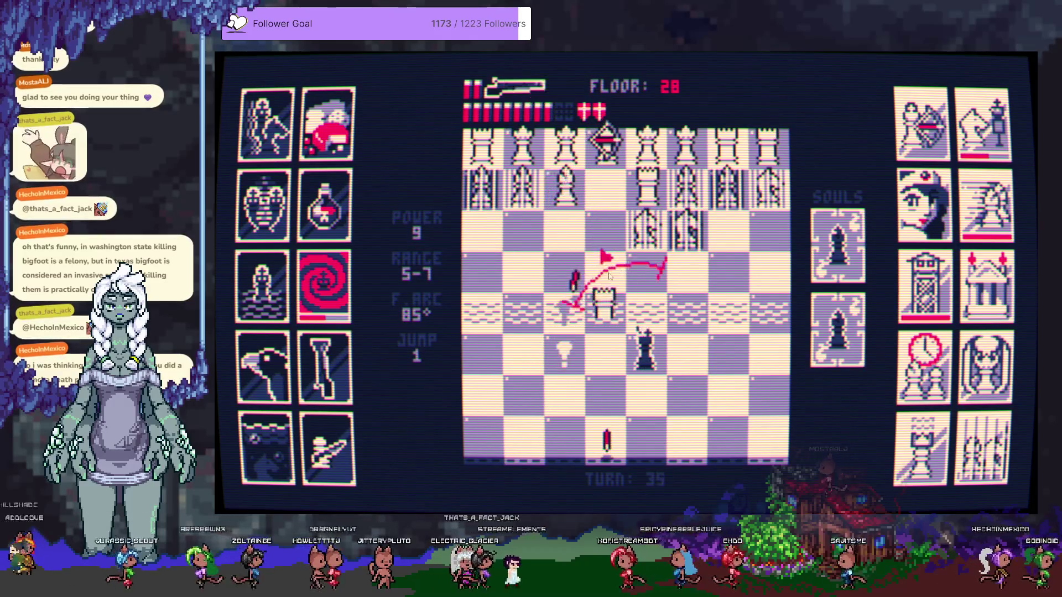
left_click(604, 308)
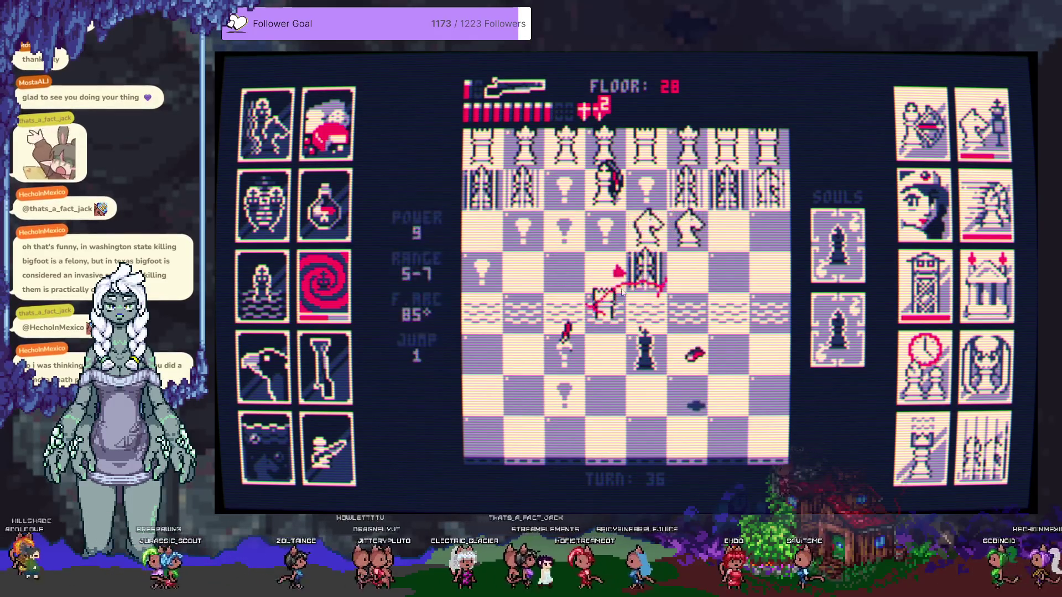
left_click(563, 351)
left_click(565, 277)
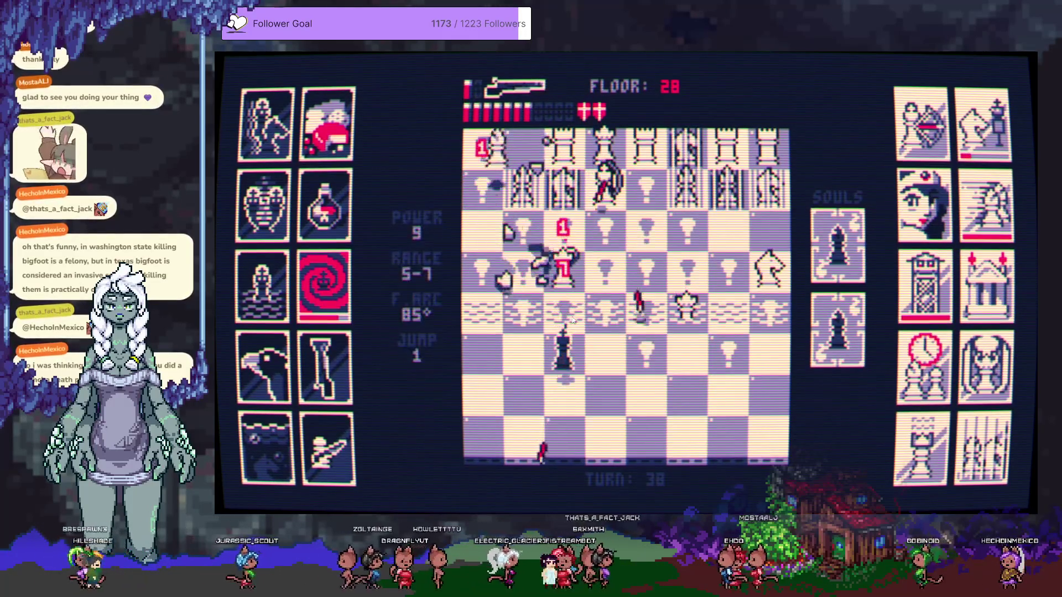
left_click(576, 281)
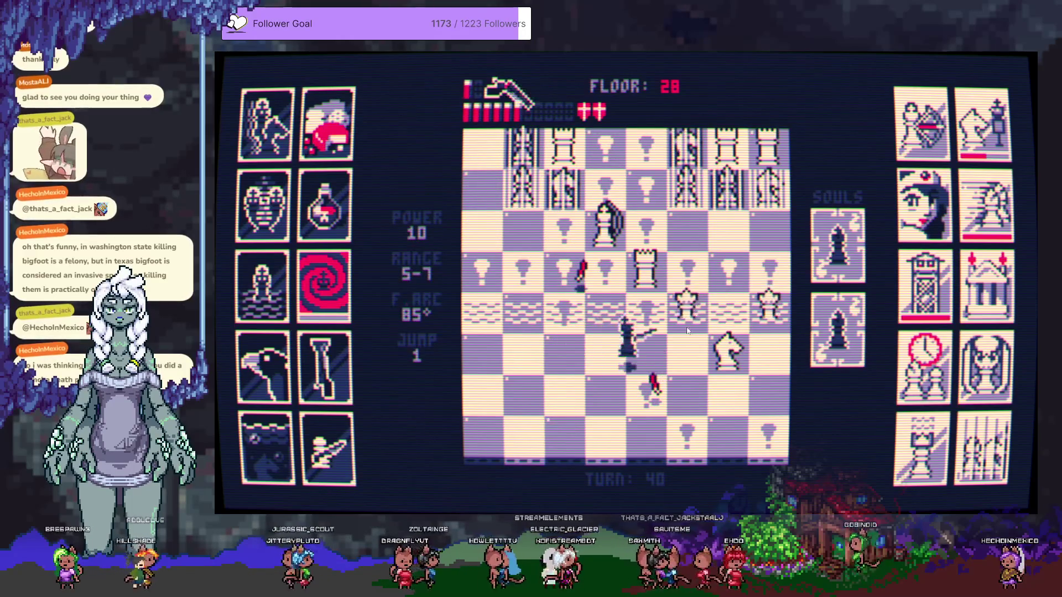
left_click(690, 357)
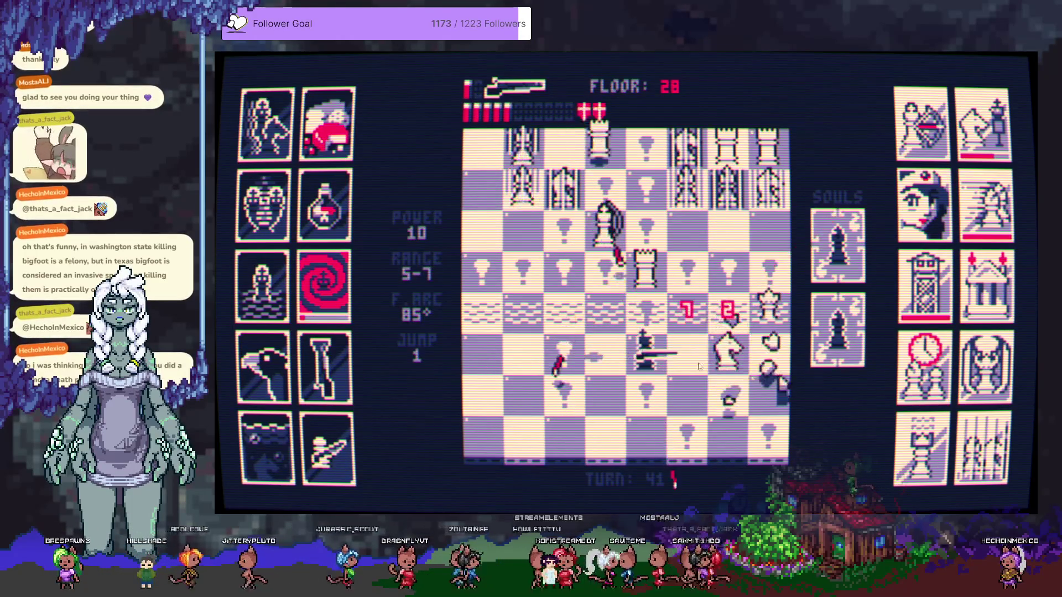
Advance right to shoot the bishops, then move left to hit the knights and a bishop
left_click(687, 354)
left_click(728, 348)
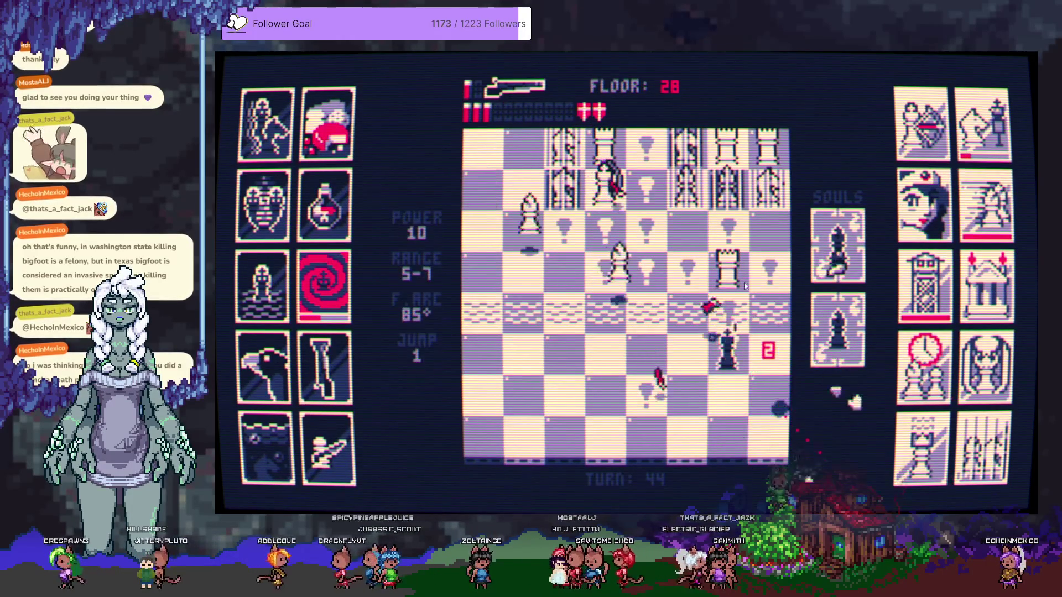
left_click(642, 310)
left_click(688, 354)
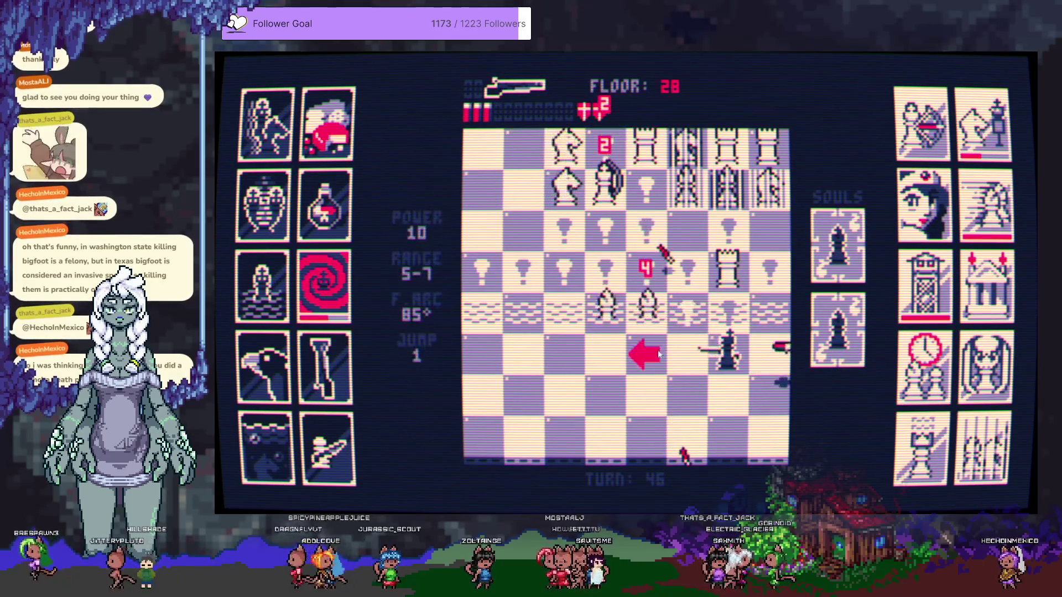
left_click(646, 351)
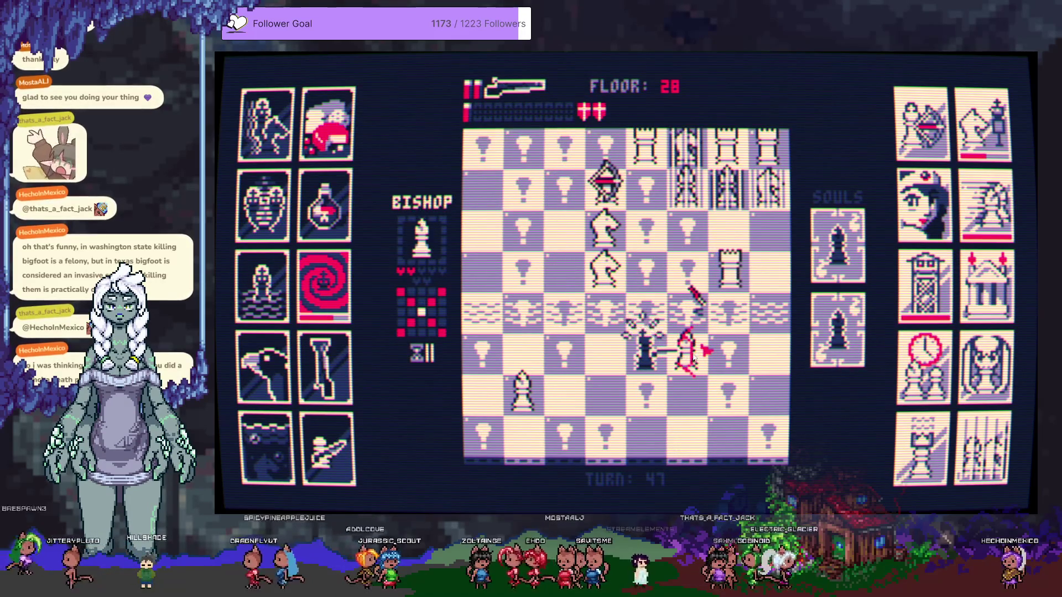
left_click(612, 285)
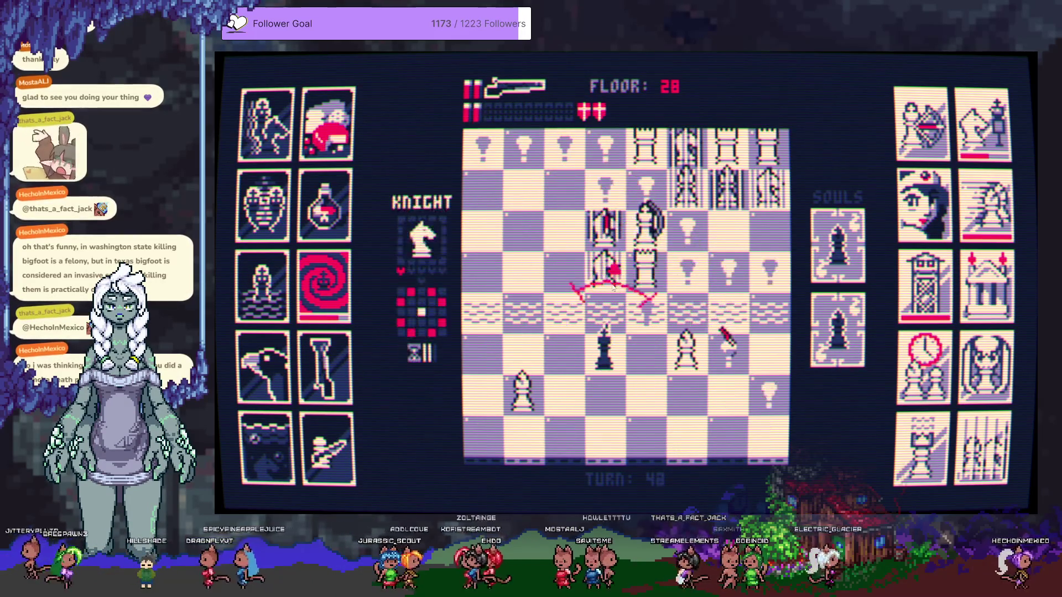
left_click(632, 383)
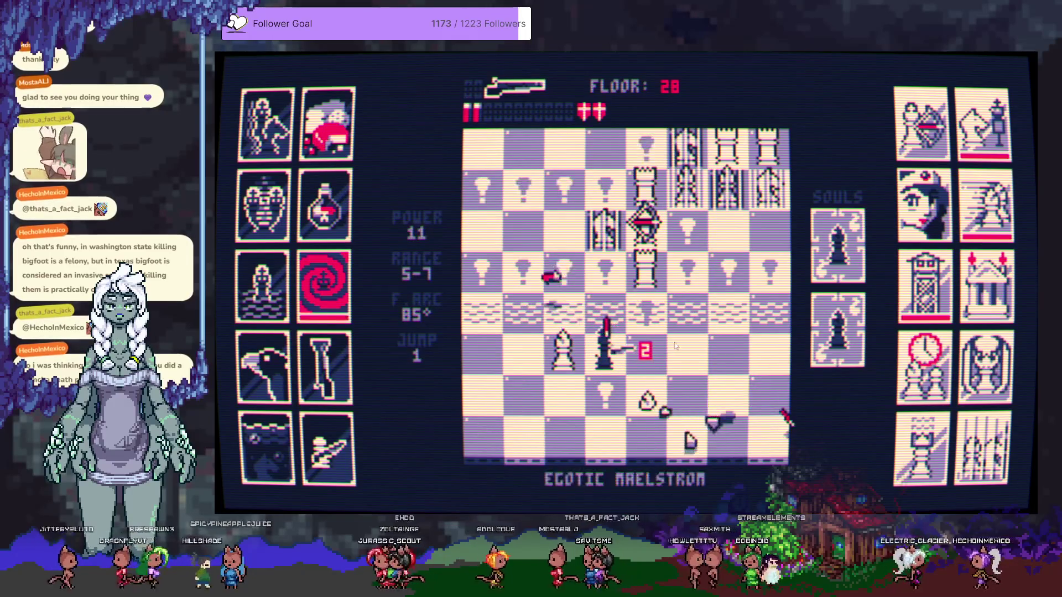
Move right, shoot pieces above and the down-left bishop, and finish the remaining pieces
left_click(687, 348)
left_click(648, 270)
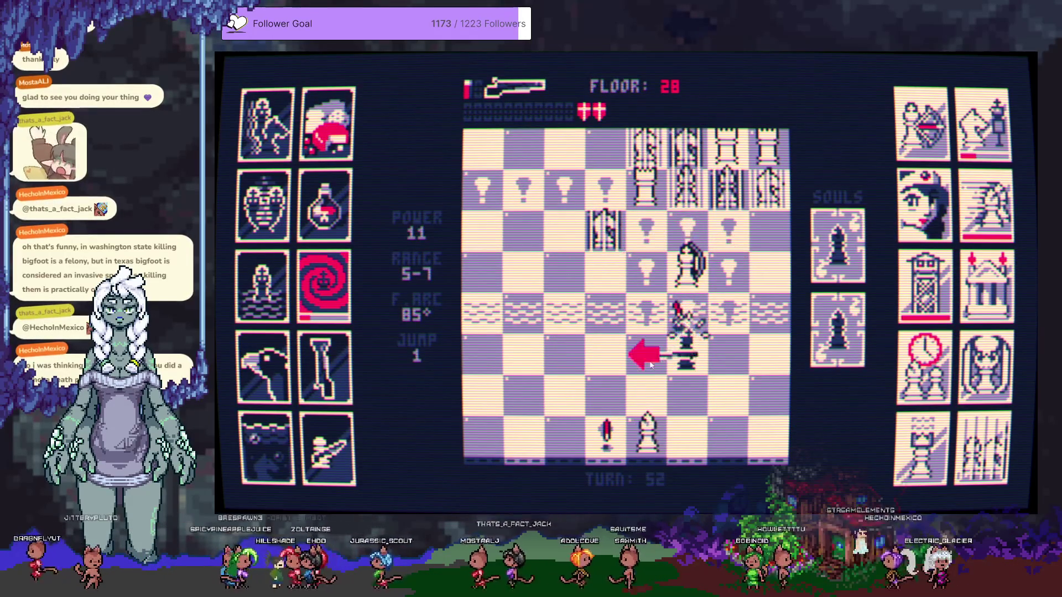
left_click(612, 409)
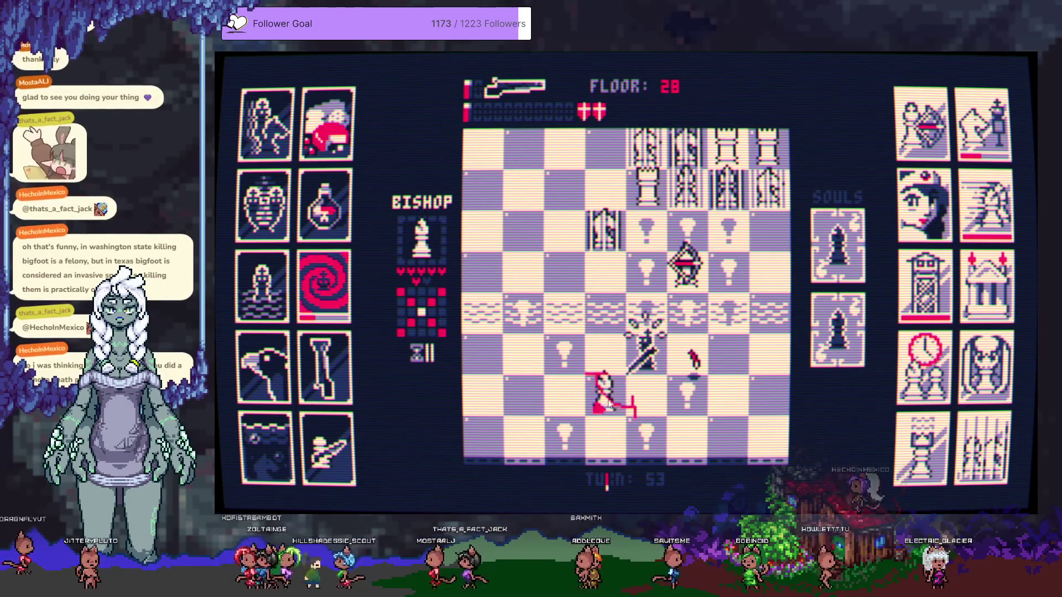
left_click(564, 394)
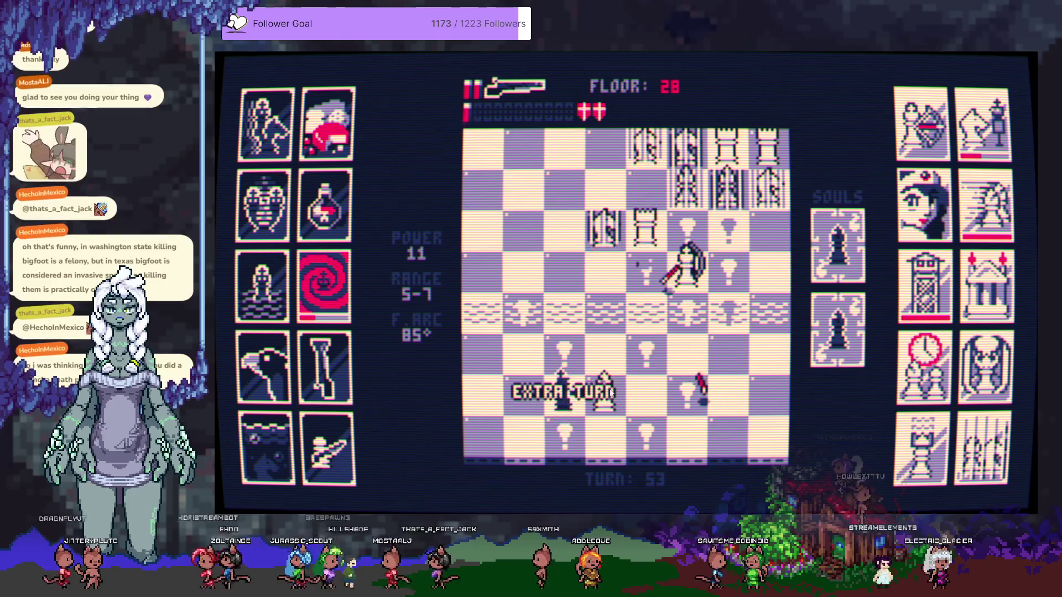
left_click(643, 390)
left_click(643, 390)
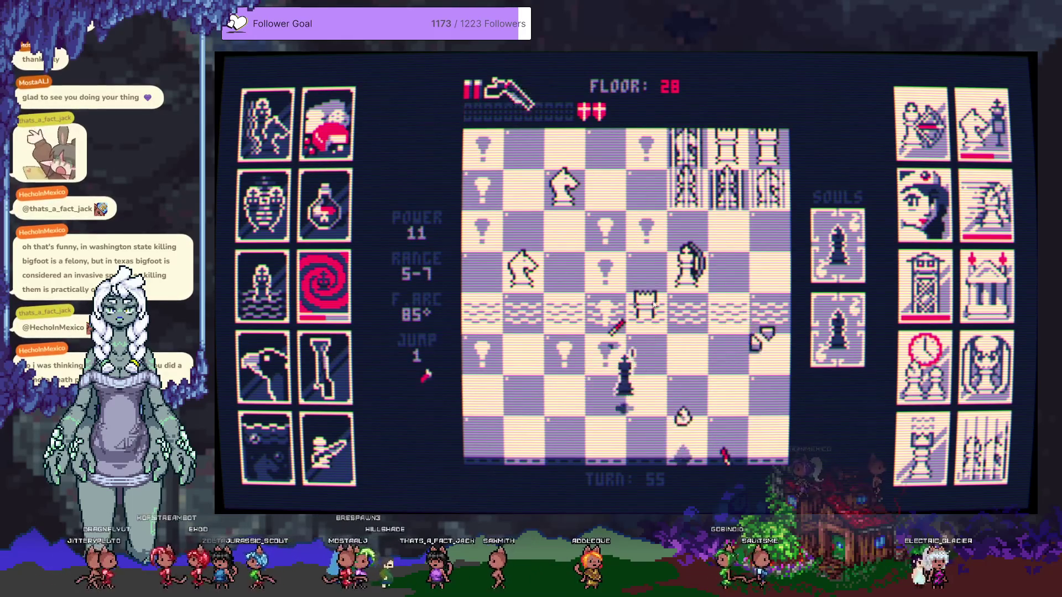
left_click(662, 325)
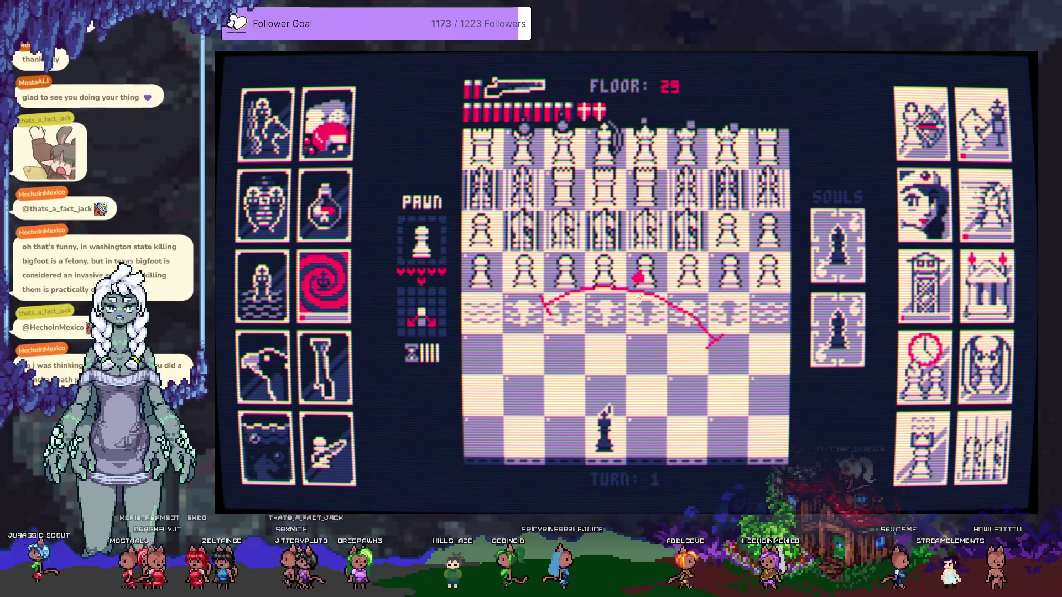
Blast the front row of white pawns while advancing the king up a square
left_click(623, 282)
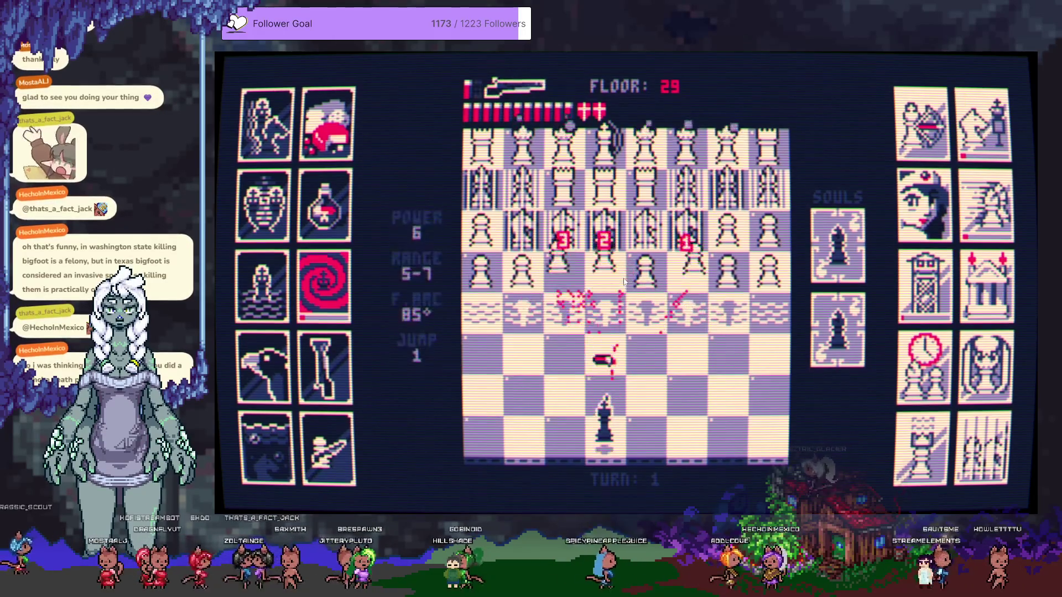
left_click(605, 396)
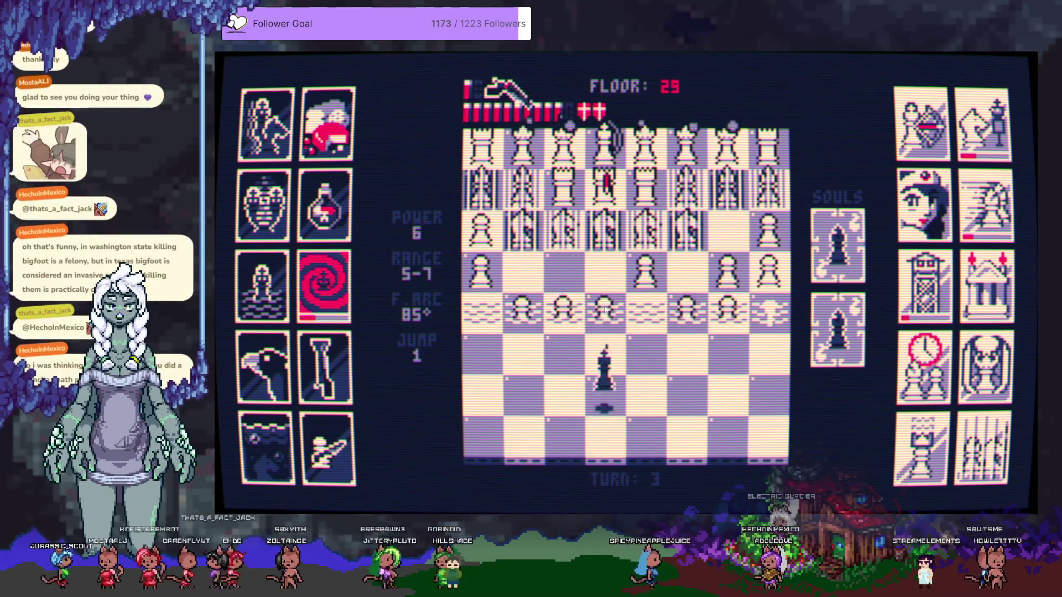
left_click(606, 328)
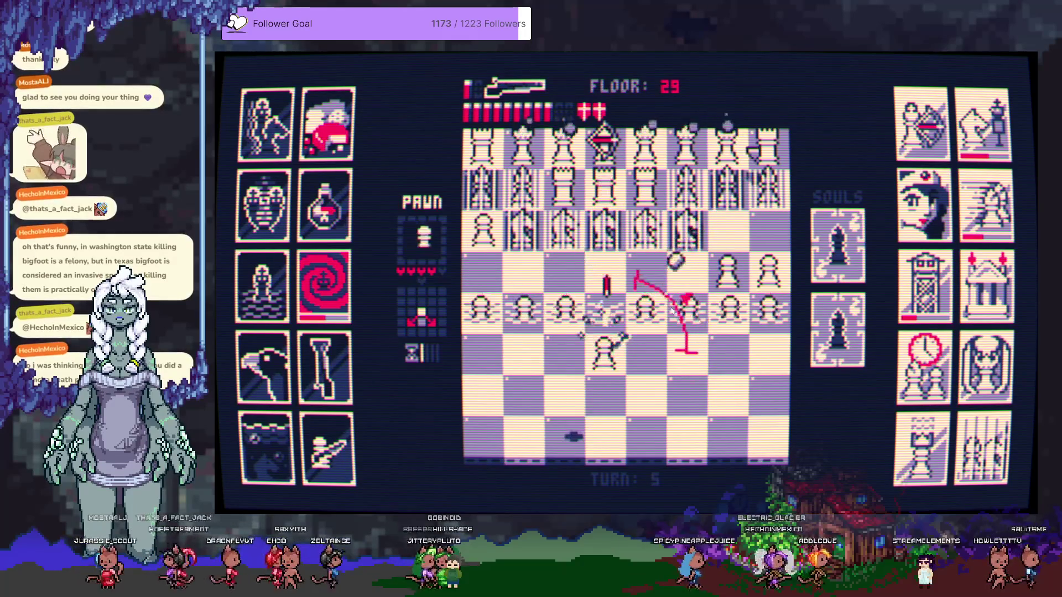
left_click(642, 353)
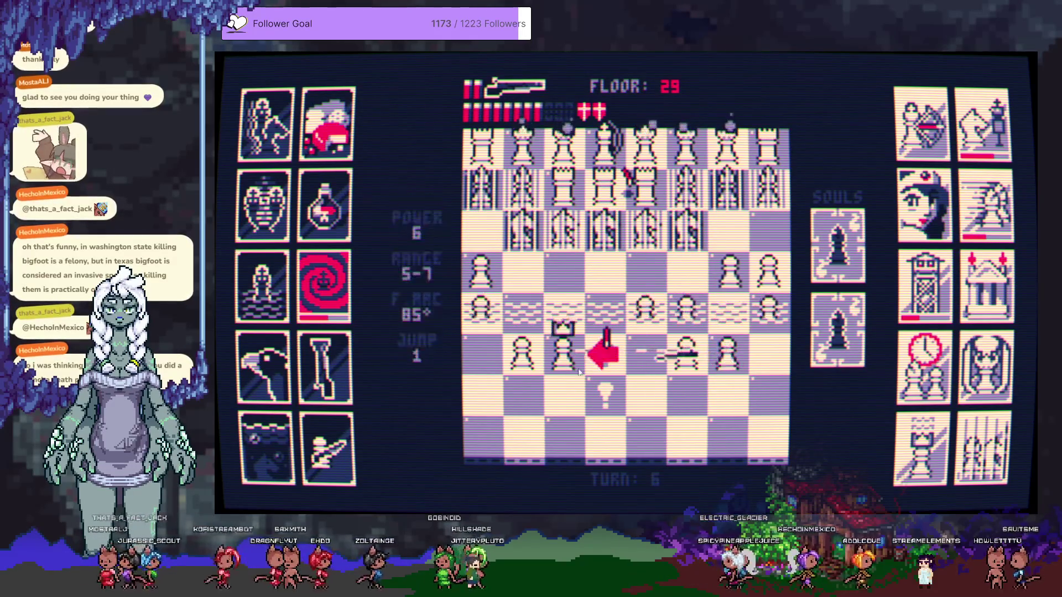
Shoot the nearby pawns to the right and up-left, shifting the king down and left
left_click(781, 360)
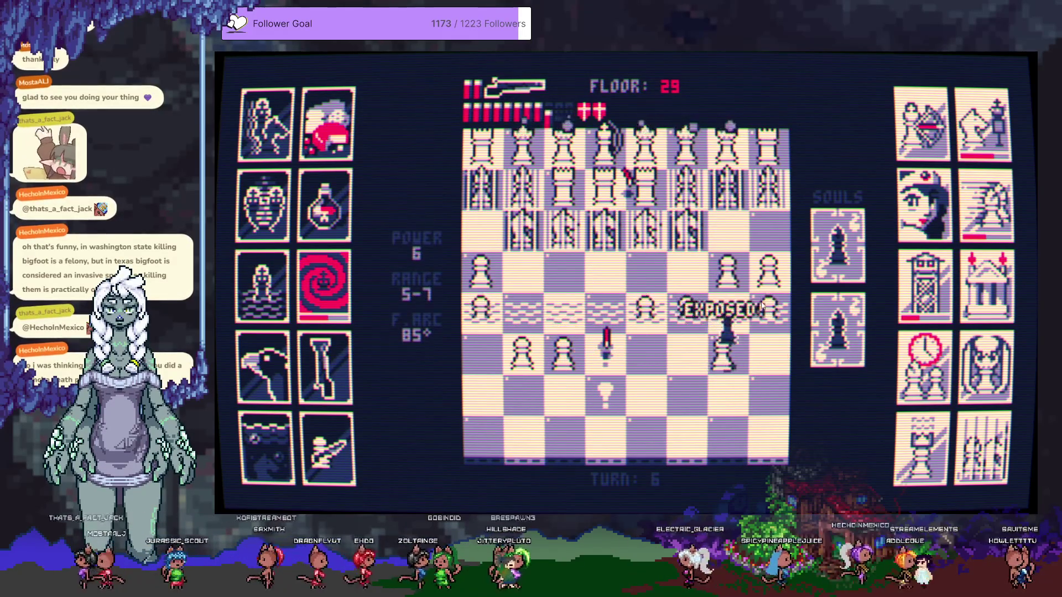
left_click(739, 291)
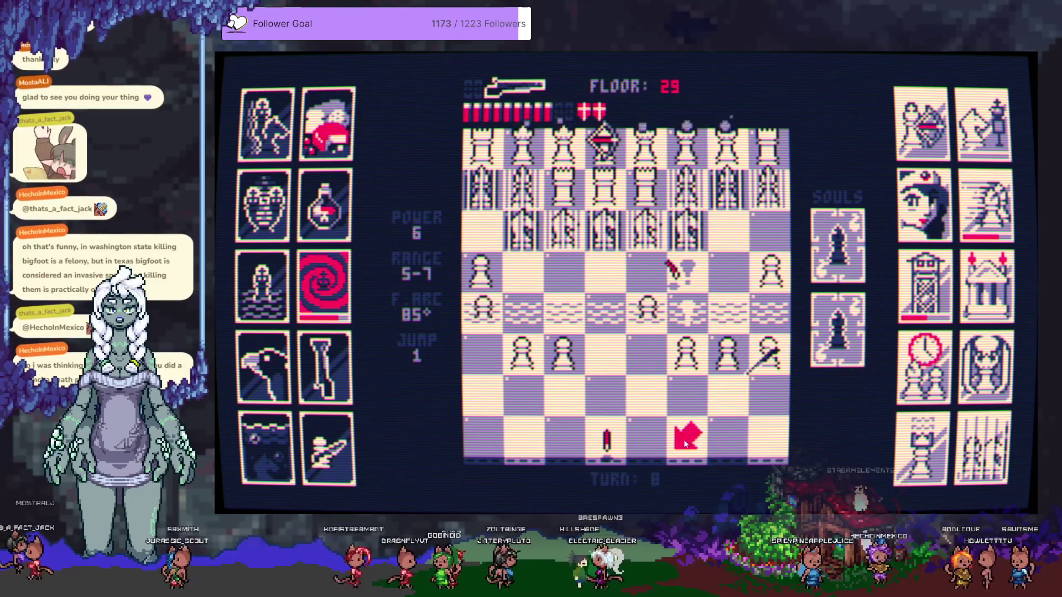
left_click(640, 410)
left_click(716, 353)
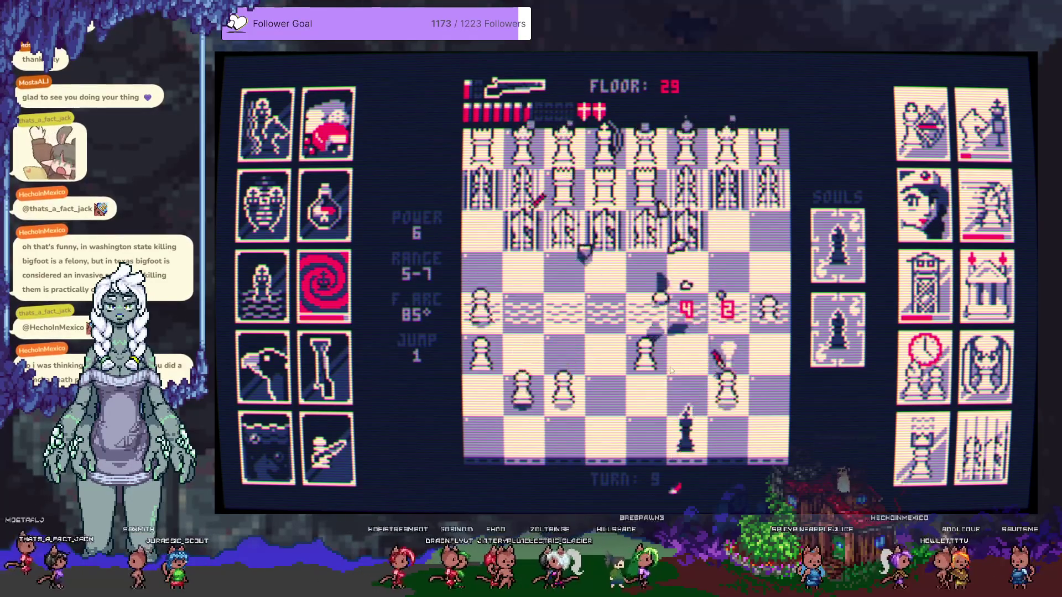
left_click(603, 433)
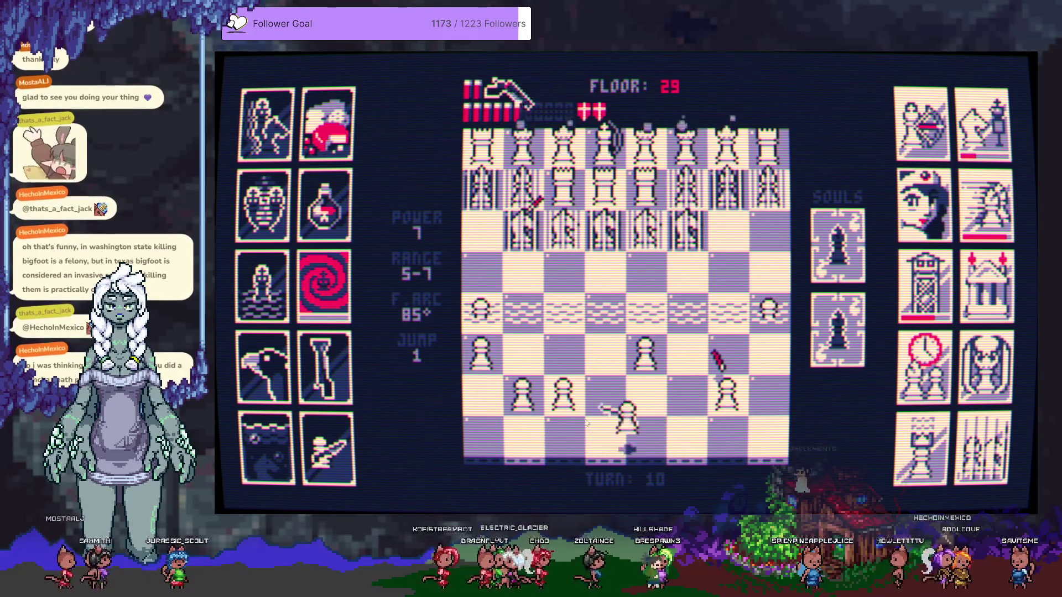
left_click(520, 354)
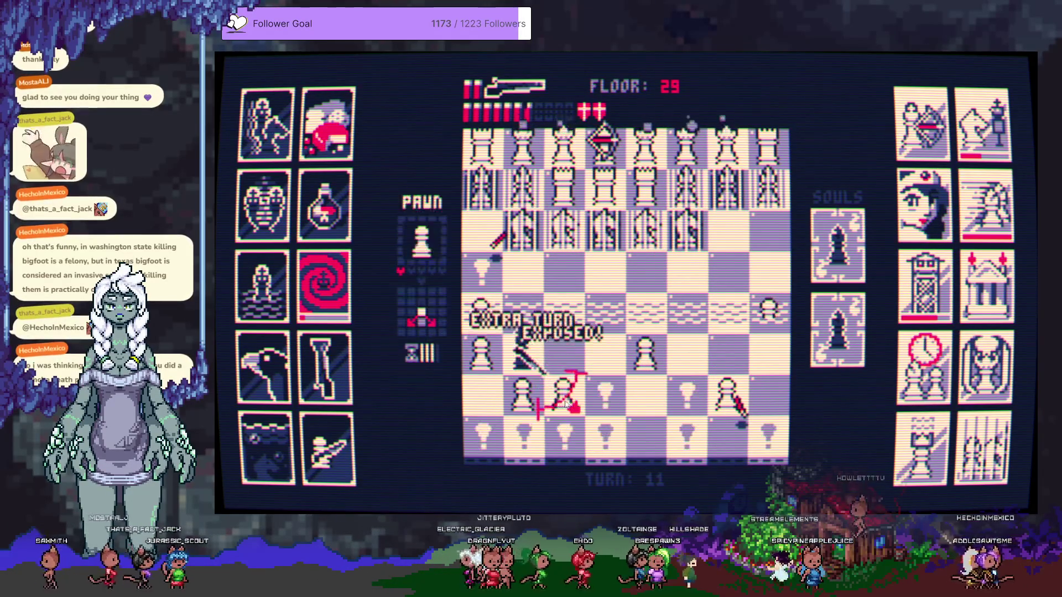
Spend the remaining shells on the pawns surrounding the king
left_click(488, 361)
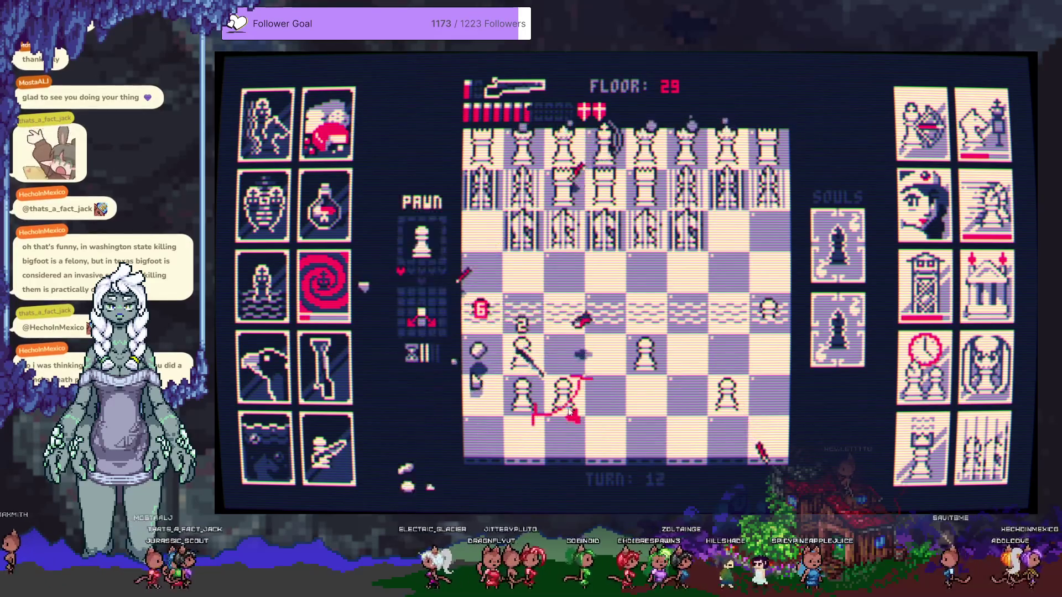
left_click(585, 418)
left_click(606, 434)
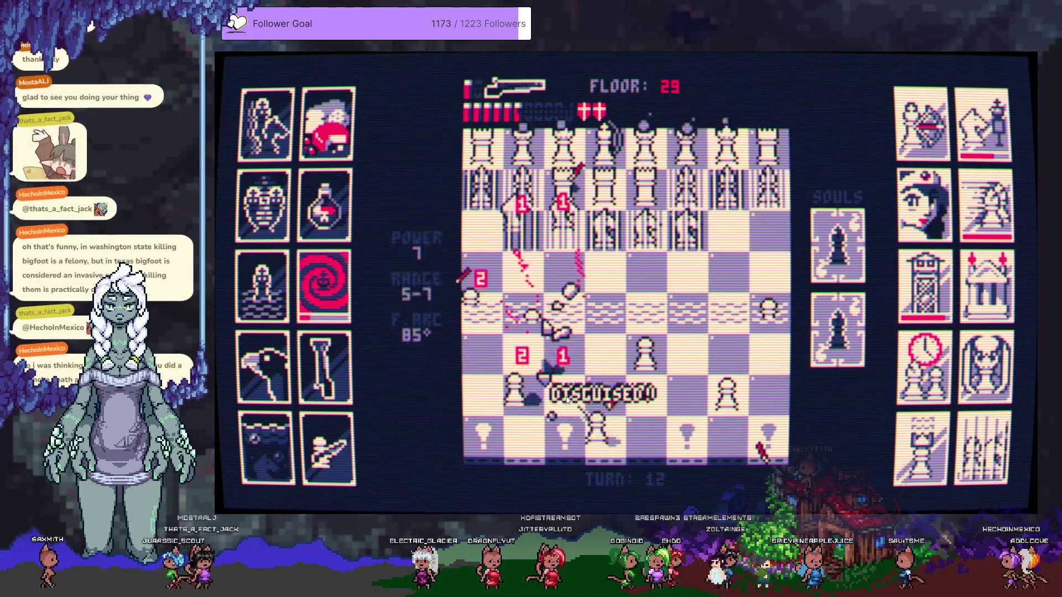
left_click(654, 412)
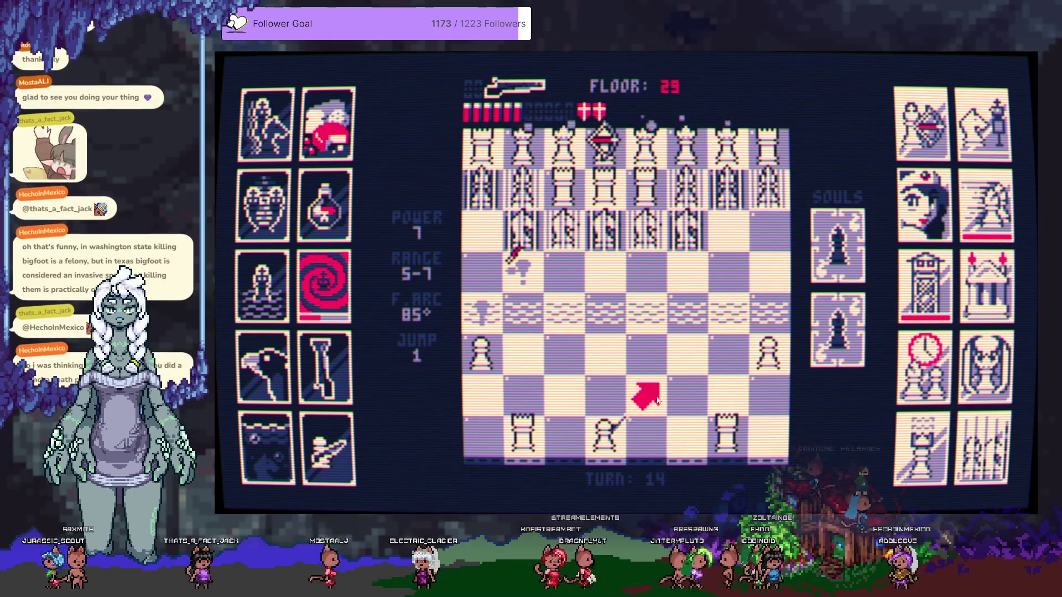
Shoot down the bottom rooks and a pawn, stepping the king left to reload
left_click(720, 433)
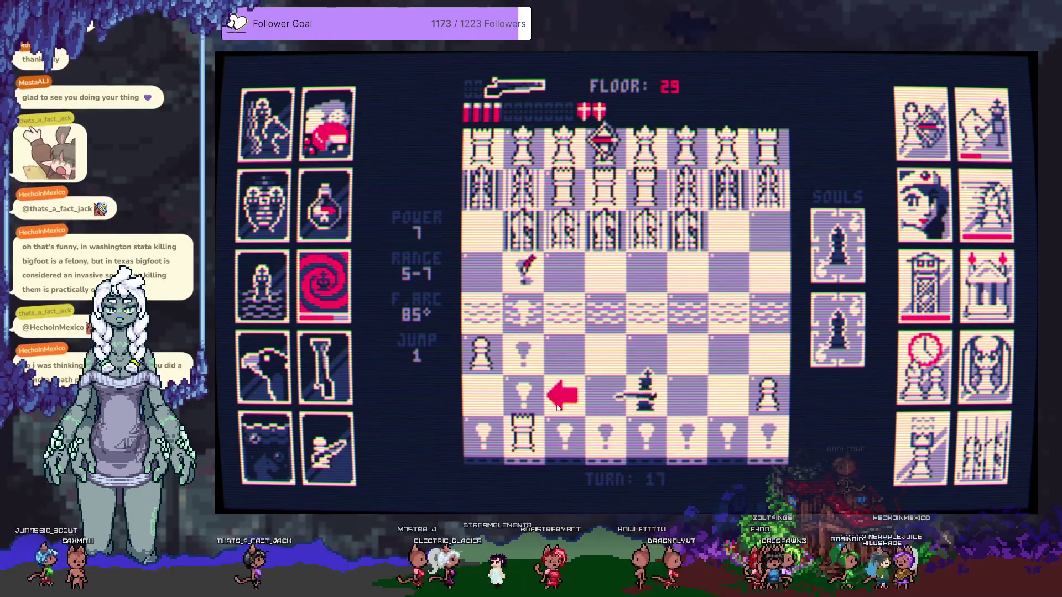
left_click(555, 407)
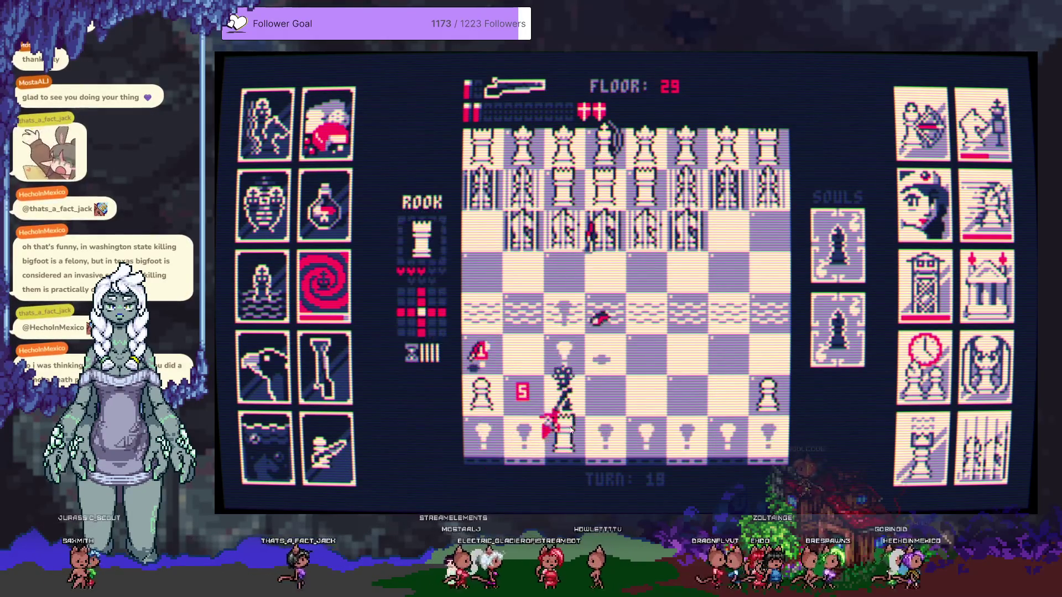
left_click(534, 415)
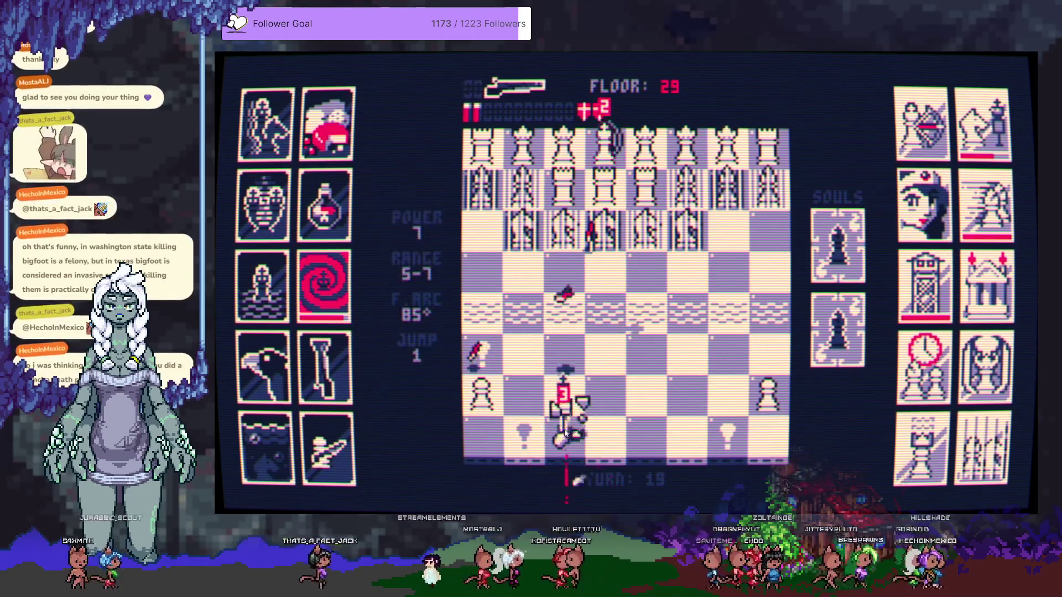
left_click(512, 401)
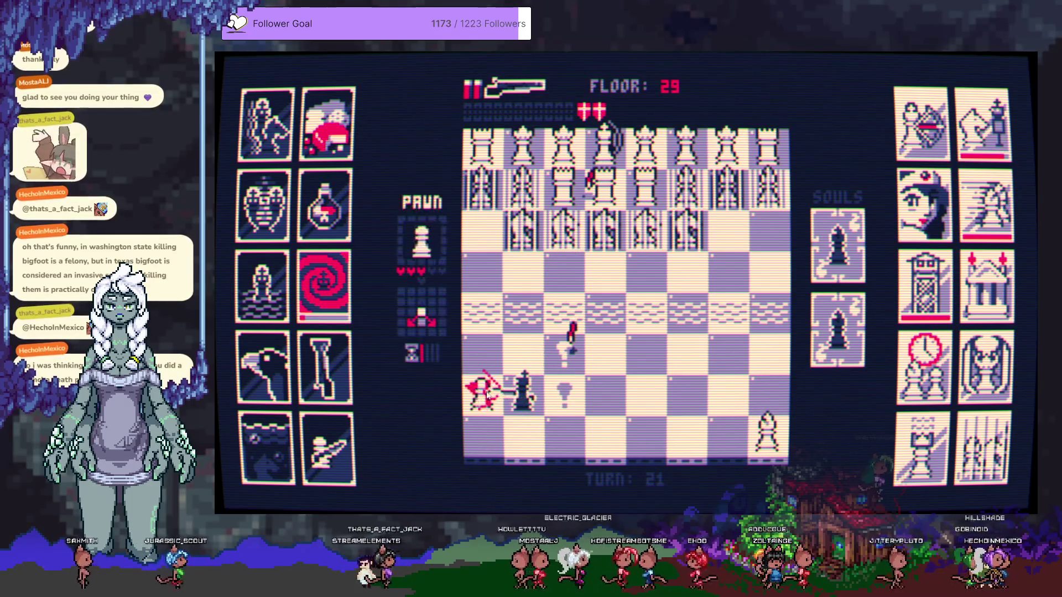
left_click(497, 407)
left_click(600, 396)
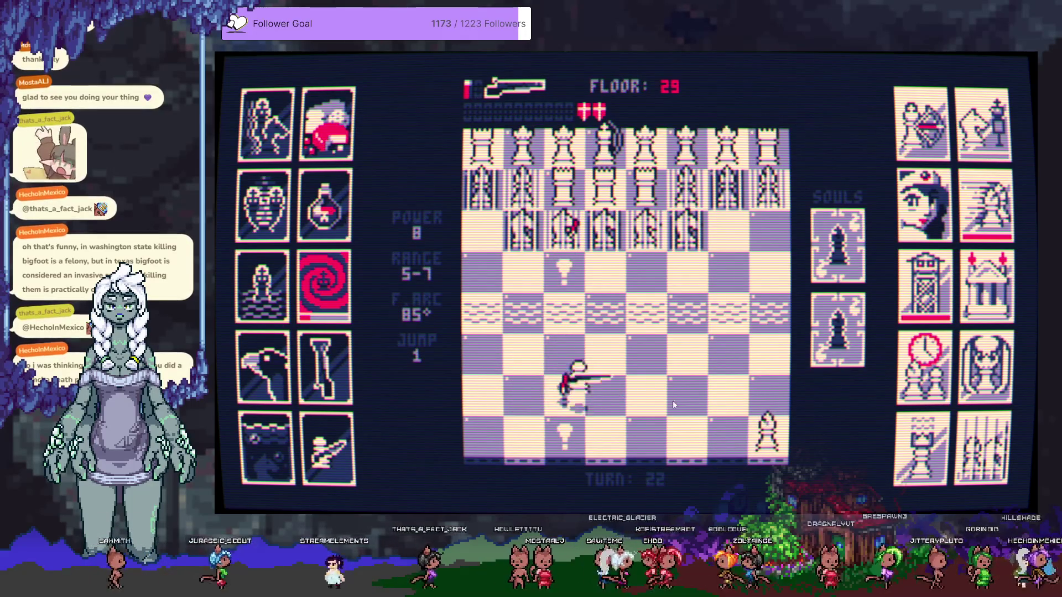
Shoot the bishop above the king, then reposition the king toward the centre
left_click(645, 304)
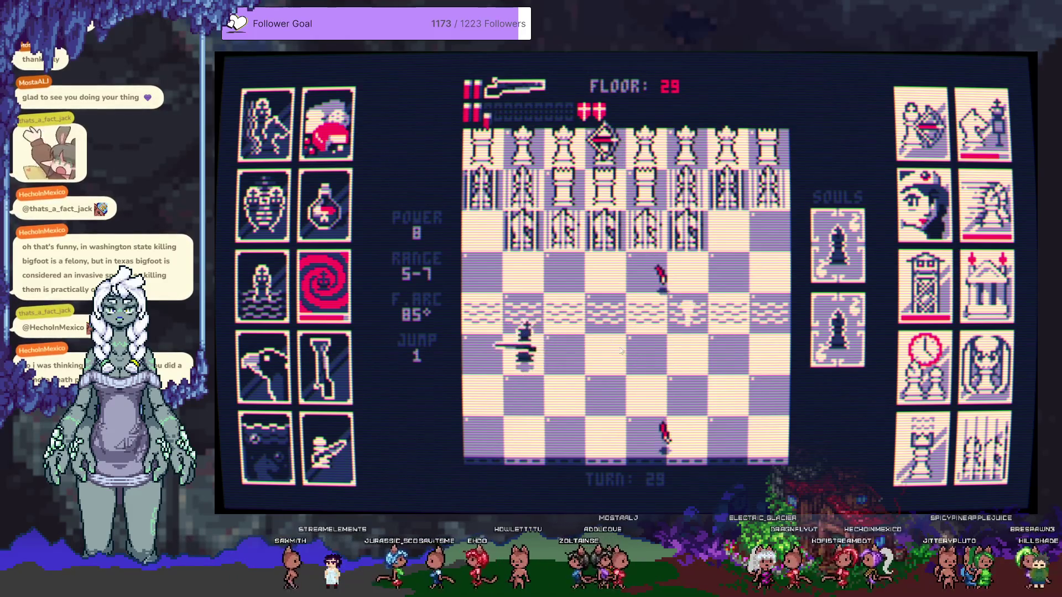
left_click(645, 351)
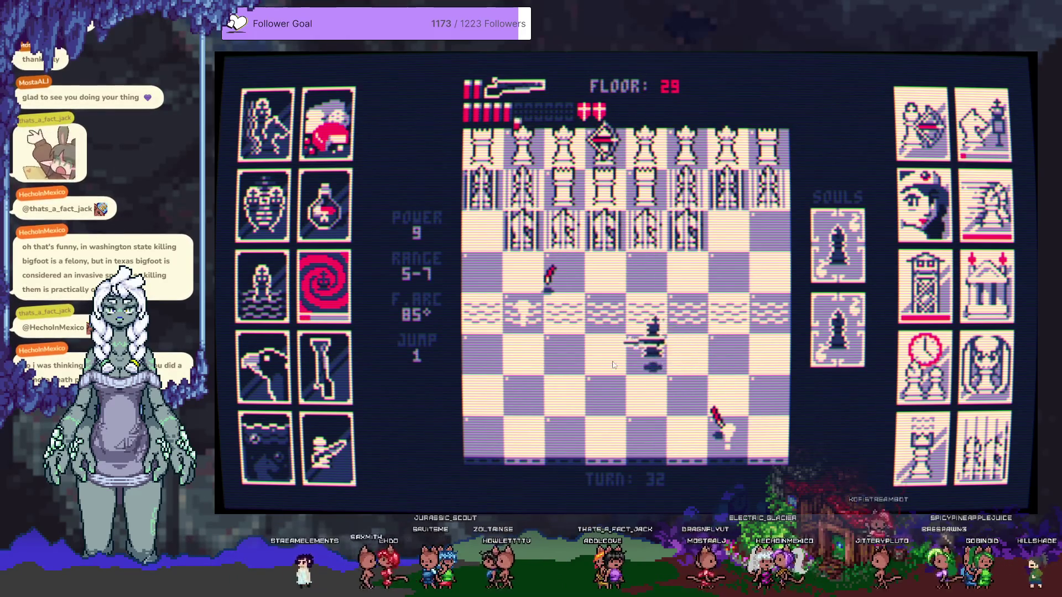
left_click(607, 360)
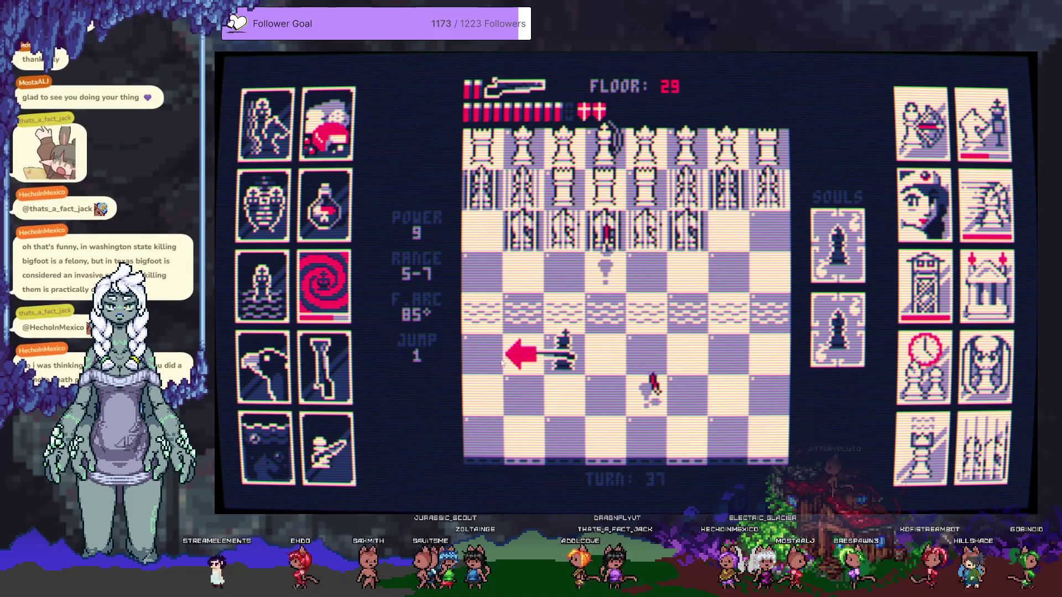
left_click(570, 347)
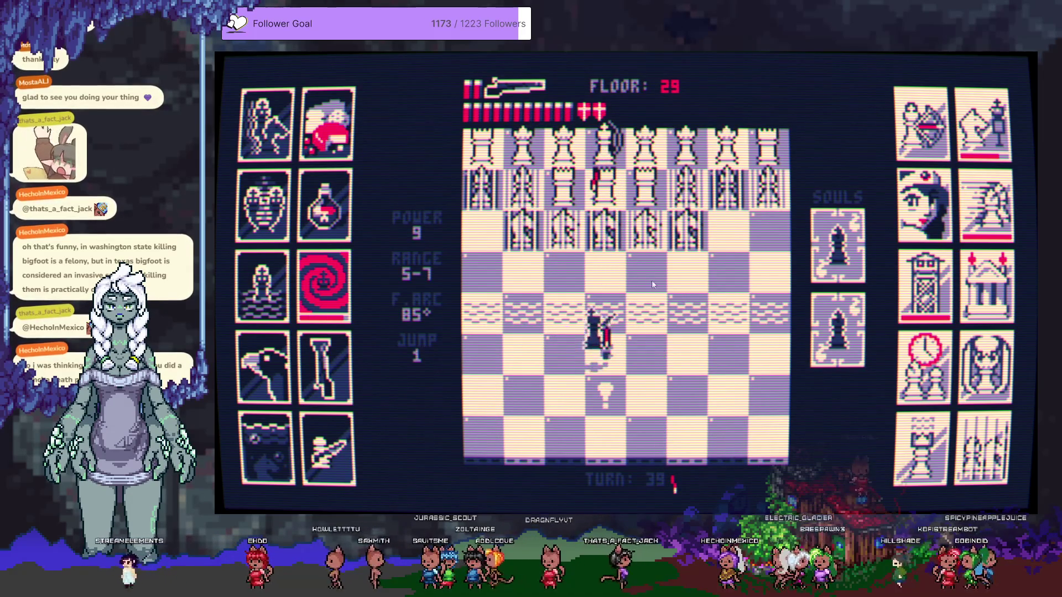
Wipe out the second-rank knights, stepping the king left and up toward the enemy
left_click(645, 252)
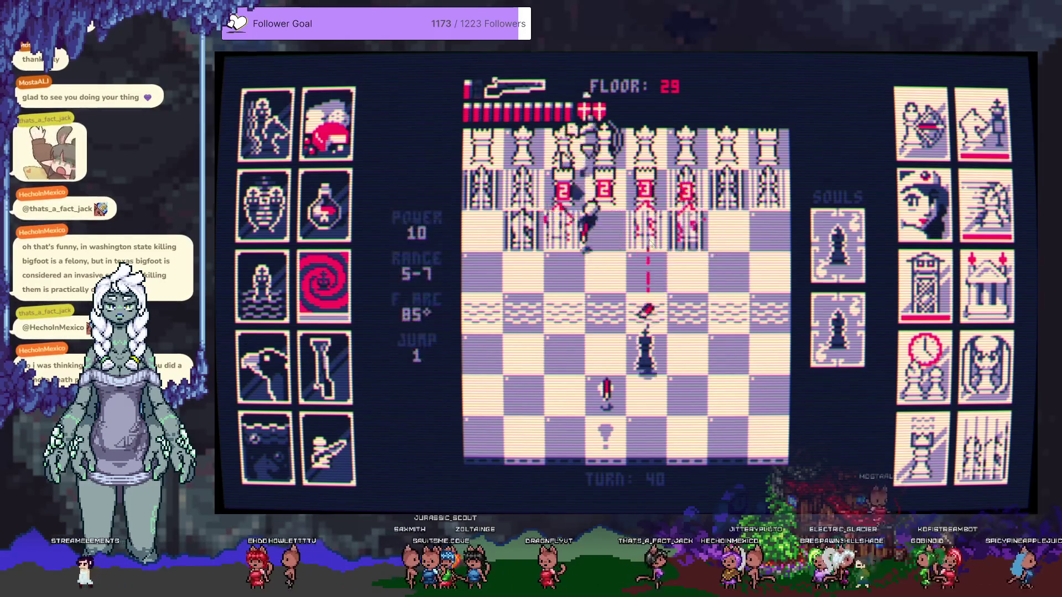
left_click(655, 242)
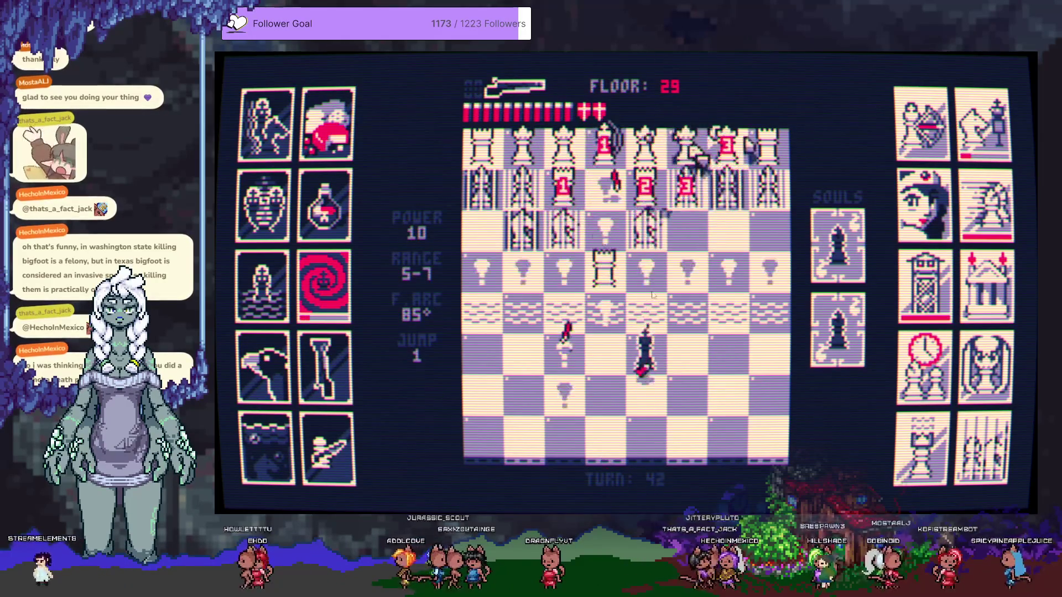
left_click(605, 354)
left_click(597, 285)
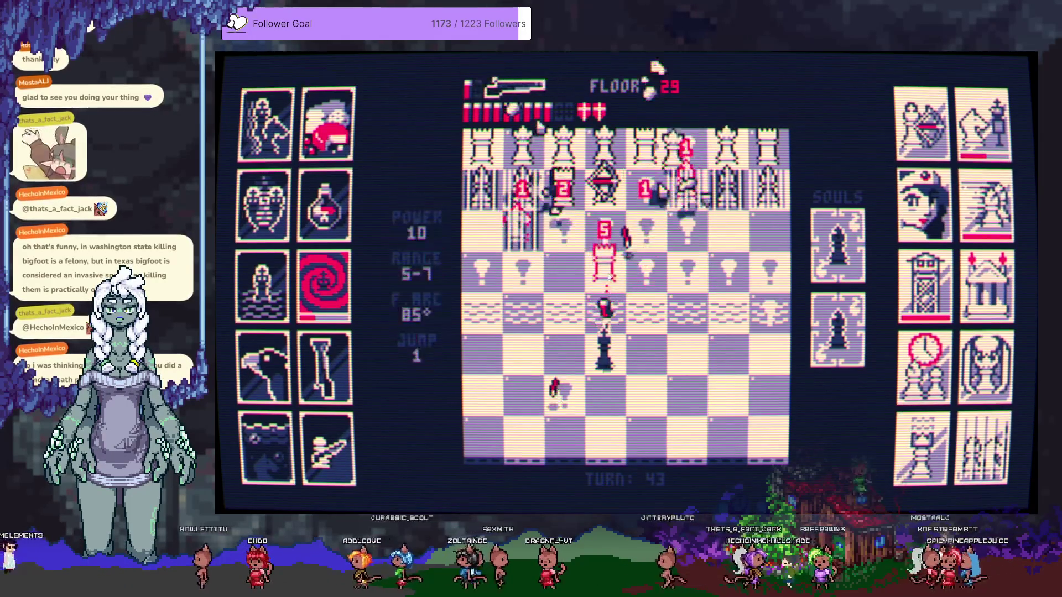
left_click(563, 348)
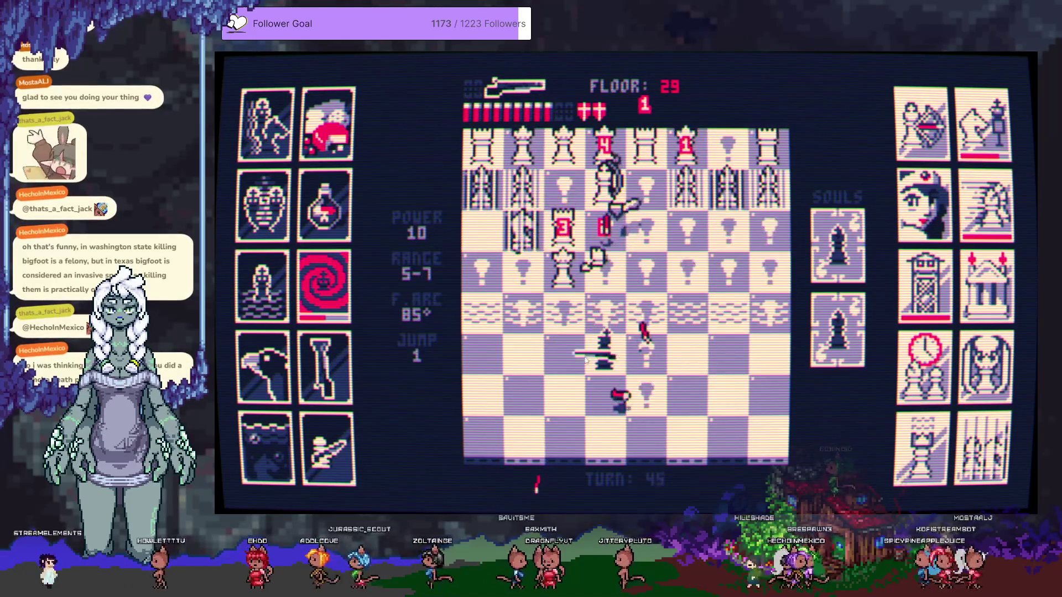
left_click(575, 290)
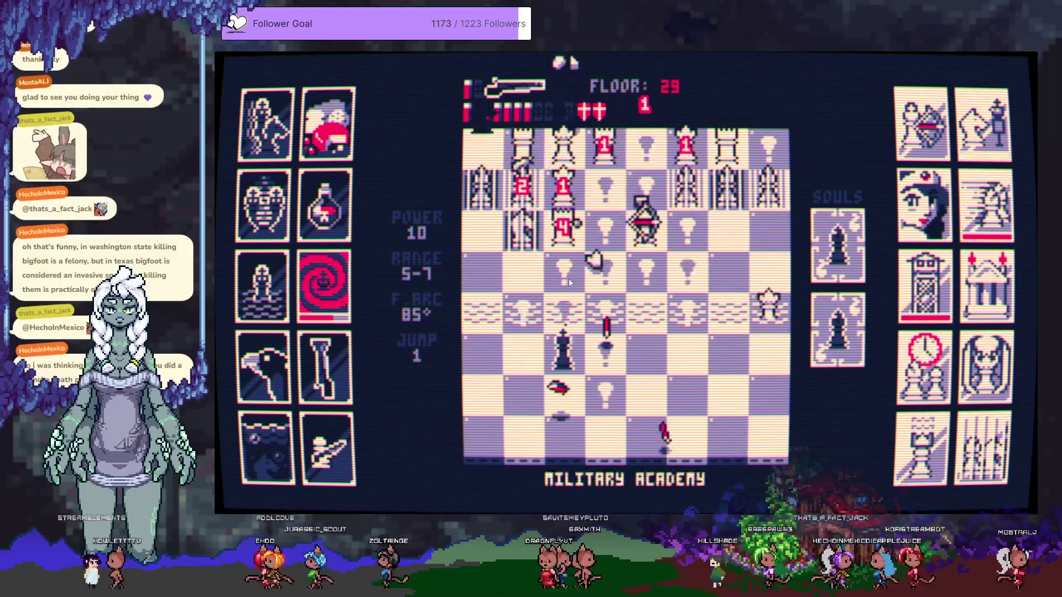
left_click(547, 249)
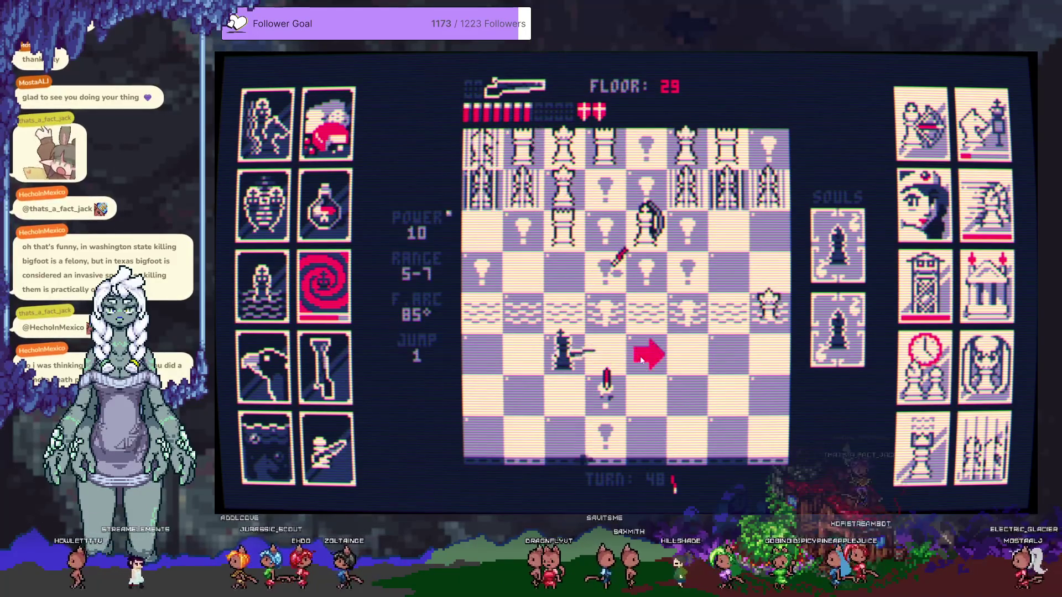
Fire at the closing pieces and the white king, then reposition the king
left_click(646, 354)
left_click(689, 316)
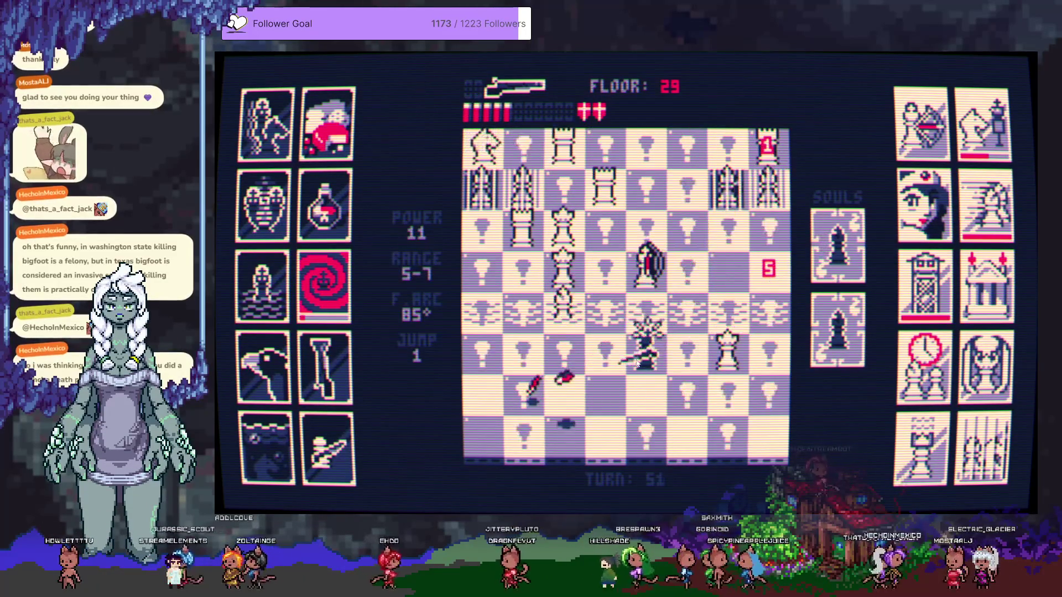
left_click(661, 295)
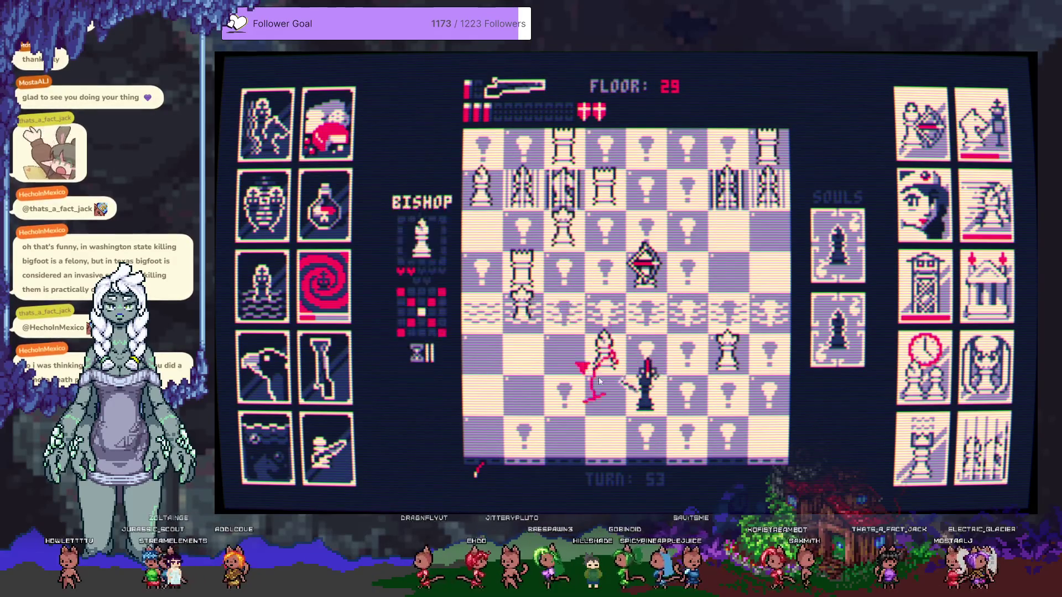
left_click(571, 329)
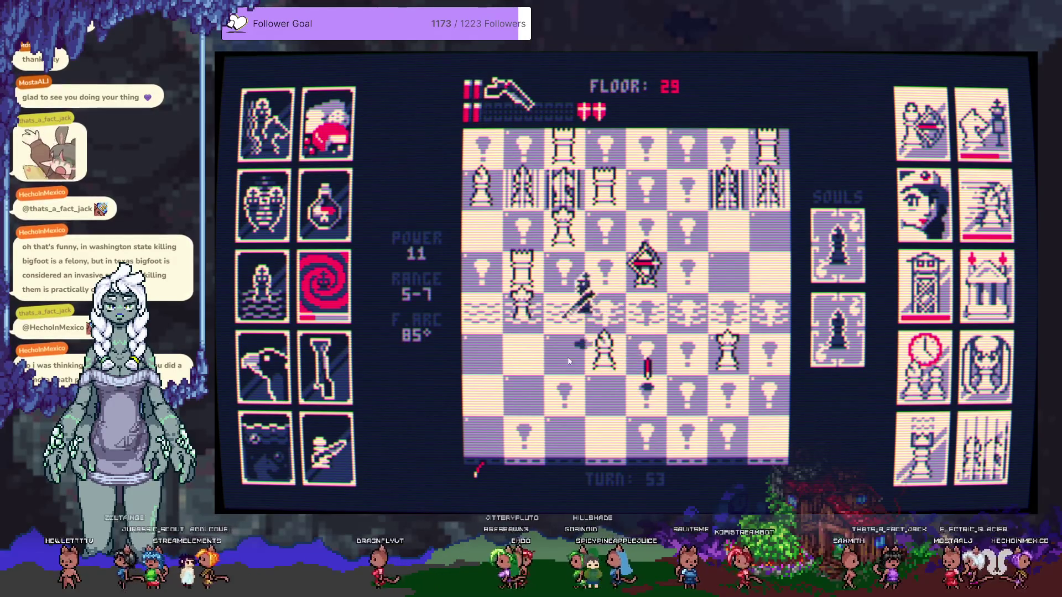
left_click(658, 338)
End floor 29 with a blast above the king, then shoot floor 30's front pawns
left_click(650, 290)
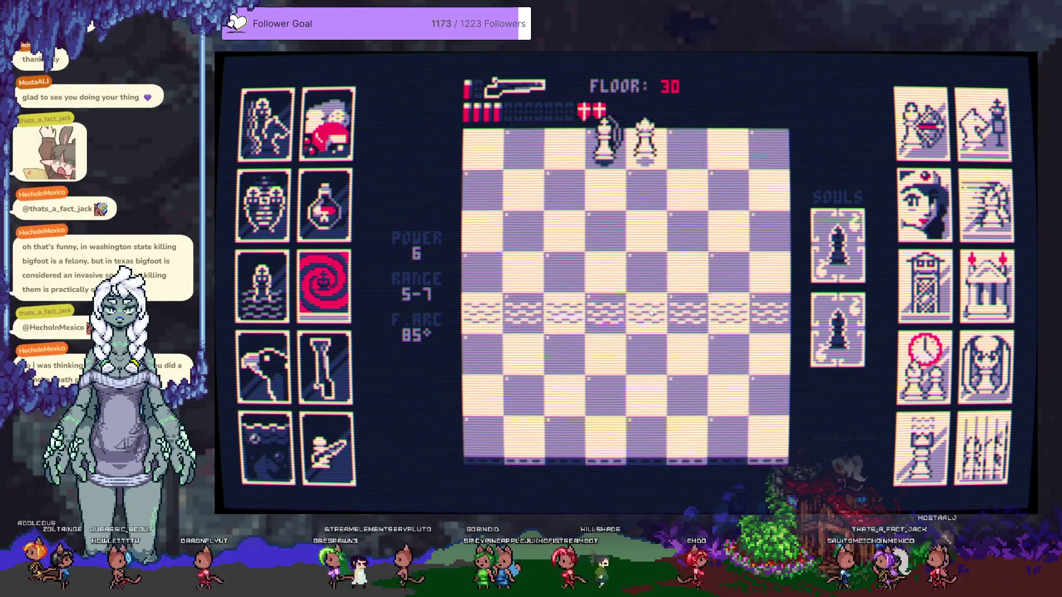
left_click(611, 322)
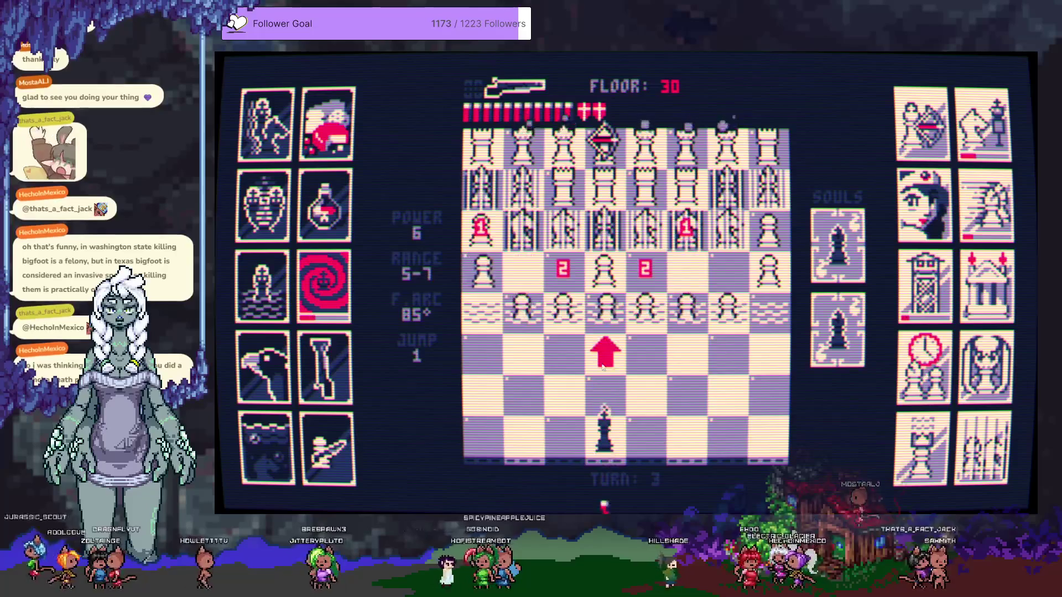
left_click(606, 382)
left_click(606, 330)
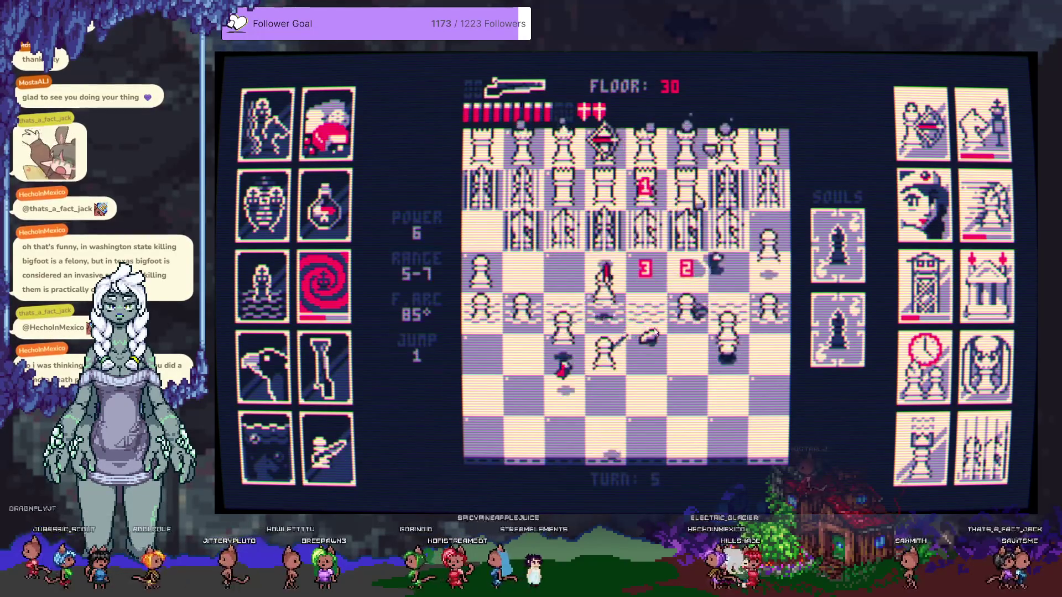
Take the exposed pawn squares and shoot the left-column pawns for an extra turn
left_click(511, 338)
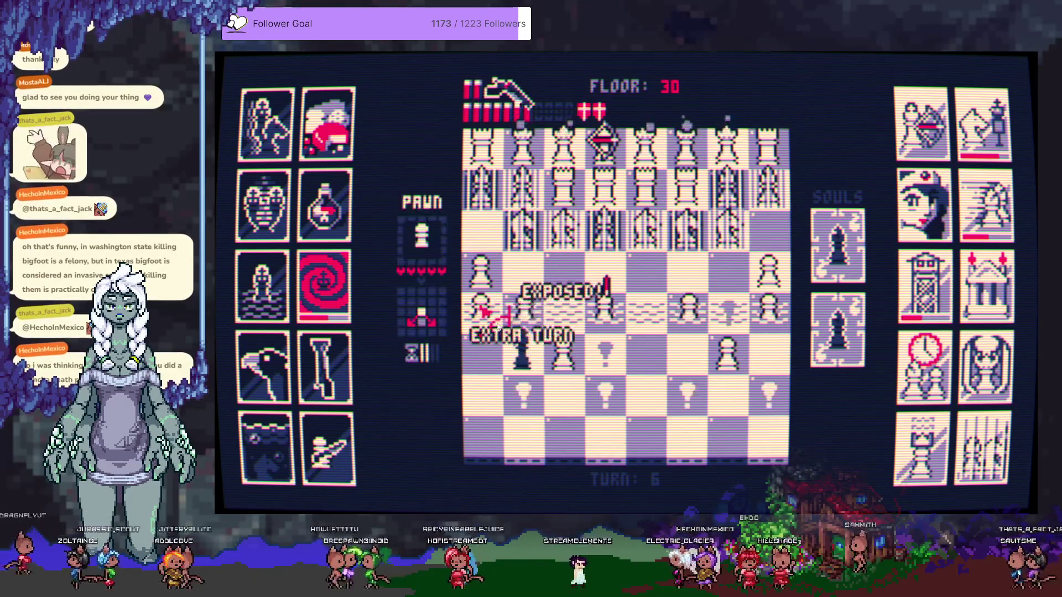
left_click(559, 349)
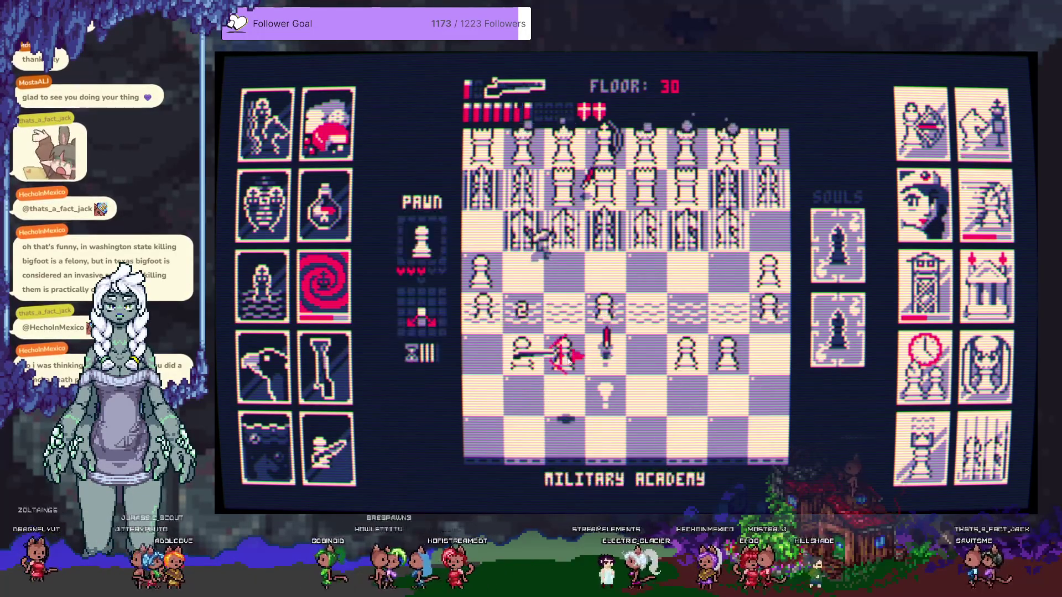
left_click(393, 113)
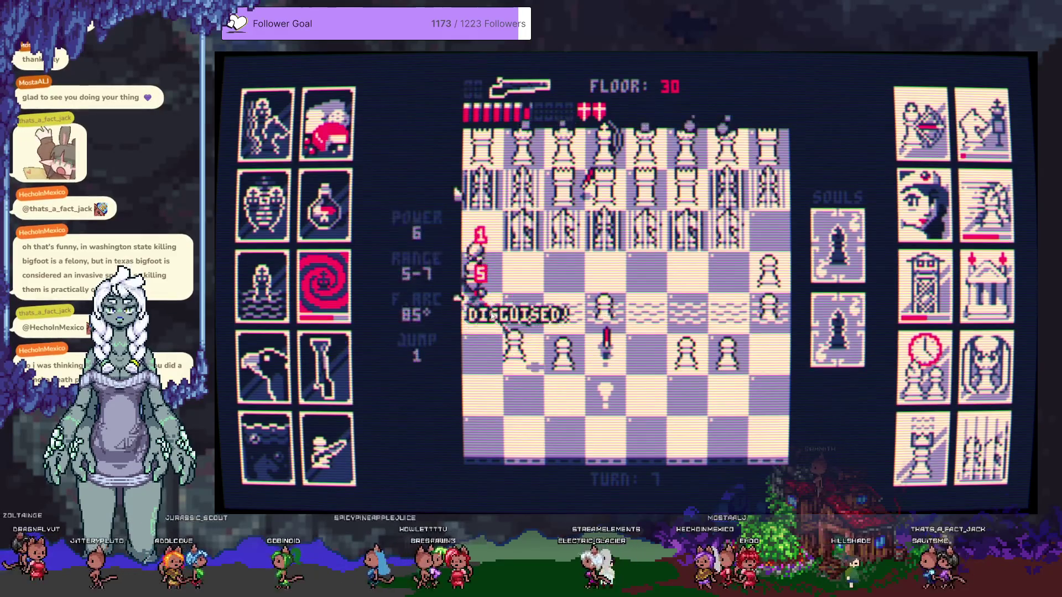
left_click(617, 345)
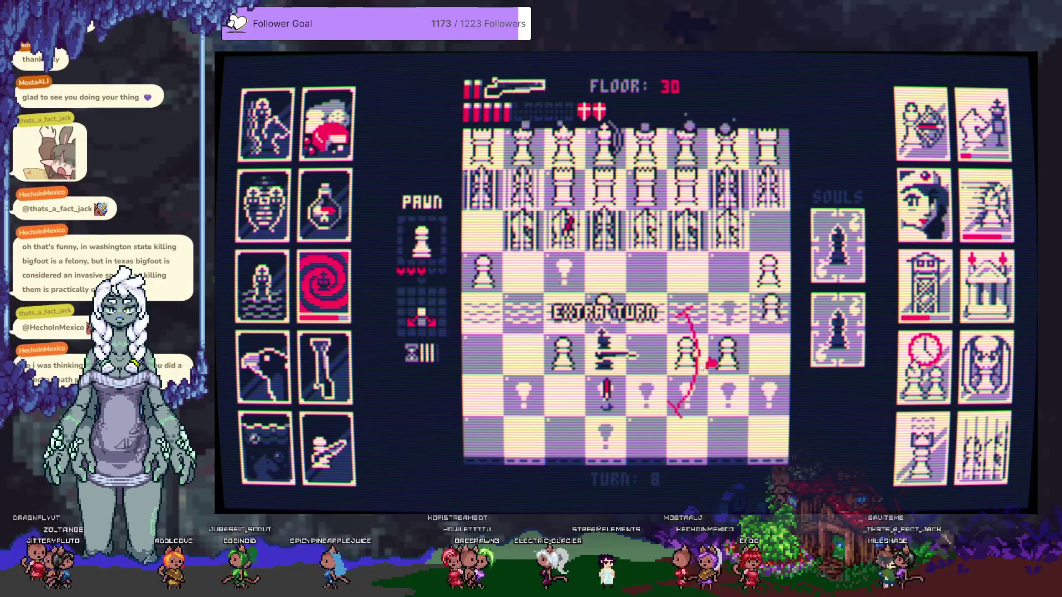
Kill a pawn to the right and the left-side pawns, moving the king between shots
left_click(701, 367)
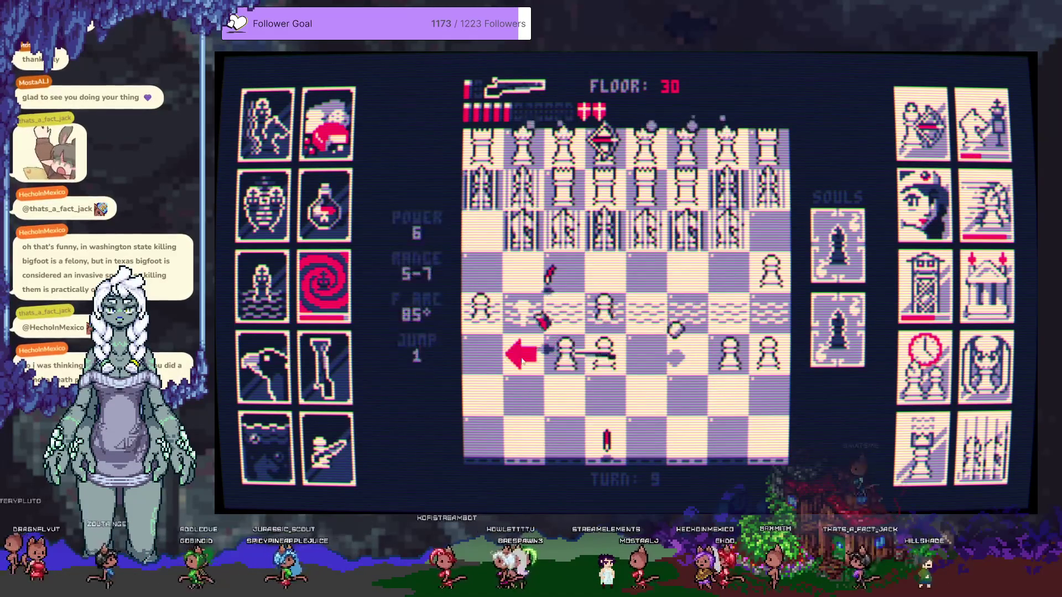
left_click(575, 332)
left_click(501, 254)
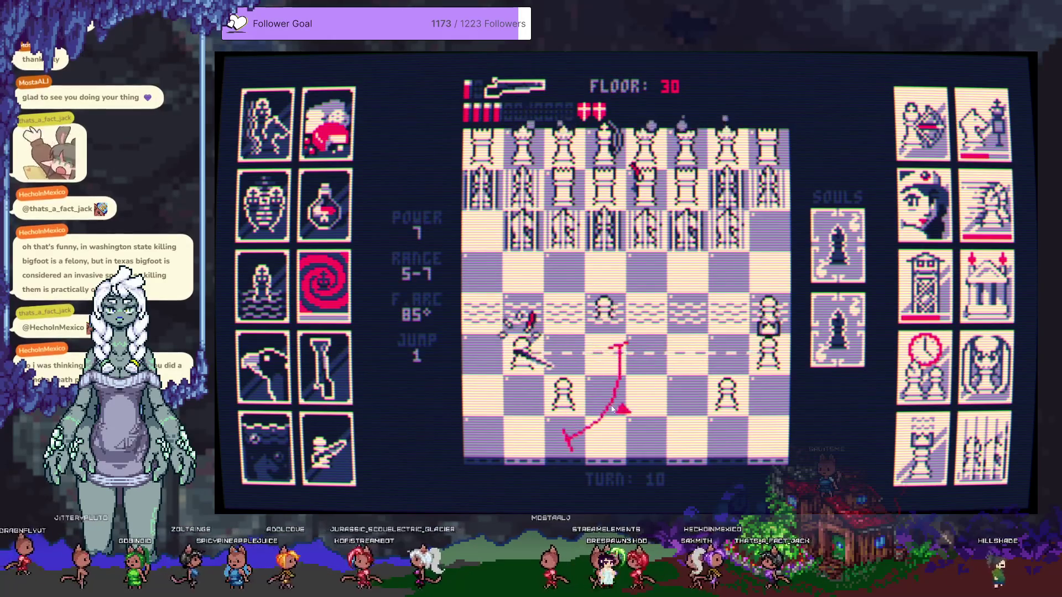
left_click(605, 434)
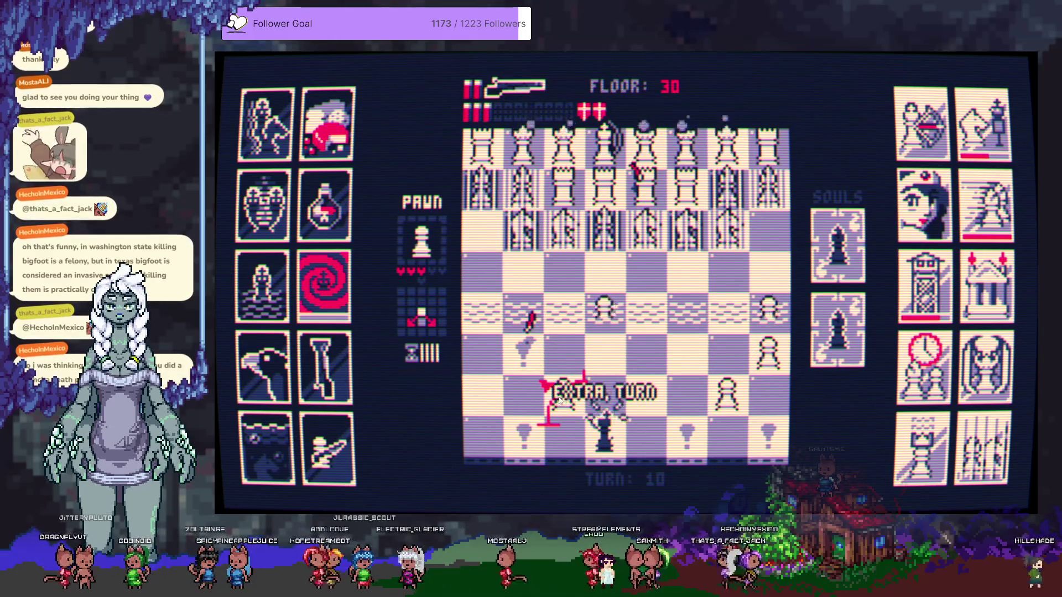
Shoot the remaining pawns and the promoted queen in the lower right
left_click(561, 387)
left_click(608, 332)
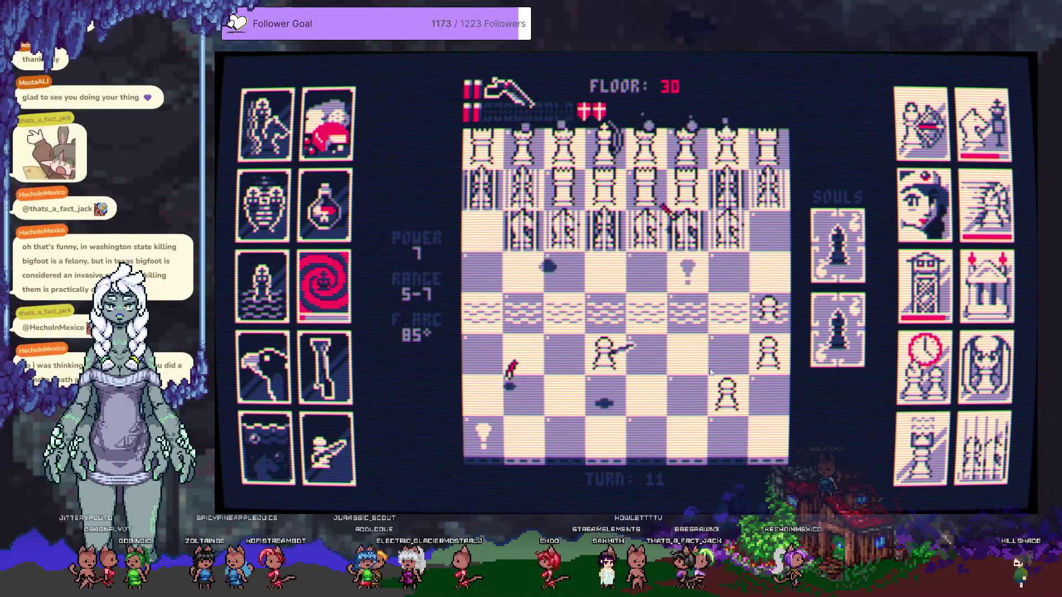
left_click(761, 363)
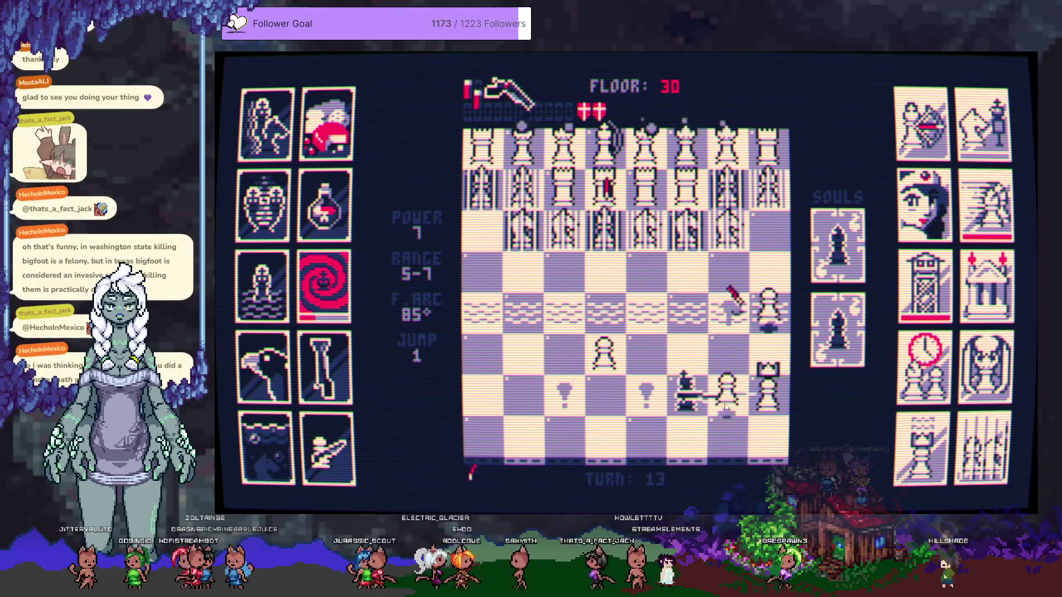
mouse_move(726, 440)
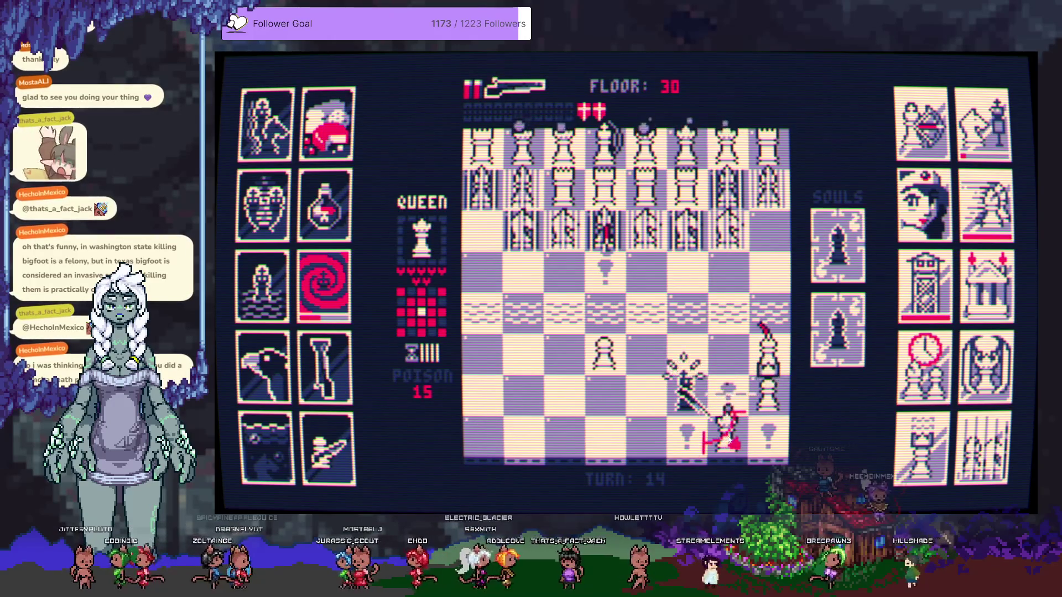
left_click(726, 368)
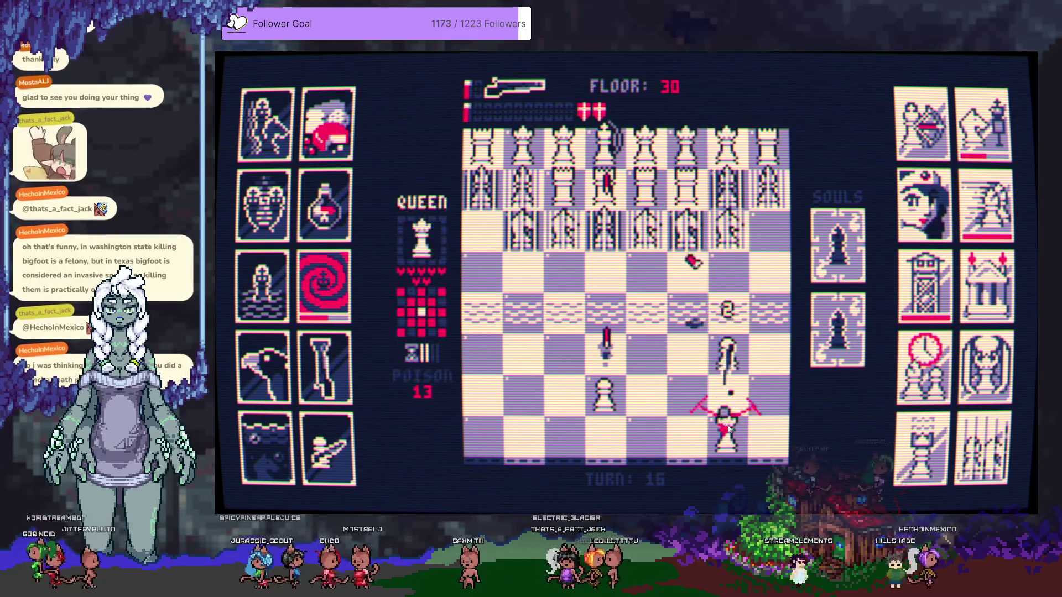
Fire left at a pawn, then move the king three squares left across the board
left_click(688, 396)
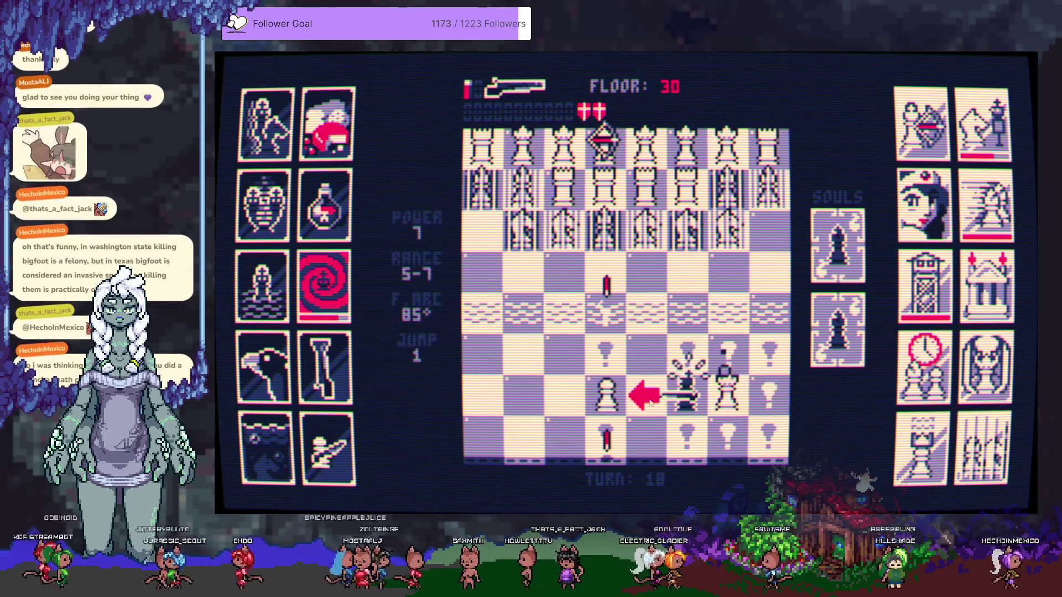
left_click(592, 396)
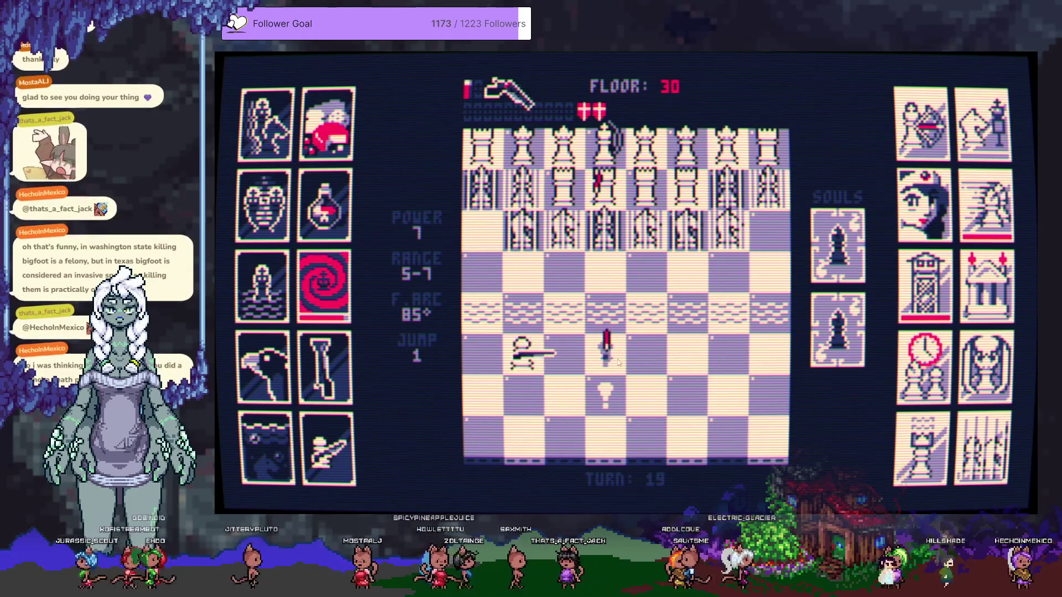
left_click(691, 359)
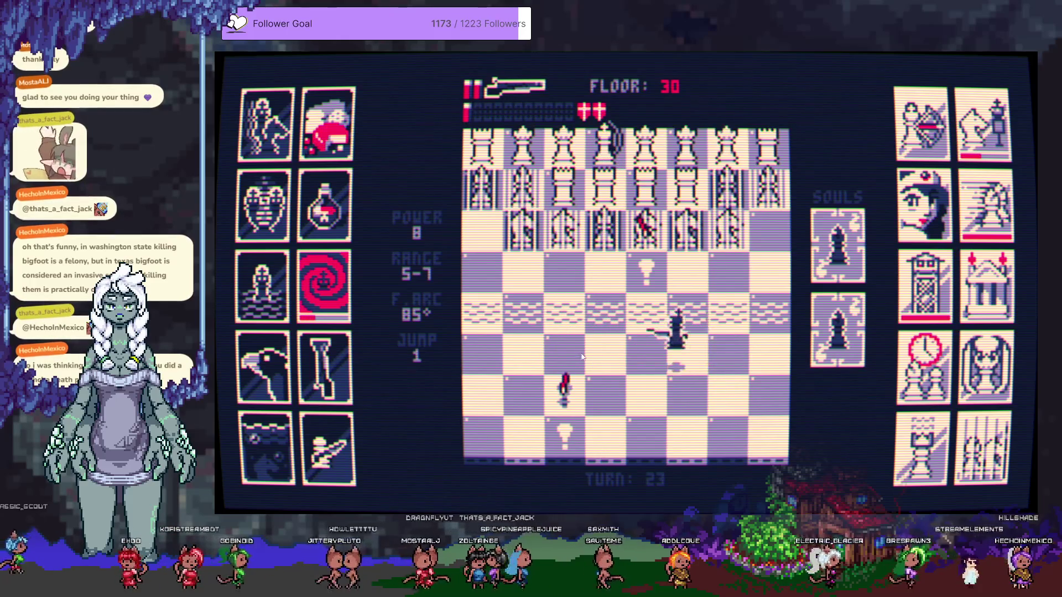
left_click(574, 357)
left_click(530, 348)
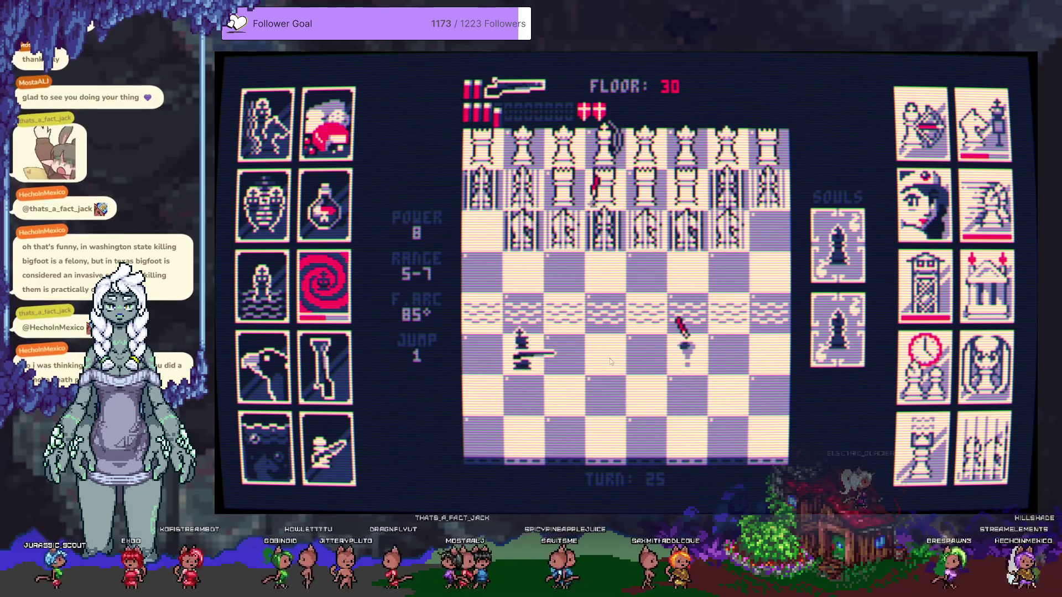
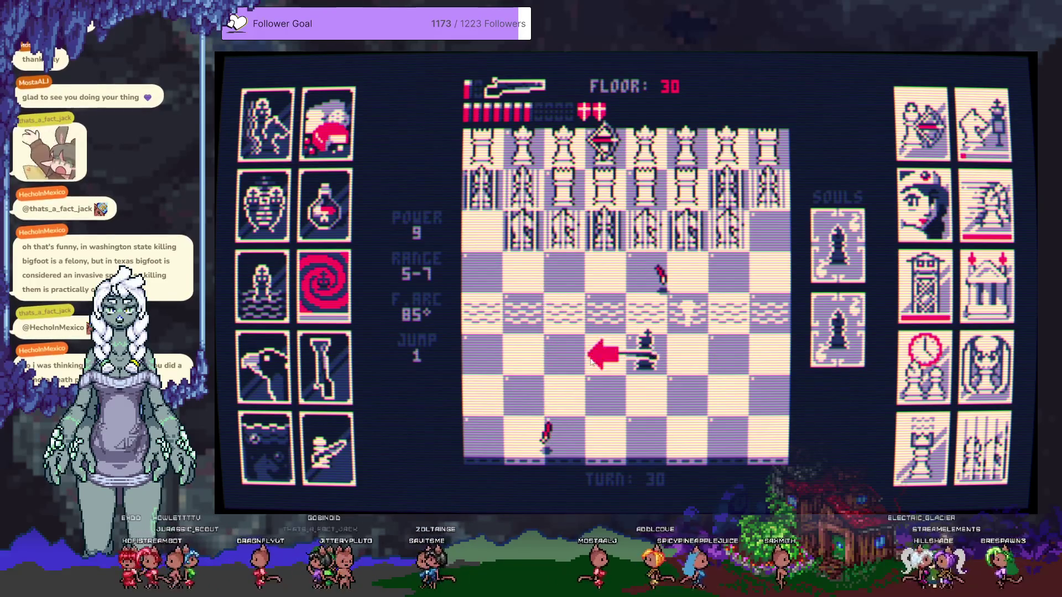
Move the black king two squares left and fire shotgun blasts up into the white ranks
left_click(556, 360)
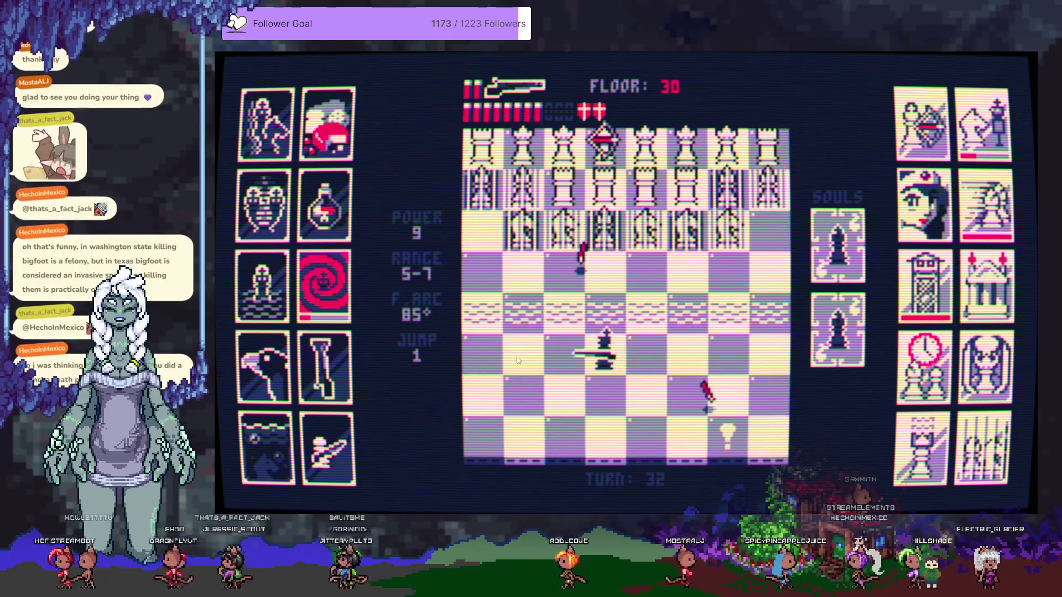
left_click(522, 358)
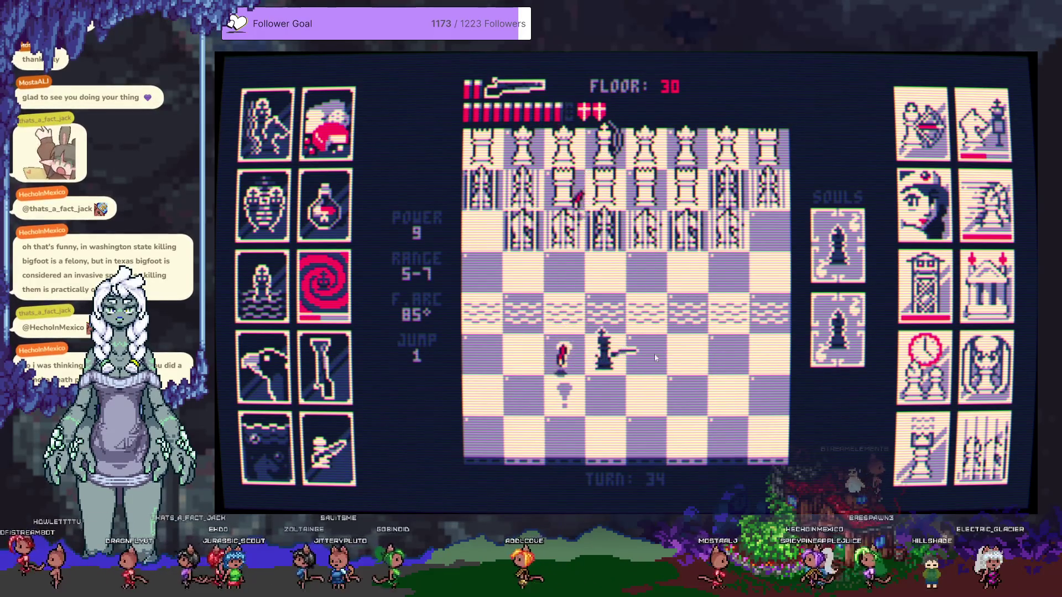
left_click(650, 261)
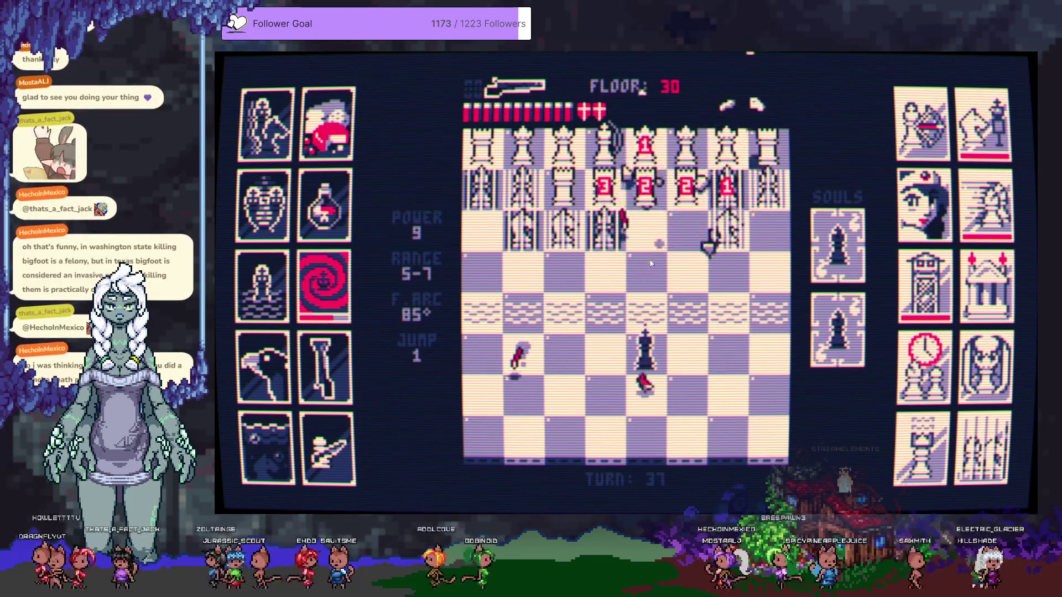
left_click(651, 280)
left_click(678, 308)
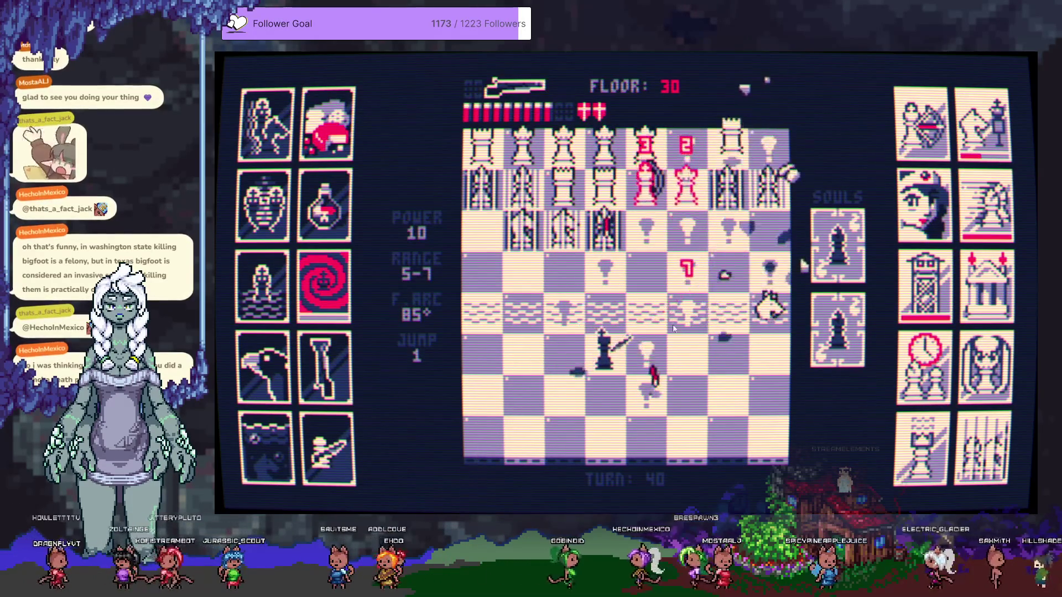
Shift the king right, then left, firing the remaining shells to finish Floor 30
left_click(687, 350)
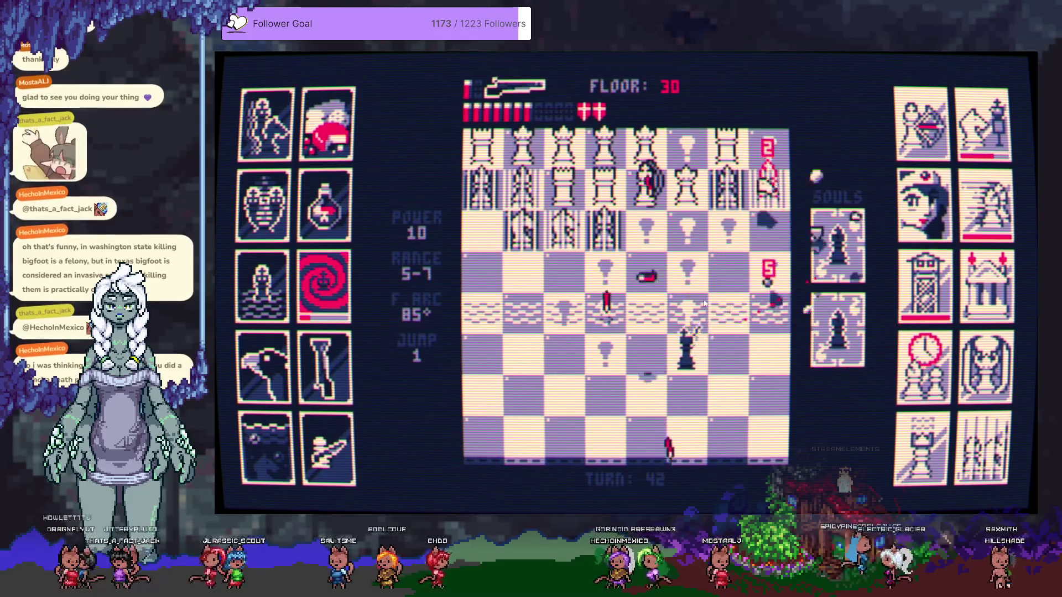
left_click(670, 344)
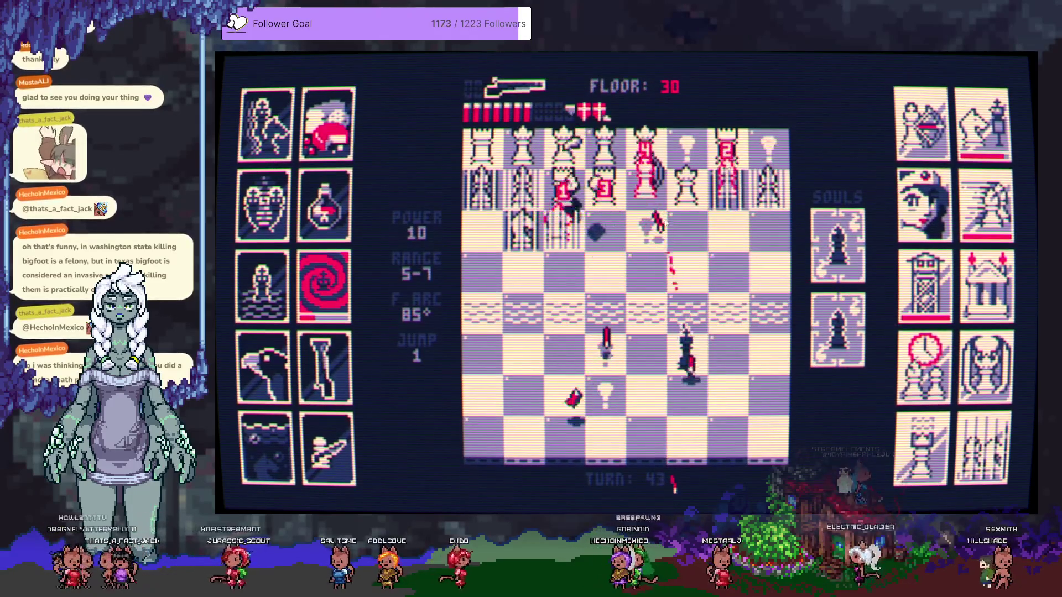
left_click(643, 353)
left_click(690, 280)
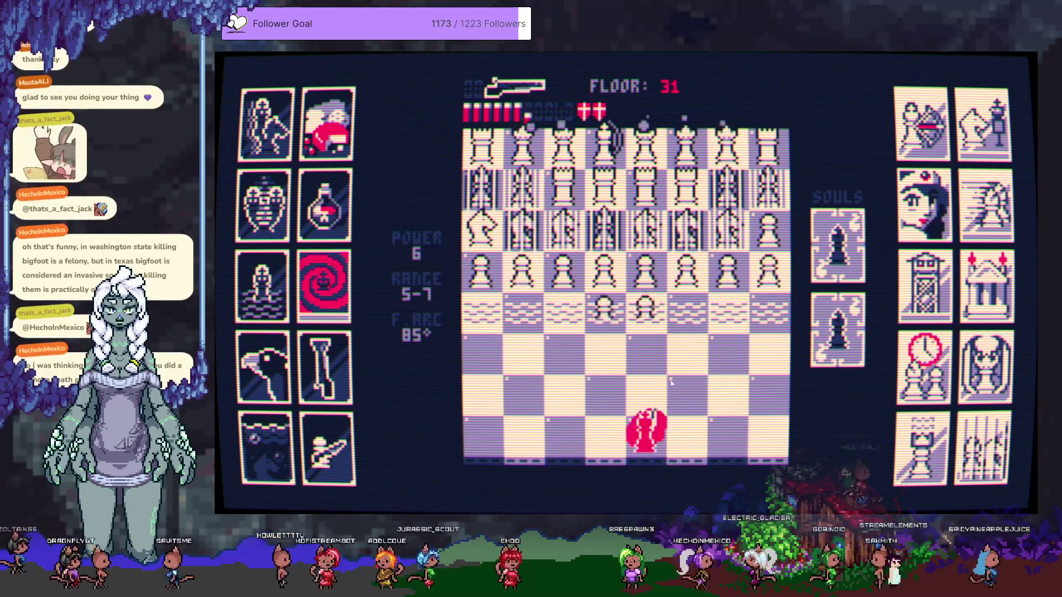
Blast the nearby white pawns while stepping the king diagonally down the board
left_click(646, 306)
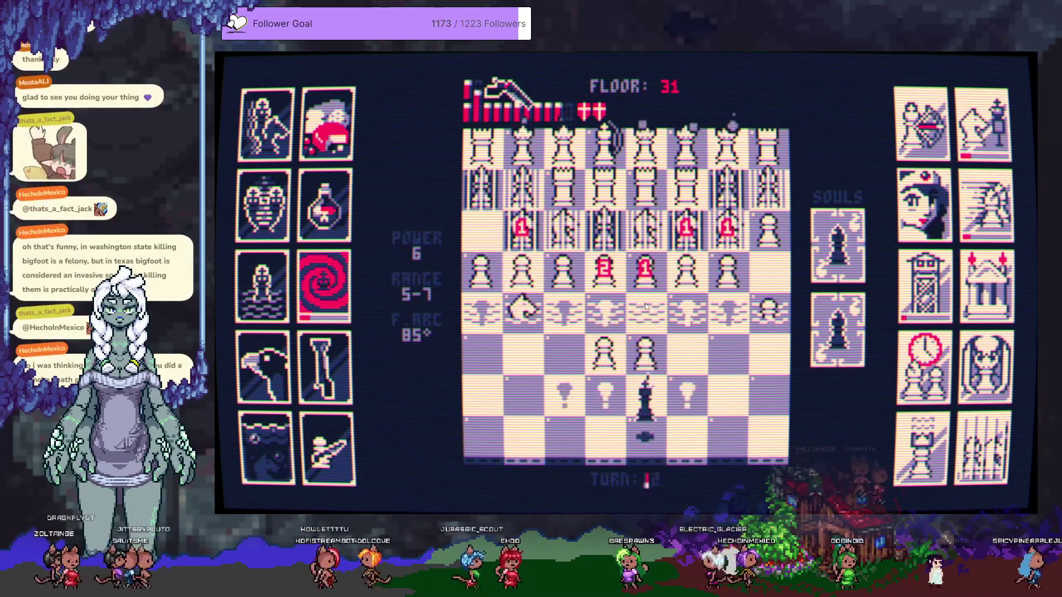
left_click(685, 353)
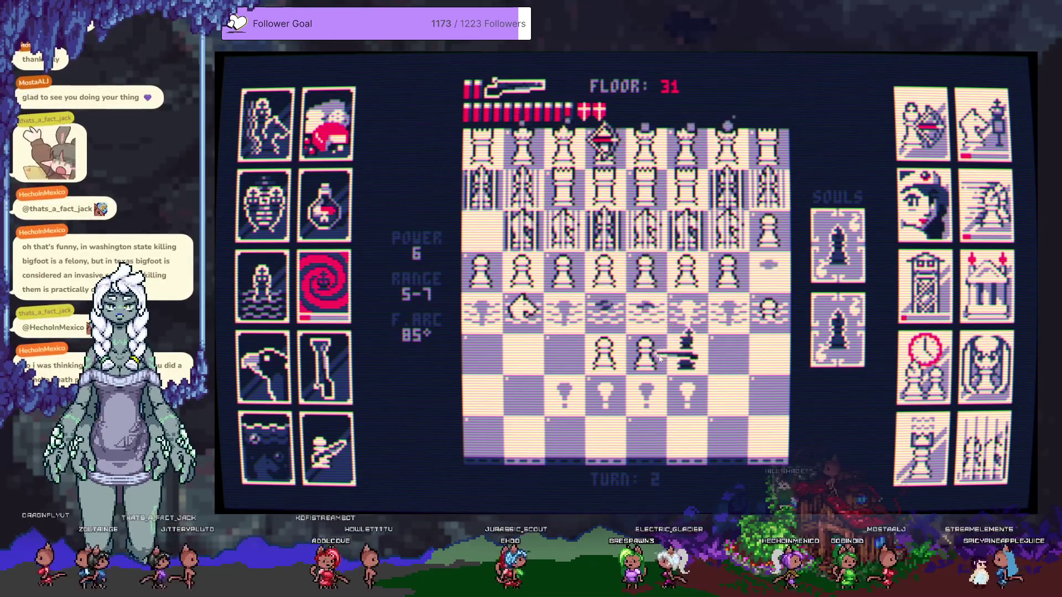
left_click(649, 358)
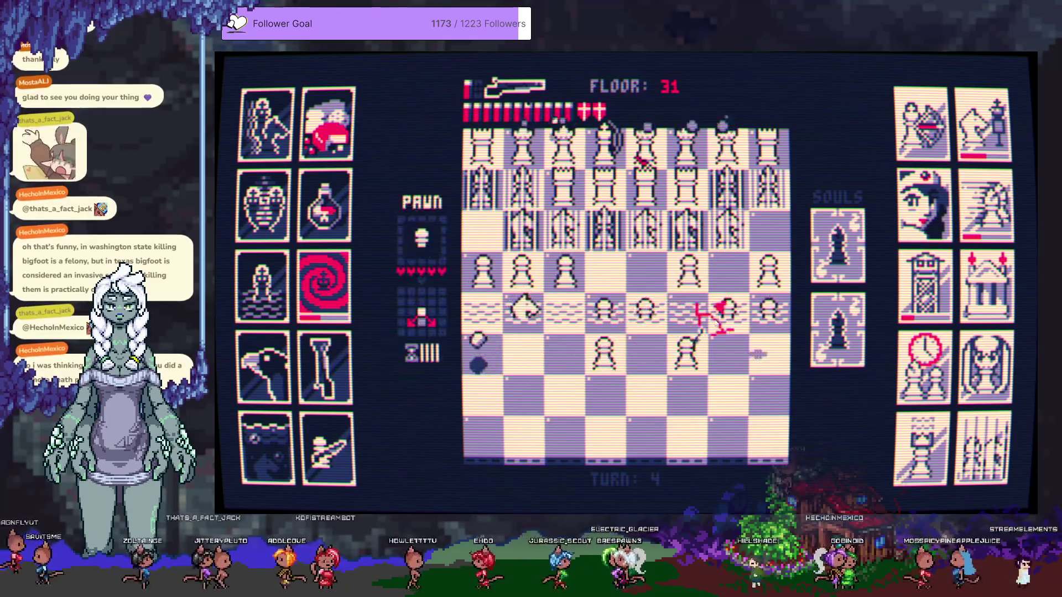
left_click(729, 321)
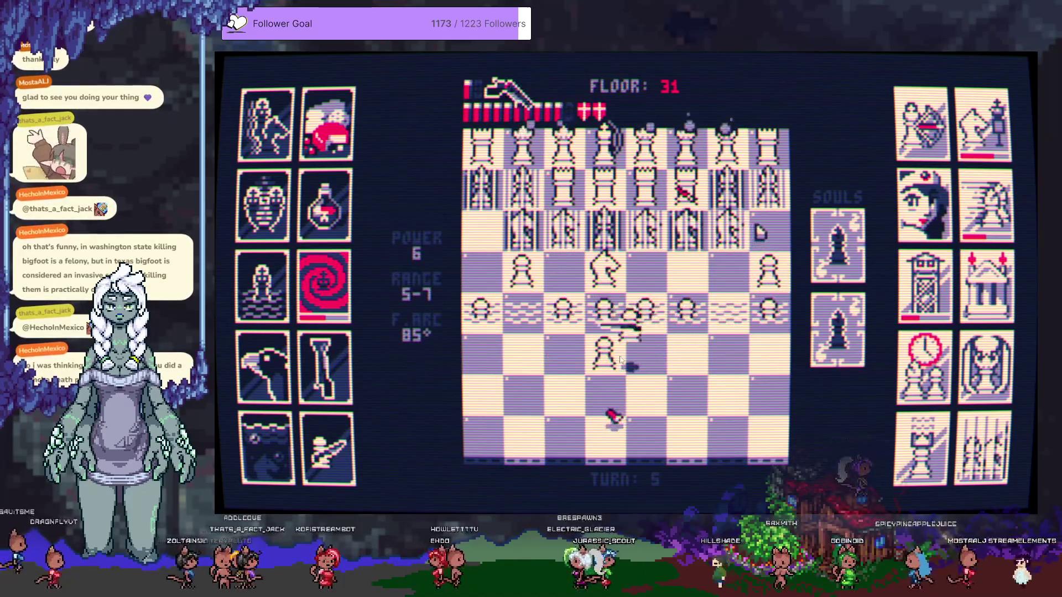
left_click(604, 393)
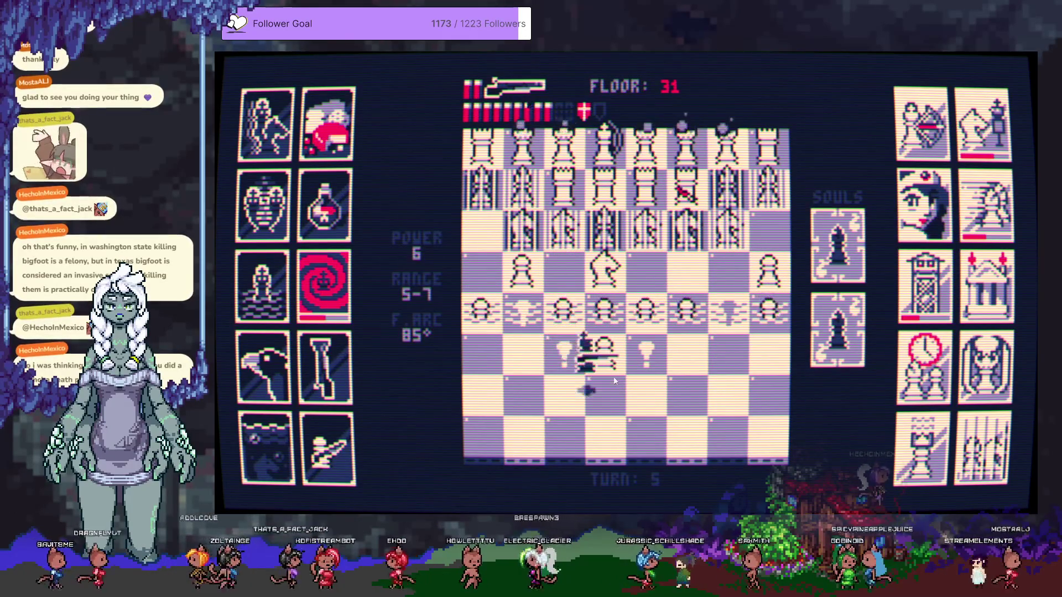
left_click(607, 353)
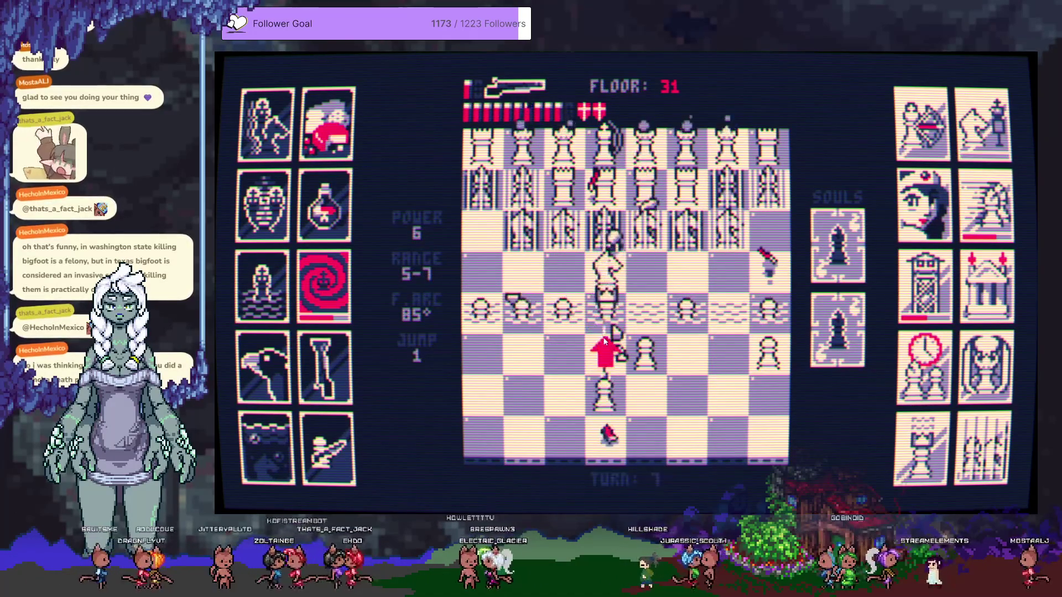
Advance the king, shooting the pawn ahead and then the white knight
left_click(641, 396)
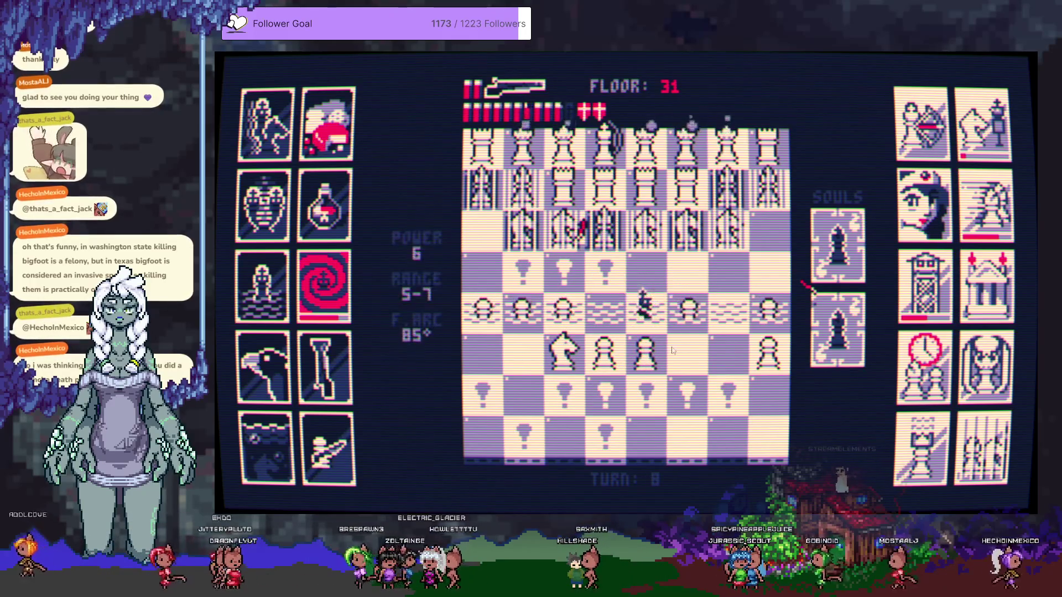
left_click(607, 358)
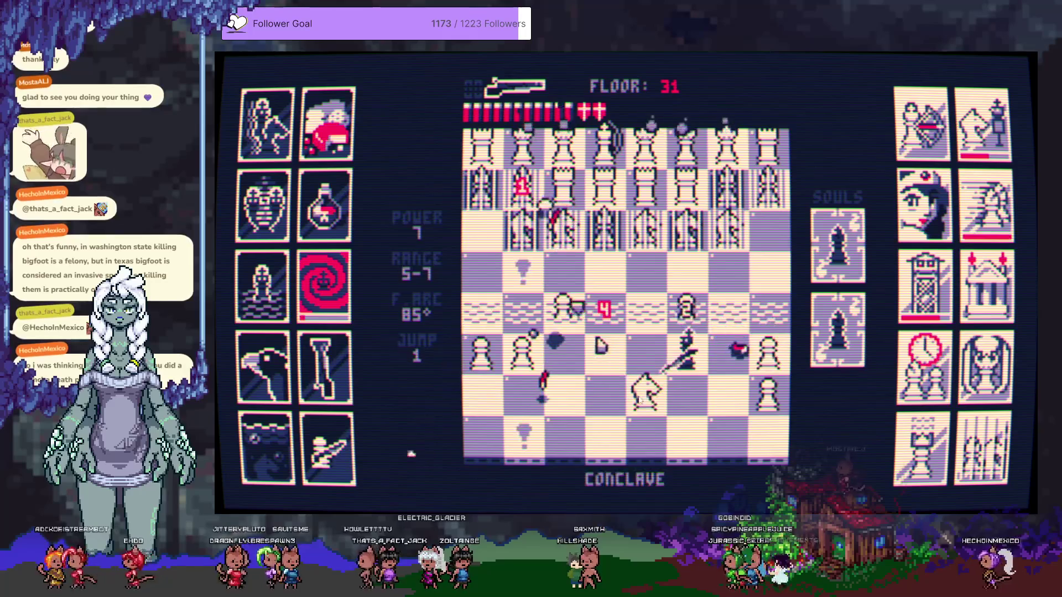
left_click(616, 428)
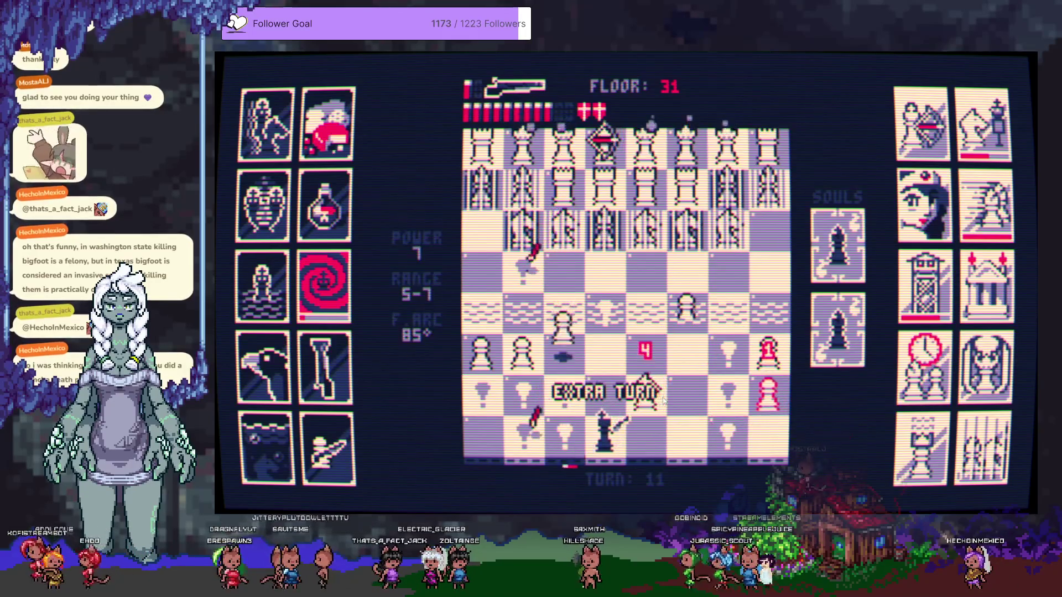
left_click(652, 387)
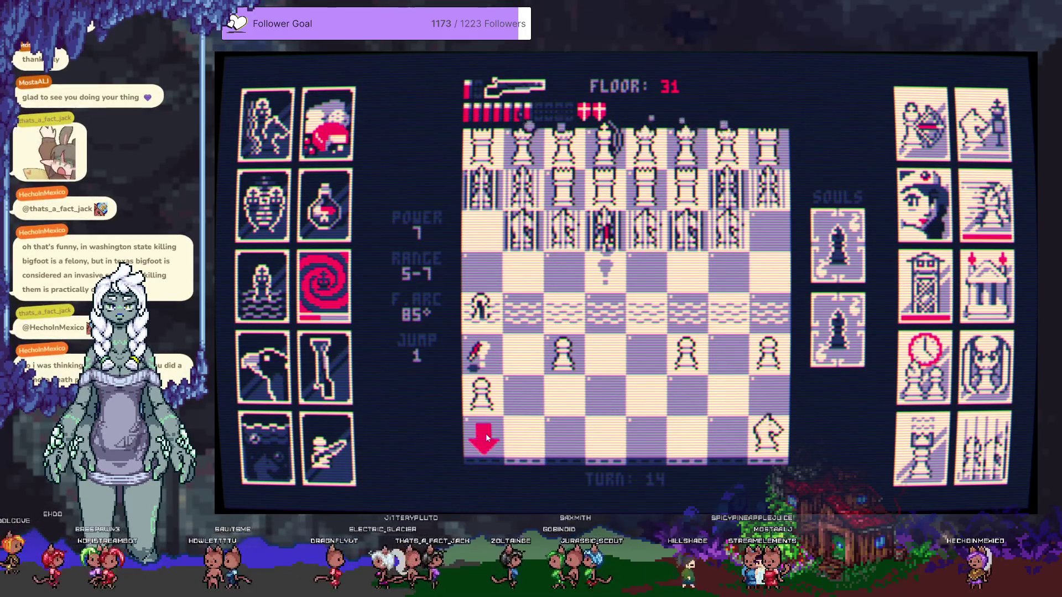
Move the king into the bottom-left corner, fire at the white pieces, then step out and shoot adjacent pawns
left_click(486, 438)
left_click(546, 373)
left_click(519, 389)
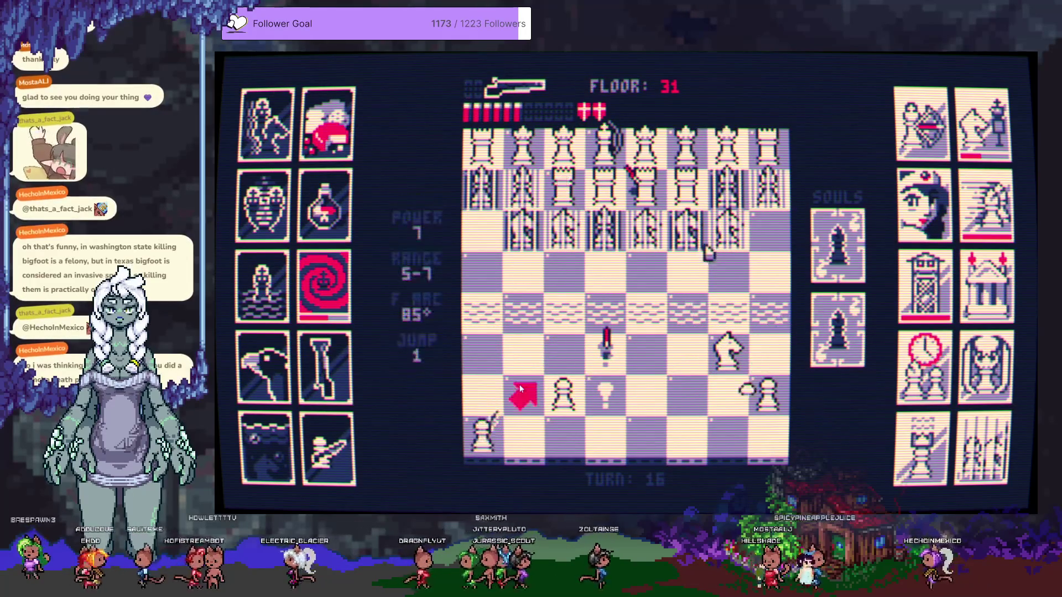
left_click(521, 389)
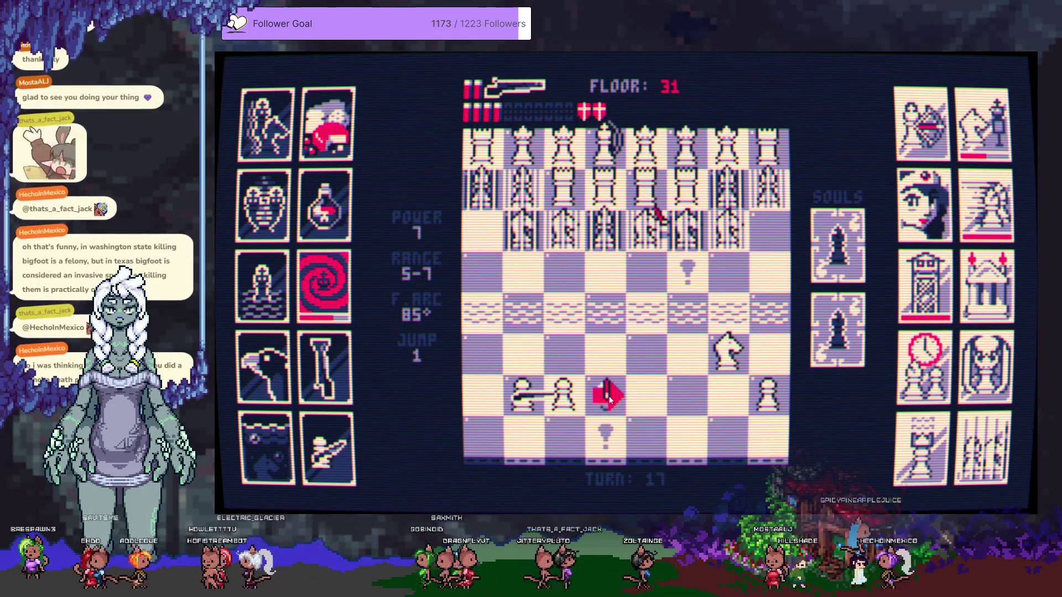
left_click(609, 398)
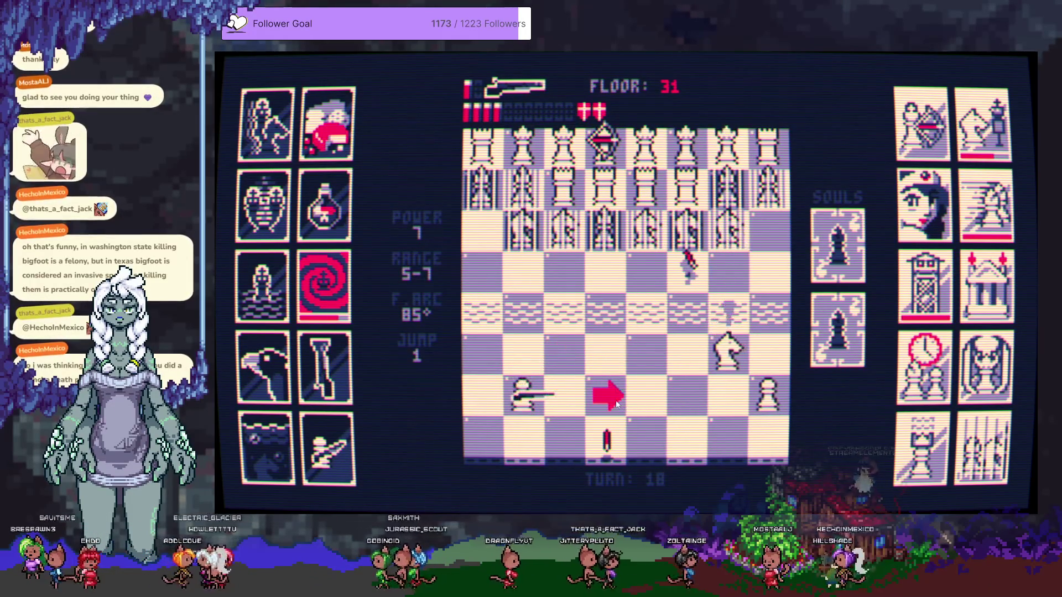
Step the king right twice, shooting the nearby knight and the knight to the upper right, then recentre
left_click(616, 403)
mouse_move(683, 433)
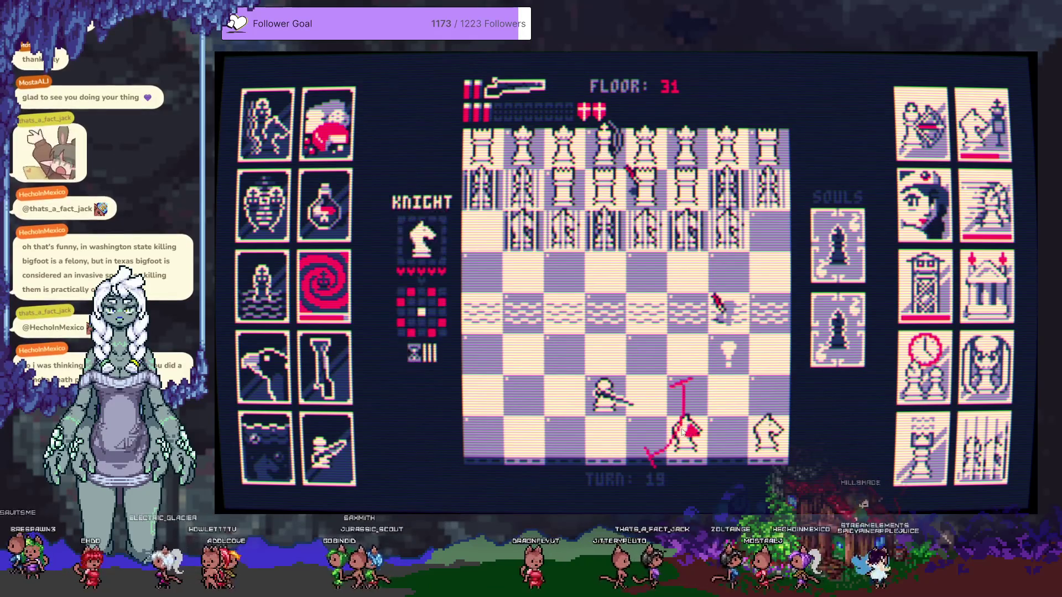
left_click(686, 433)
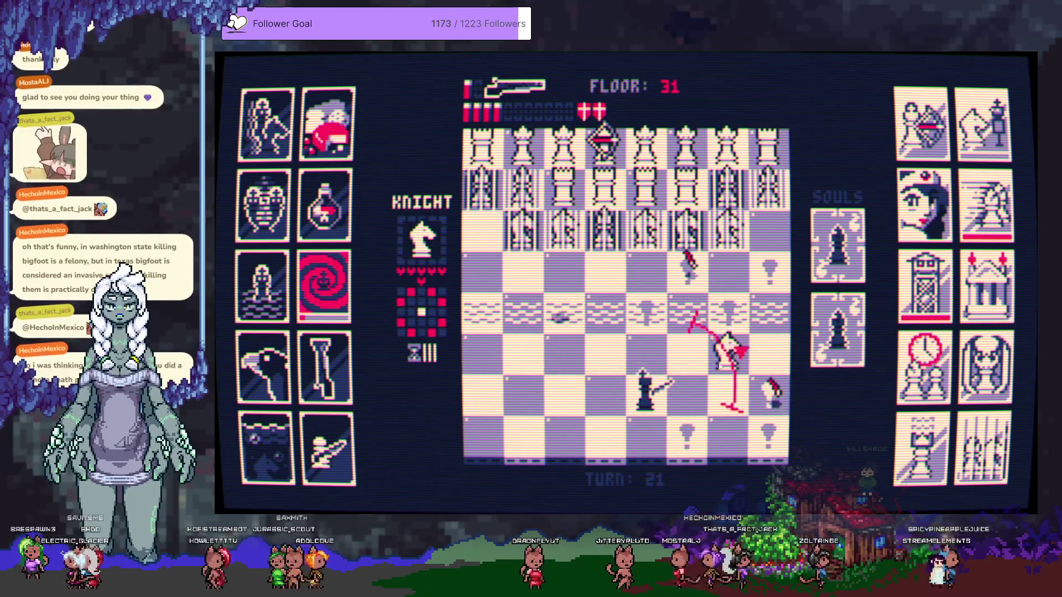
left_click(684, 395)
left_click(765, 319)
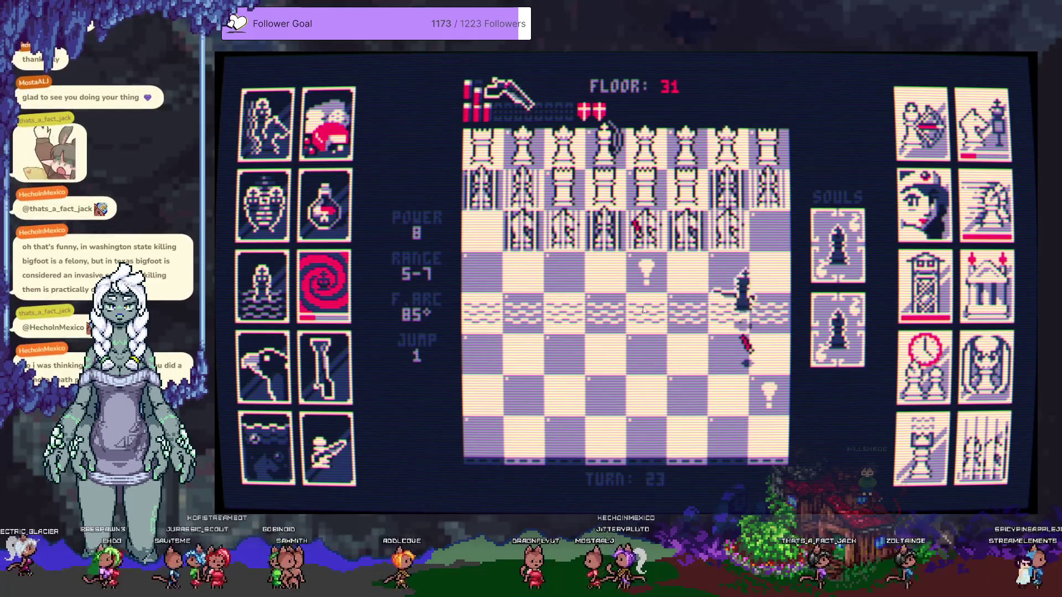
left_click(565, 349)
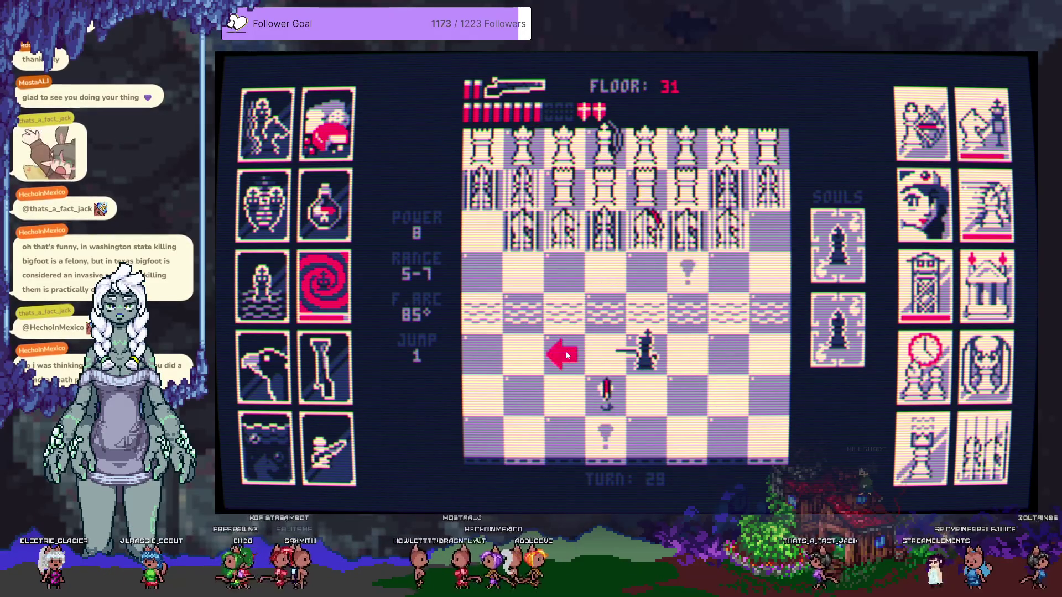
Shift the king left and fire repeatedly upward and up-left into the rows of white pieces
left_click(566, 355)
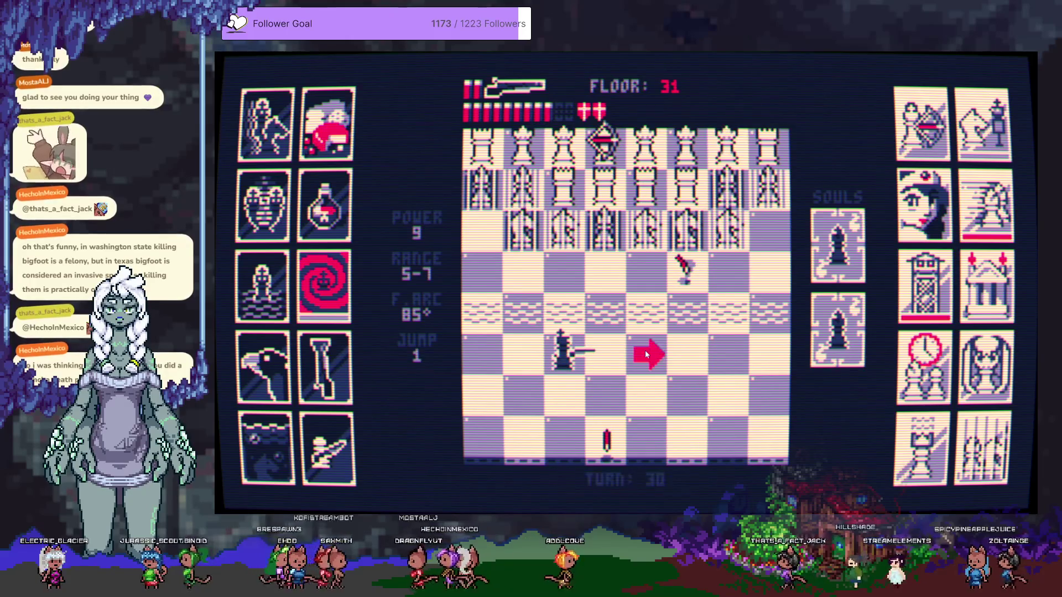
left_click(608, 352)
left_click(607, 238)
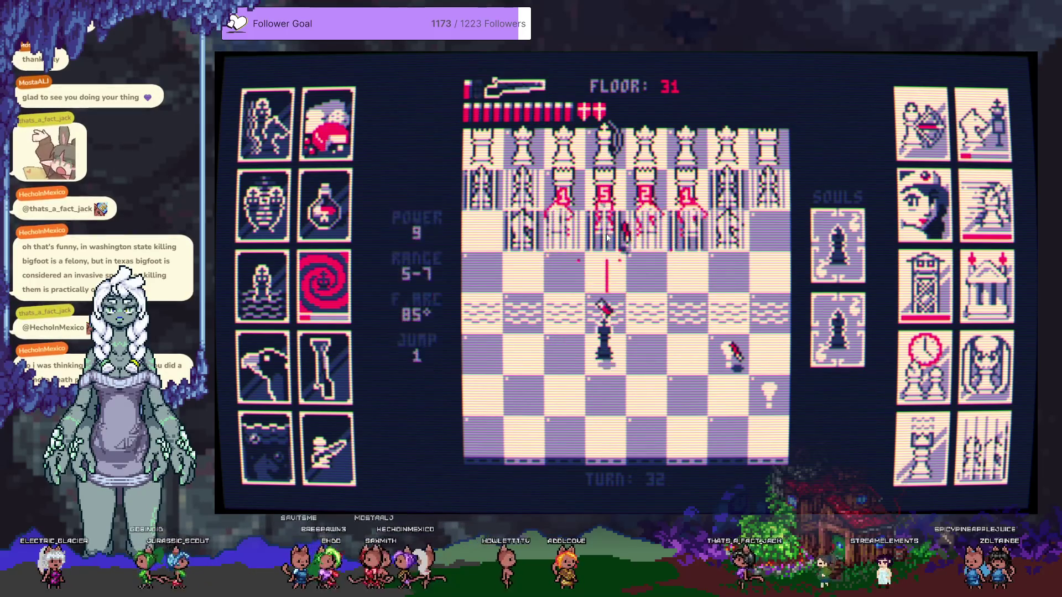
left_click(608, 238)
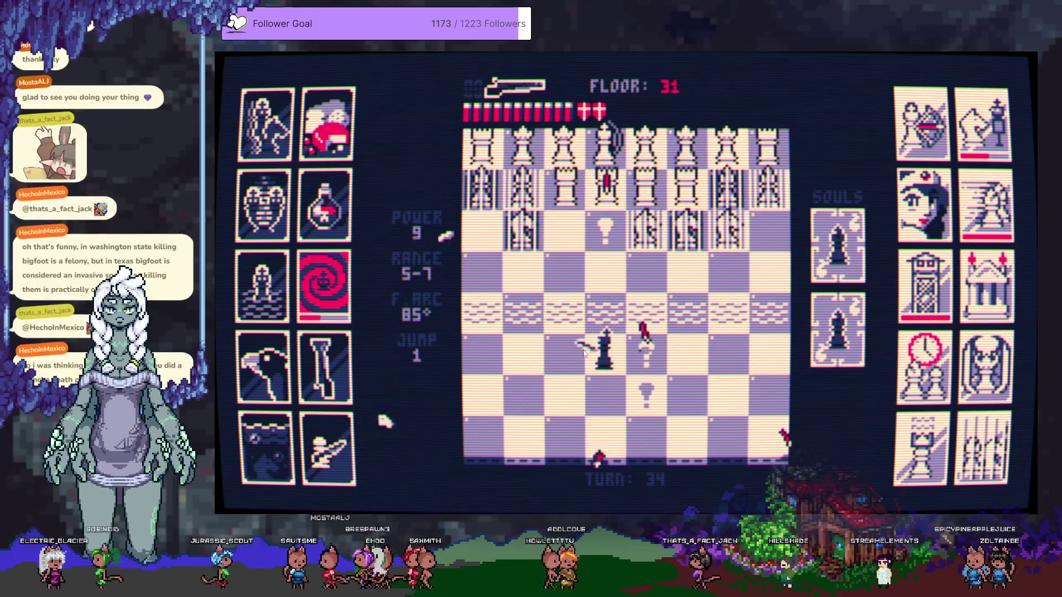
left_click(596, 253)
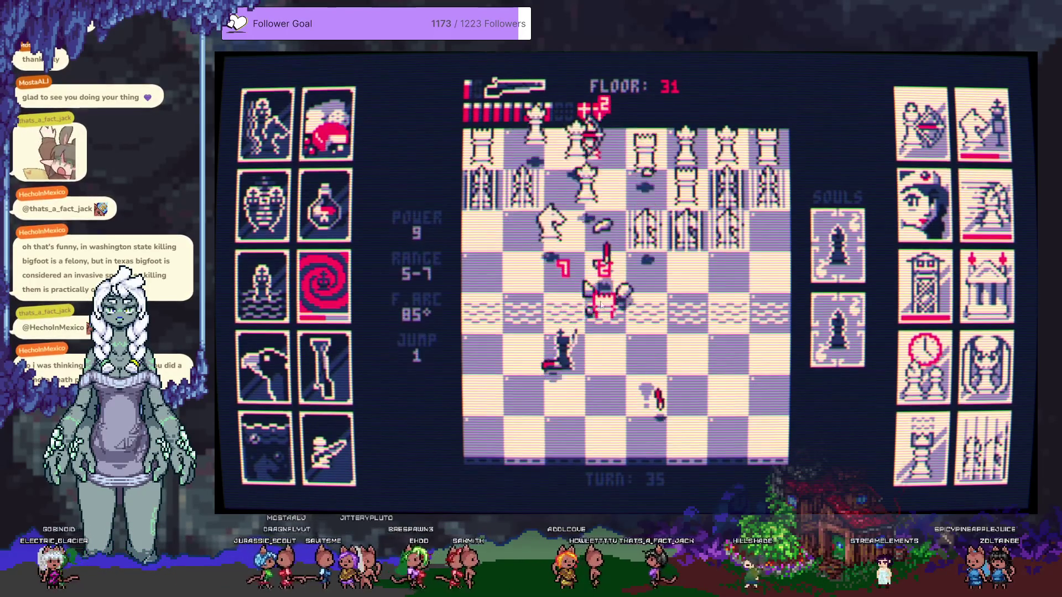
left_click(505, 315)
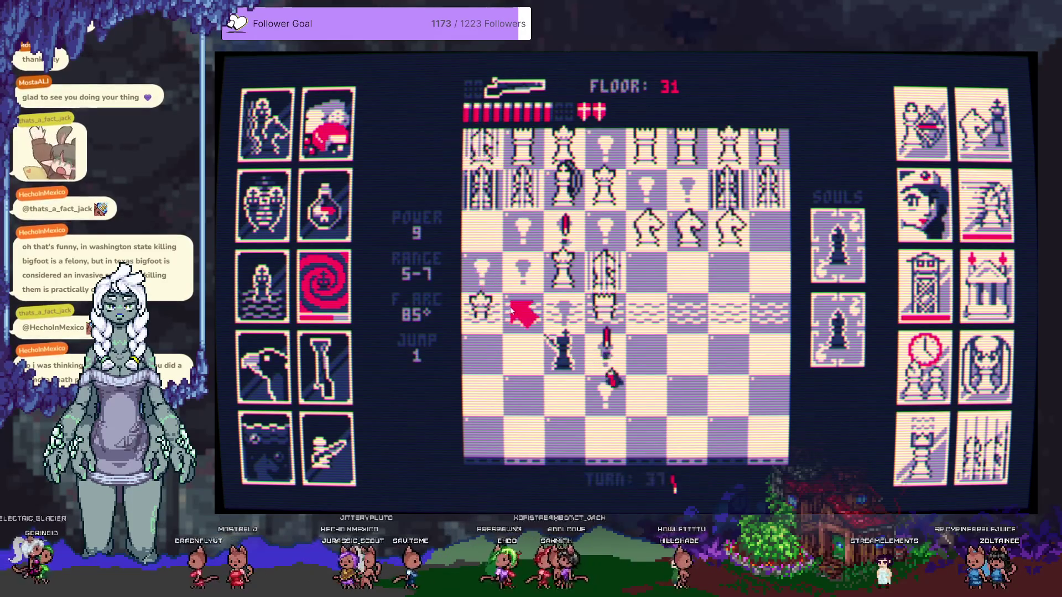
Shoot the nearby knight, jump the king, hit the white queen, then jump to a bottom-row square
left_click(588, 287)
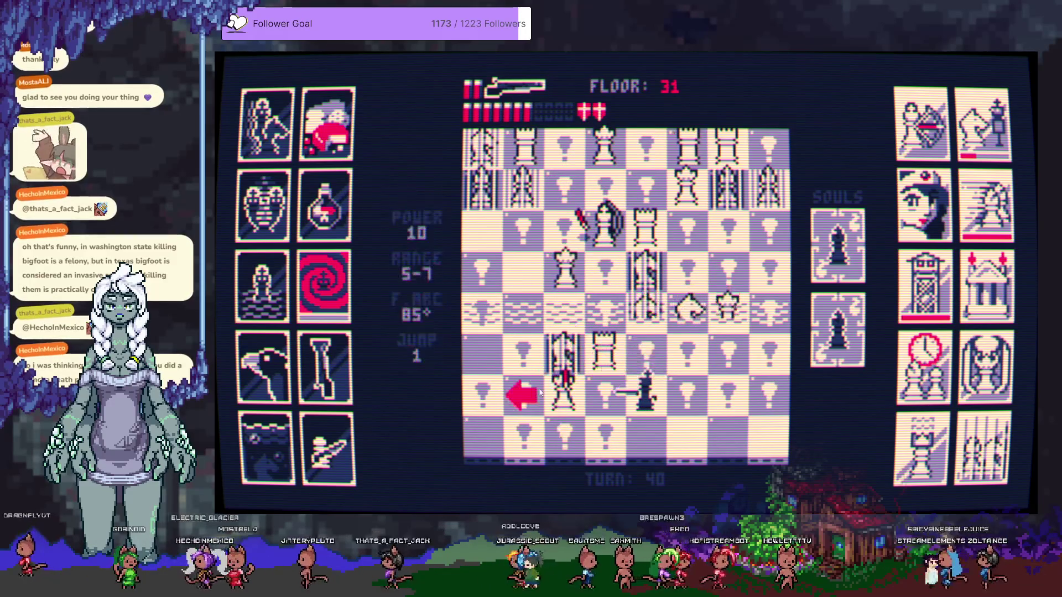
left_click(561, 320)
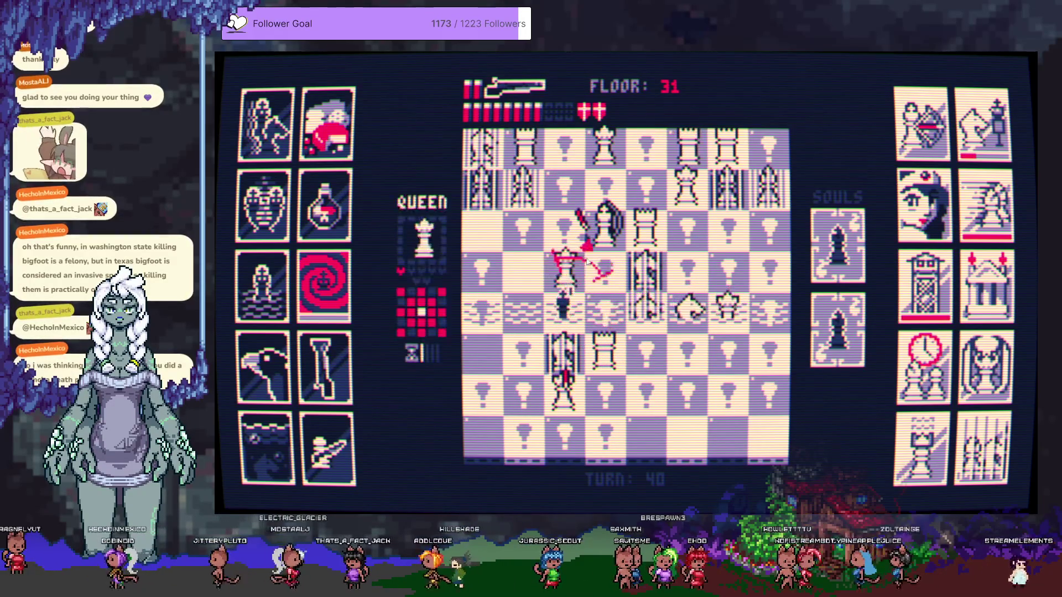
left_click(604, 238)
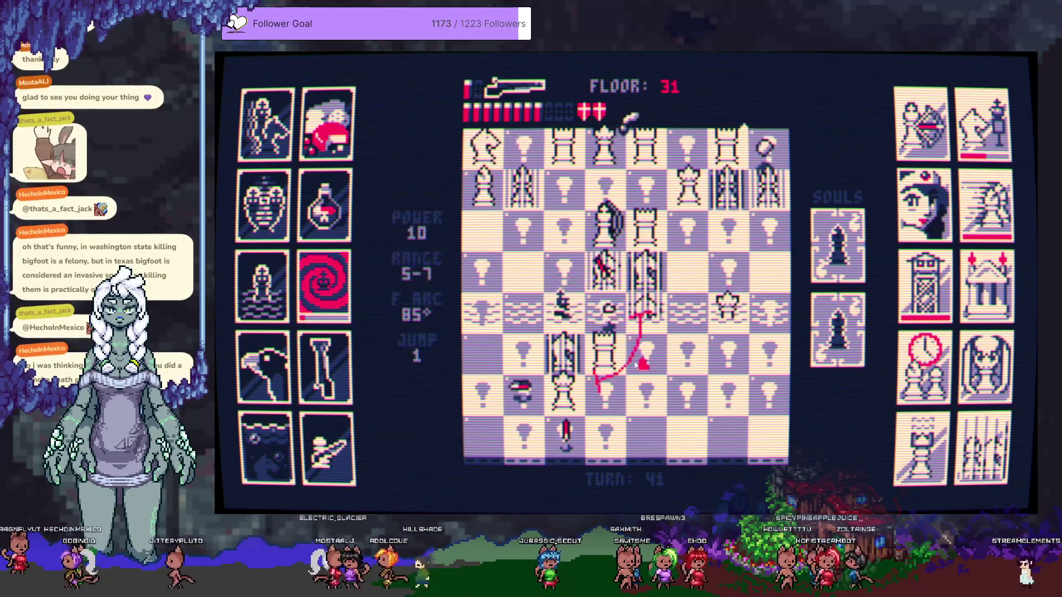
left_click(647, 427)
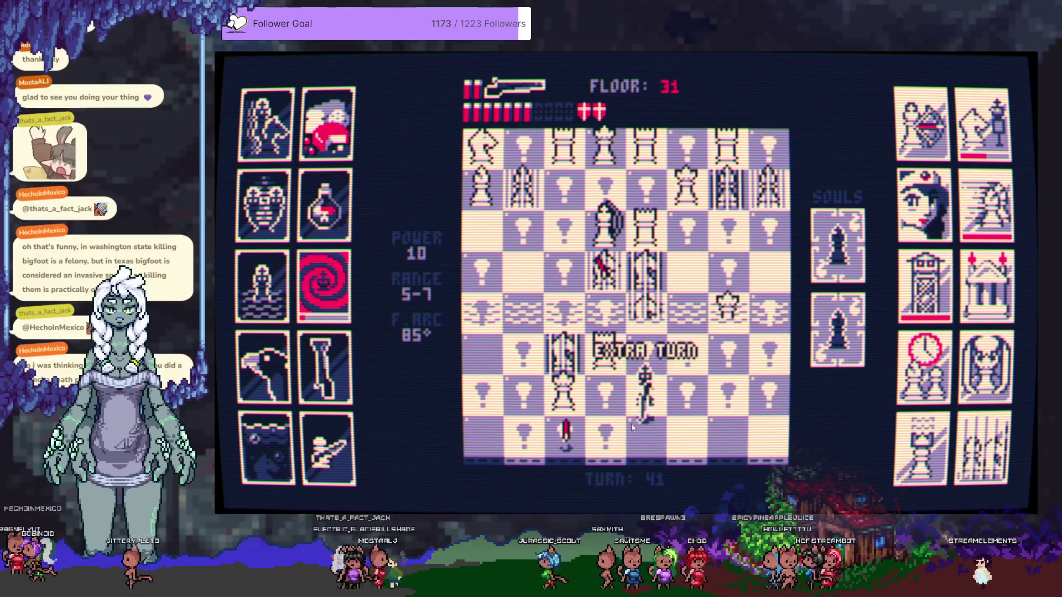